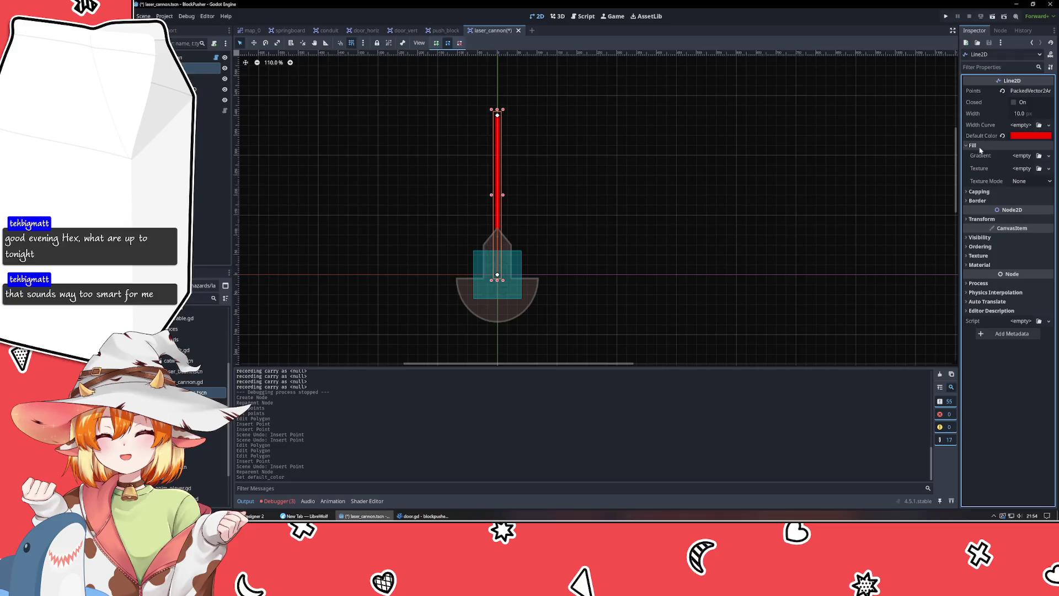
- Check the line's texture mode and default colour without changing them, then reselect the laser line
left_click(1044, 184)
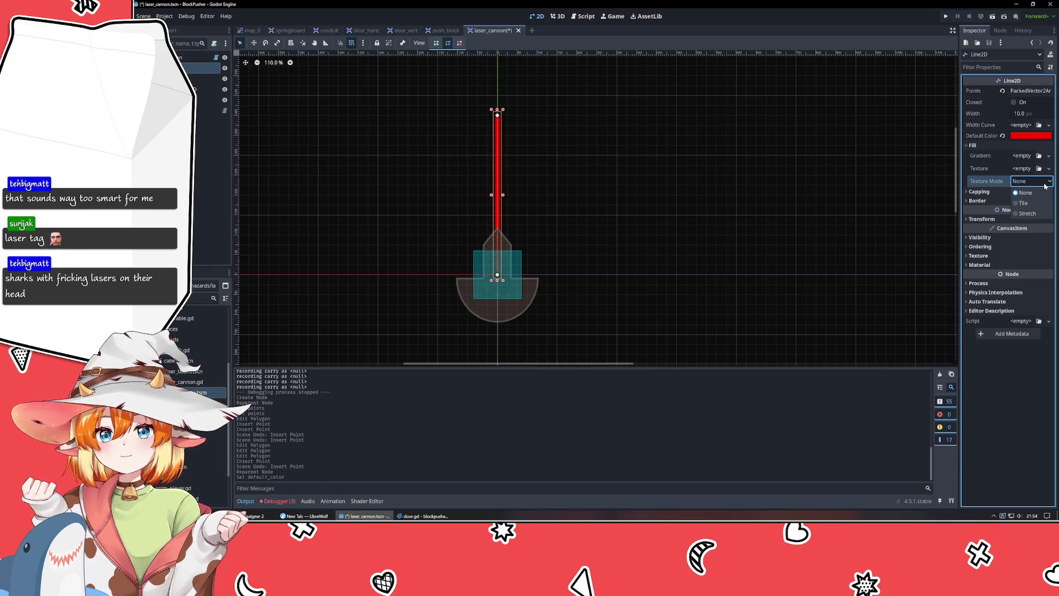
left_click(1044, 186)
left_click(1035, 137)
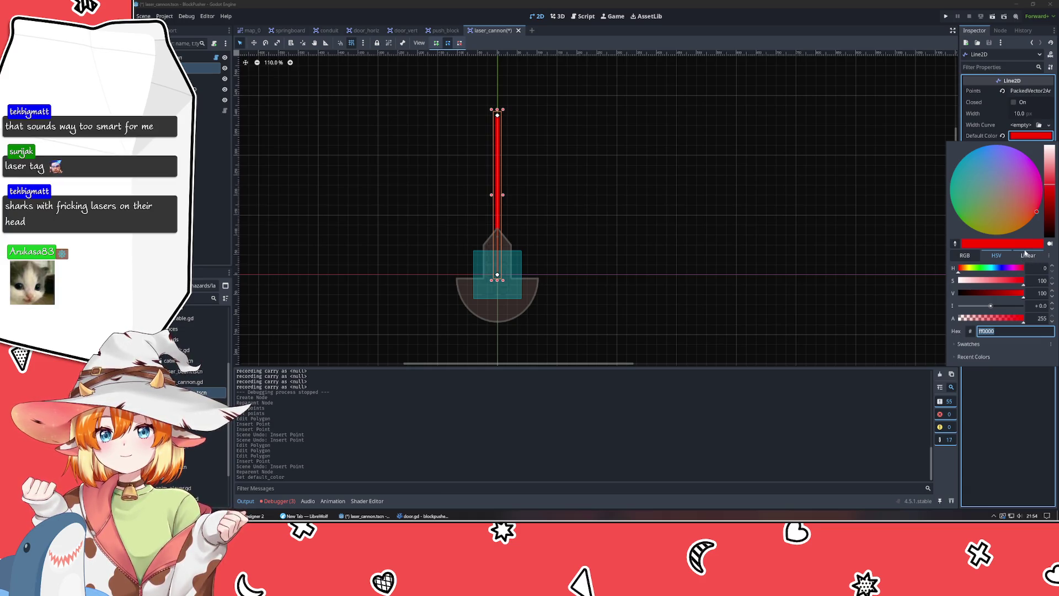
key("Escape")
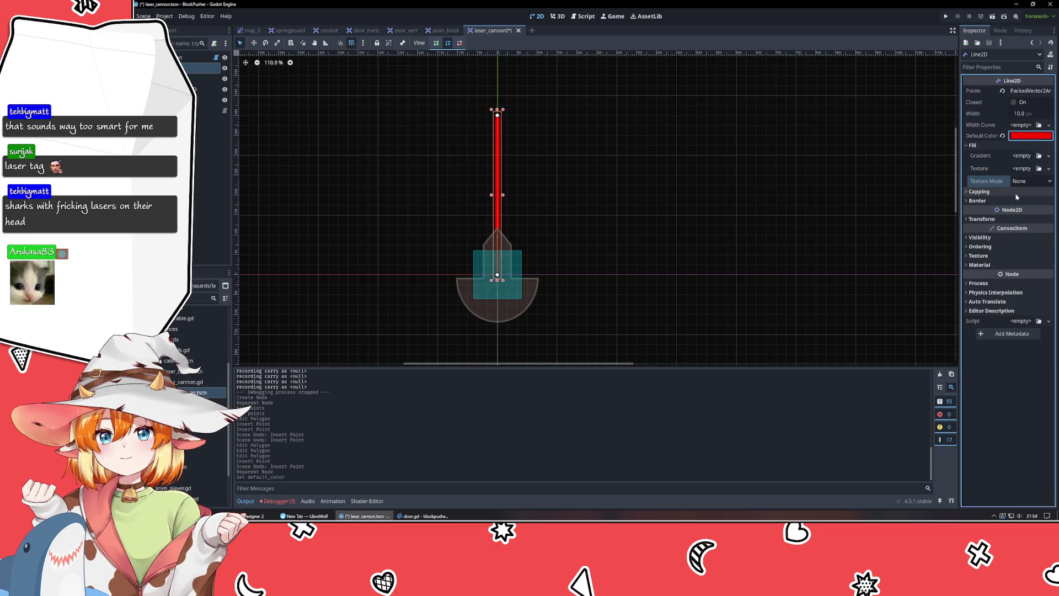
left_click(1003, 414)
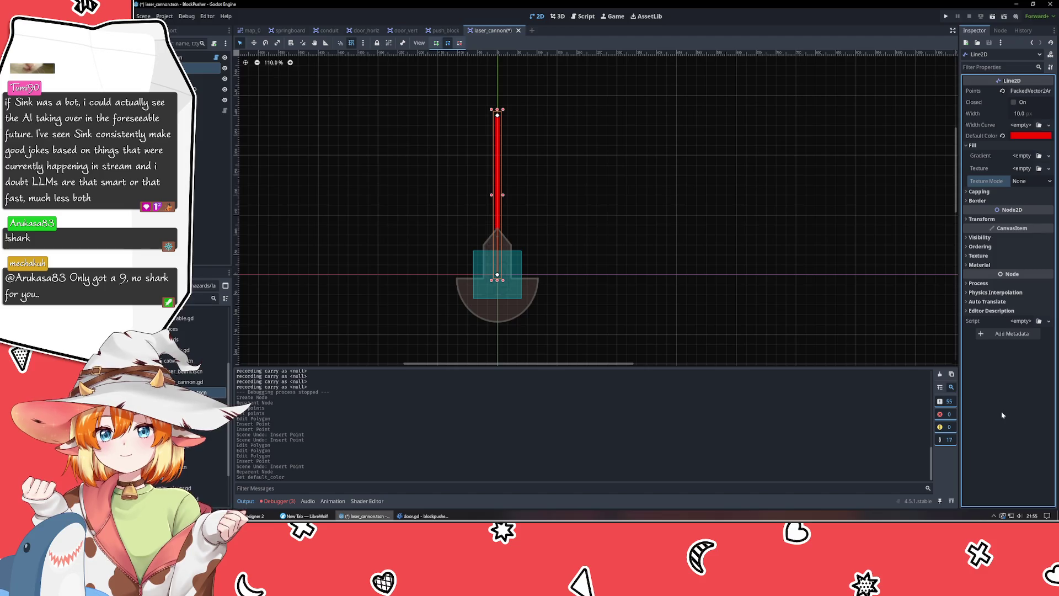
left_click(743, 275)
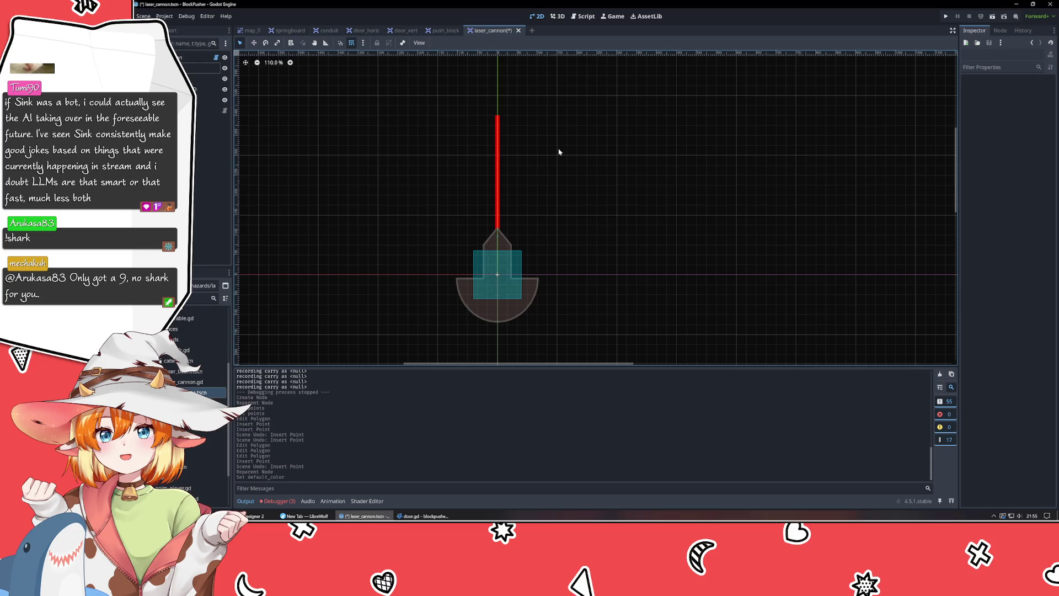
scroll(498, 154, "up", 8)
left_click(498, 154)
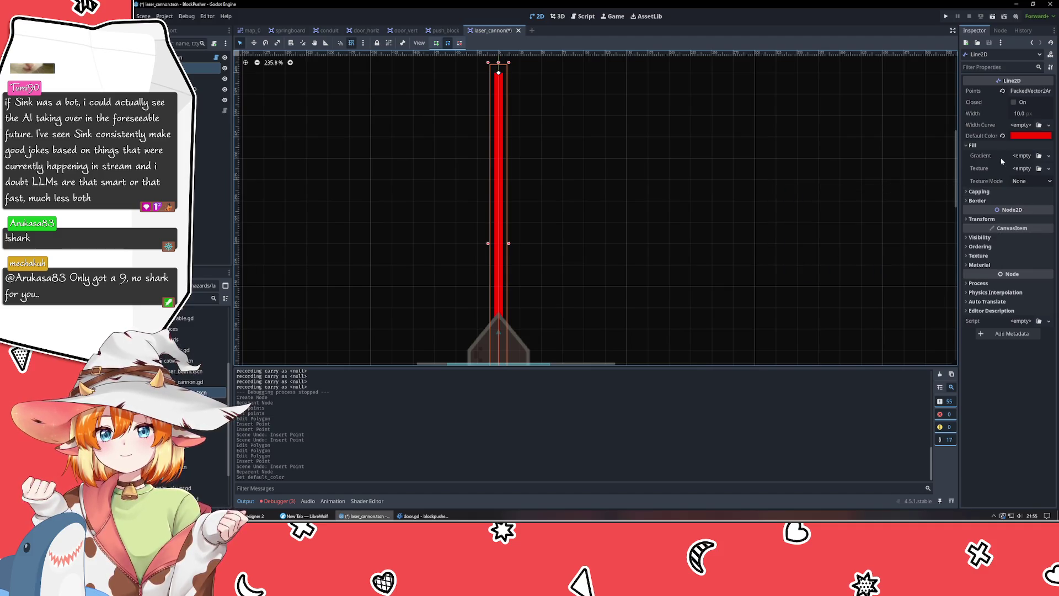
- Give the Line2D a new gradient fill and move its black stop to the right
left_click(1027, 156)
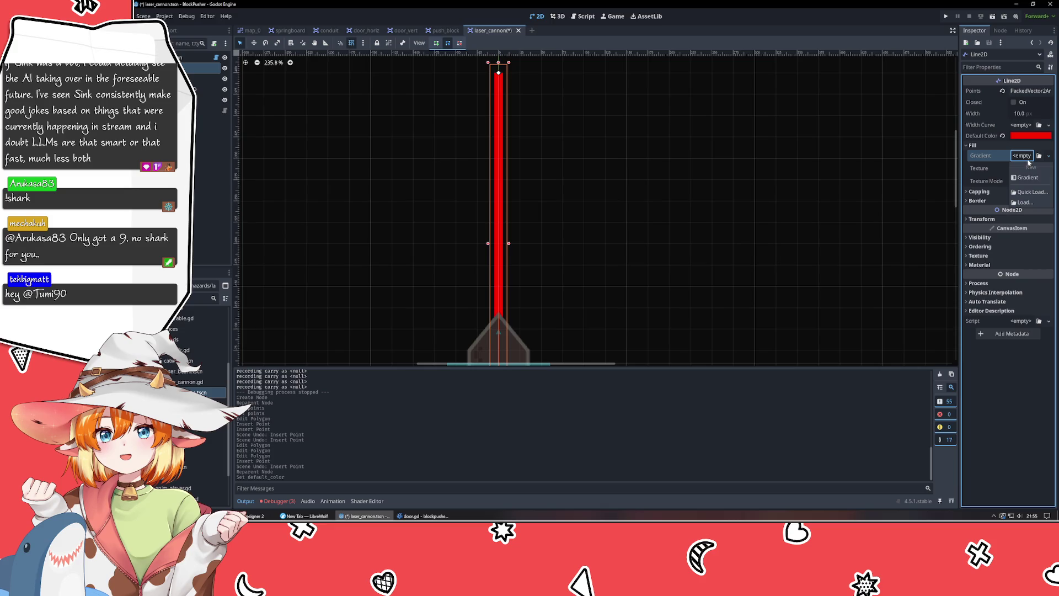
left_click(1025, 178)
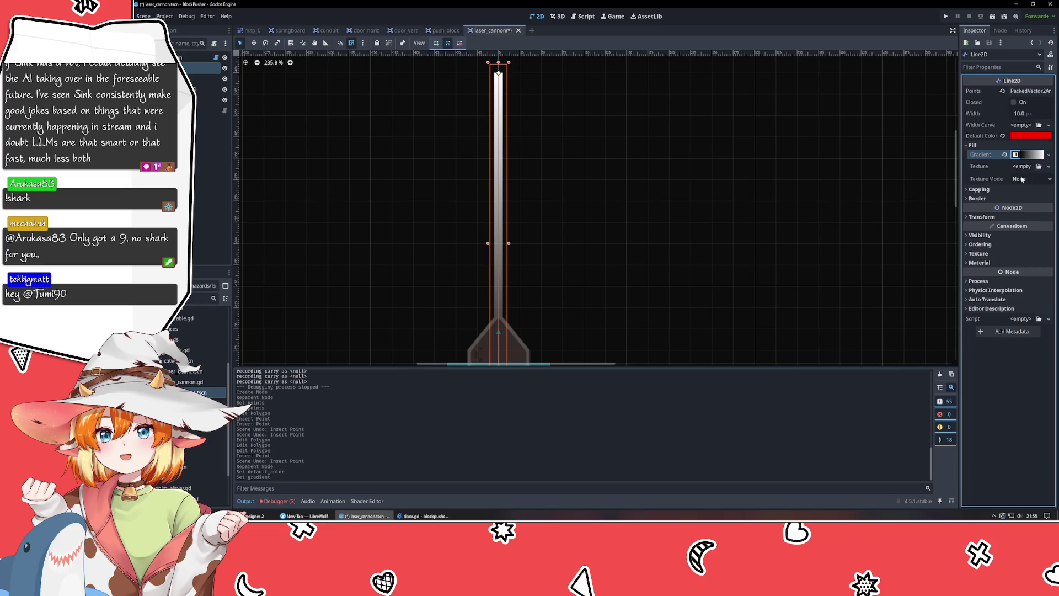
left_click(1031, 156)
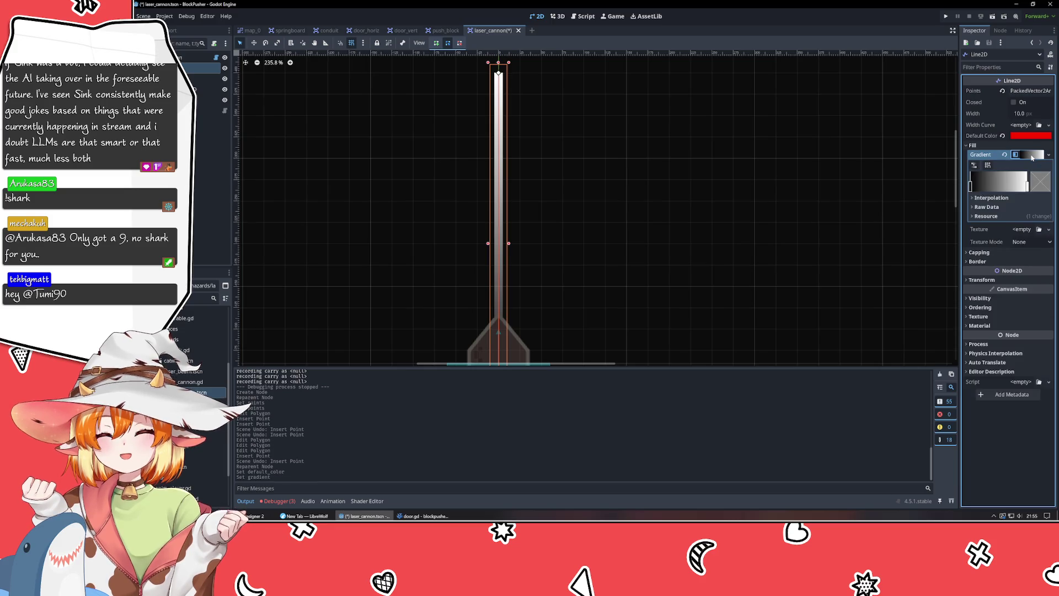
mouse_move(971, 186)
left_mouse_down()
mouse_move(1028, 190)
mouse_move(970, 188)
left_mouse_up()
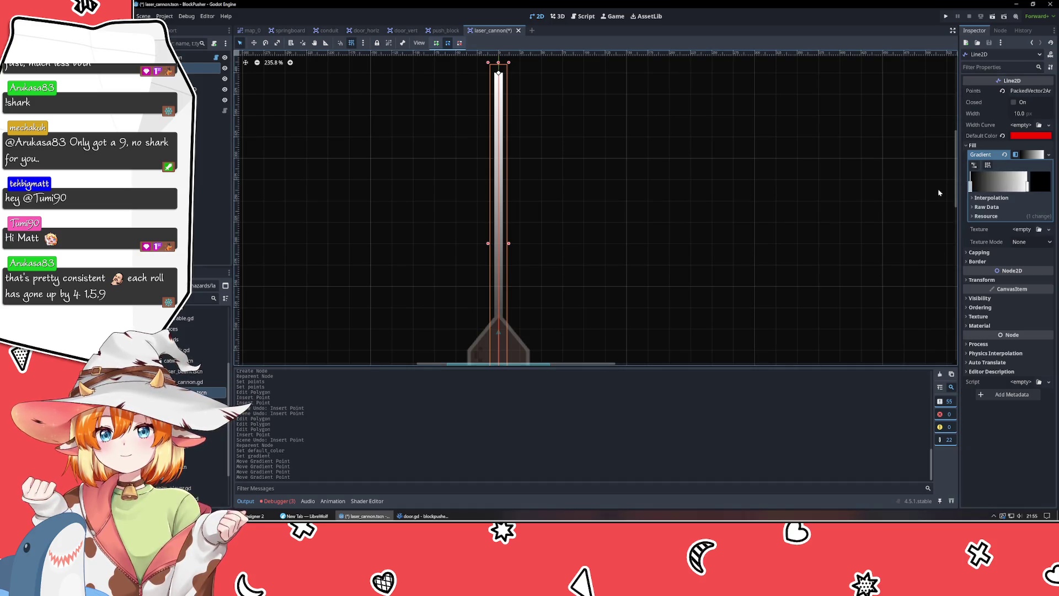
- Make the gradient's end stop pure red ff0000 and add a near-black 0b0000 point
left_click(1027, 188)
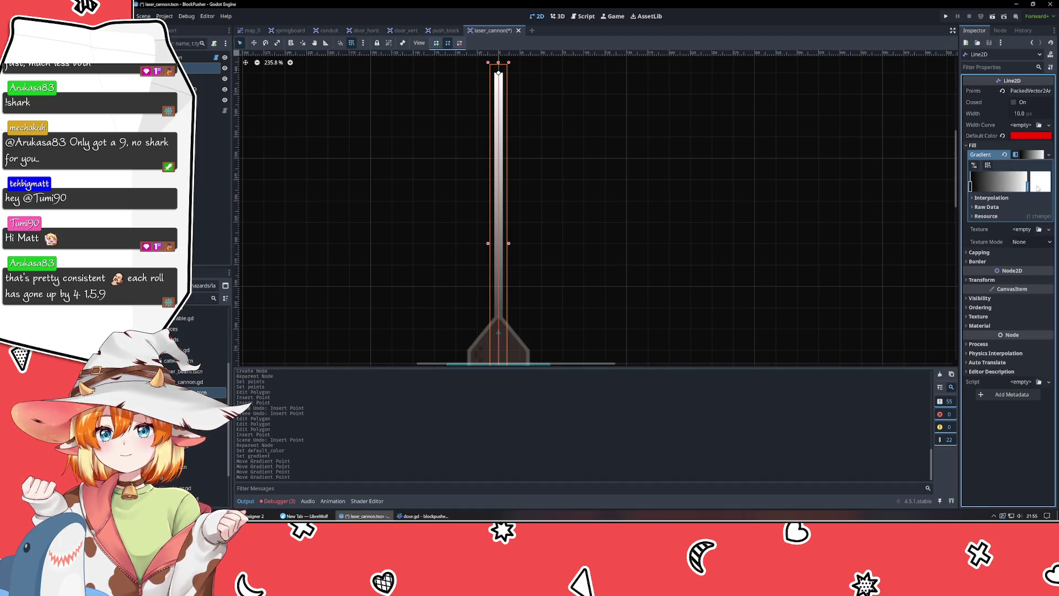
left_click(1042, 185)
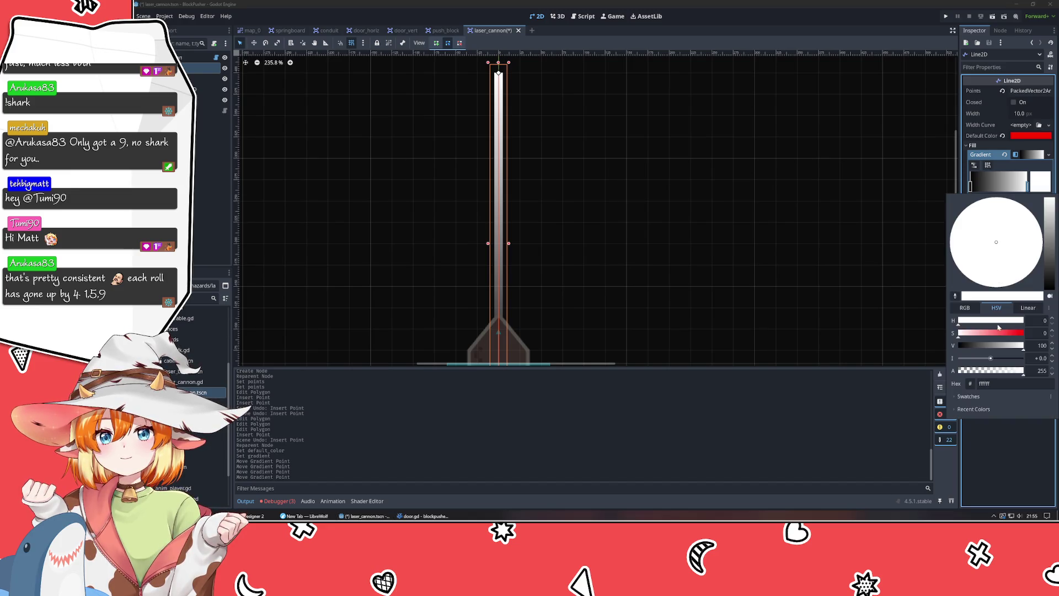
left_click_drag(998, 333, 1052, 337)
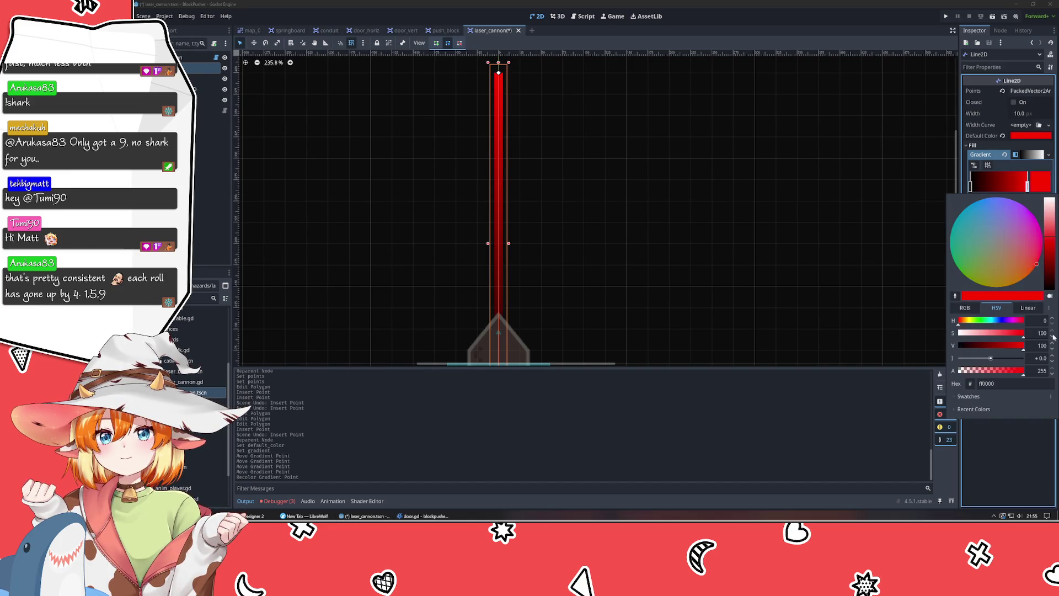
left_click(1042, 184)
left_click(972, 189)
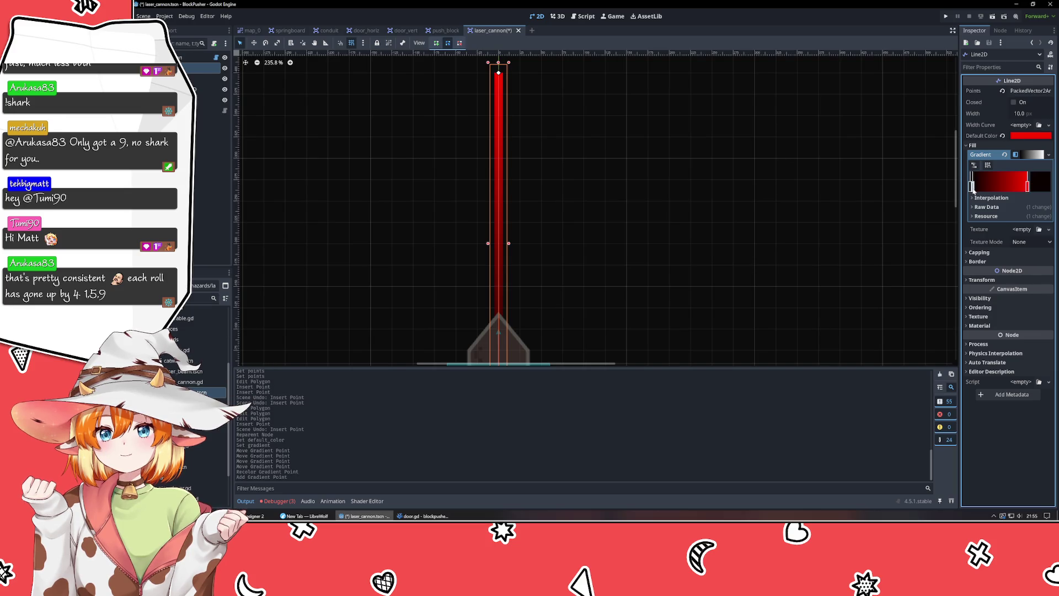
left_click(1043, 186)
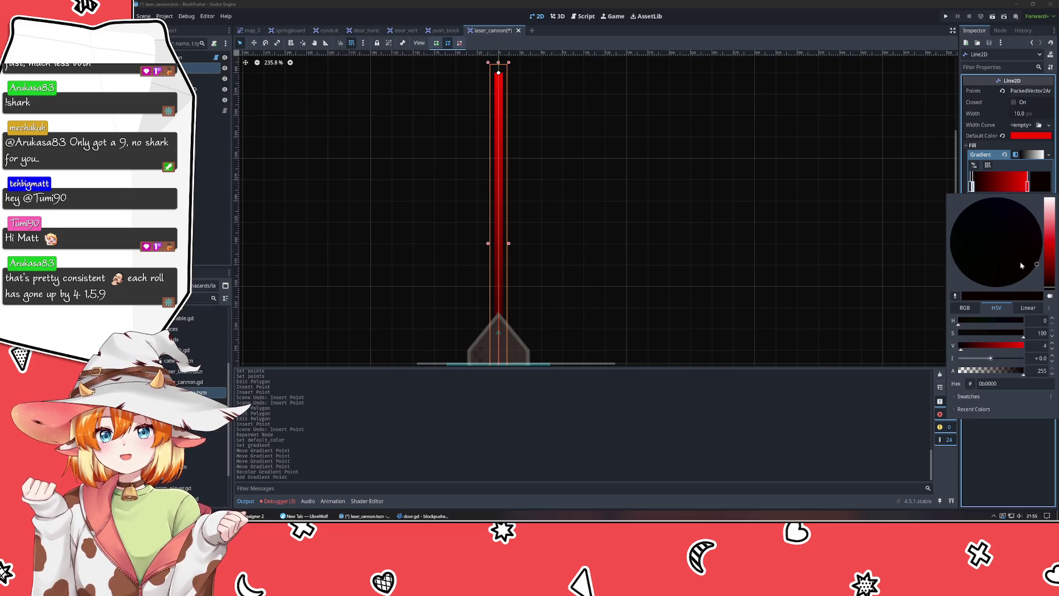
left_click(1019, 187)
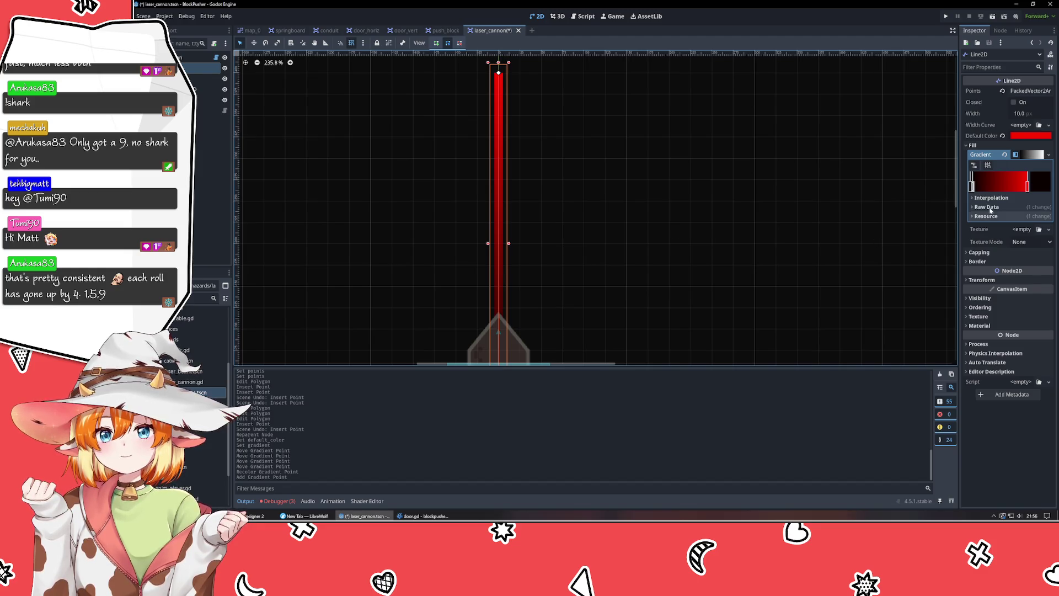
- Move the dark gradient point to the middle and colour it dark green
left_click_drag(973, 187, 998, 192)
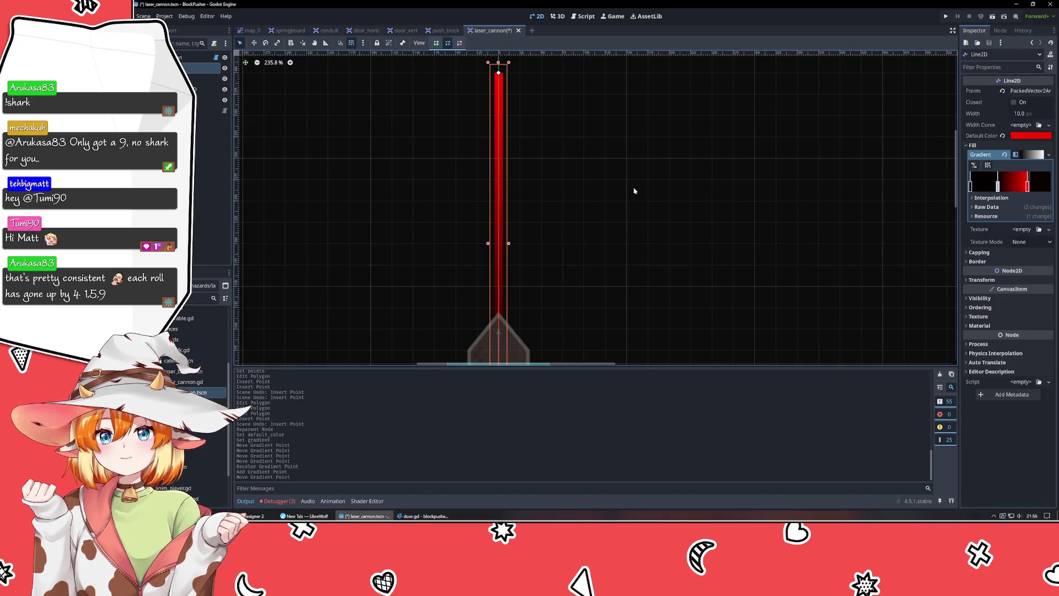
left_click(583, 183)
scroll(578, 184, "down", 5)
left_click(538, 211)
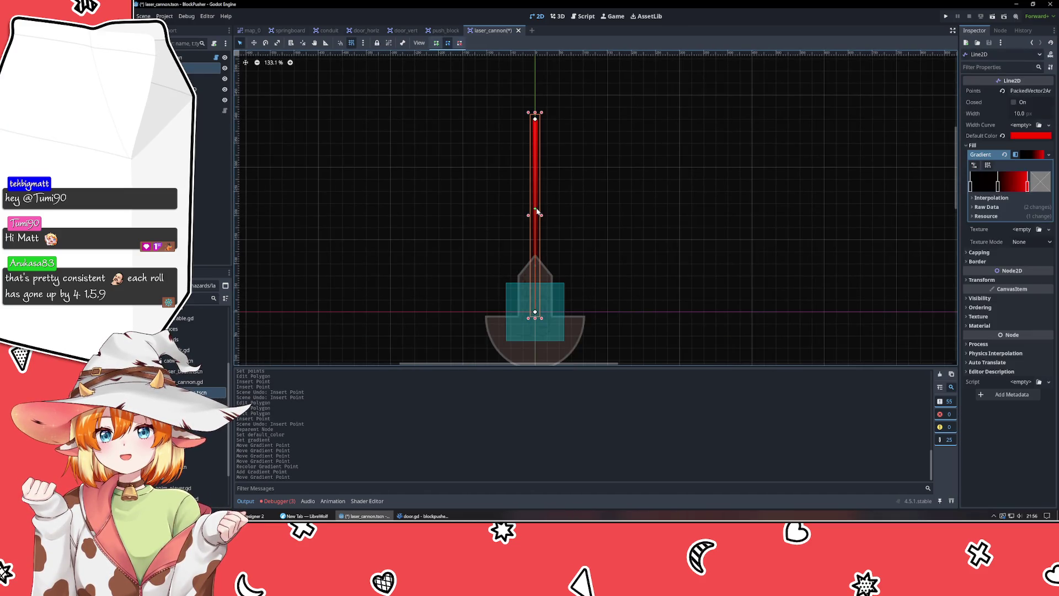
left_click(998, 188)
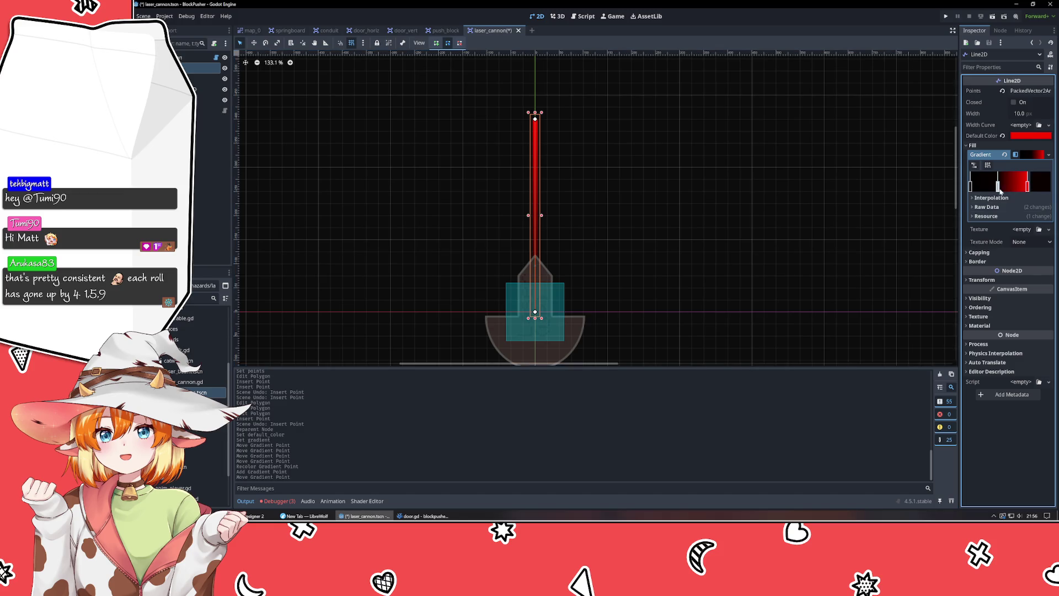
left_click(1043, 186)
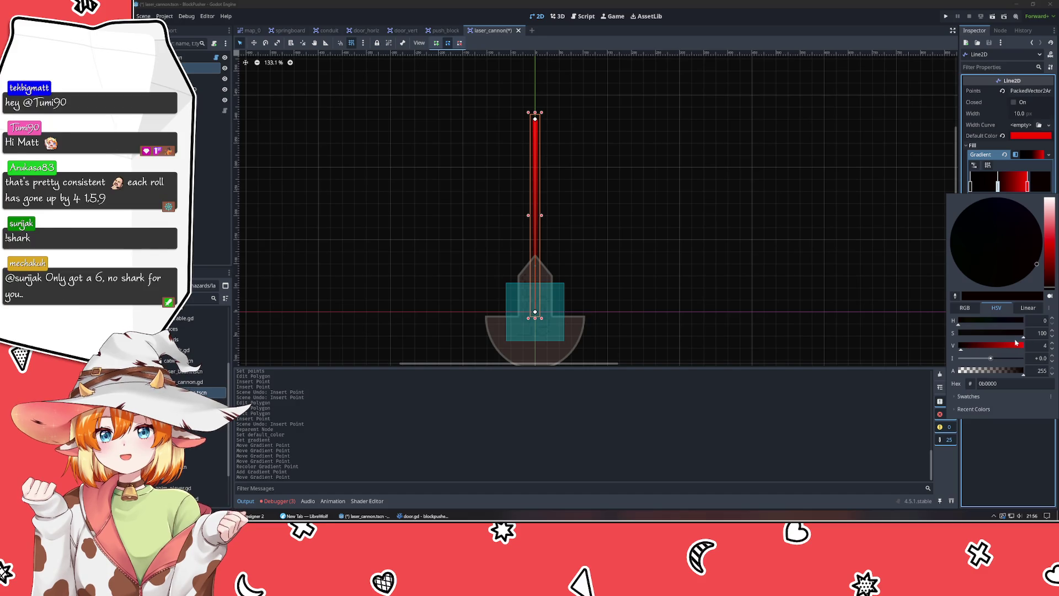
left_click_drag(1015, 342, 1024, 344)
left_click(980, 322)
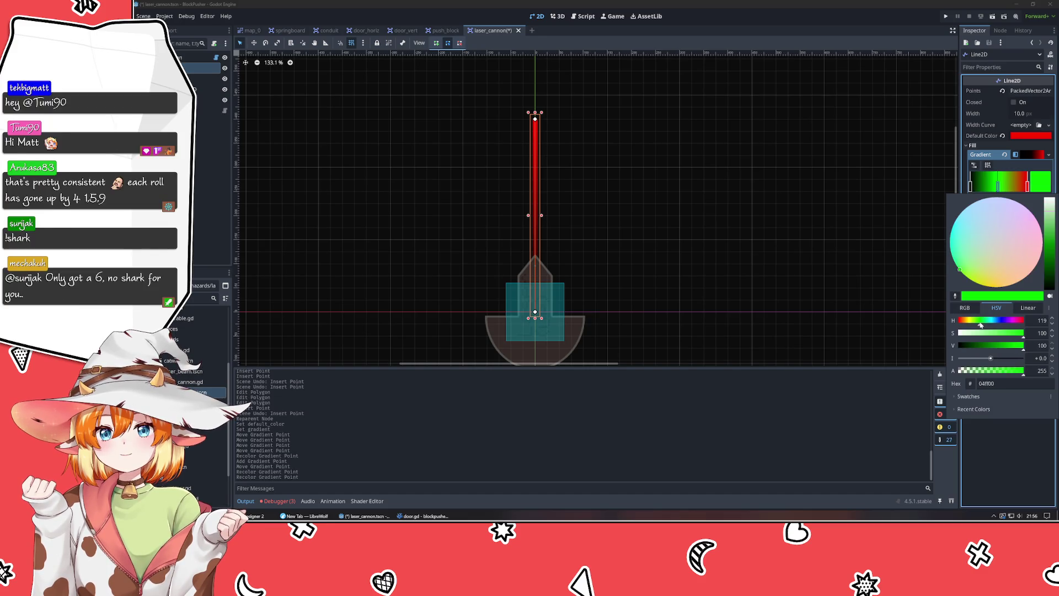
left_click_drag(1023, 345, 998, 346)
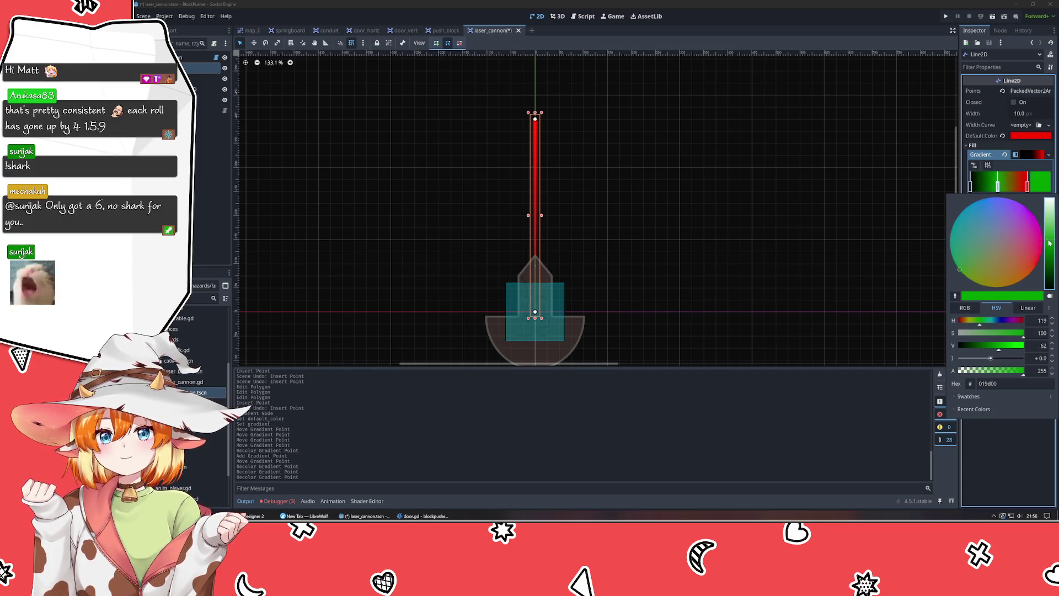
left_click(1039, 184)
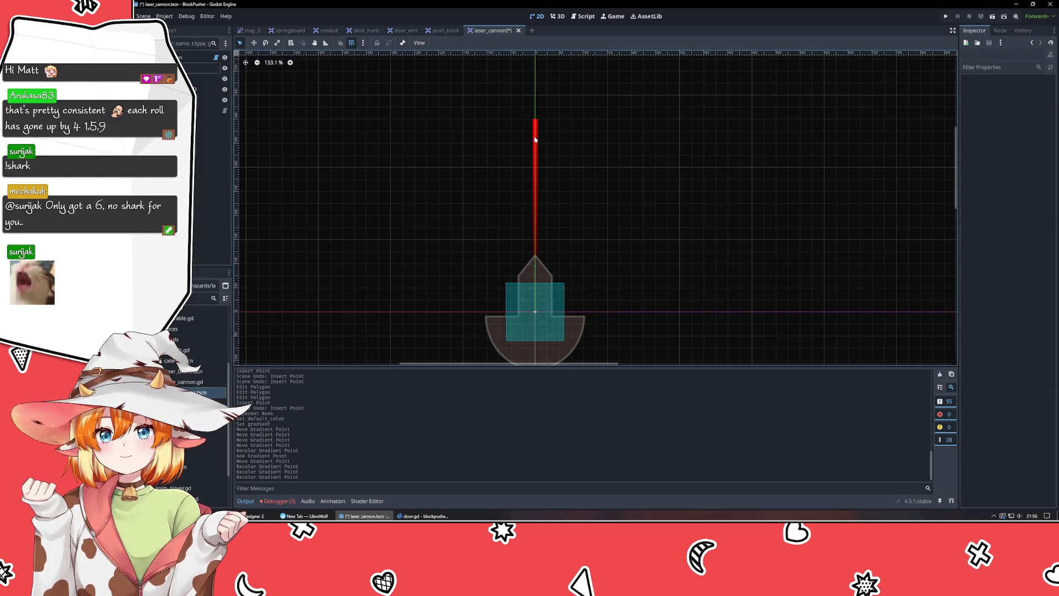
- Drag the Line2D's end points so the laser angles up-right away from the cannon
left_click_drag(534, 120, 859, 84)
left_click(702, 138)
mouse_move(827, 191)
left_mouse_down()
mouse_move(554, 346)
mouse_move(742, 189)
left_mouse_up()
left_click(602, 208)
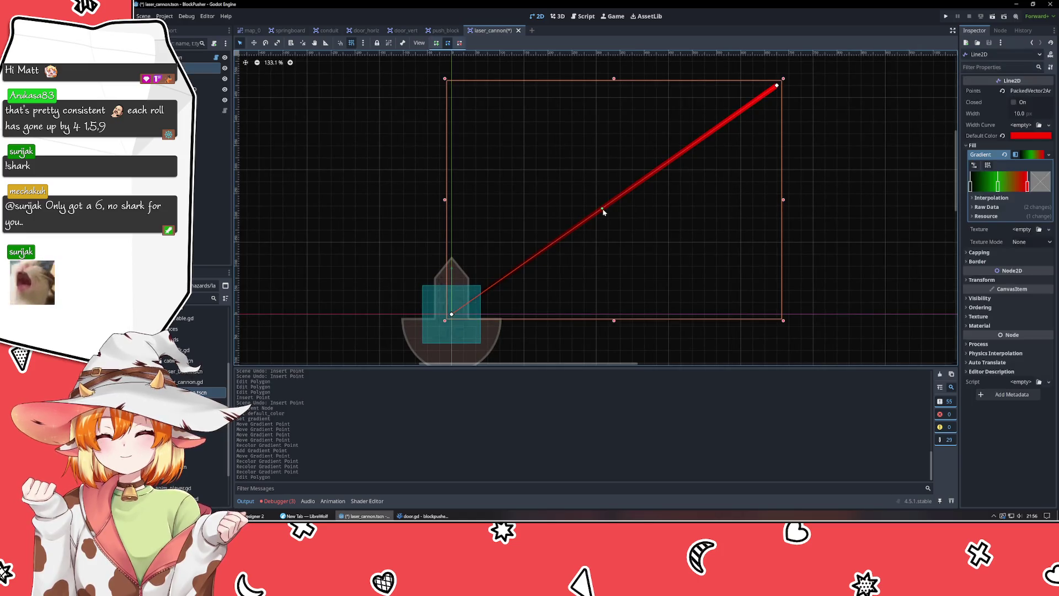
mouse_move(453, 314)
left_mouse_down()
mouse_move(576, 243)
mouse_move(523, 240)
left_mouse_up()
left_click(601, 291)
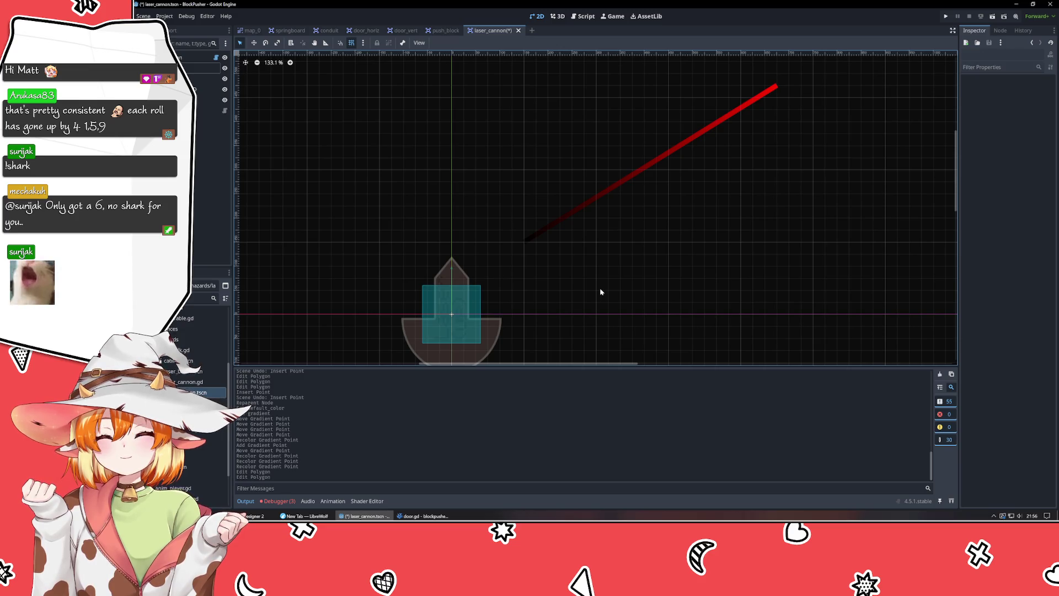
scroll(600, 292, "down", 2)
left_click_drag(599, 292, 503, 312)
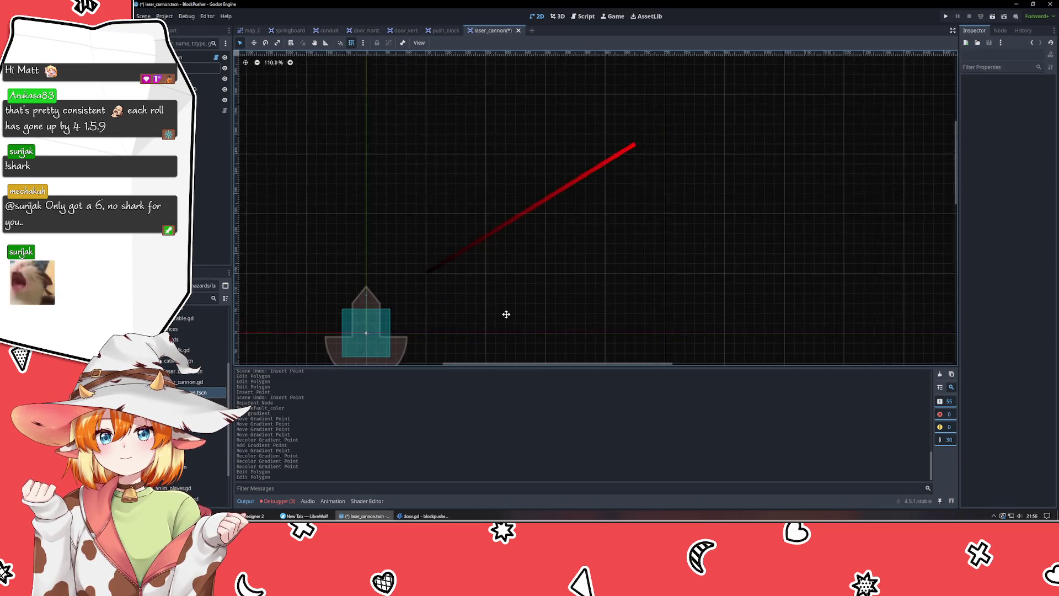
left_click(537, 205)
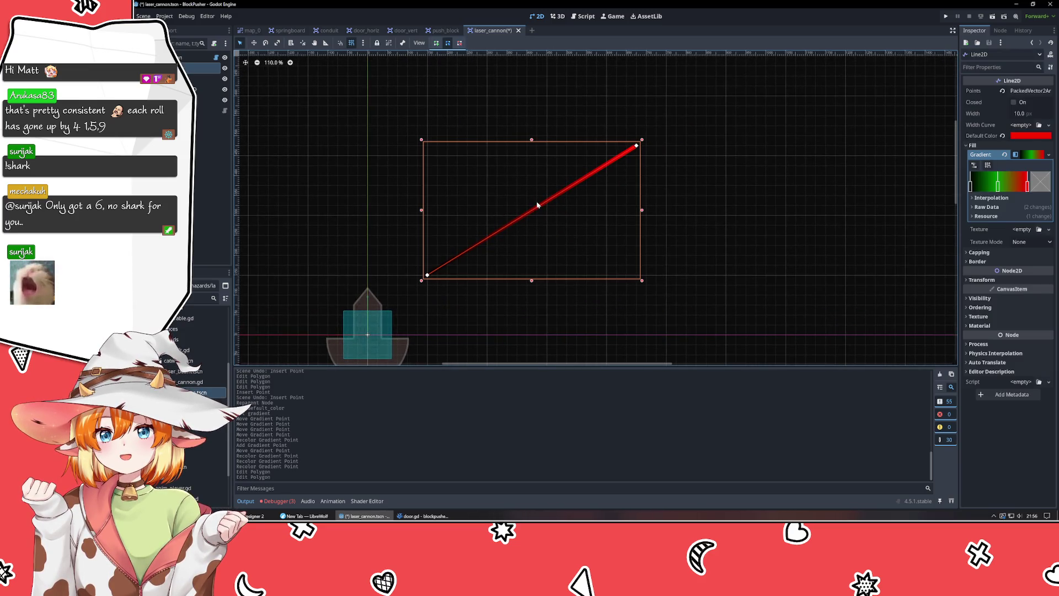
- Remove the green point, leaving a black-to-red gradient
left_click(1029, 155)
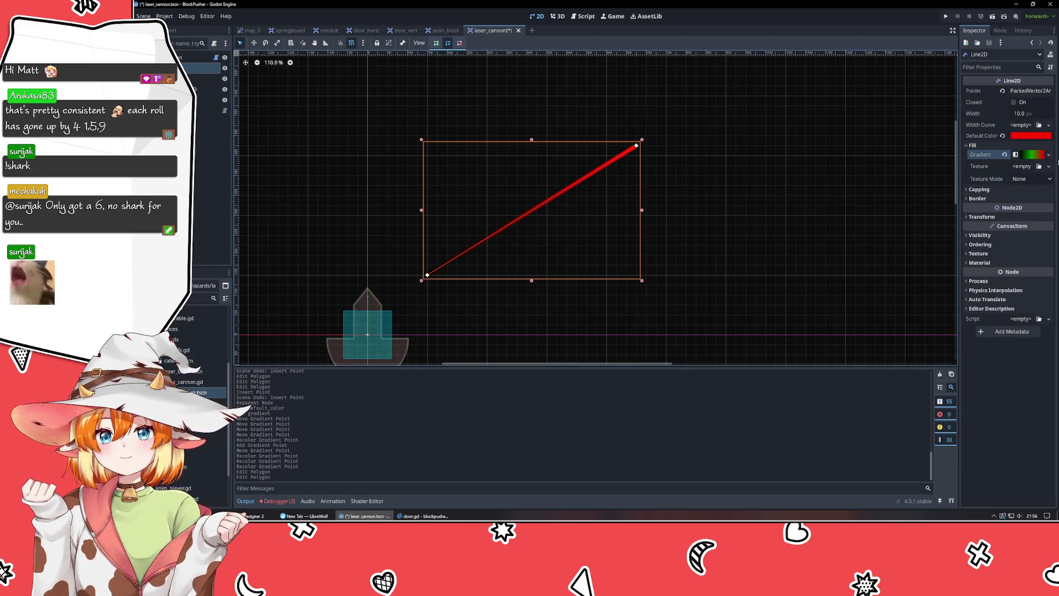
left_click(1029, 155)
left_click(997, 190)
right_click(998, 189)
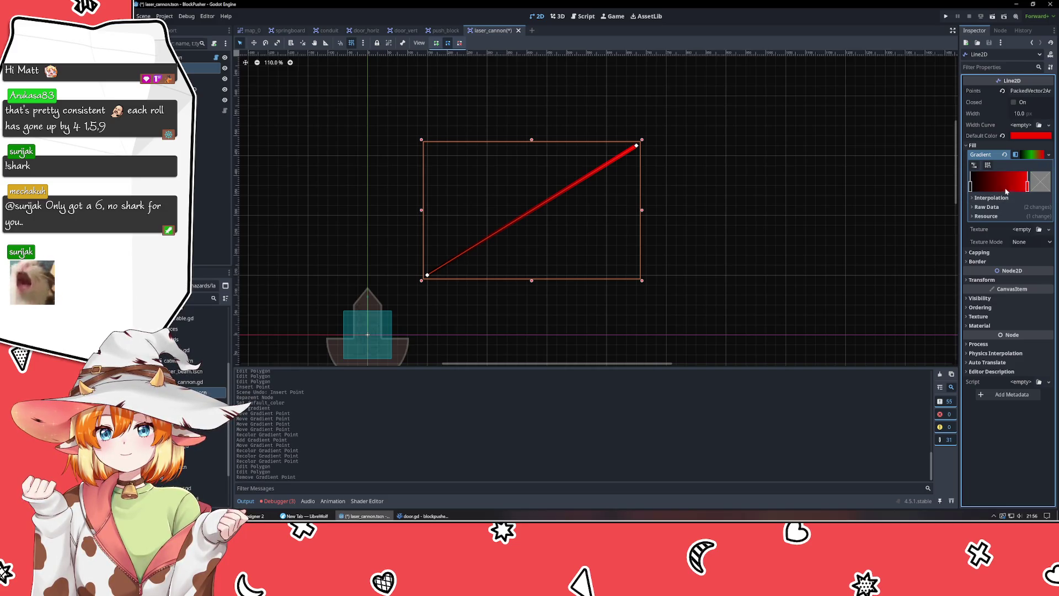
- Clear the line's gradient so the laser is solid red again
left_click(1034, 156)
key("Delete")
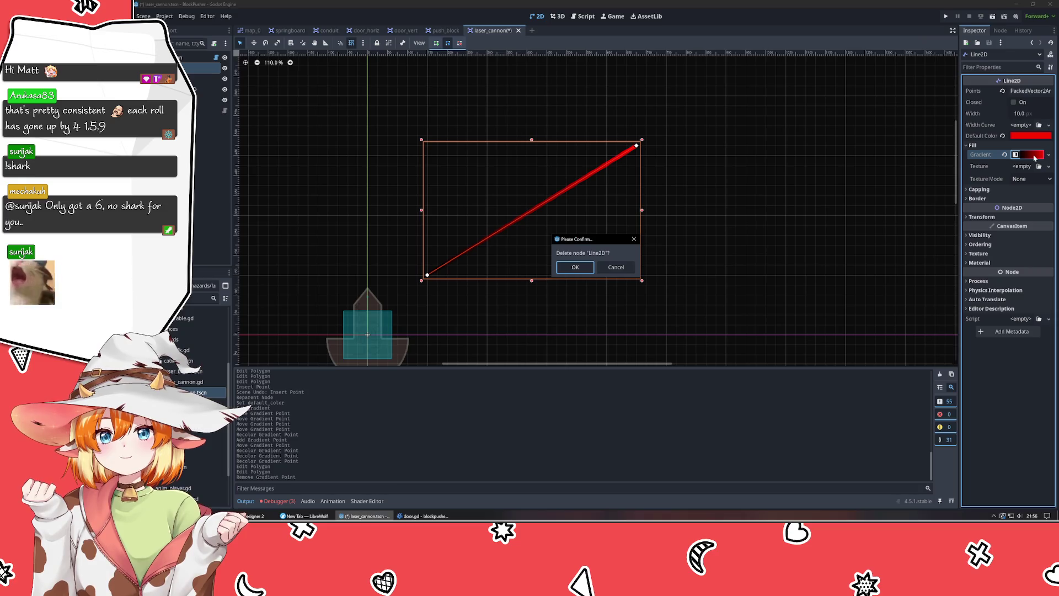
left_click(615, 267)
left_click(1048, 155)
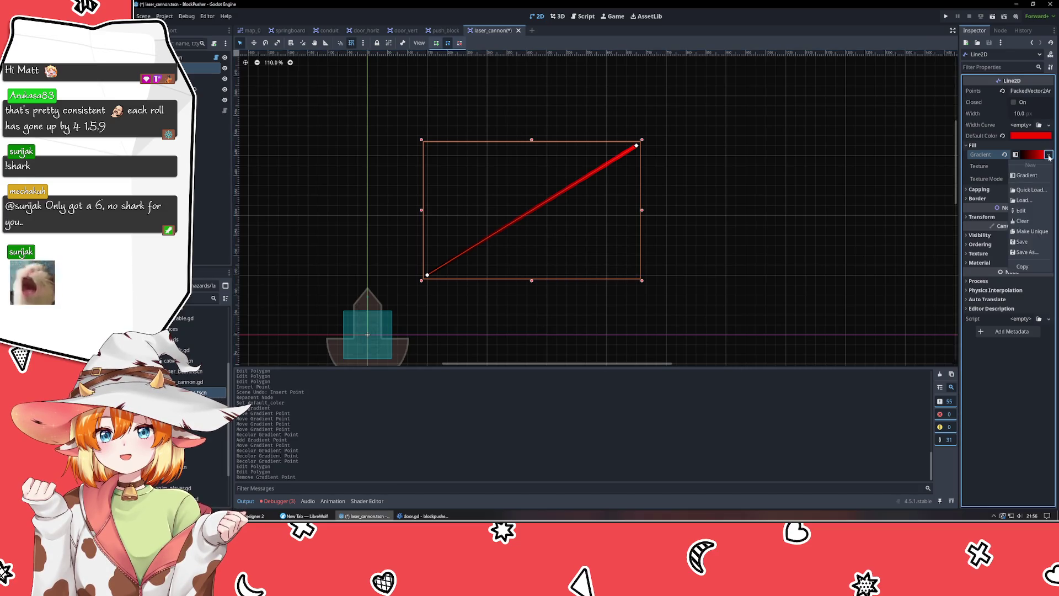
left_click(1021, 220)
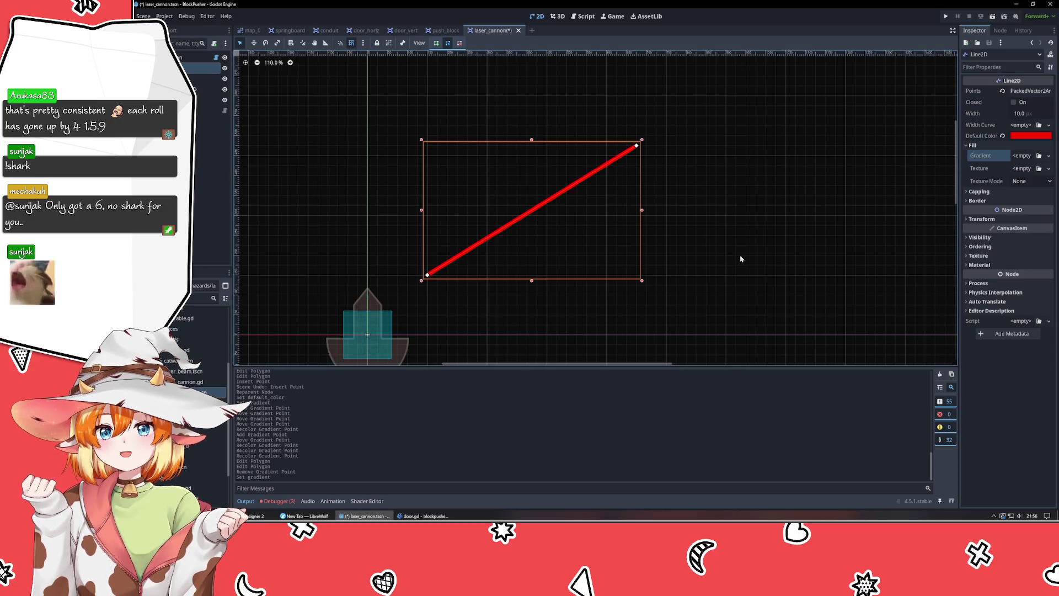
left_click(1025, 169)
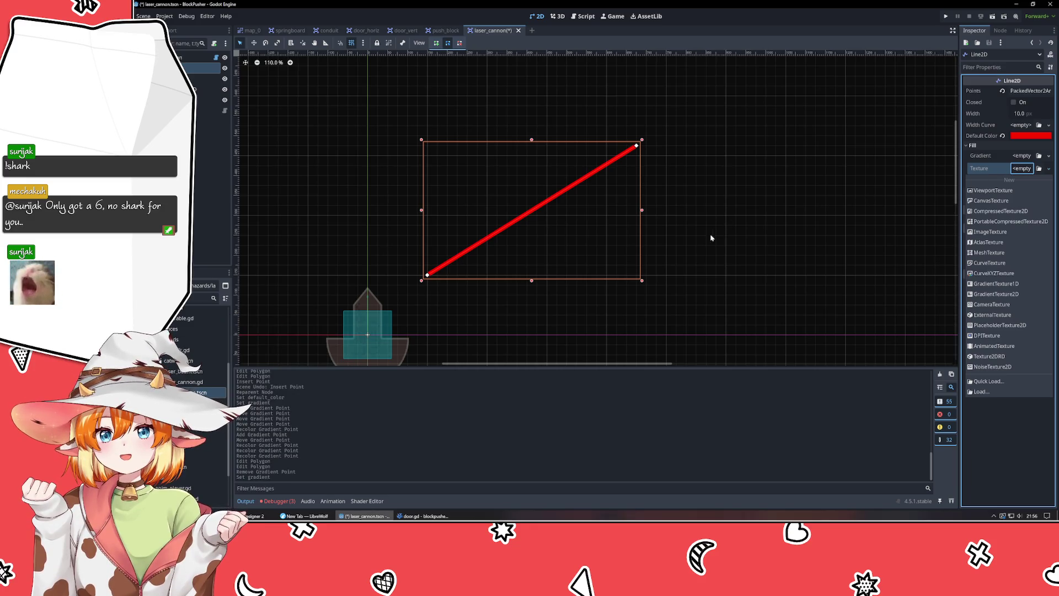
left_click(427, 278)
- Drag the line's points so it runs straight up from the cannon
left_click_drag(426, 275, 371, 336)
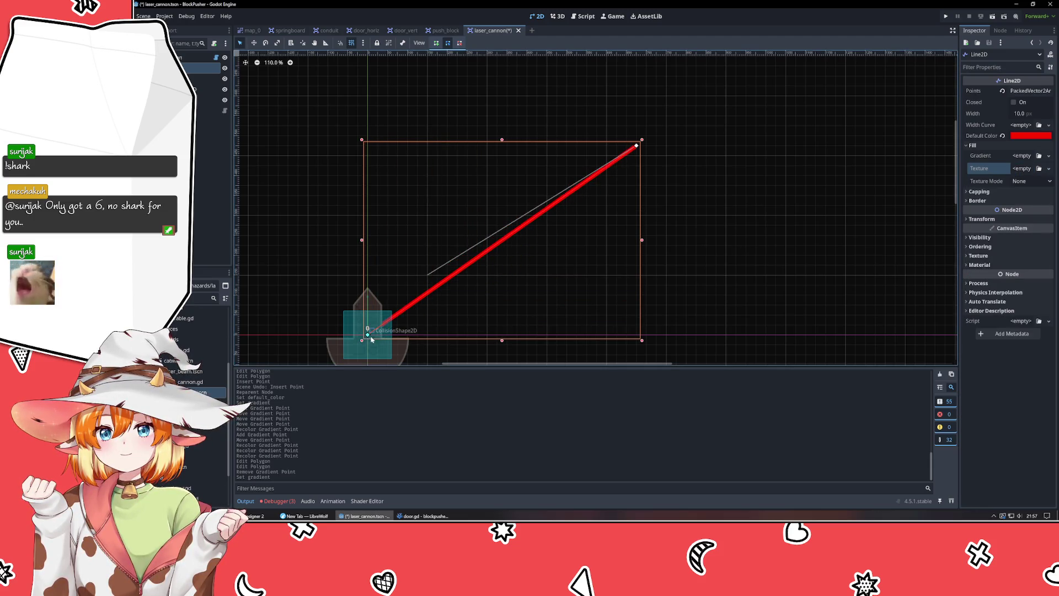
mouse_move(634, 147)
left_mouse_down()
mouse_move(351, 165)
mouse_move(600, 134)
mouse_move(635, 146)
left_mouse_up()
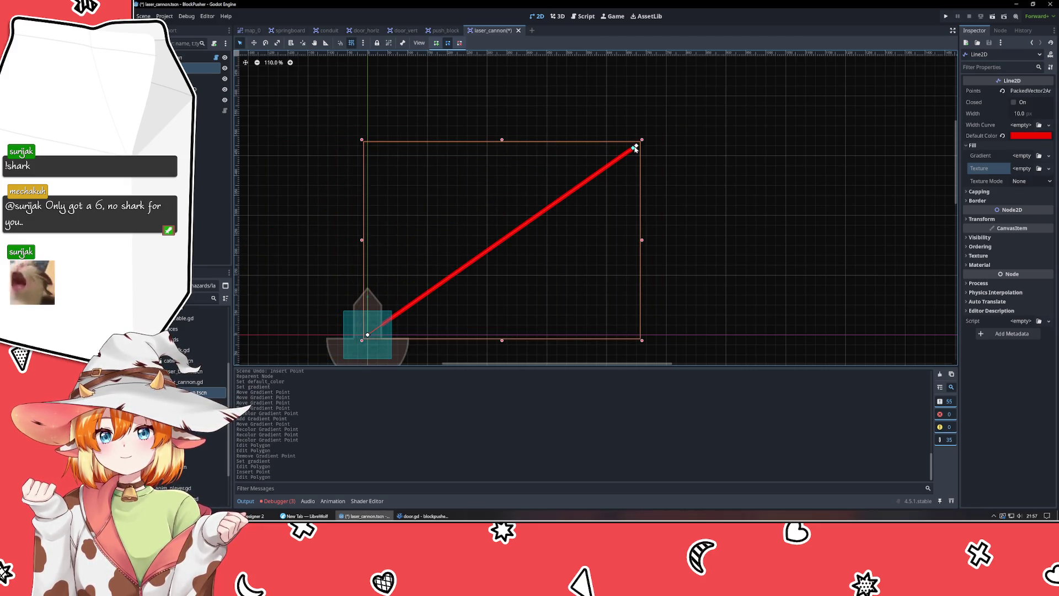
key("ctrl+z")
key("ctrl+z")
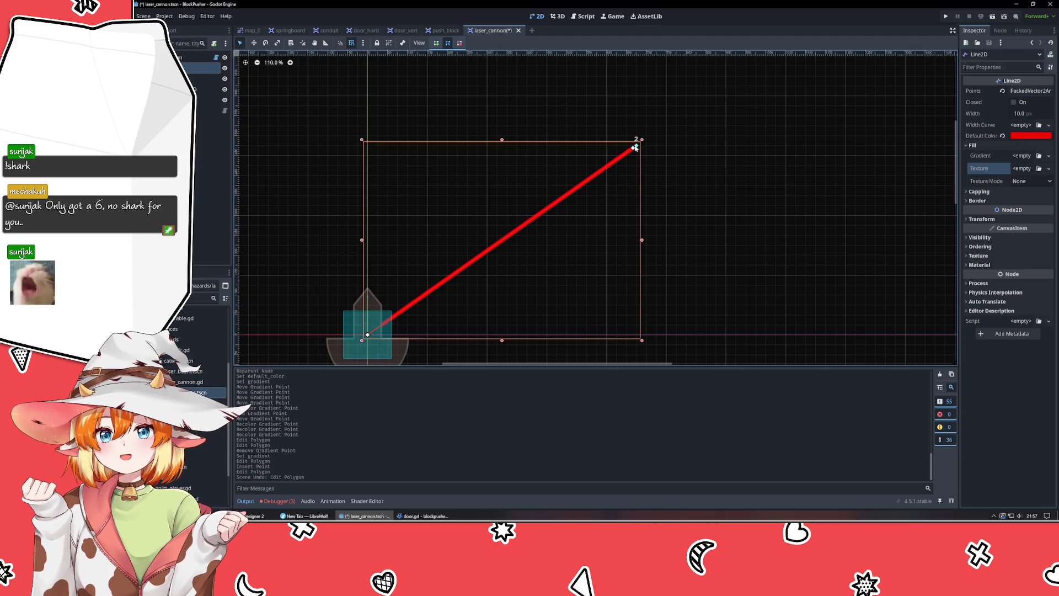
left_click_drag(637, 147, 367, 156)
left_click(460, 195)
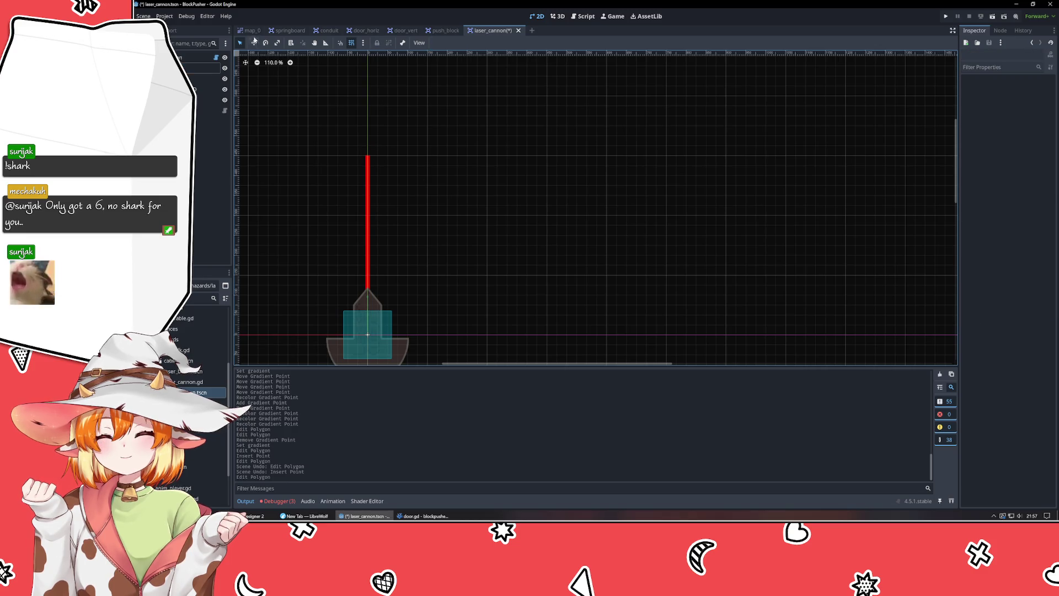
- Save laser_cannon.tscn and switch to the map_0 scene
key("ctrl+Tab")
left_click(499, 30)
key("ctrl+s")
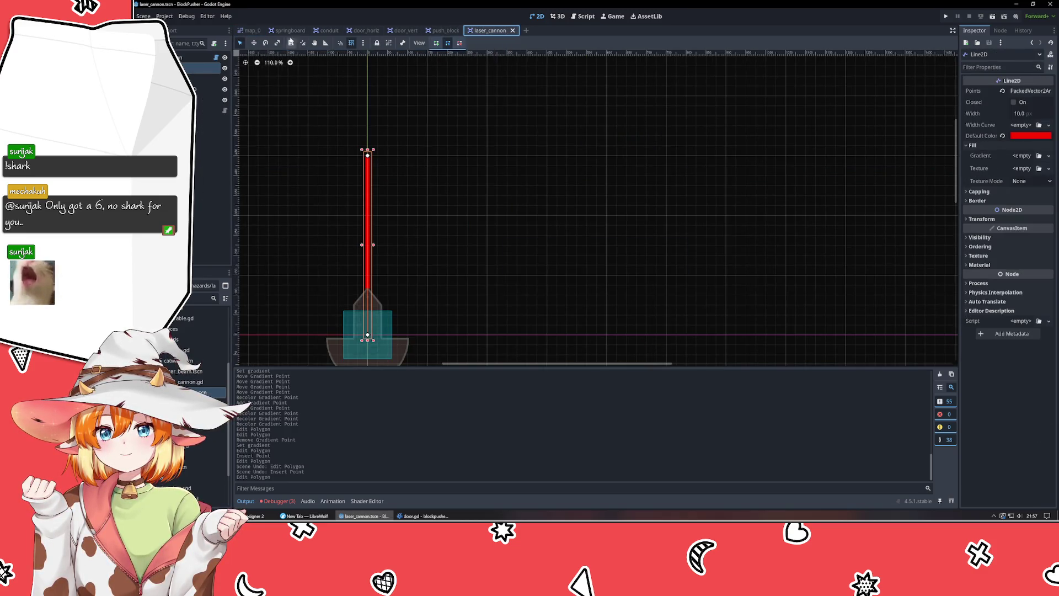
left_click(252, 31)
scroll(648, 139, "up", 10)
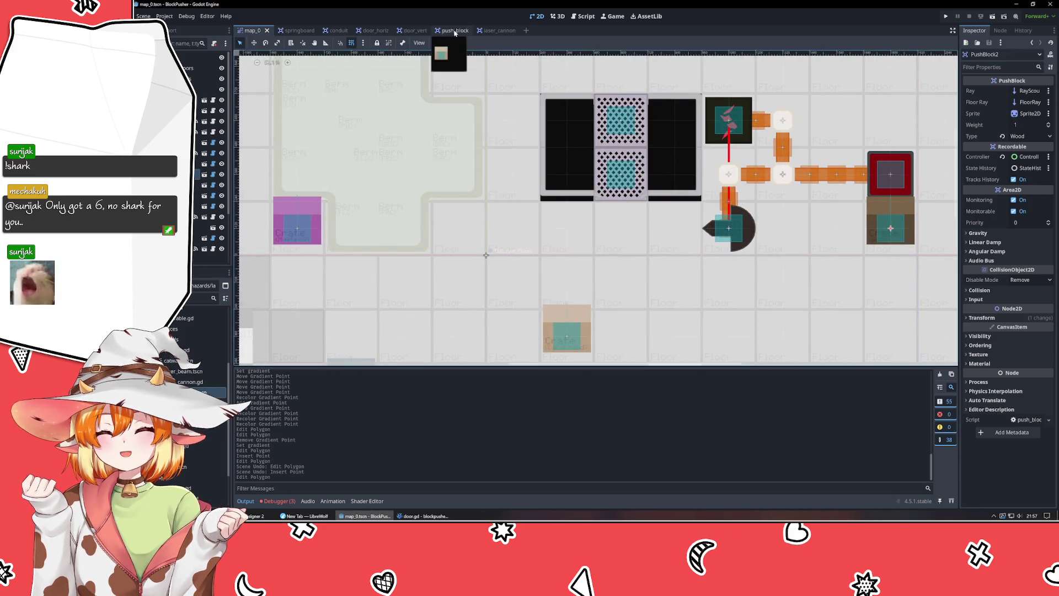
- Return to laser_cannon, select the laser line, and undo an accidental sideways scale
left_click(498, 30)
left_click_drag(549, 197, 617, 189)
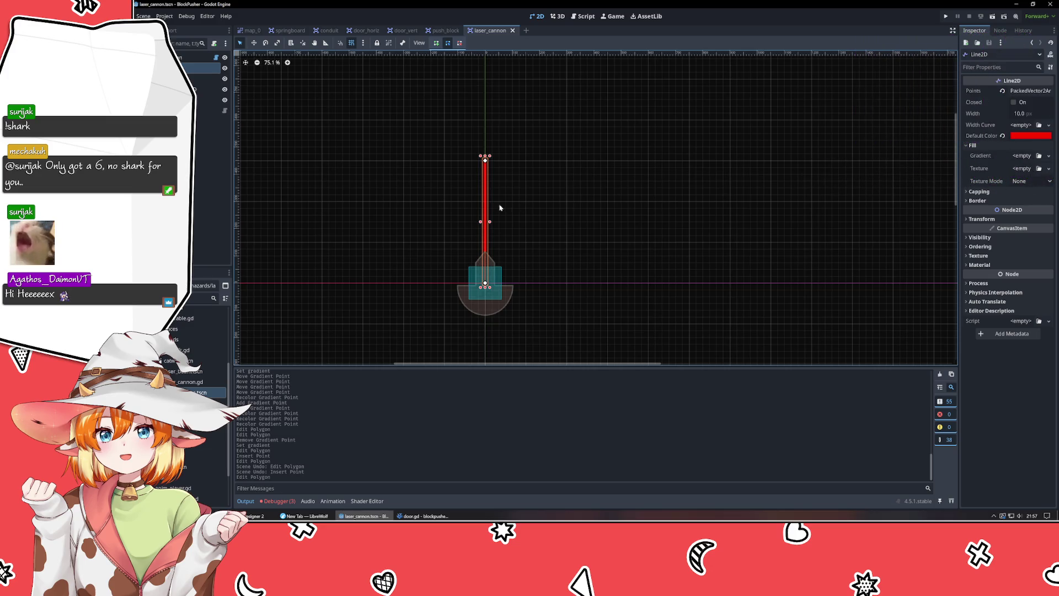
scroll(472, 204, "up", 4)
left_click(563, 198)
scroll(563, 198, "down", 1)
mouse_move(563, 199)
left_mouse_down()
mouse_move(574, 155)
mouse_move(574, 165)
left_mouse_up()
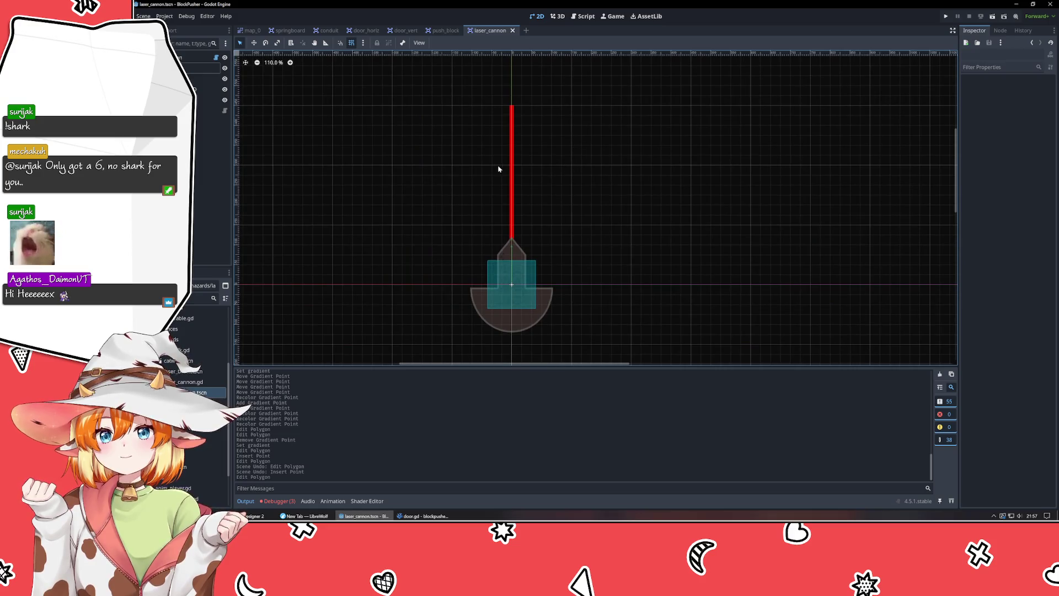
left_click(511, 159)
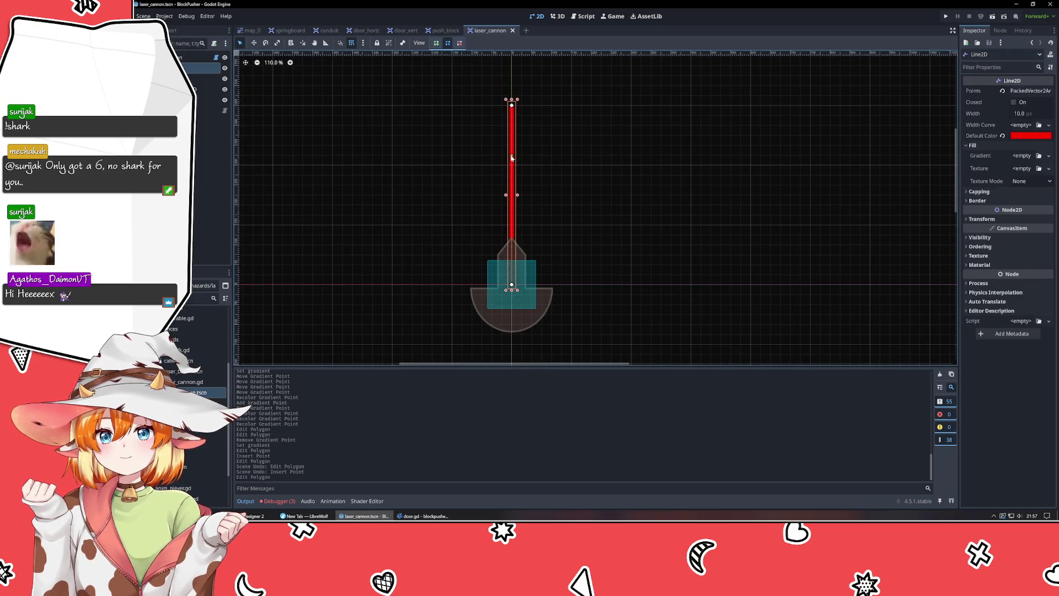
left_click_drag(517, 194, 826, 198)
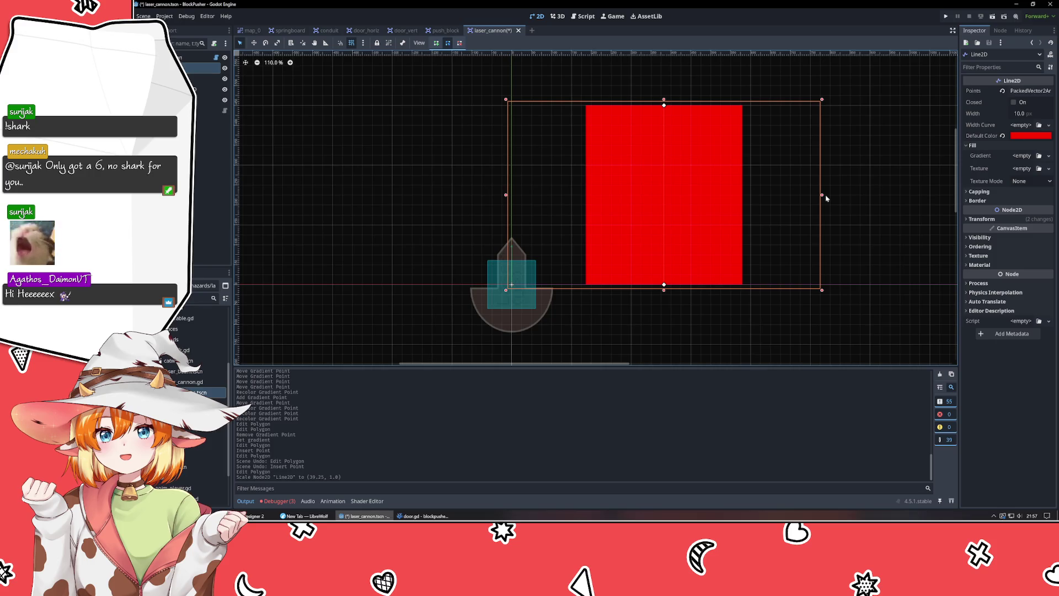
key("ctrl+z")
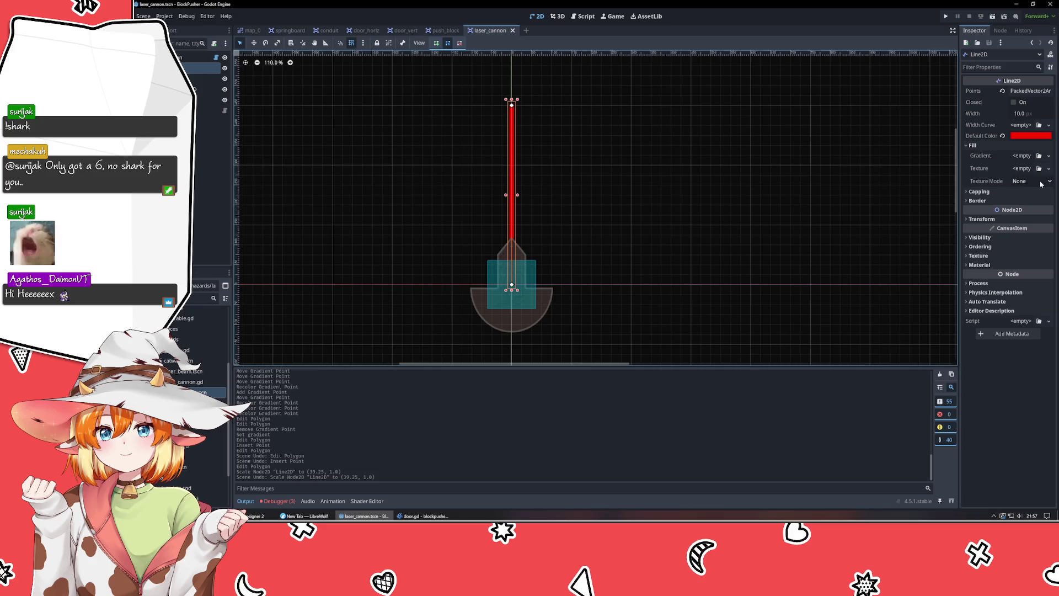
- Open the Texture property's file picker via Quick Load
left_click(1030, 180)
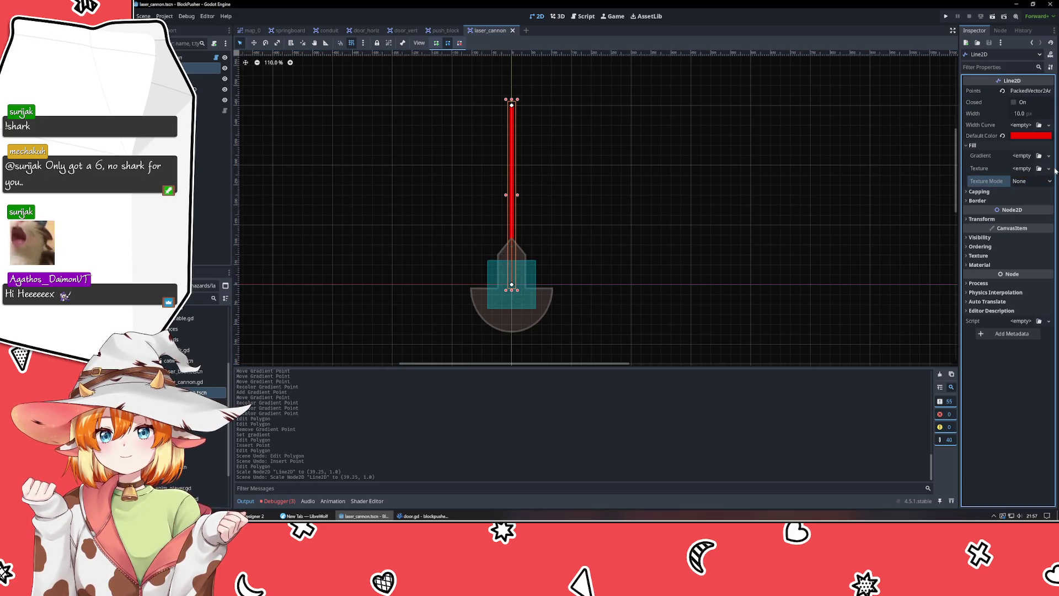
left_click(1049, 169)
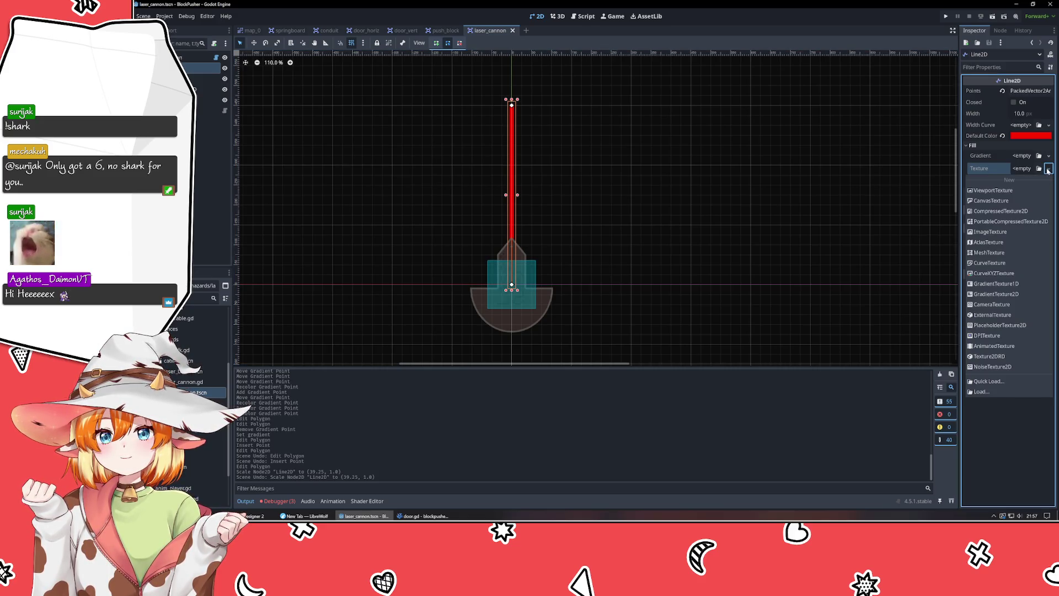
left_click(1039, 168)
left_click(1039, 168)
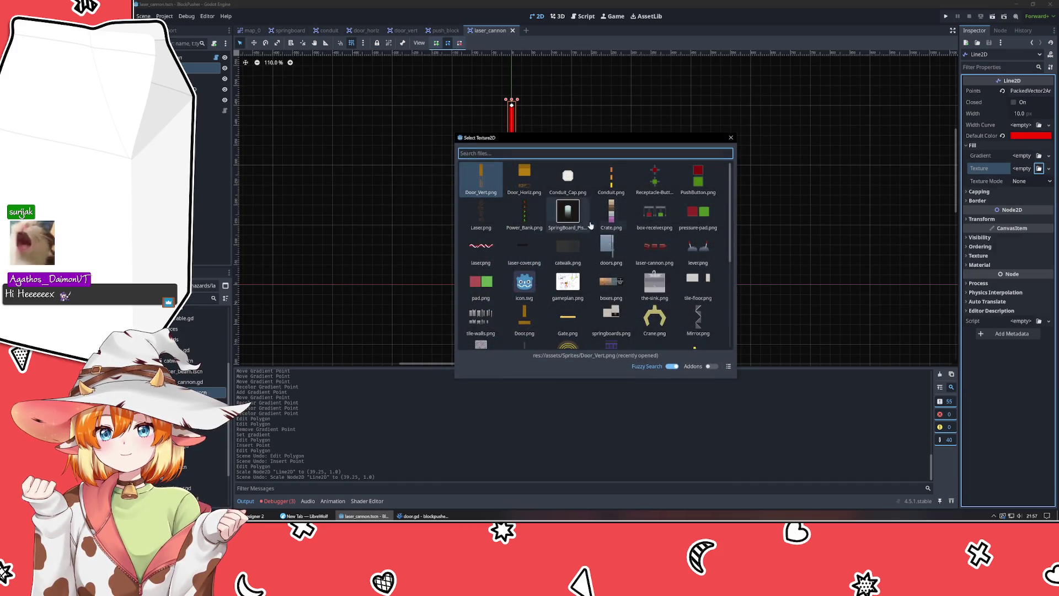
- Load laser.png as the line's texture and set Texture Mode to Tile
scroll(560, 200, "down", 2)
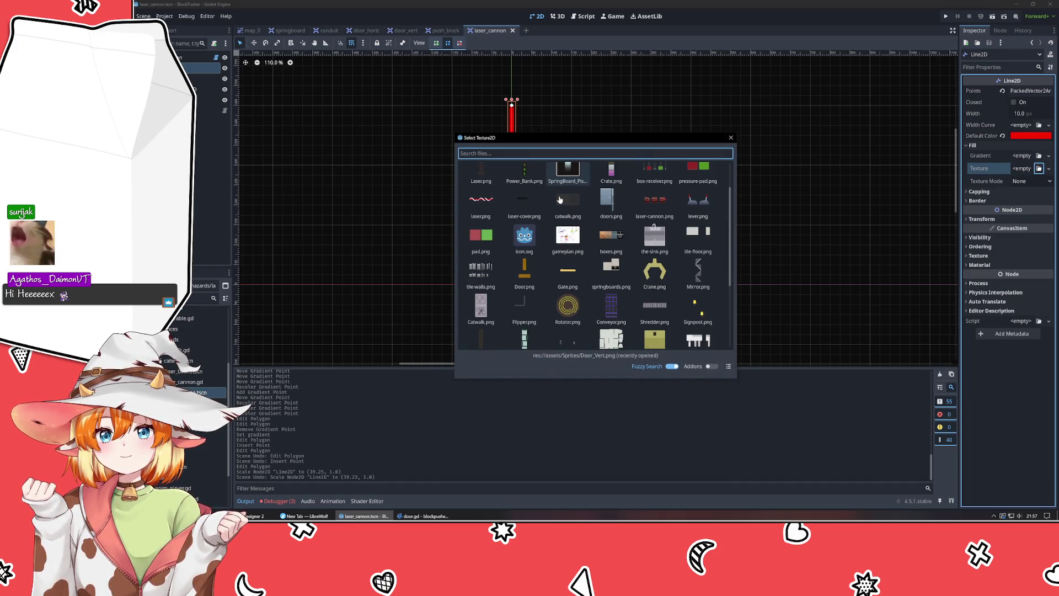
left_click(491, 207)
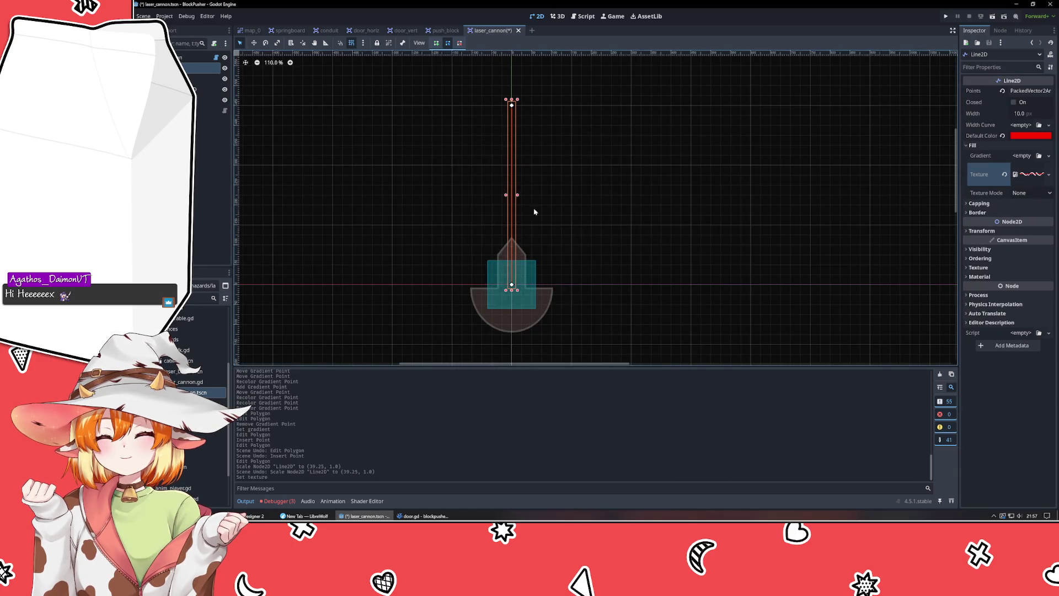
left_click(1031, 193)
left_click(1027, 225)
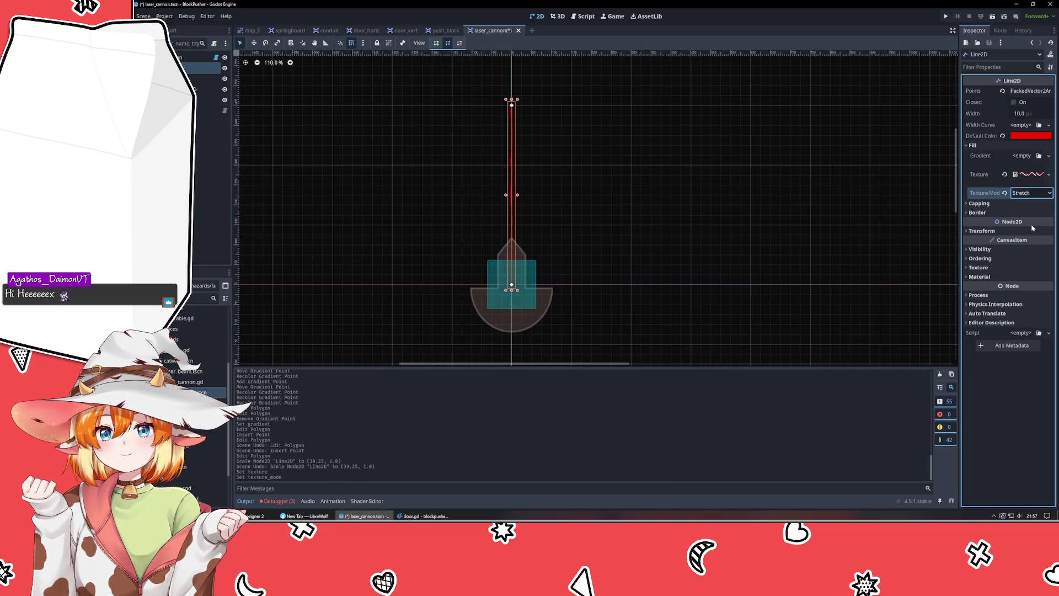
left_click(1030, 193)
left_click(1030, 217)
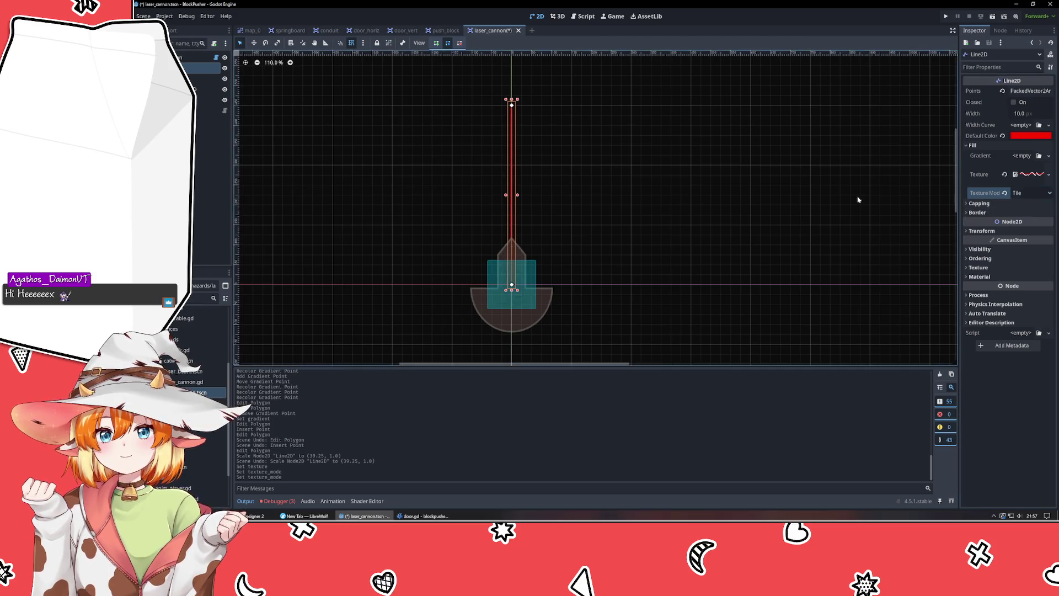
- Drag the line's far end point so the laser runs horizontally right from the cannon
left_click(627, 167)
scroll(511, 134, "up", 7)
scroll(512, 132, "up", 15)
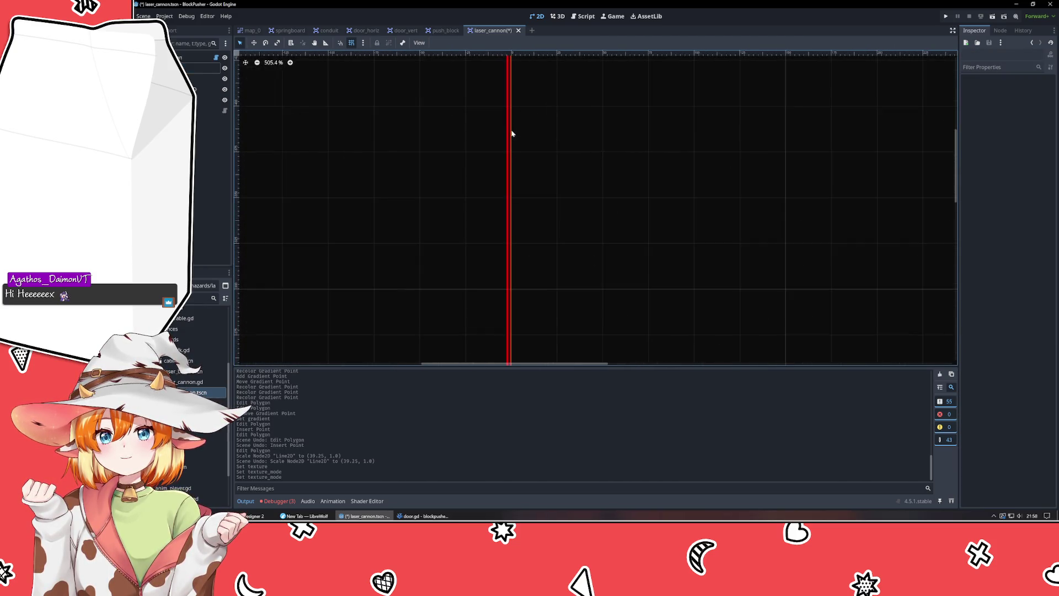
left_click(495, 167)
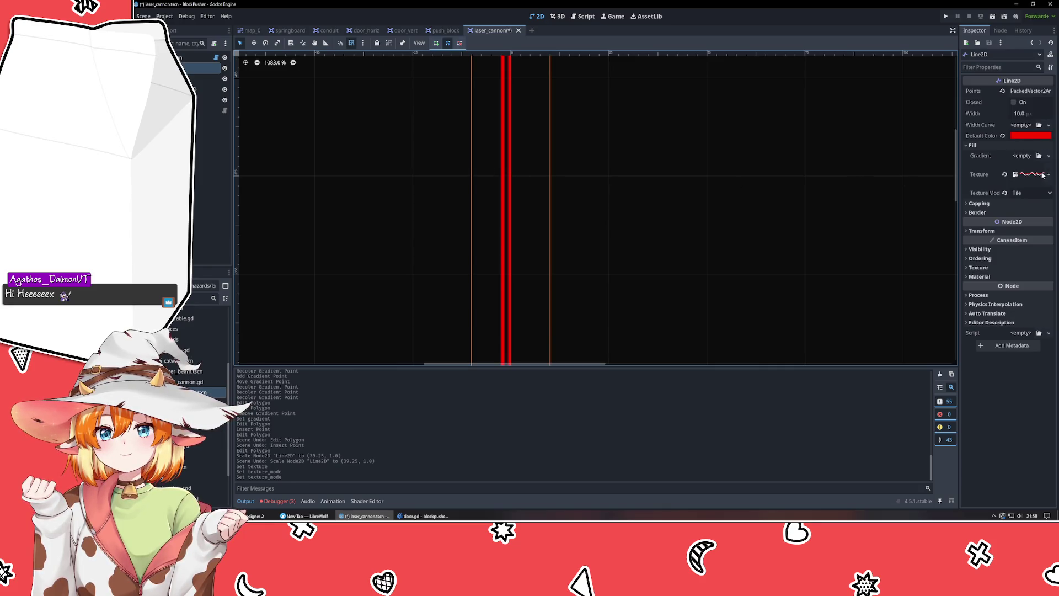
scroll(612, 197, "down", 8)
scroll(612, 197, "down", 4)
mouse_move(581, 105)
left_mouse_down()
mouse_move(811, 327)
mouse_move(738, 216)
mouse_move(619, 99)
mouse_move(693, 347)
left_mouse_up()
left_click(581, 287)
- Frame the horizontal laser line and select its Width field
scroll(510, 324, "up", 8)
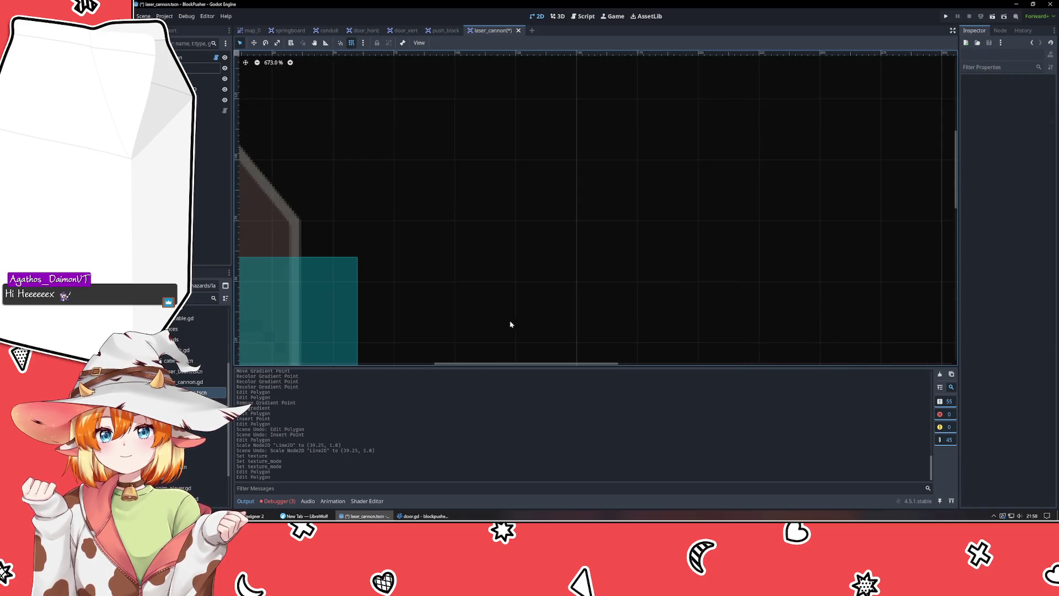
left_click_drag(510, 324, 562, 125)
left_click(620, 206)
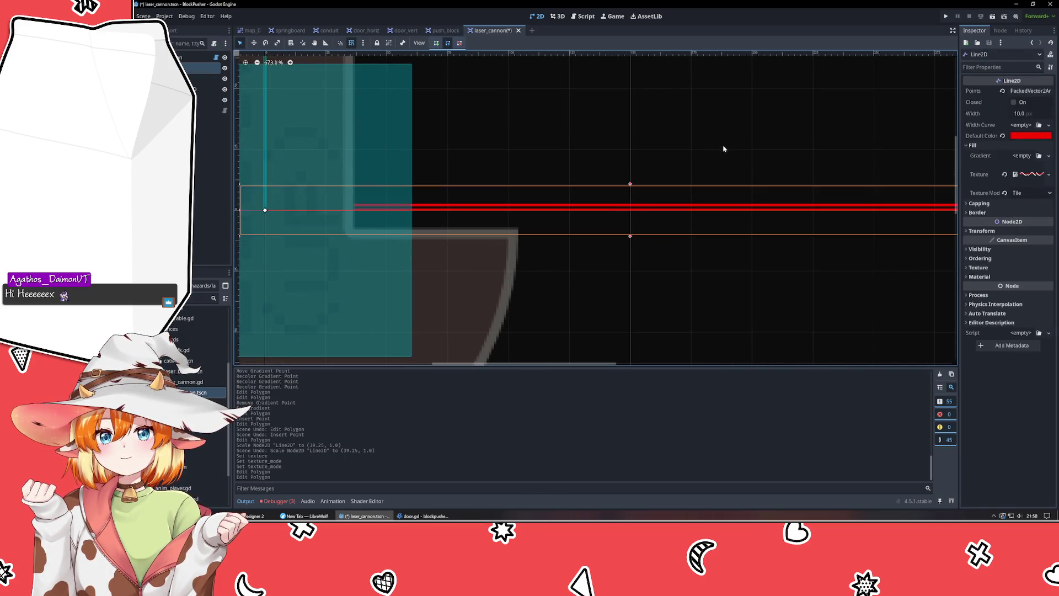
left_click_drag(719, 155, 529, 206)
left_click(1031, 114)
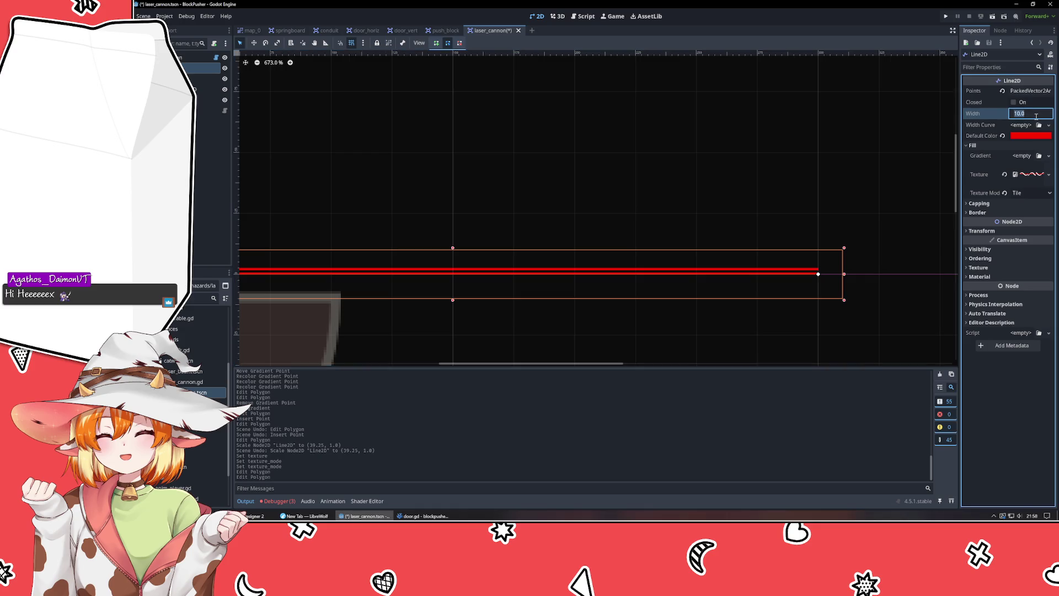
- Set the laser line's Width to 32
type("32")
key("Return")
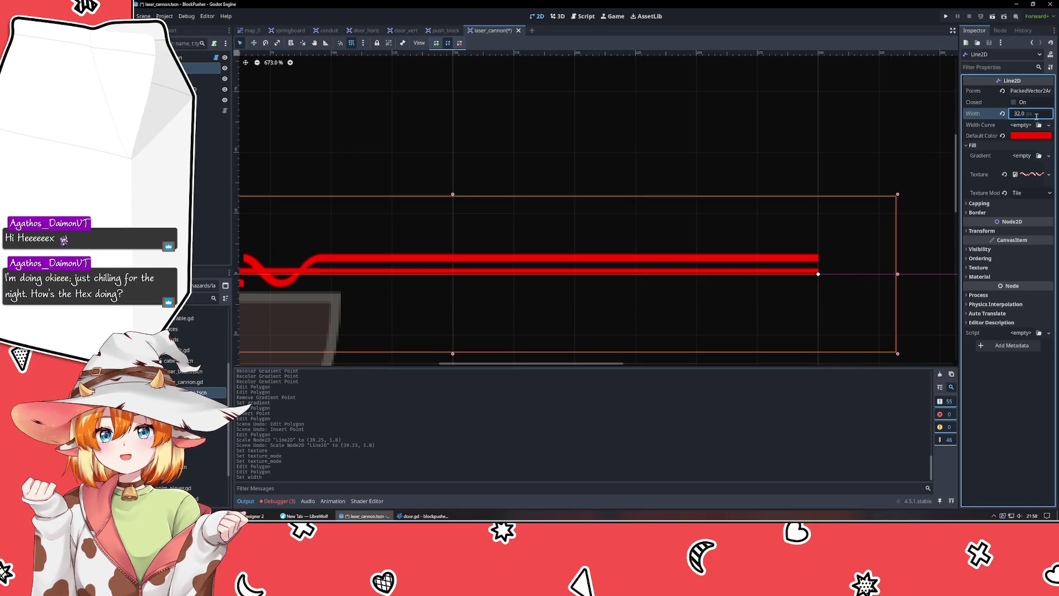
scroll(520, 108, "down", 4)
- Move the line 150 px right and revert its Default Color to white
left_click_drag(489, 222, 744, 225)
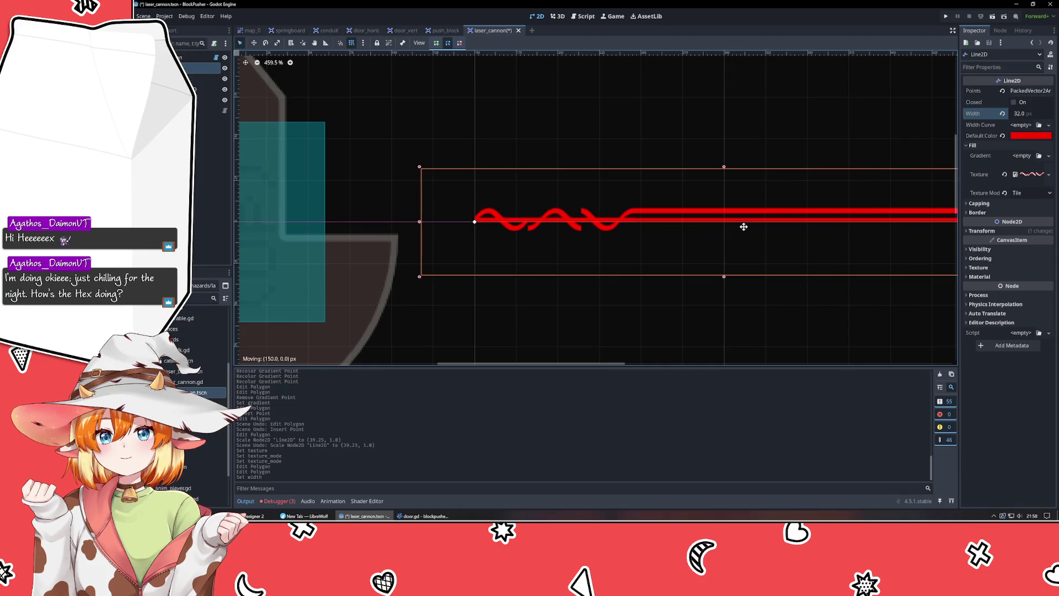
left_click(664, 332)
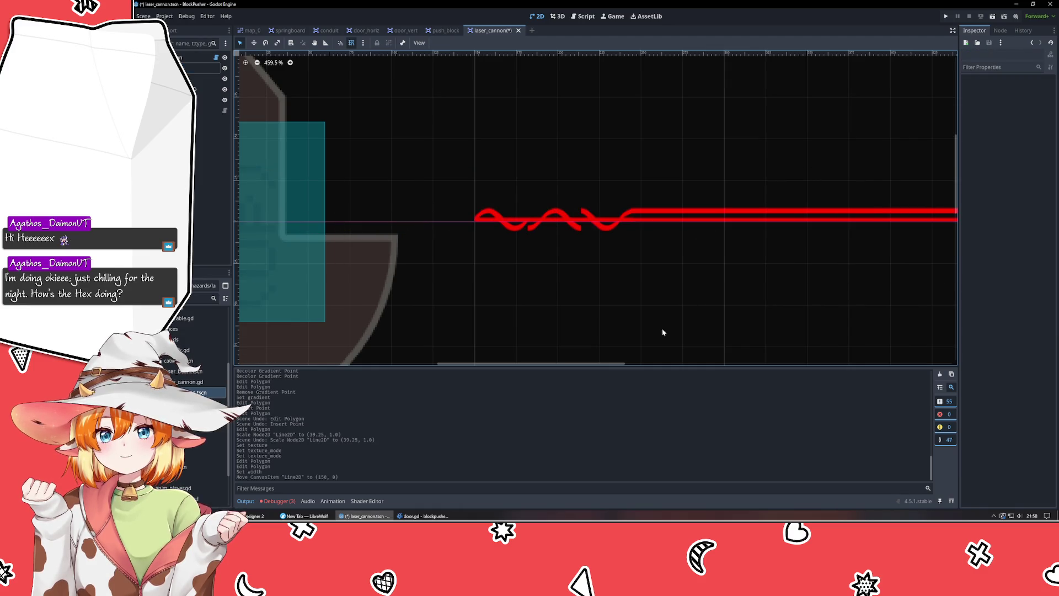
left_click(644, 221)
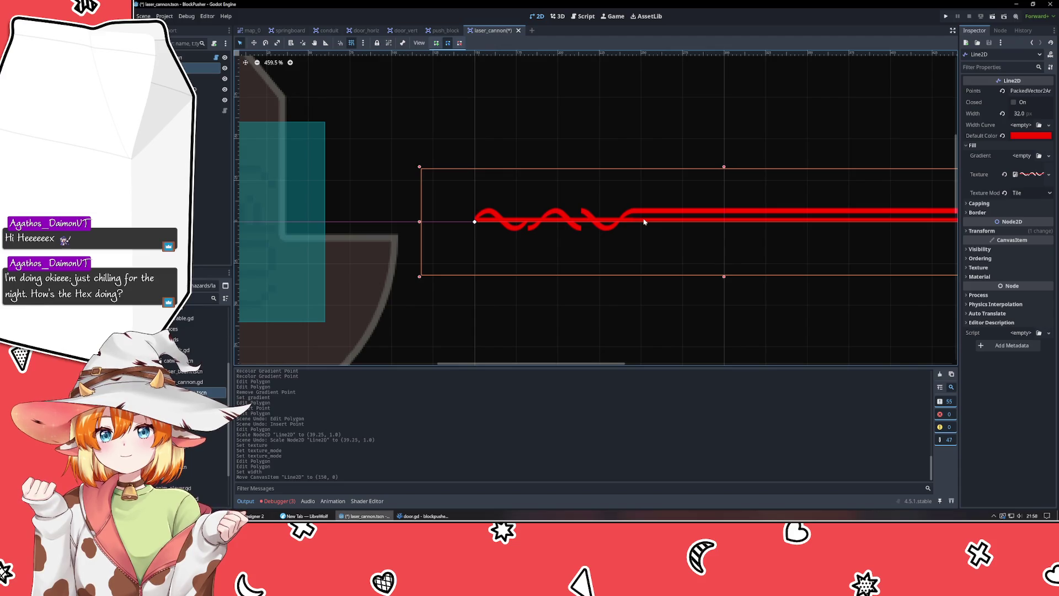
left_click(1003, 136)
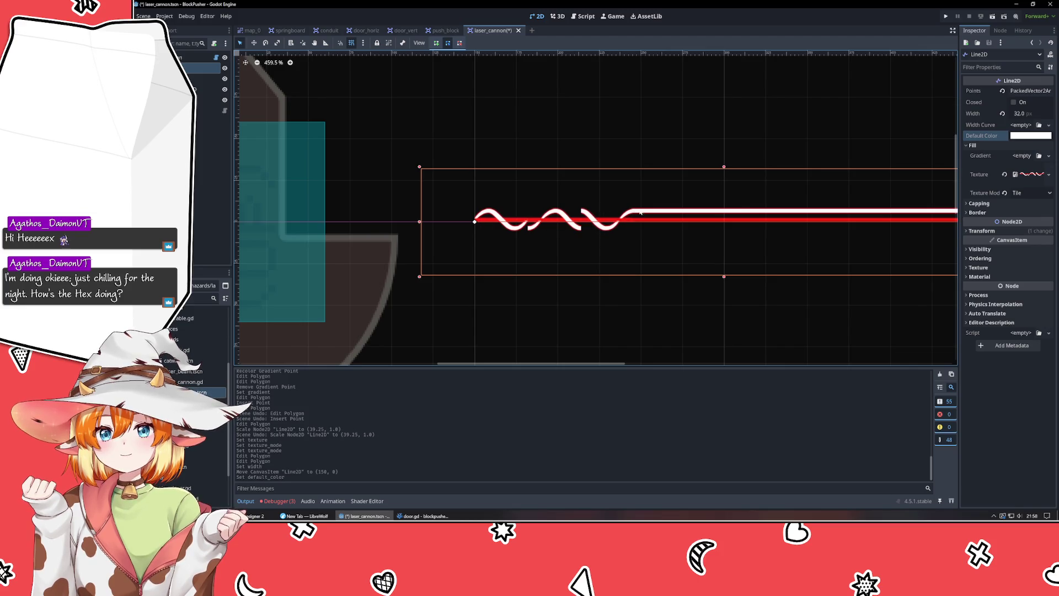
scroll(768, 220, "right", 5)
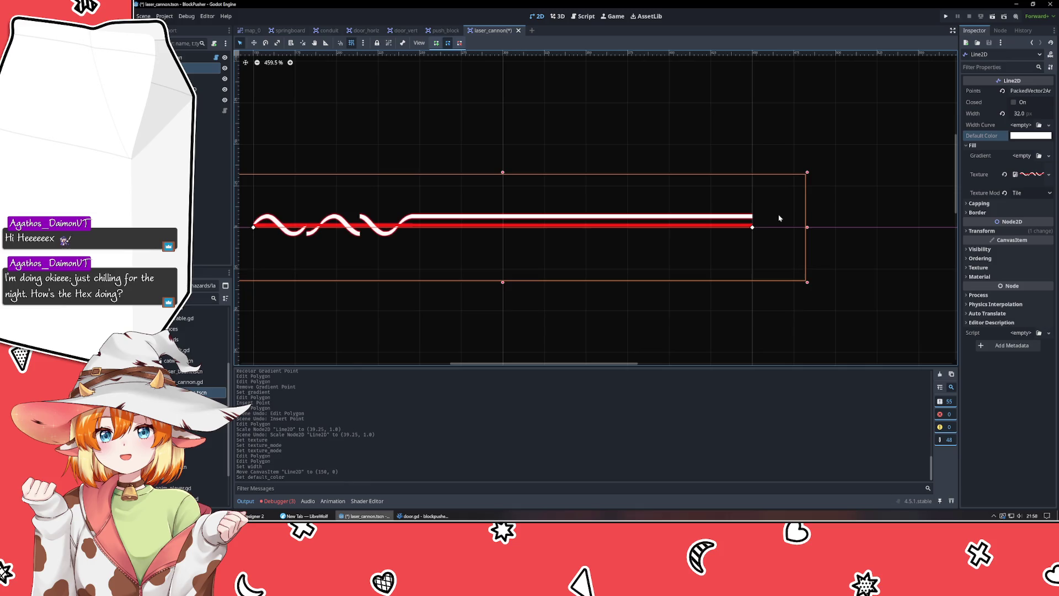
- Try None and Stretch texture modes, then settle on Tile and zoom out to 177%
scroll(501, 252, "left", 5)
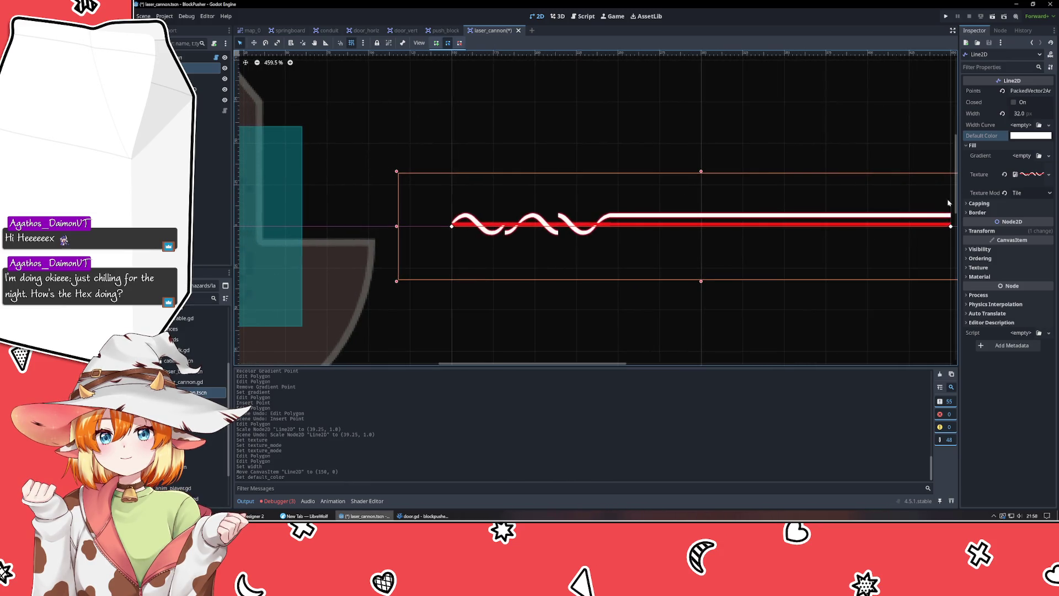
left_click(1030, 193)
left_click(1011, 200)
left_click(1030, 192)
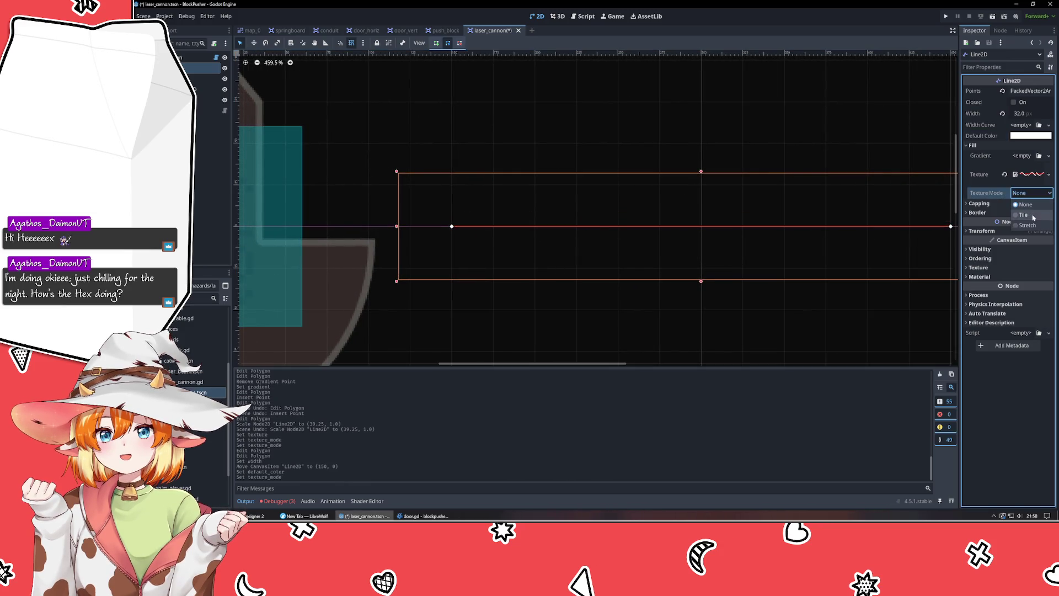
left_click(1025, 215)
left_click(1030, 192)
left_click(1027, 225)
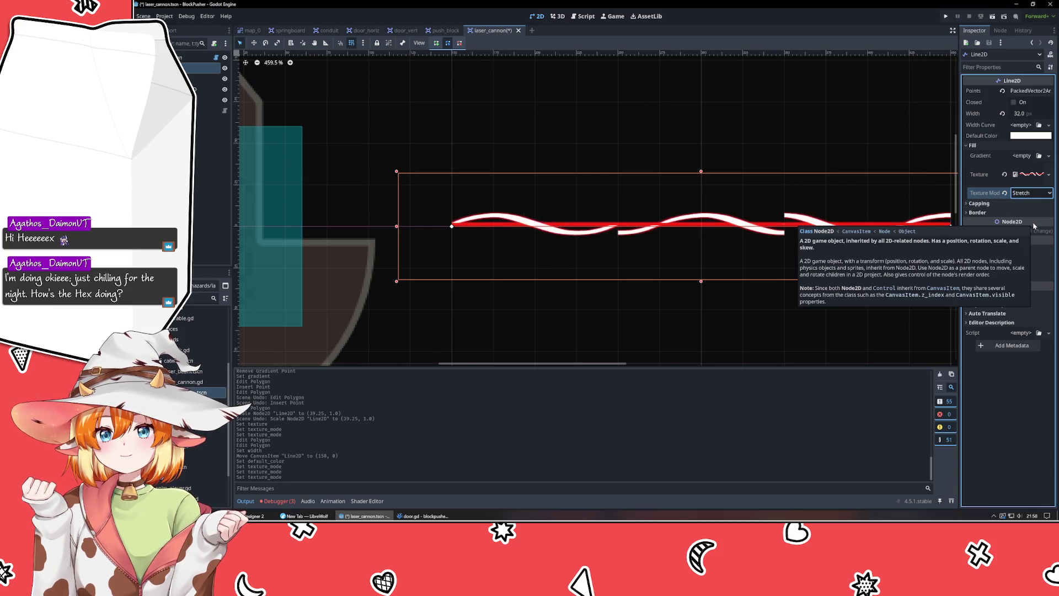
scroll(730, 344, "right", 1)
mouse_move(731, 344)
left_mouse_down()
mouse_move(595, 328)
mouse_move(607, 327)
left_mouse_up()
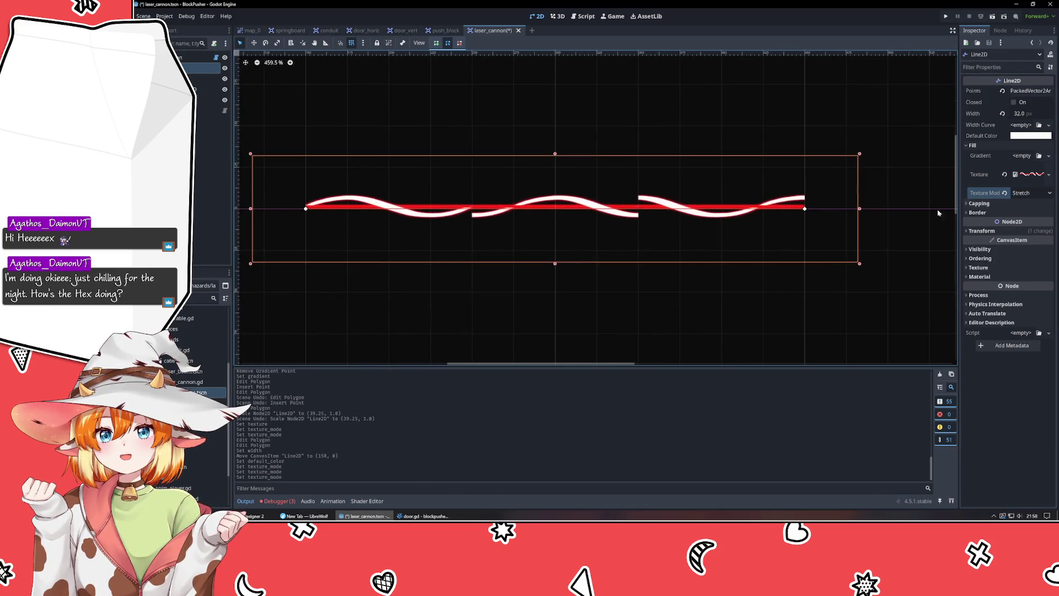
left_click(1028, 193)
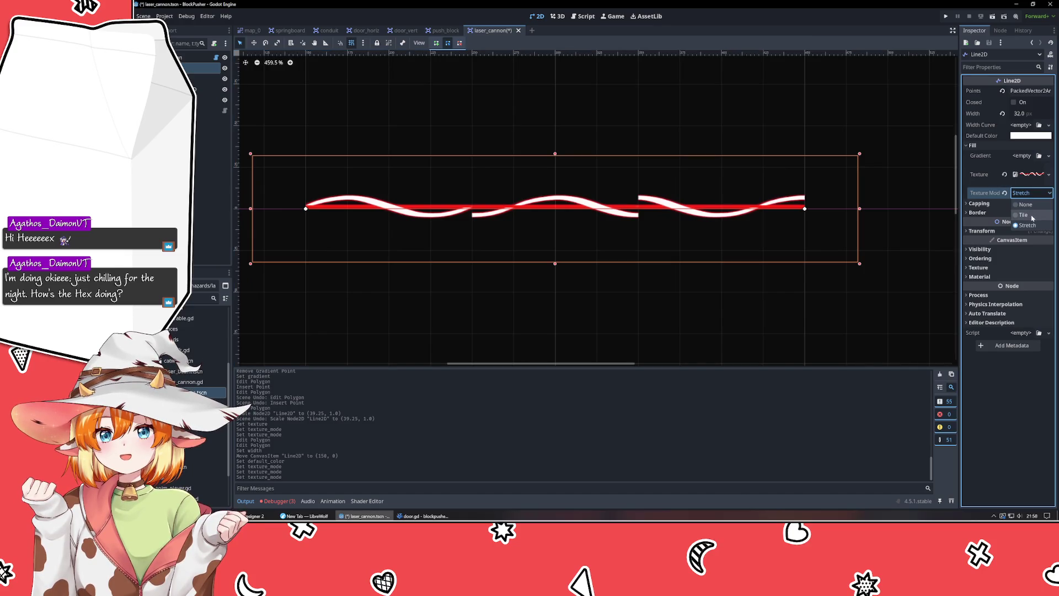
left_click(1031, 215)
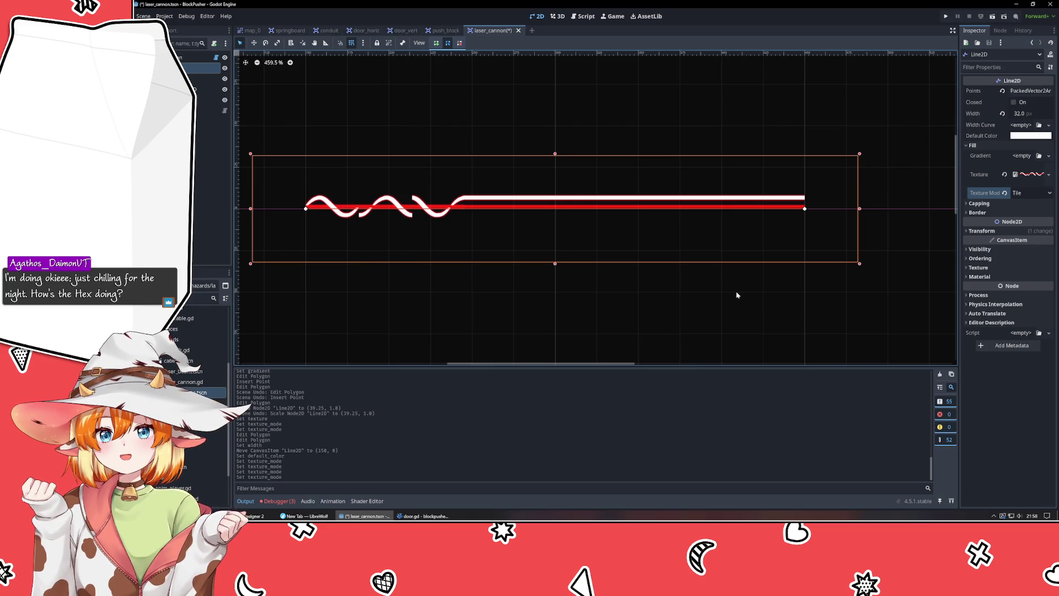
scroll(736, 295, "down", 10)
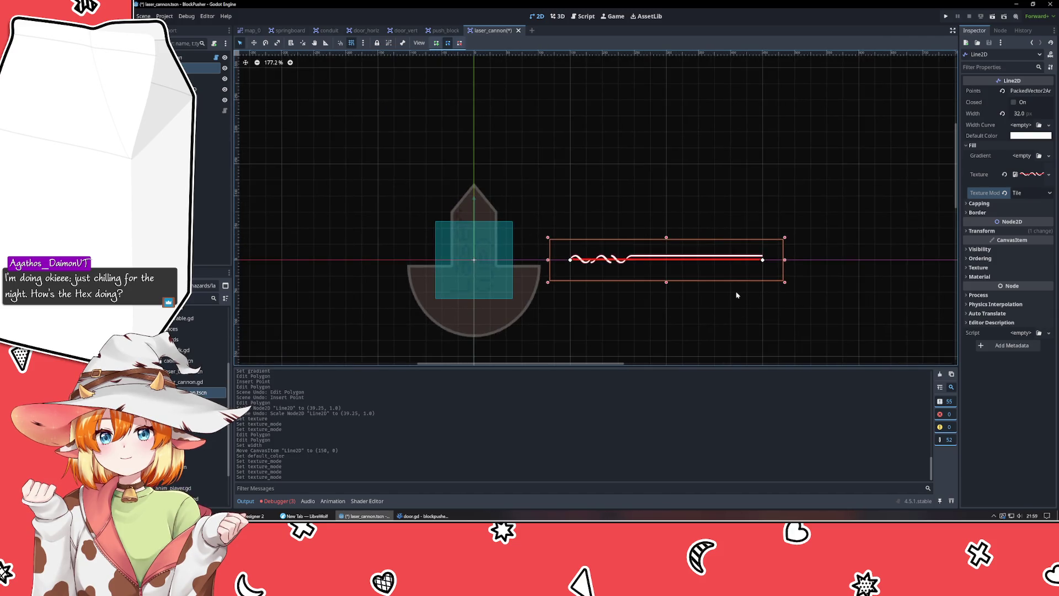
- Select the laser line and add a third point to its Points array
left_click(763, 262)
left_click(761, 113)
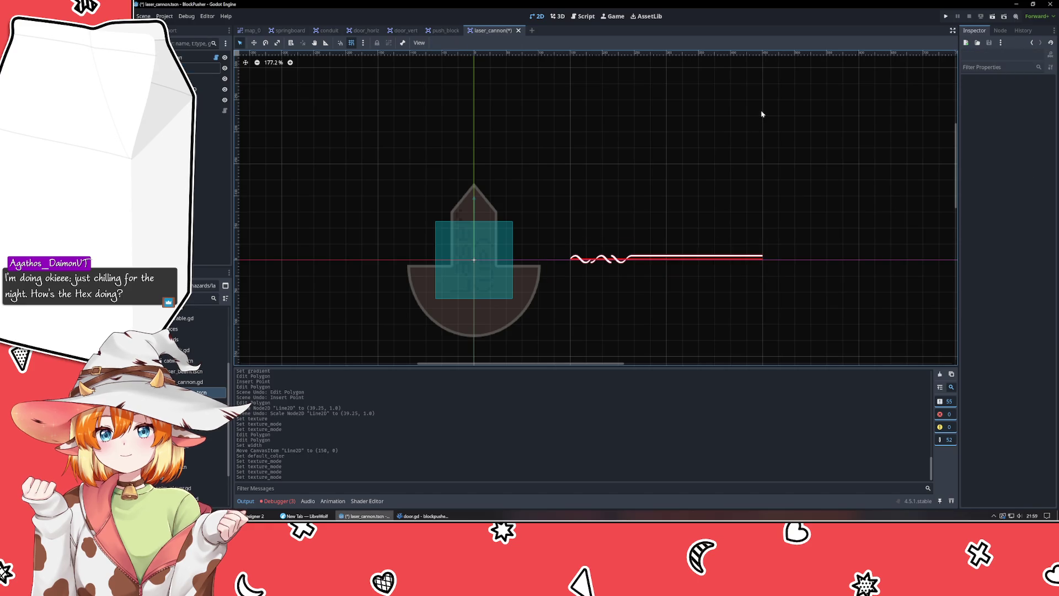
left_click(763, 260)
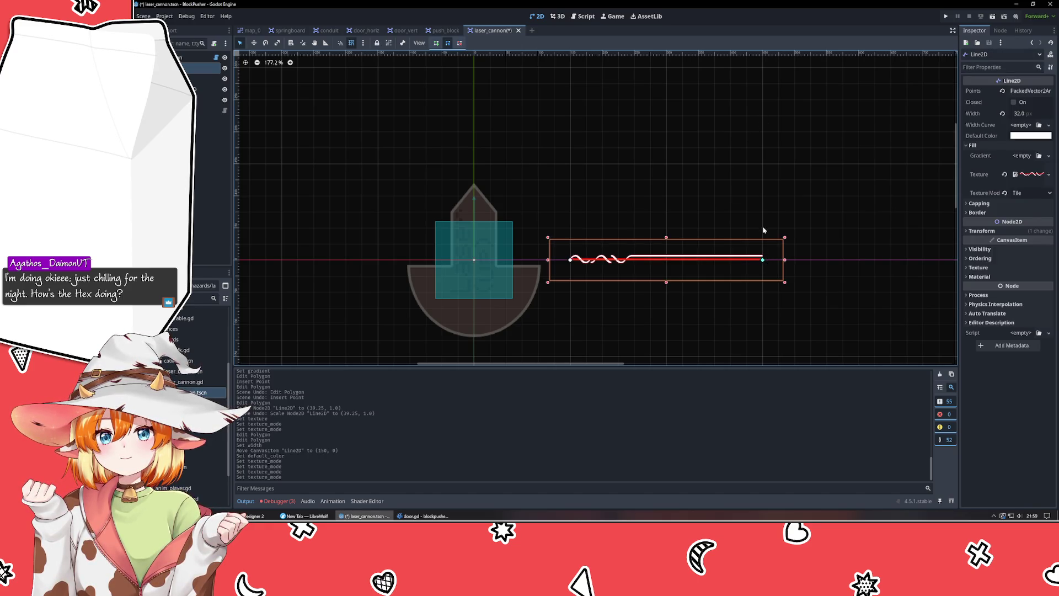
left_click(764, 208)
left_click(762, 260)
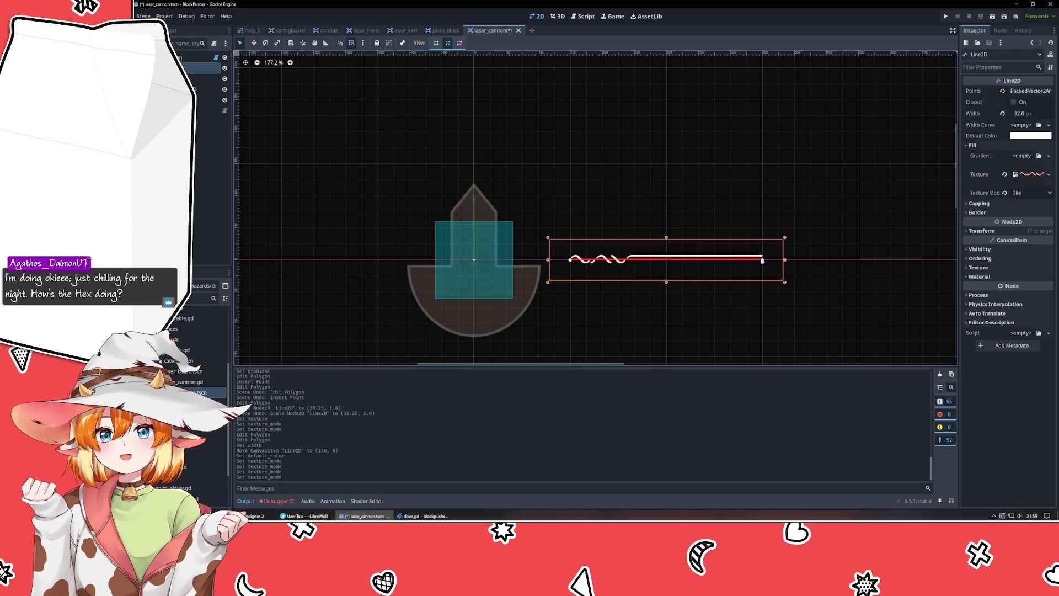
left_click(761, 131)
left_click(747, 256)
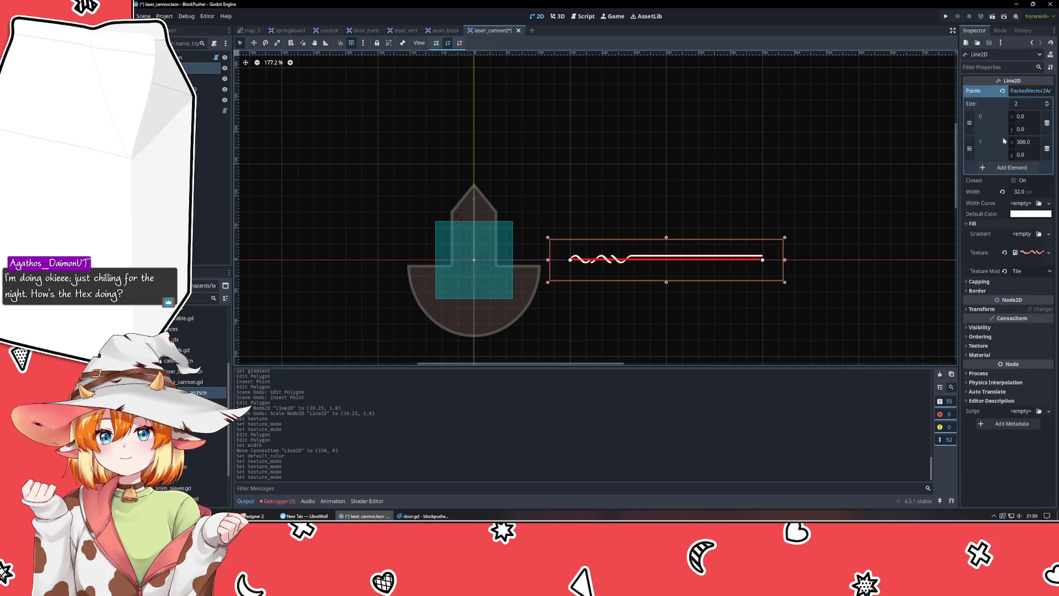
left_click(1012, 167)
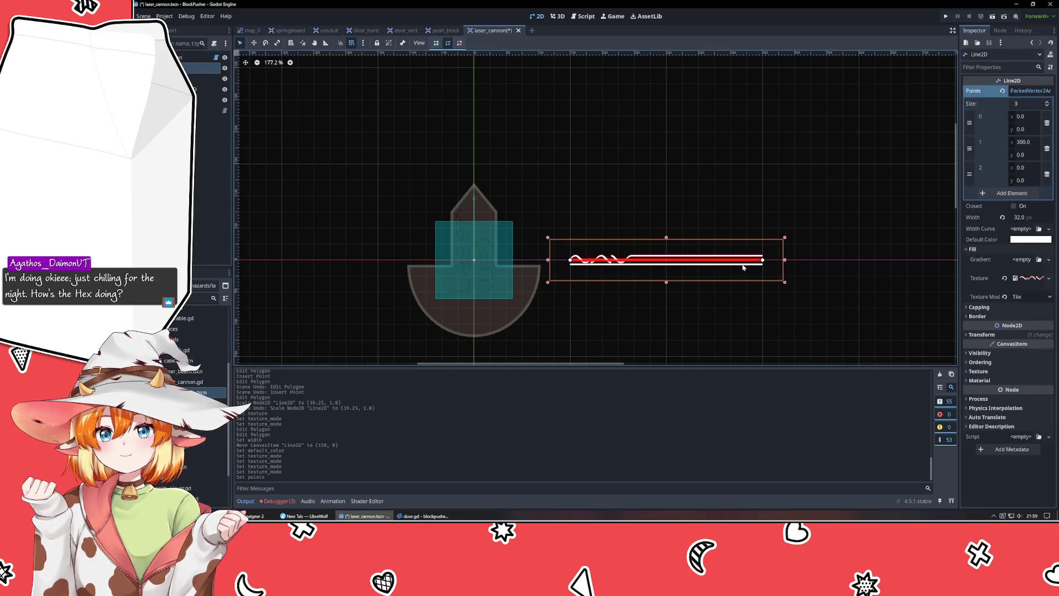
- Arrange the three points so the line rises from the cannon tip and turns right
mouse_move(572, 261)
left_mouse_down()
mouse_move(656, 300)
mouse_move(751, 279)
mouse_move(905, 99)
mouse_move(794, 241)
mouse_move(763, 165)
mouse_move(577, 204)
mouse_move(570, 227)
mouse_move(633, 237)
mouse_move(731, 164)
left_mouse_up()
mouse_move(572, 228)
left_mouse_down()
mouse_move(580, 251)
mouse_move(477, 269)
mouse_move(538, 259)
left_mouse_up()
mouse_move(730, 164)
left_mouse_down()
mouse_move(776, 94)
mouse_move(762, 99)
left_mouse_up()
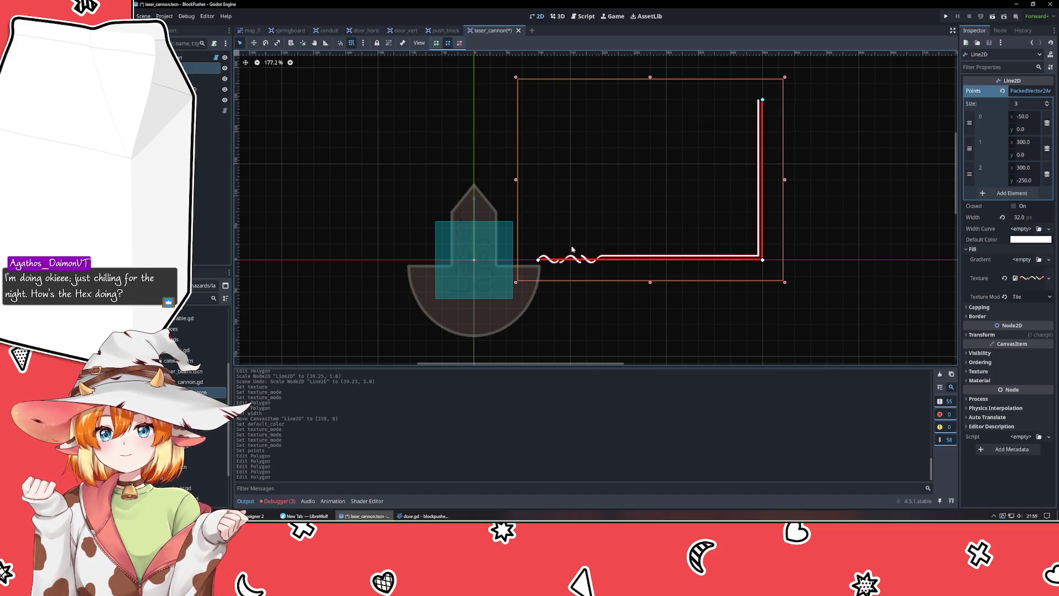
mouse_move(537, 259)
left_mouse_down()
mouse_move(442, 161)
mouse_move(475, 193)
left_mouse_up()
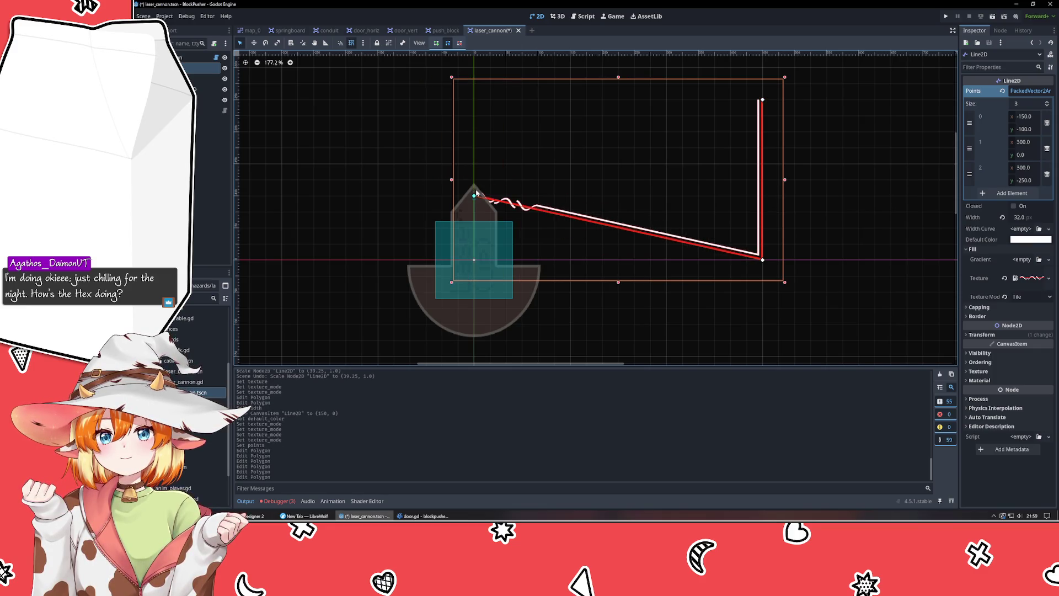
mouse_move(762, 259)
left_mouse_down()
mouse_move(475, 113)
mouse_move(478, 101)
left_mouse_up()
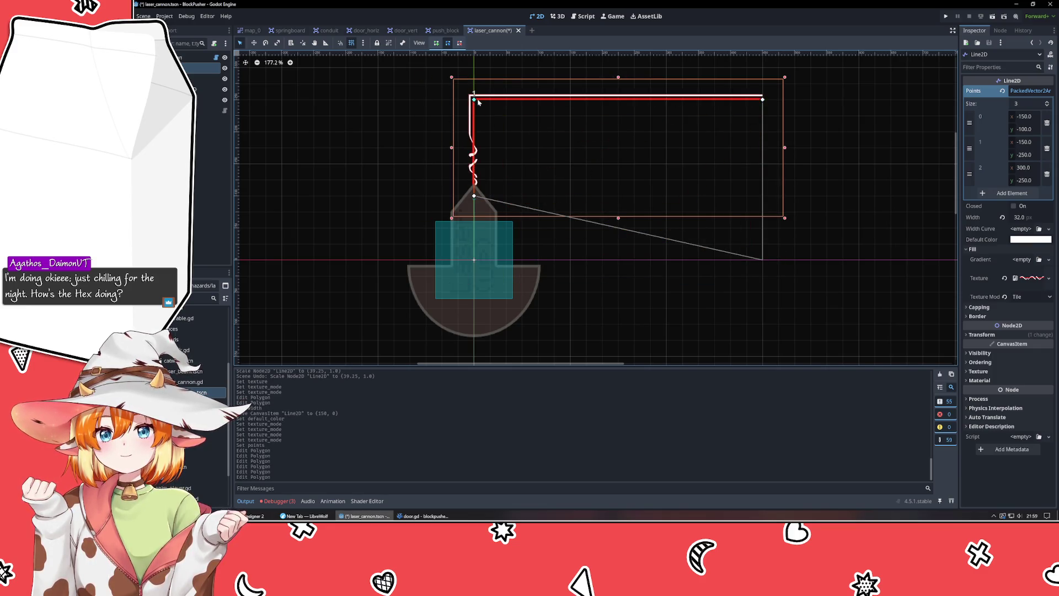
- Nudge the line's start point slightly higher onto the cannon tip
left_click(576, 138)
left_click_drag(563, 130, 600, 212)
scroll(579, 237, "up", 3)
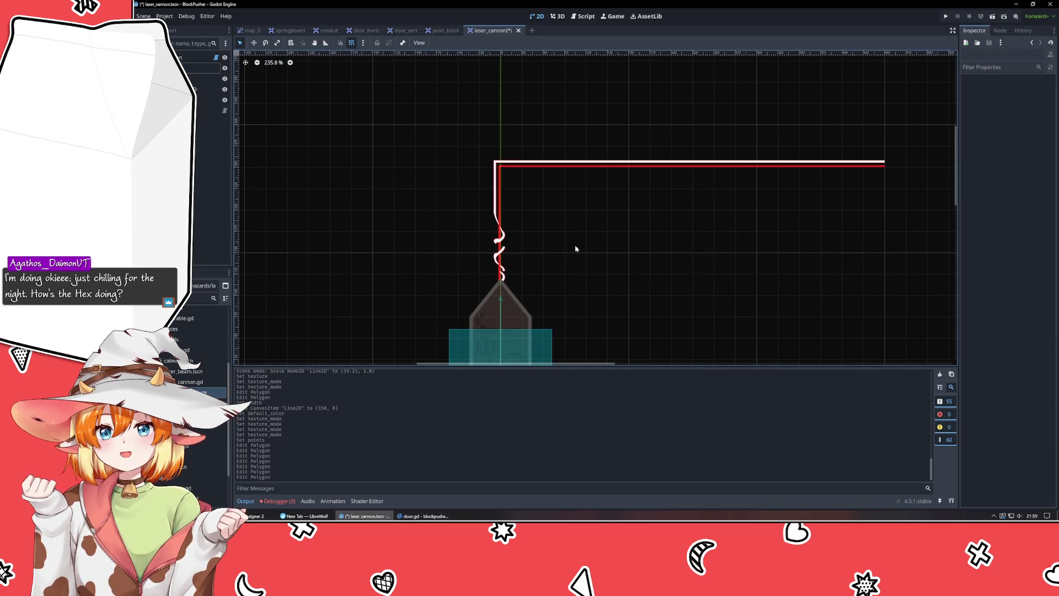
left_click(500, 253)
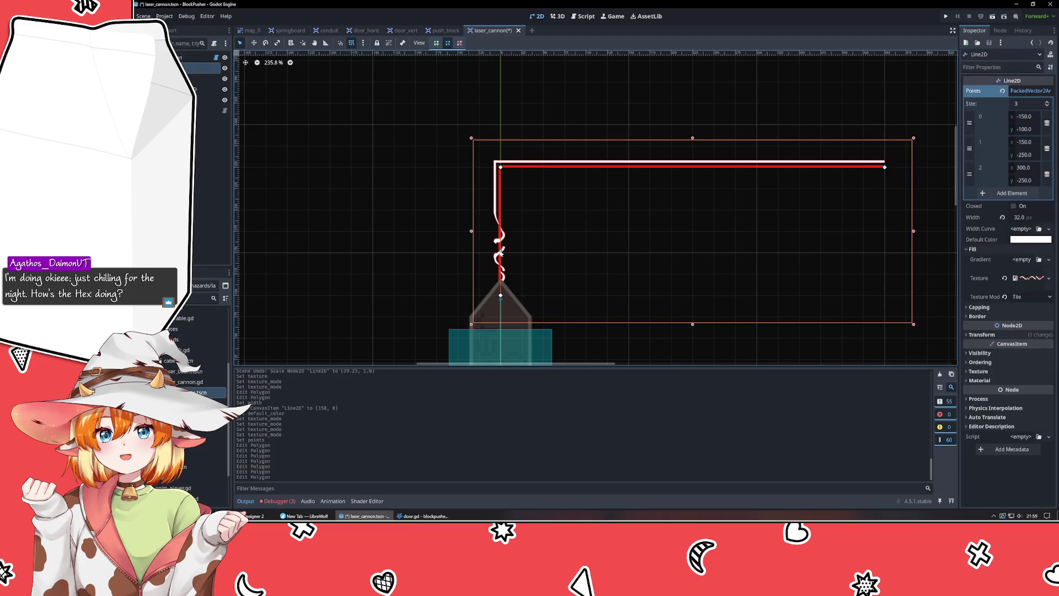
left_click_drag(501, 296, 500, 274)
left_click(601, 271)
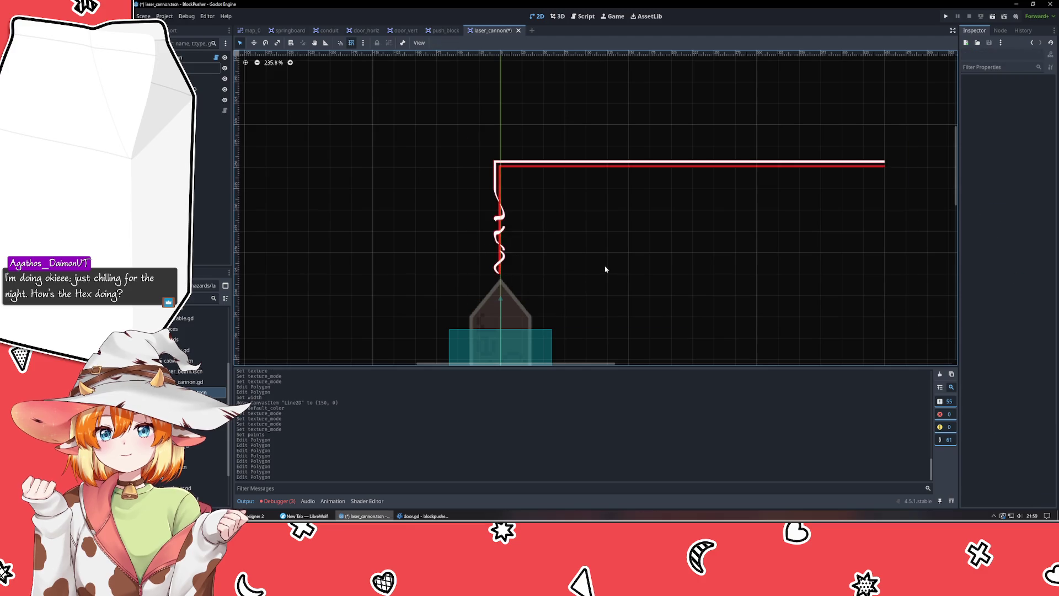
left_click(572, 169)
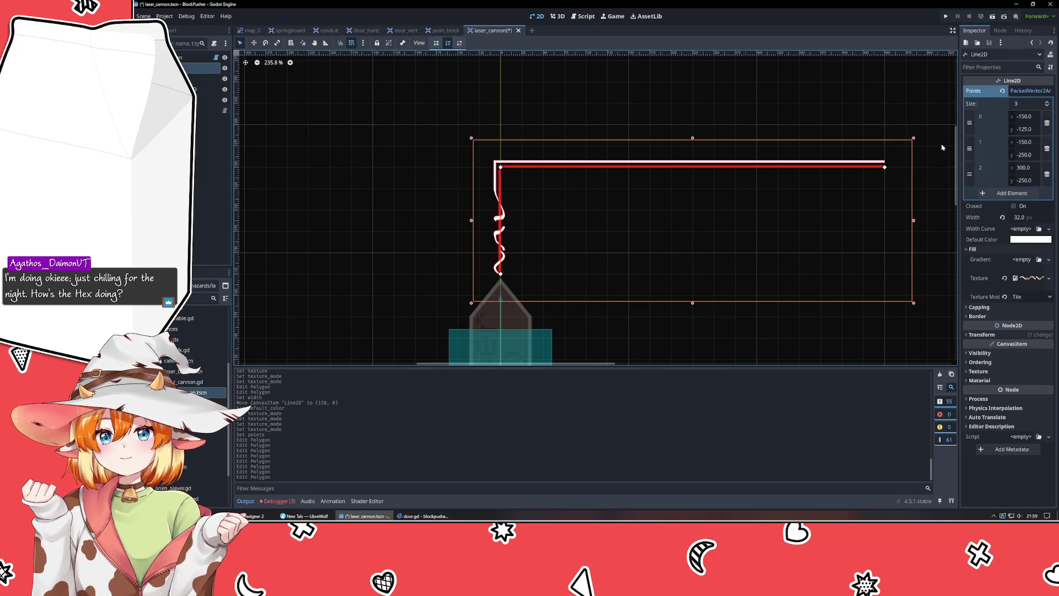
- Collapse the Points list and expand the CanvasItem Texture settings
left_click(1031, 93)
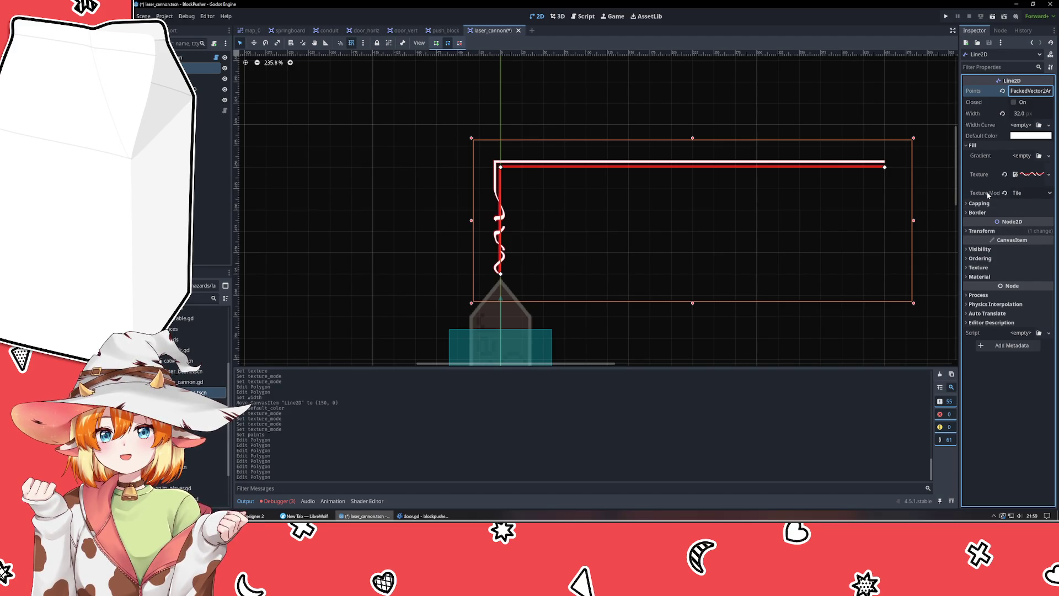
mouse_move(988, 194)
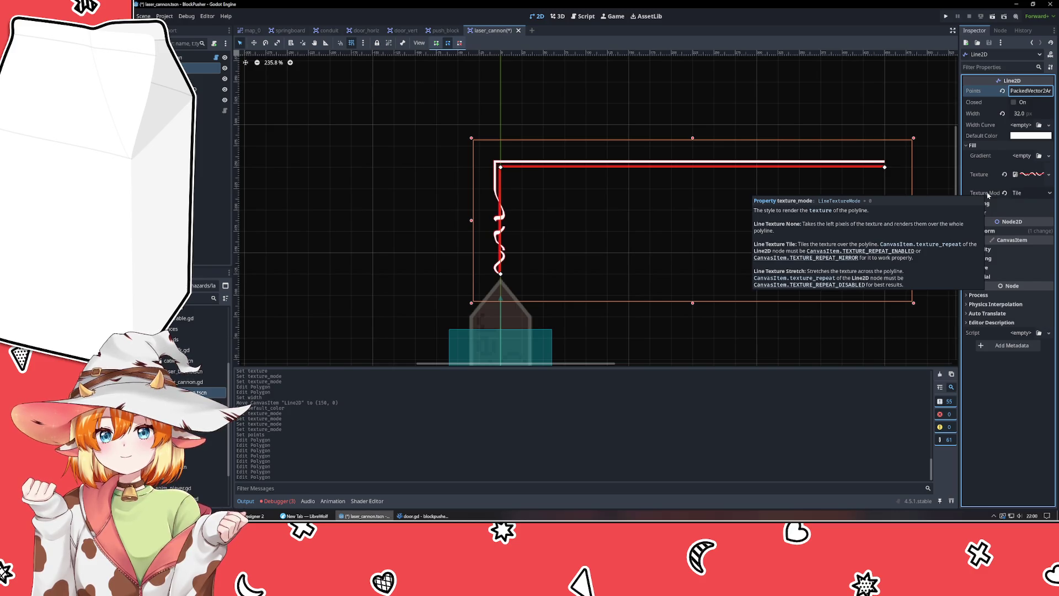
left_click(990, 269)
- Set Texture Repeat to Enabled so the red-and-white wave tiles along the whole laser
left_click(1050, 291)
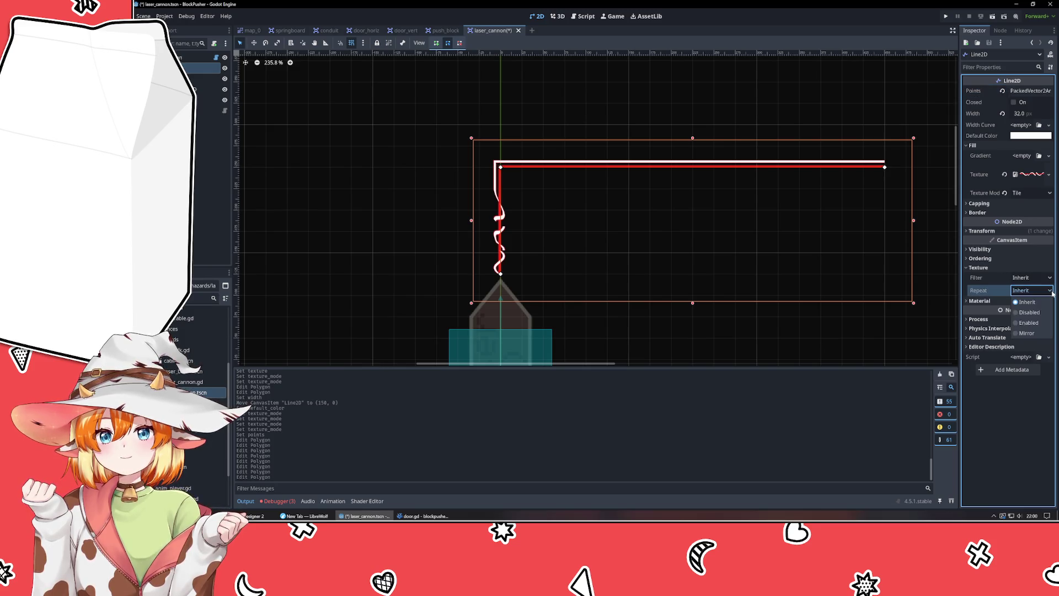
left_click(1038, 323)
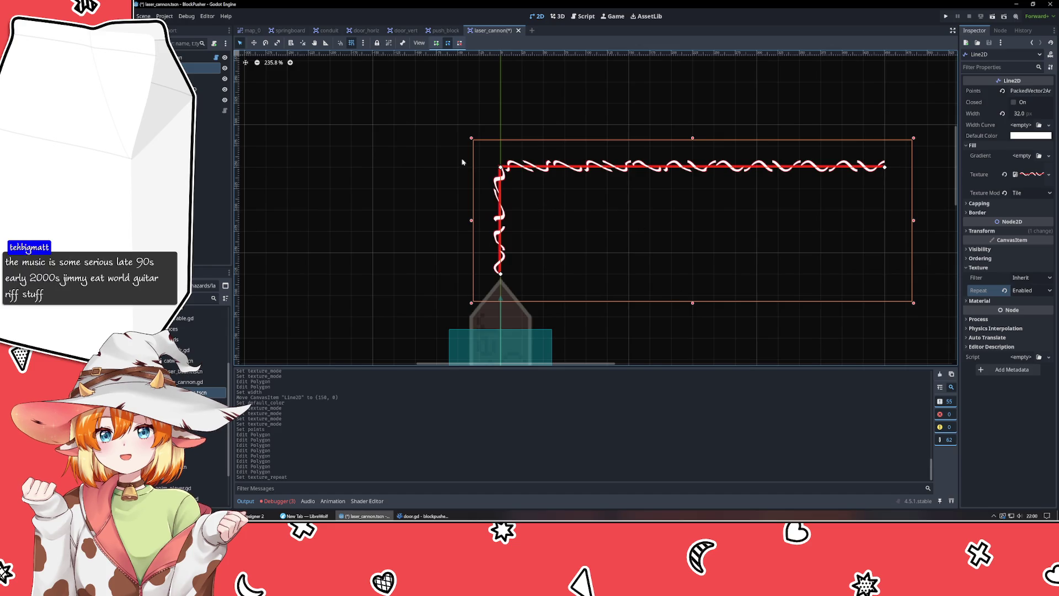
scroll(481, 162, "up", 5)
scroll(481, 165, "up", 1)
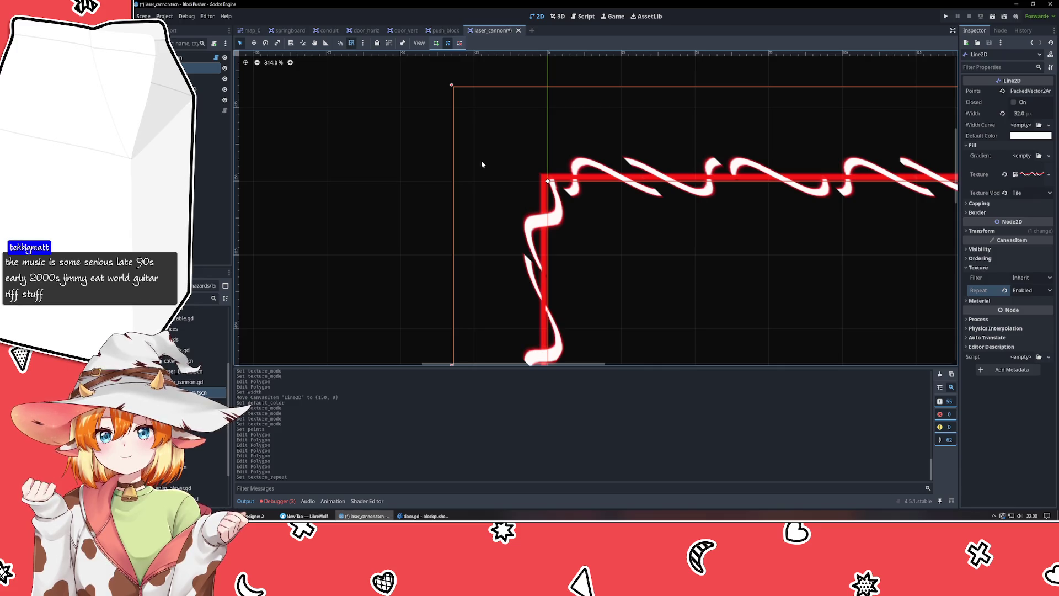
scroll(481, 164, "down", 6)
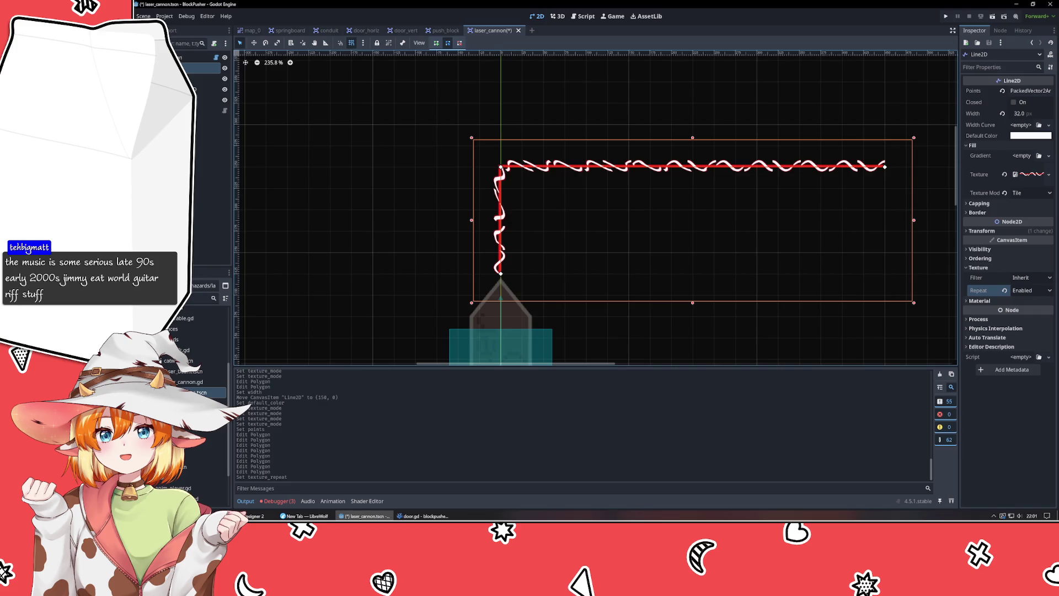
left_click(385, 245)
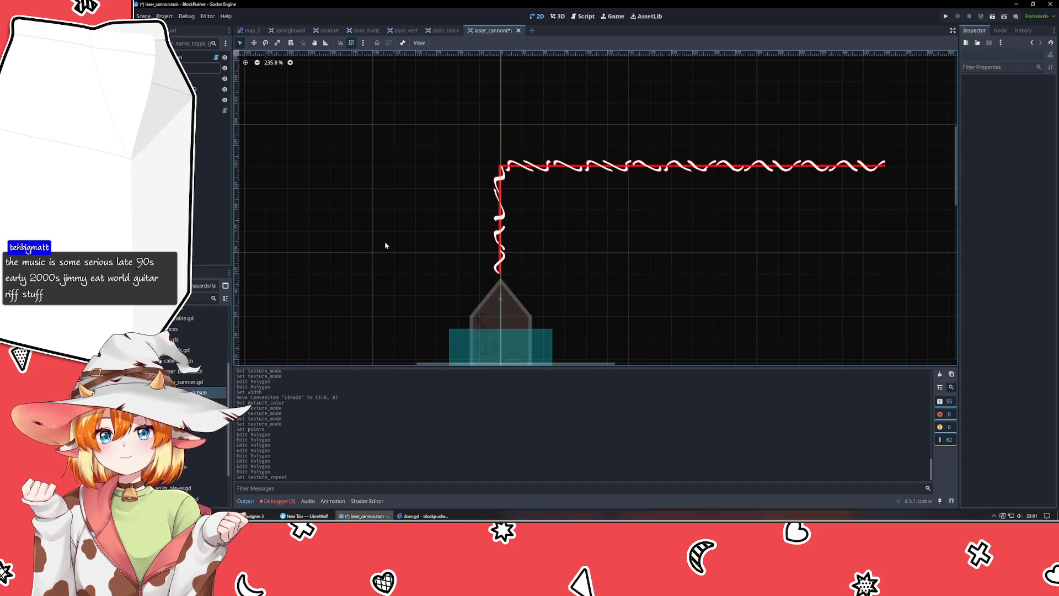
left_click(659, 161)
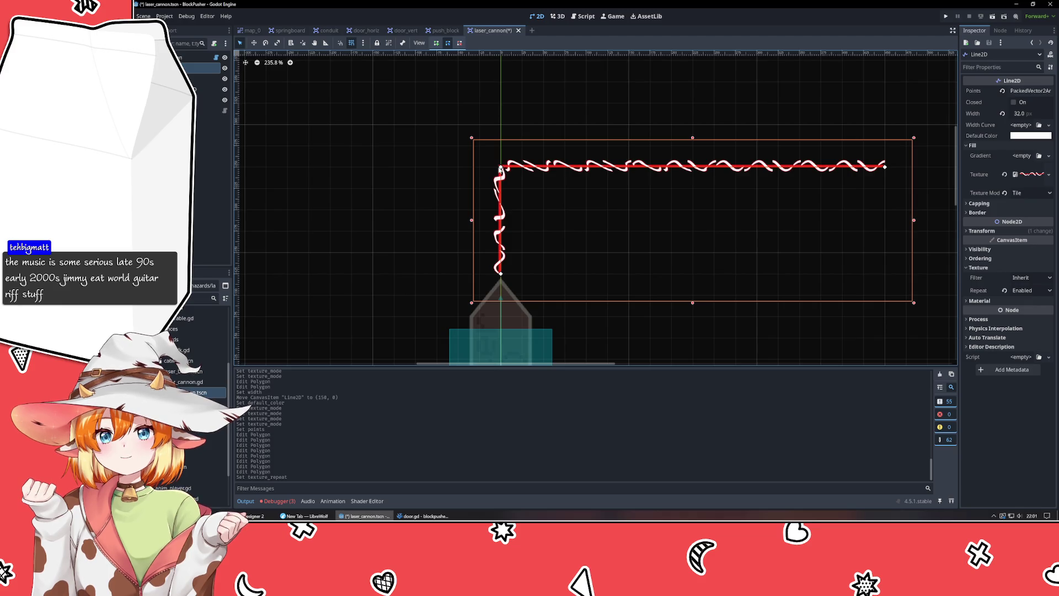
left_click_drag(503, 175, 505, 217)
left_click(525, 227)
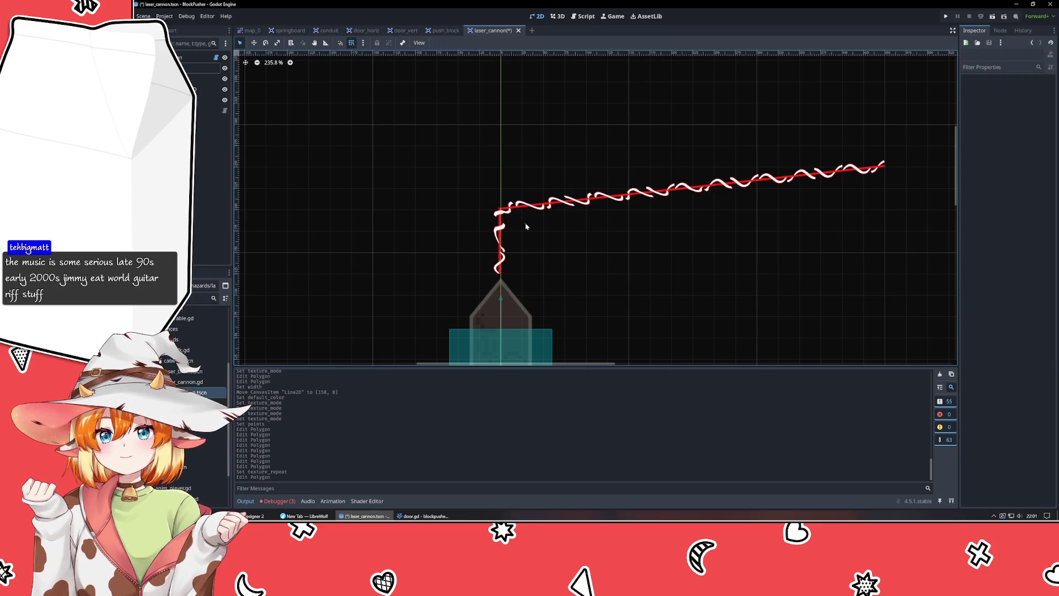
left_click(494, 225)
mouse_move(498, 212)
left_mouse_down()
mouse_move(499, 142)
mouse_move(499, 165)
left_mouse_up()
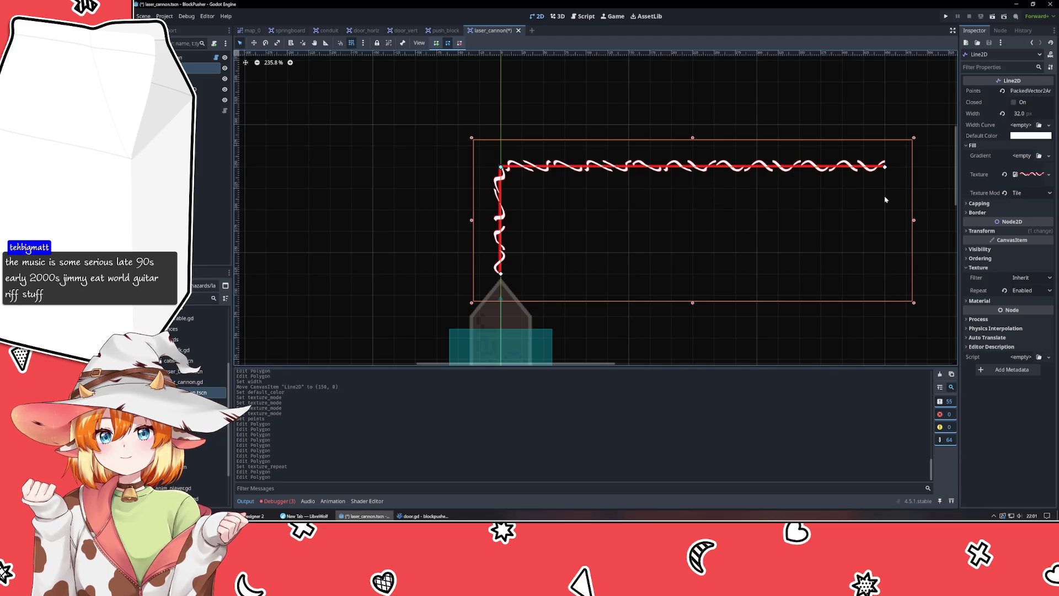
left_click(865, 207)
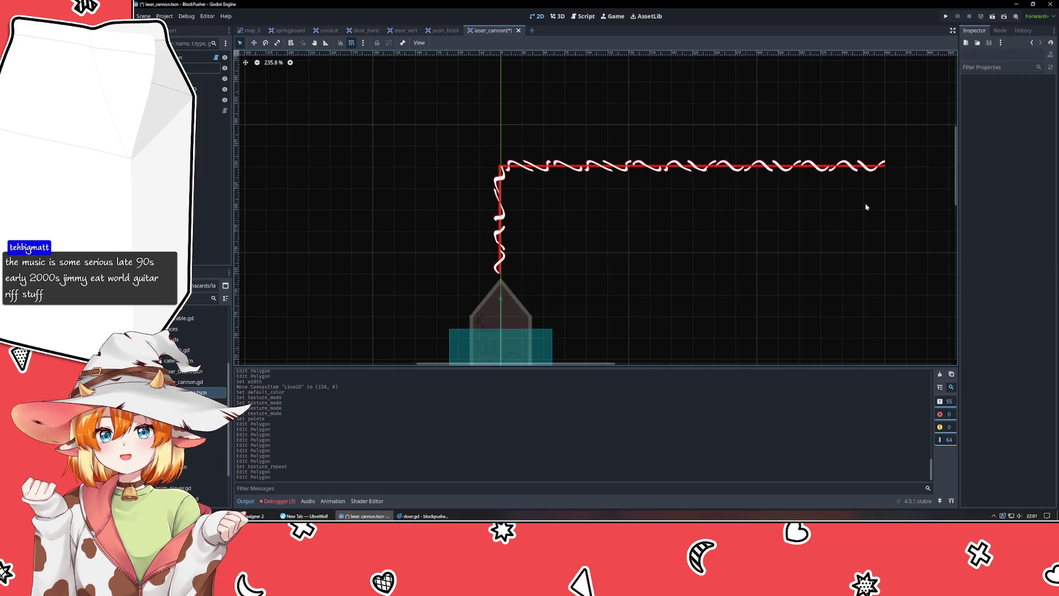
left_click(839, 172)
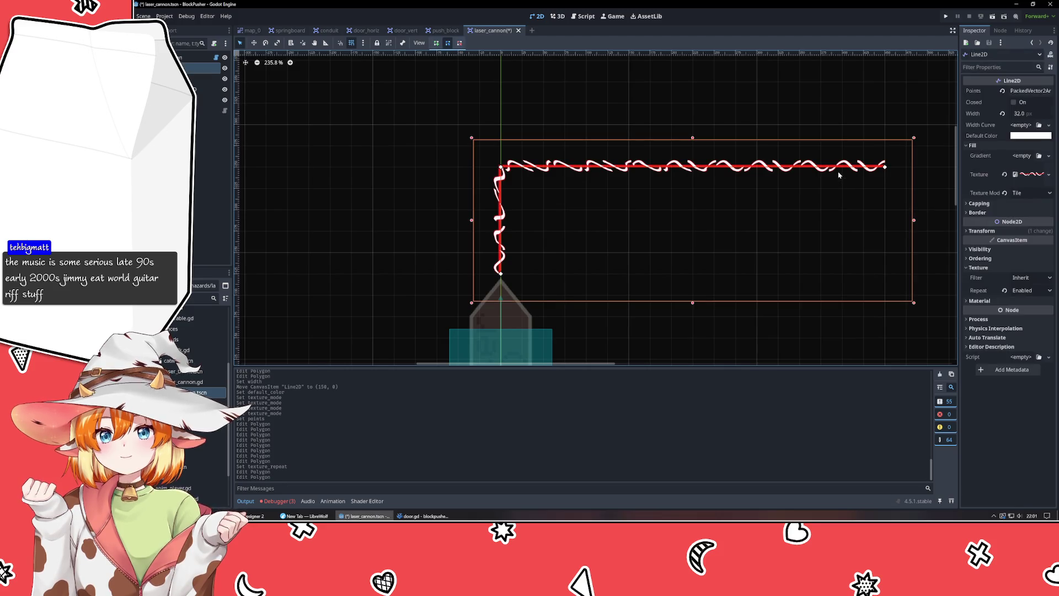
left_click(1048, 175)
- Set the Line2D texture mode to Stretch so the wave stretches along the beam
left_click(1048, 177)
left_click(1030, 192)
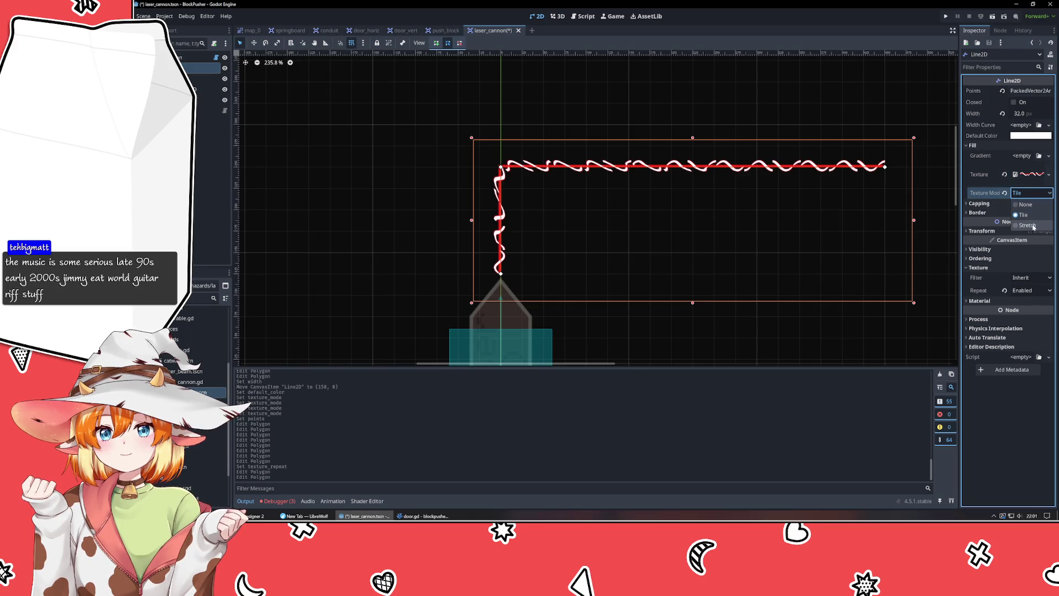
left_click(1033, 226)
- Deselect the line to preview the beam, then switch to Affinity Designer
left_click(437, 220)
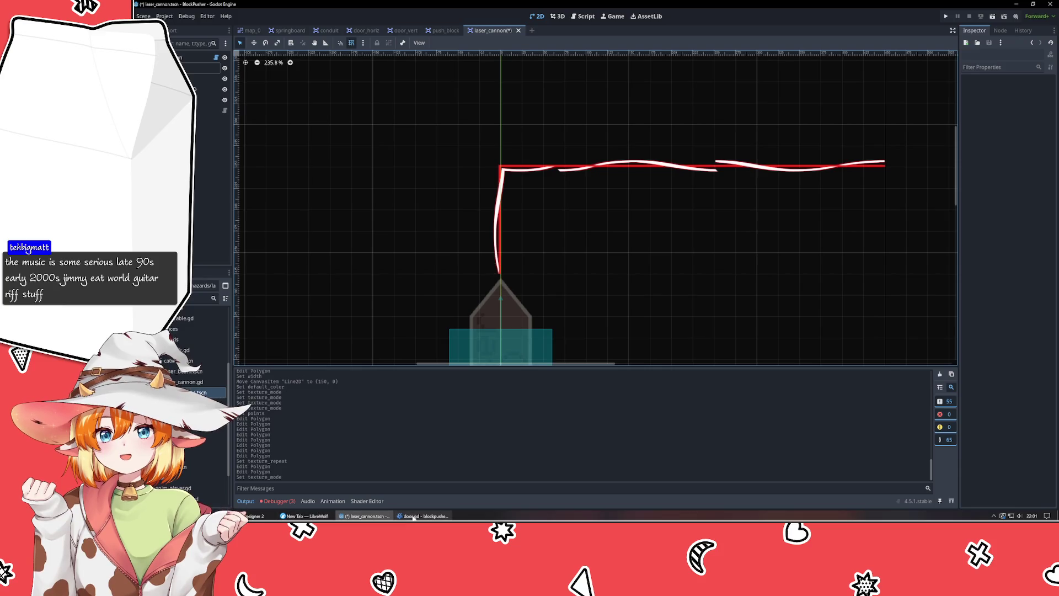
mouse_move(419, 517)
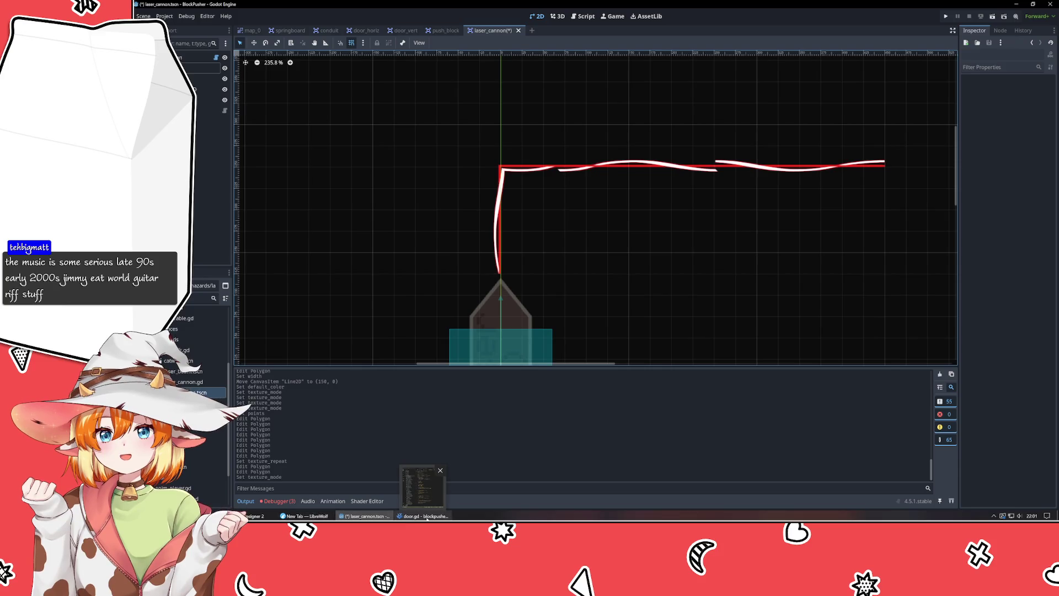
left_click(254, 516)
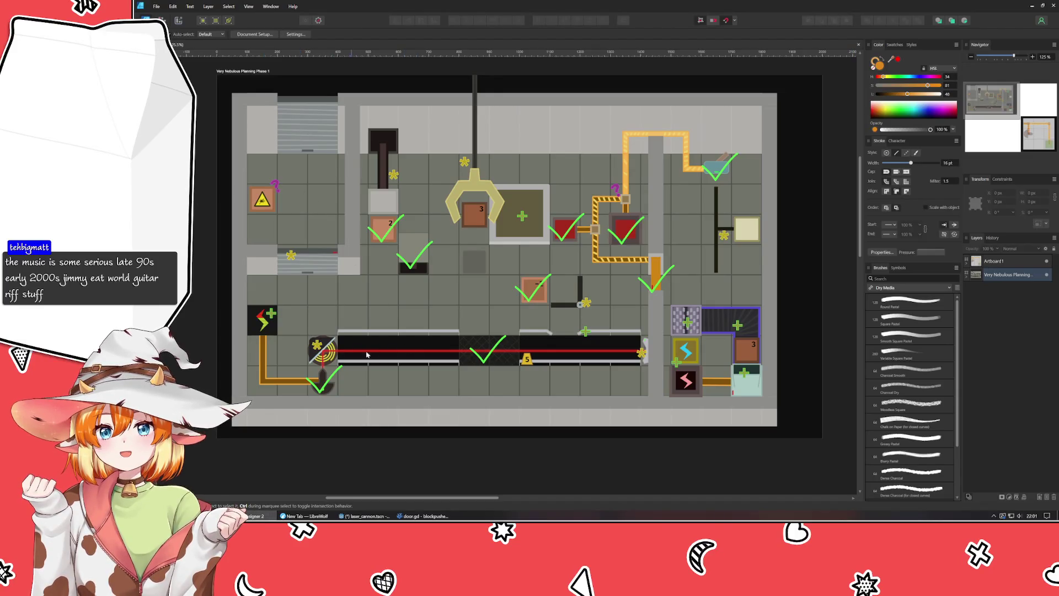
- Create a new square document and give it a transparent background in Document Setup
left_click(156, 6)
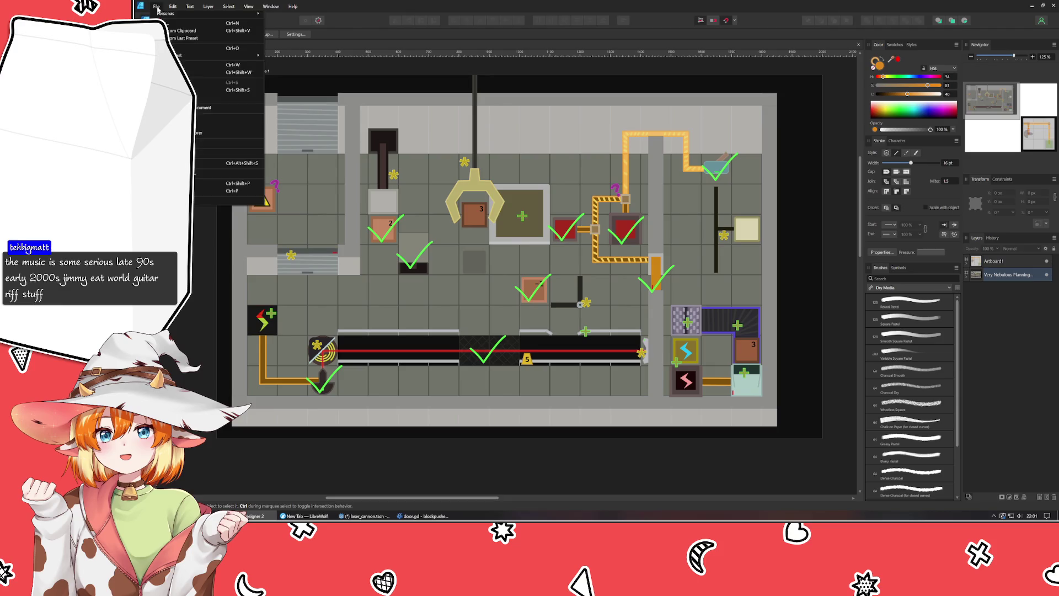
left_click(182, 23)
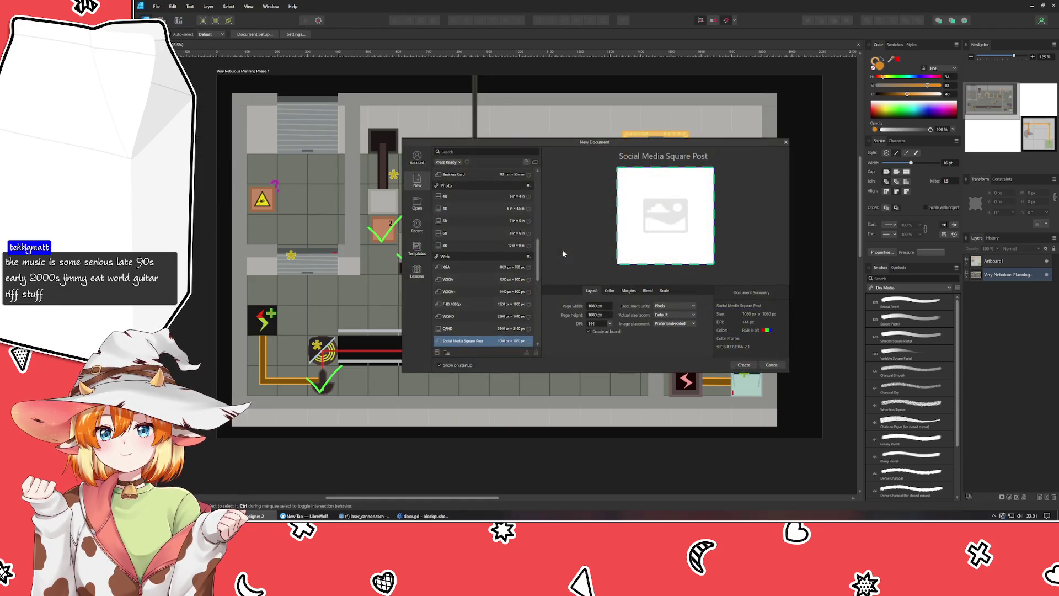
double_click(486, 341)
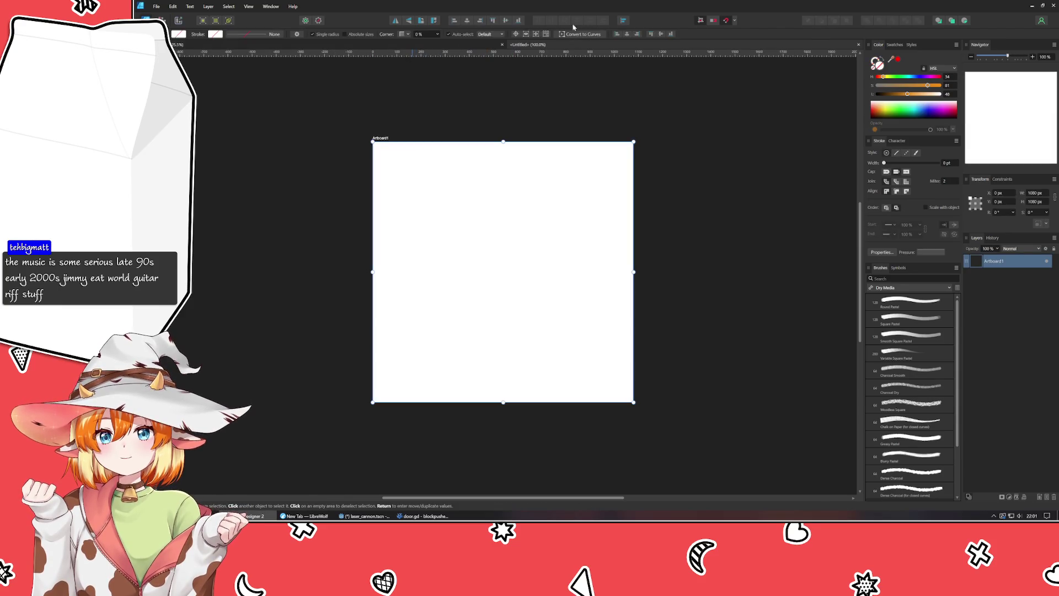
left_click(314, 89)
left_click(254, 34)
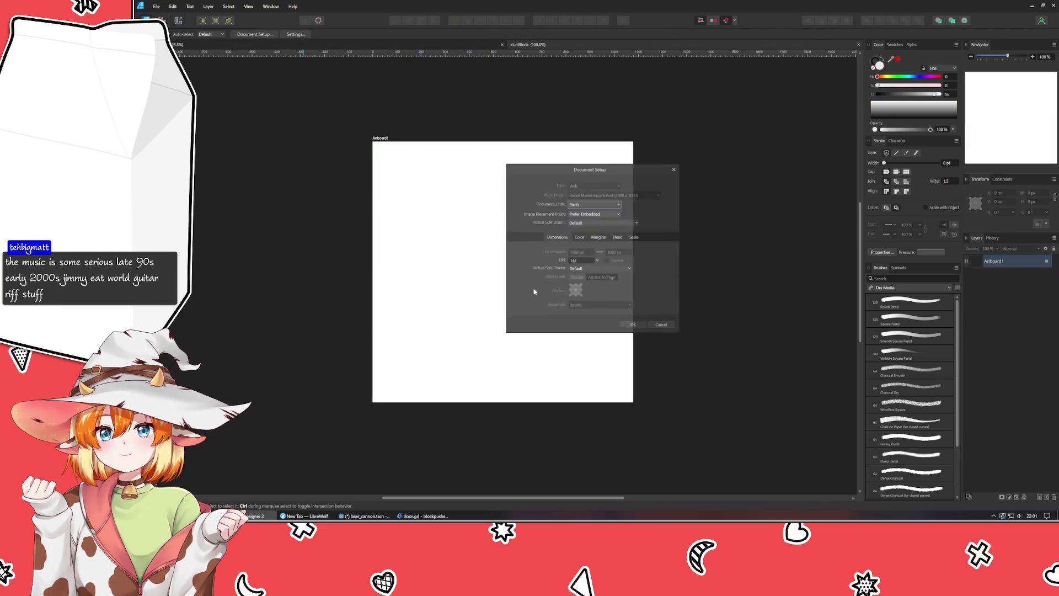
left_click(579, 237)
left_click(571, 280)
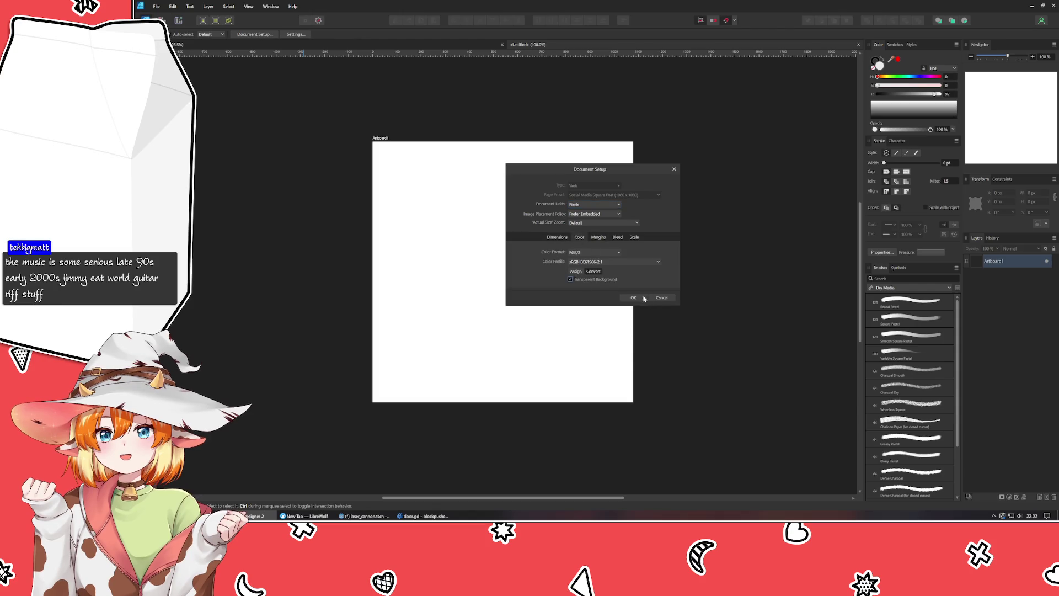
left_click(633, 298)
- Resize the artboard to 120 × 120 px and centre it in the view
left_click(386, 145)
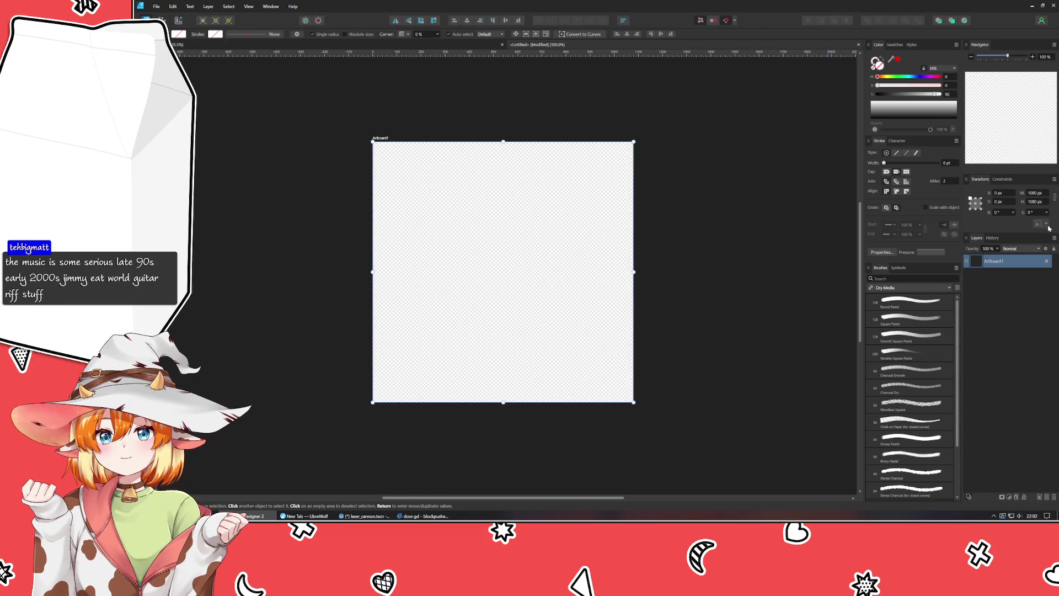
left_click(1039, 193)
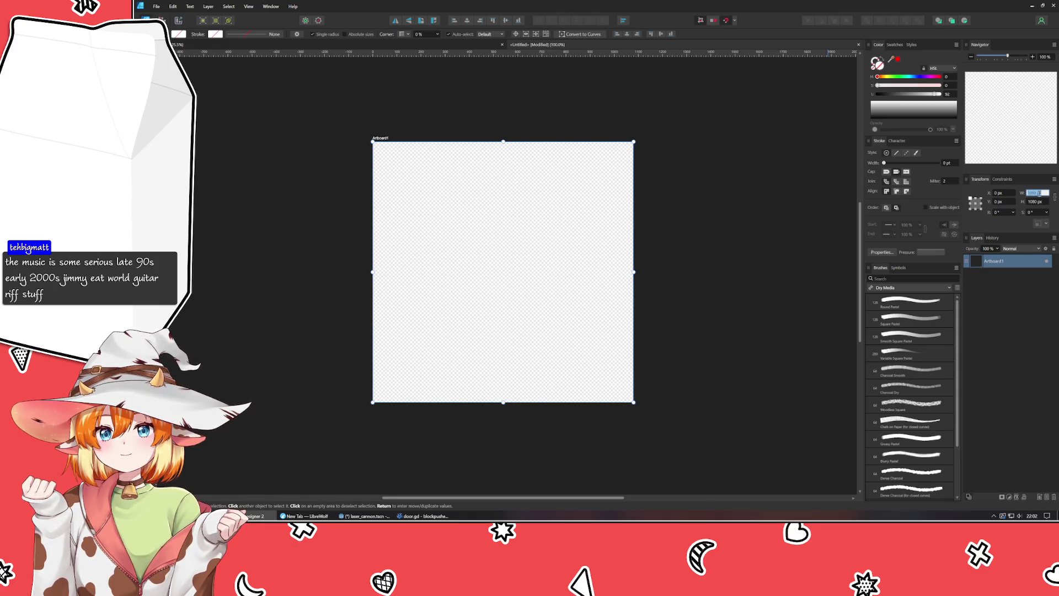
type("120")
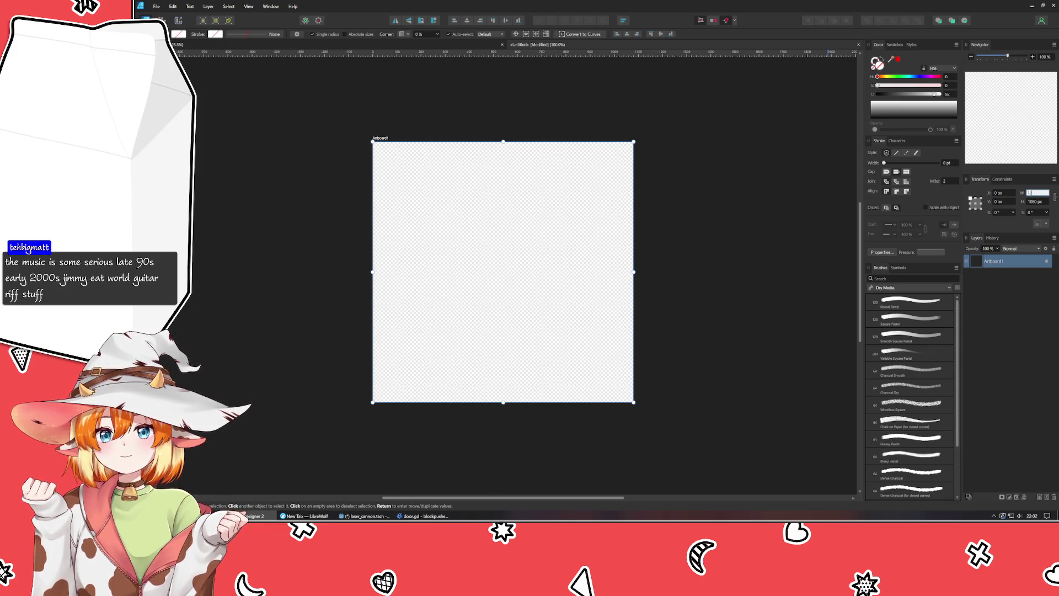
key("Tab")
type("120")
key("Tab")
left_click(520, 203)
scroll(331, 201, "up", 3)
scroll(335, 210, "up", 10)
left_click_drag(559, 280, 353, 85)
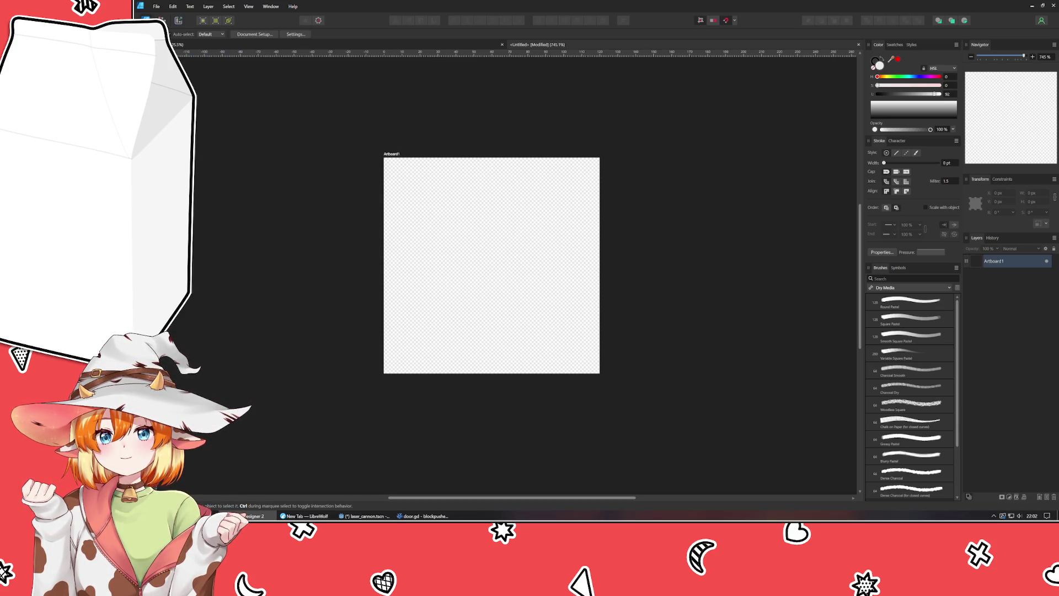
- Draw a straight horizontal line across the artboard's middle with the Pen tool
key("p")
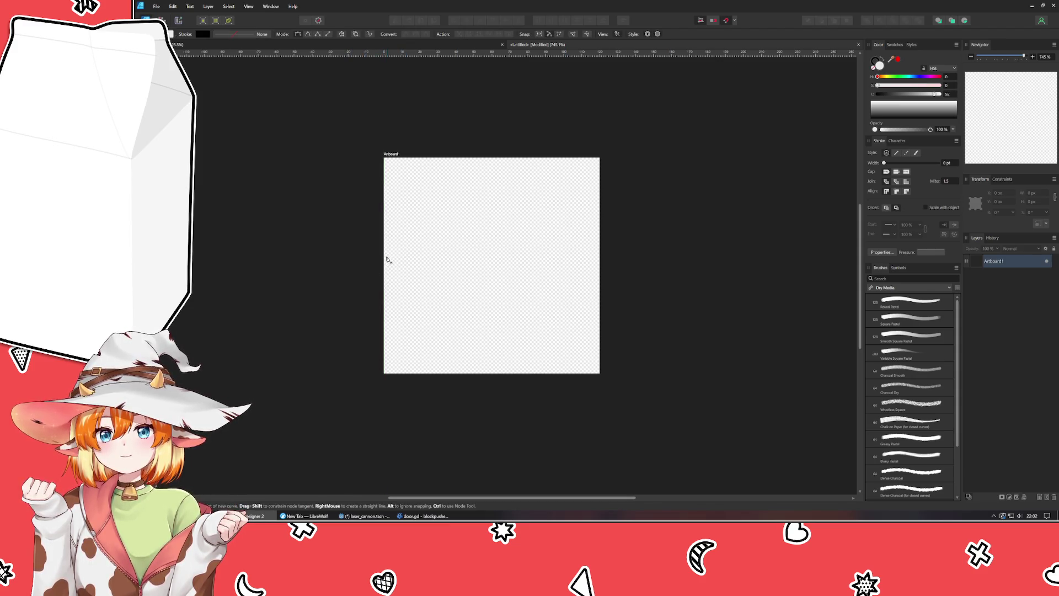
left_click(384, 265)
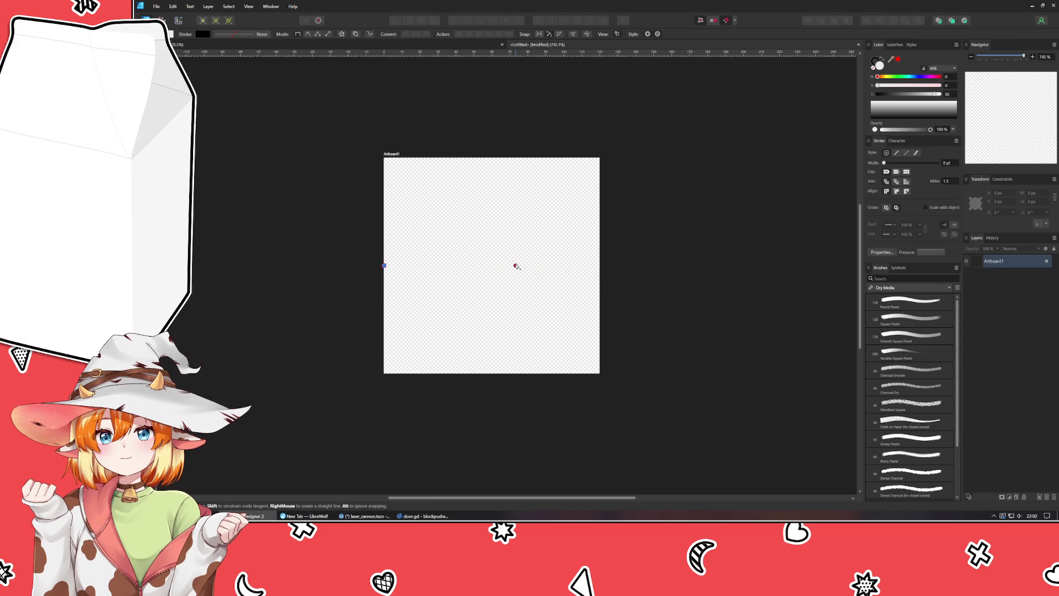
left_click(600, 265)
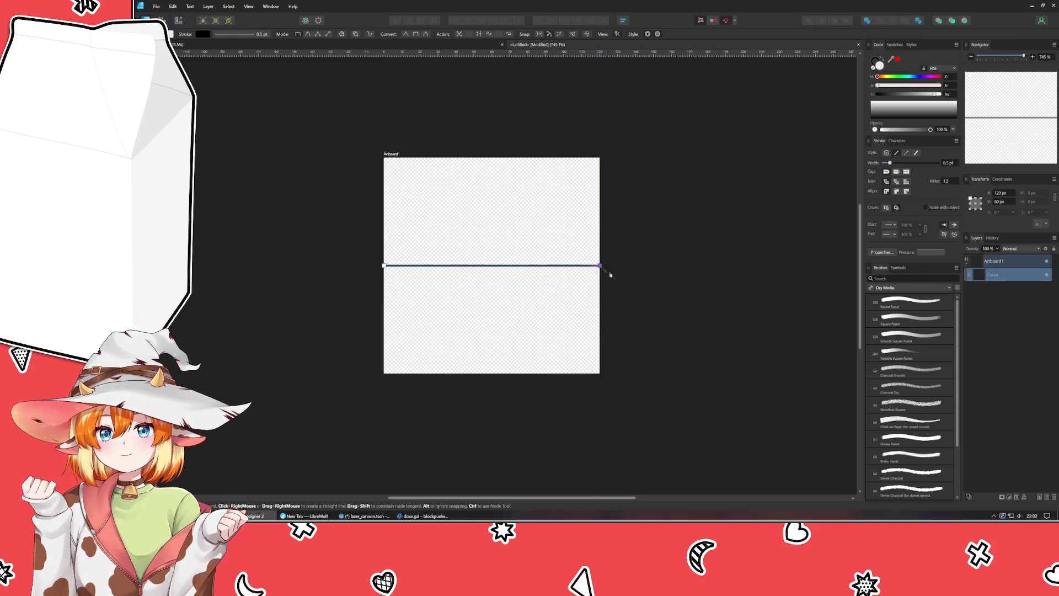
key("Escape")
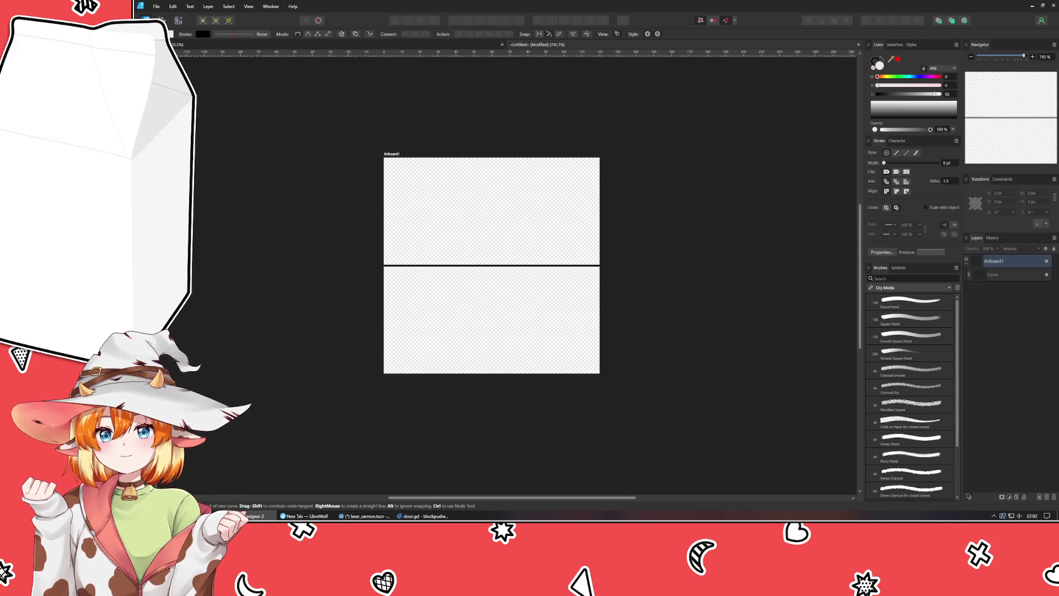
key("v")
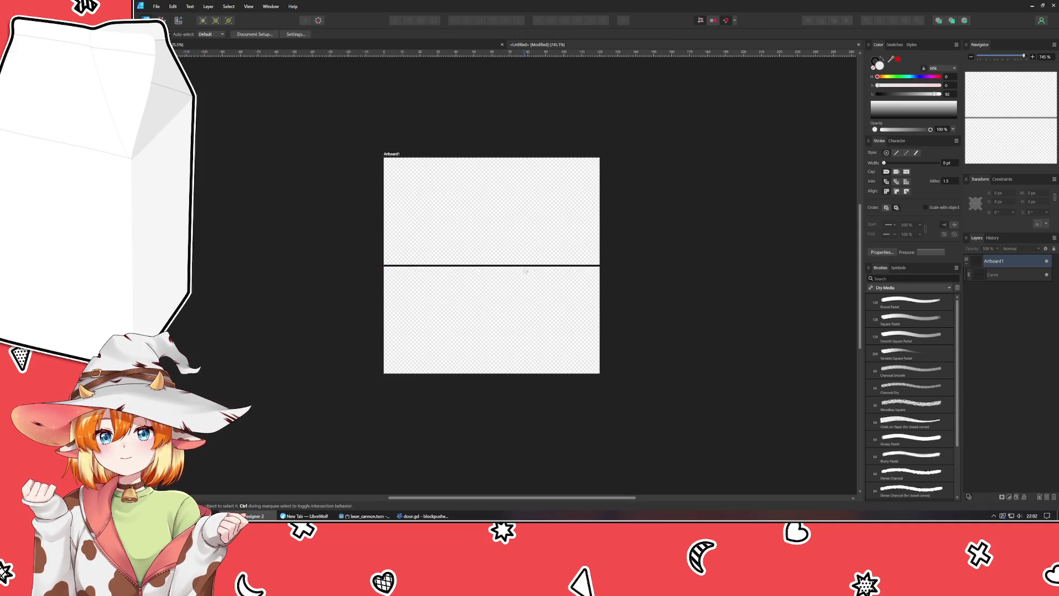
left_click(522, 265)
- Give the line a bright red stroke with a 4 pt width
mouse_move(919, 85)
left_mouse_down()
mouse_move(939, 86)
mouse_move(908, 94)
left_mouse_up()
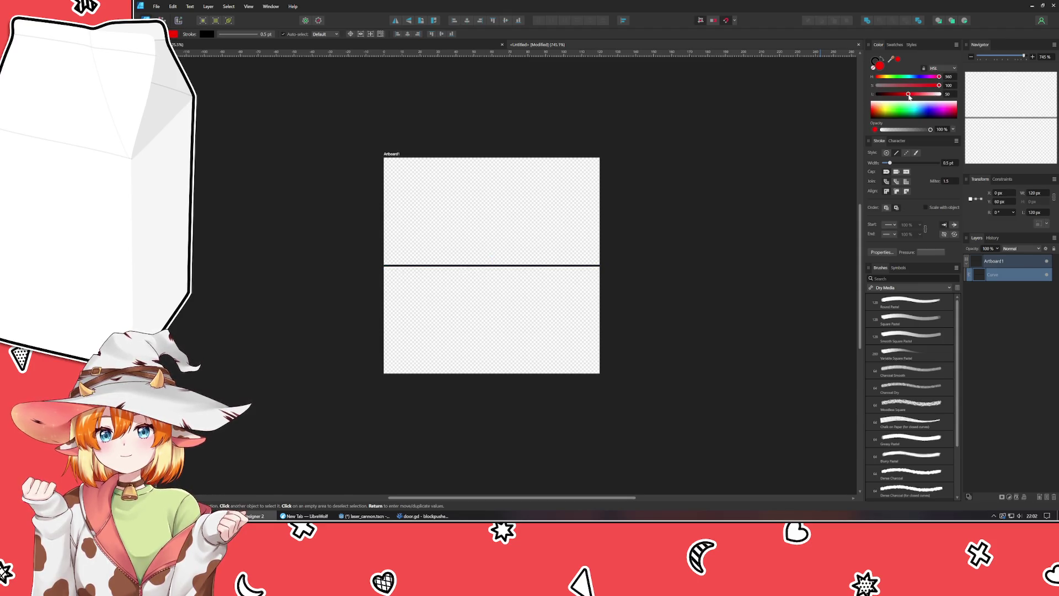
left_click(885, 61)
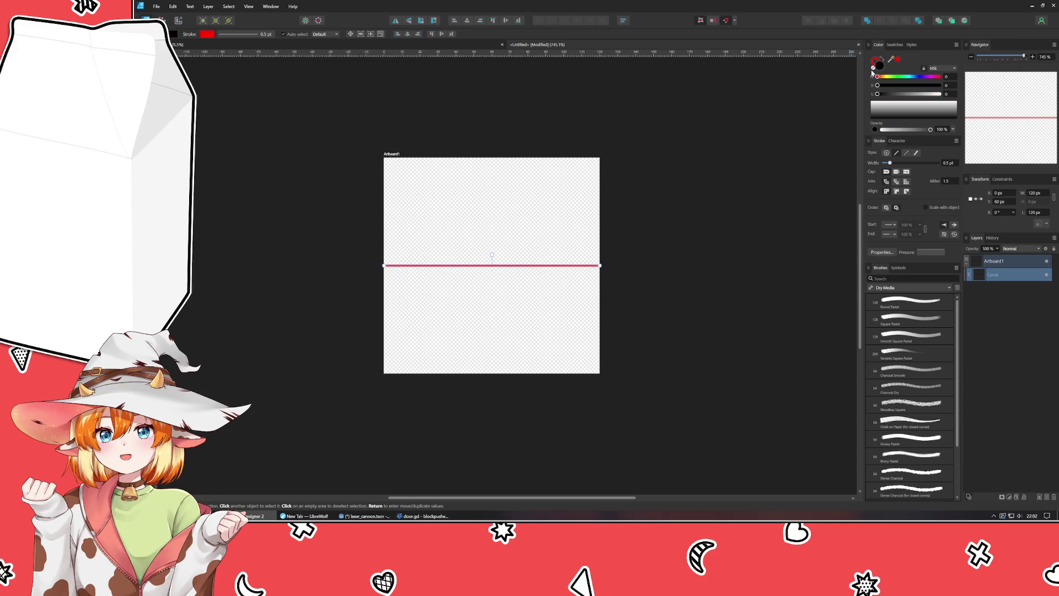
left_click(652, 243)
left_click(478, 265)
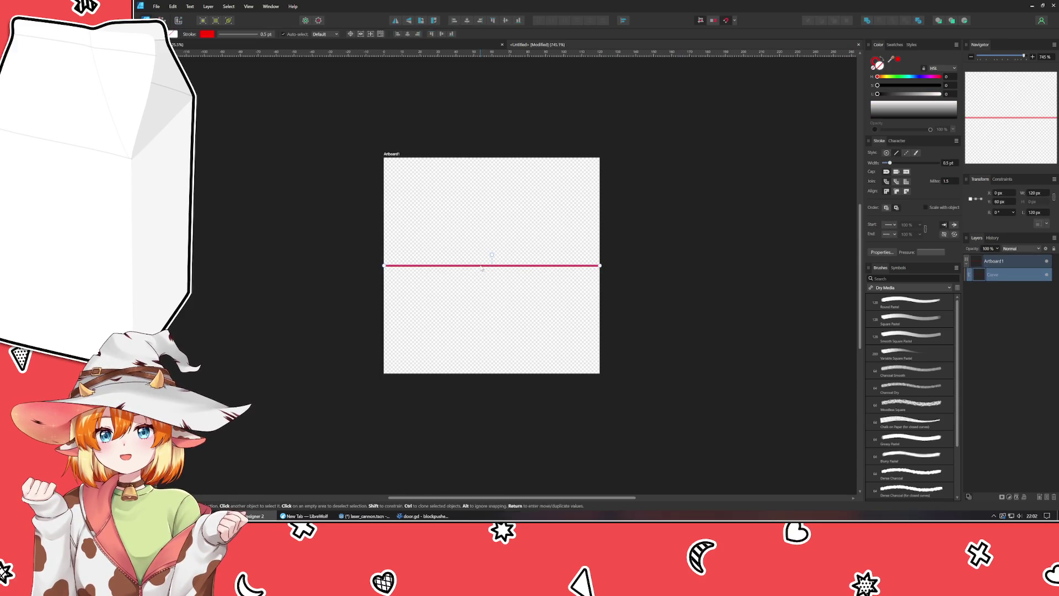
left_click(956, 164)
type("4")
key("Return")
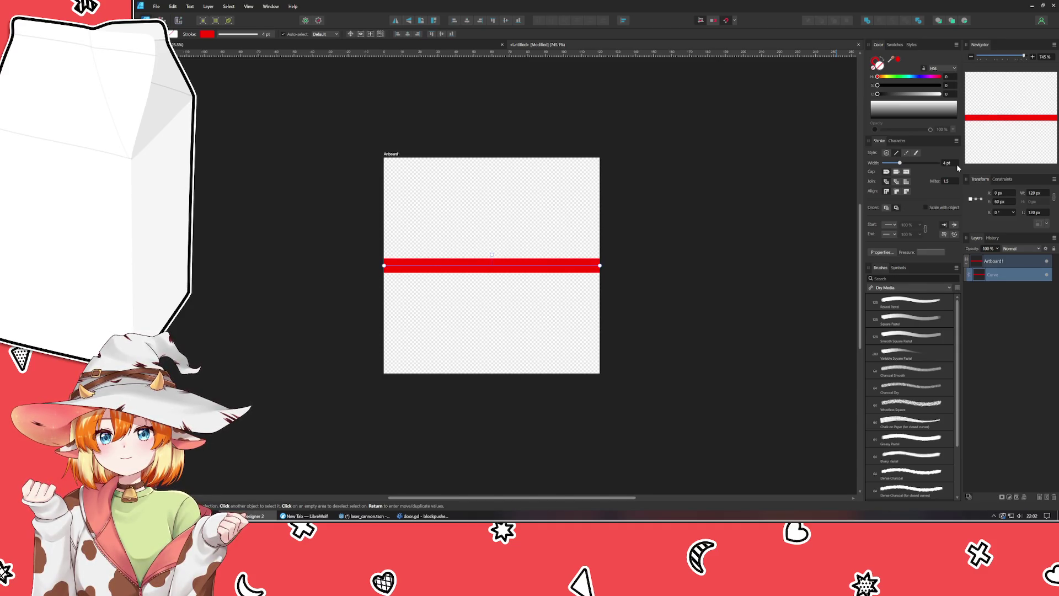
scroll(956, 164, "down", 2)
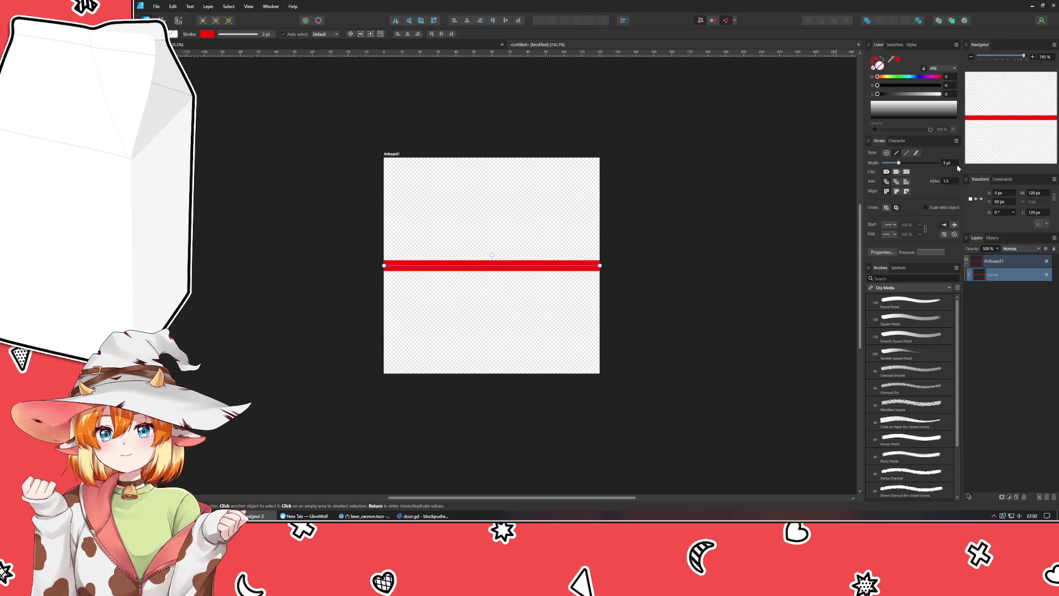
- Add a red Outer Glow to the line with a 3 px radius
left_click(1016, 498)
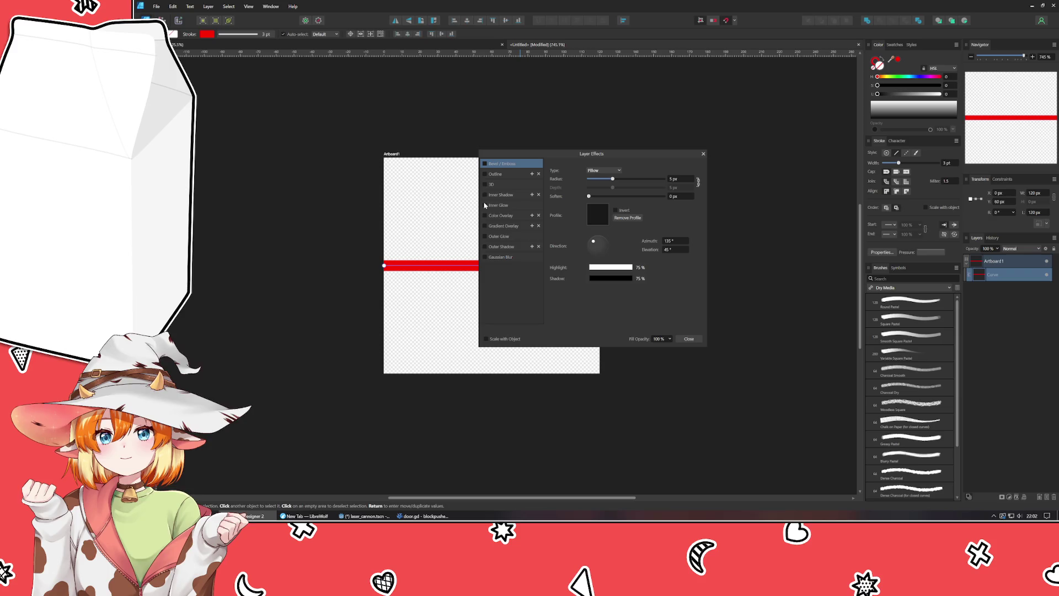
left_click(510, 239)
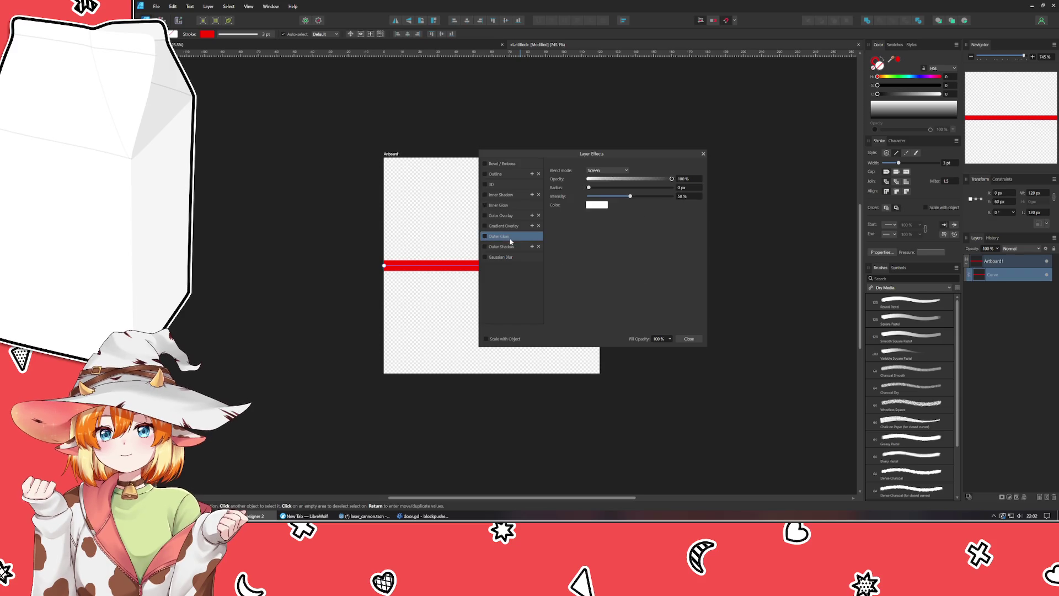
left_click(598, 206)
left_click_drag(614, 229, 624, 229)
mouse_move(561, 237)
left_mouse_down()
mouse_move(624, 237)
mouse_move(592, 247)
left_mouse_up()
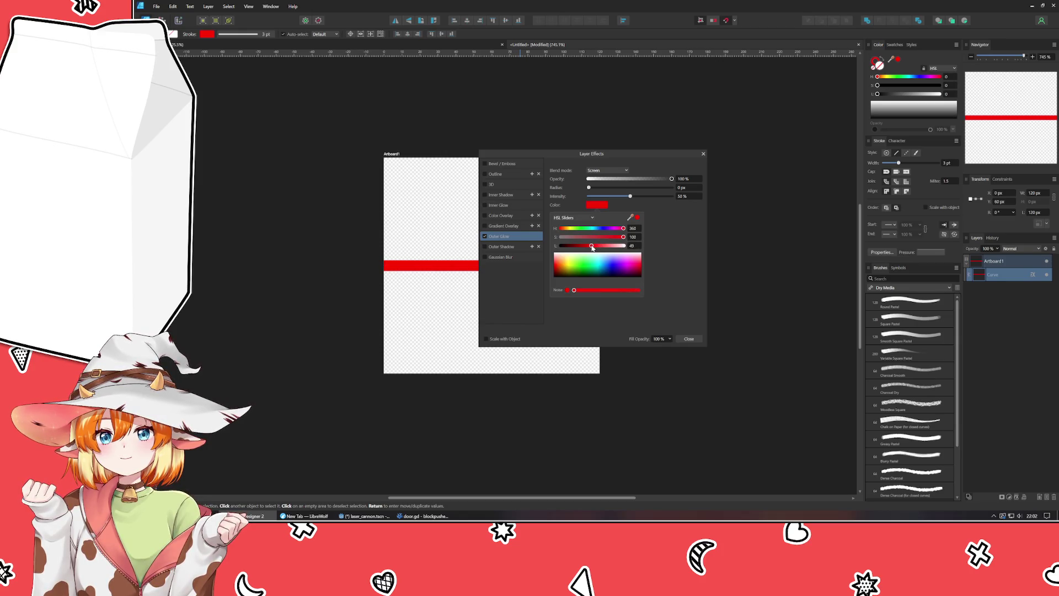
left_click(685, 248)
left_click_drag(588, 187, 611, 190)
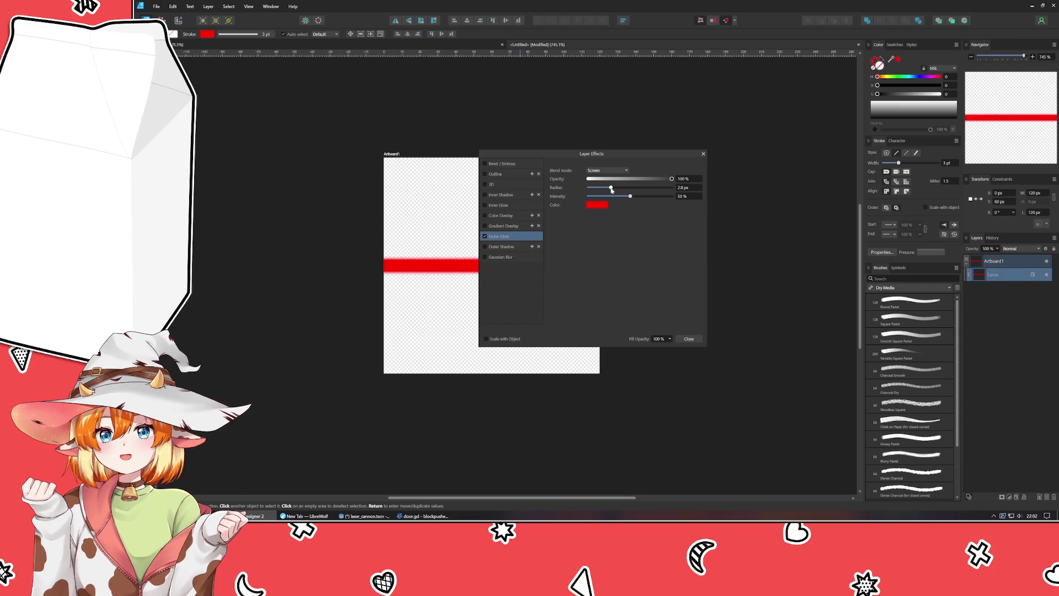
left_click(686, 187)
type("3")
key("Return")
left_click(695, 343)
left_click(694, 342)
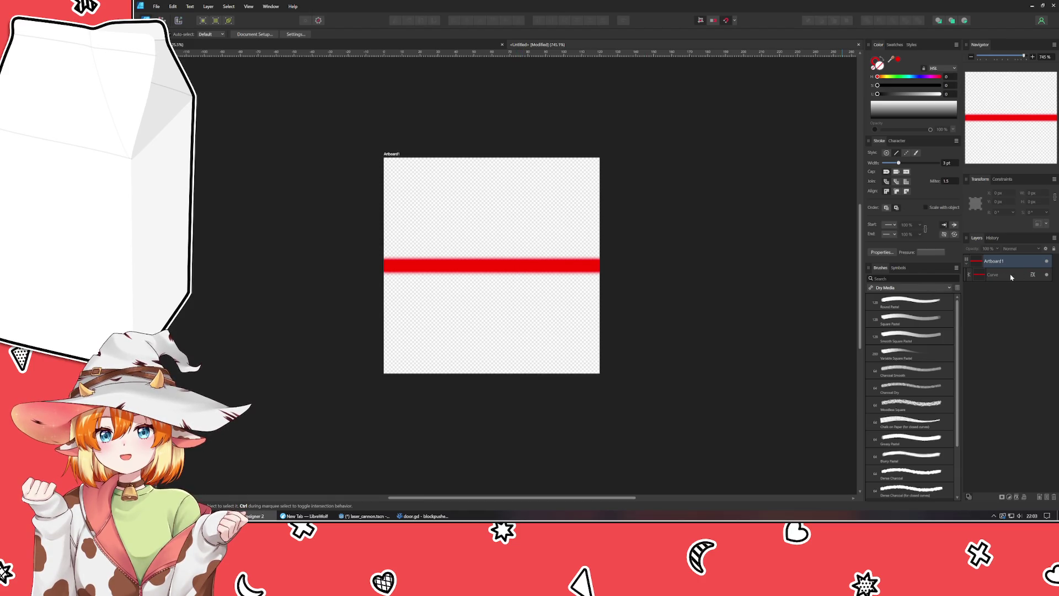
- Widen the Outer Glow radius to 6.5 px
left_click(1033, 274)
mouse_move(628, 153)
left_mouse_down()
mouse_move(738, 175)
mouse_move(728, 211)
left_mouse_up()
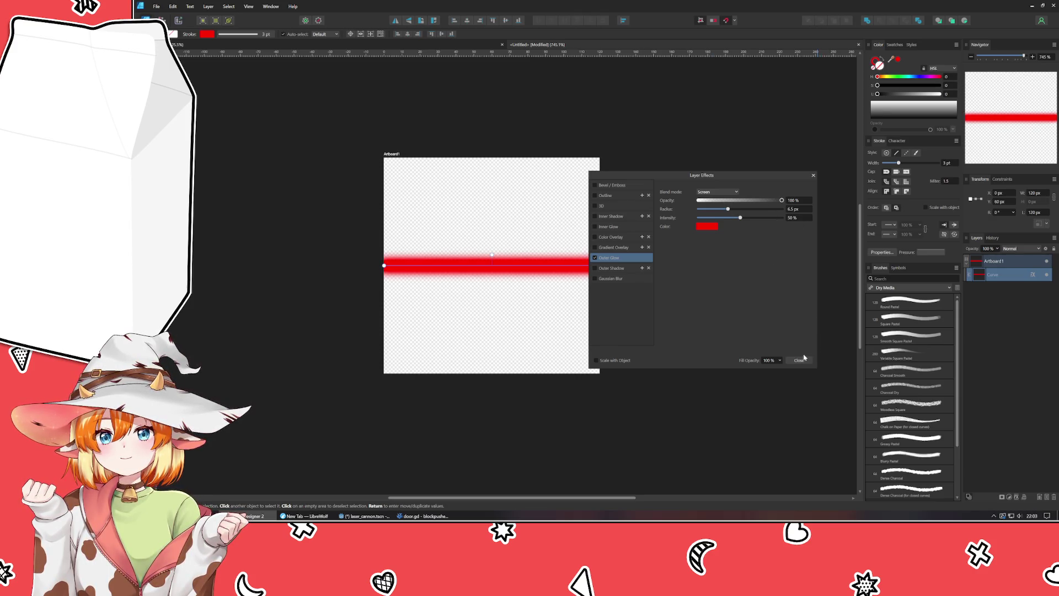
left_click(803, 357)
left_click(340, 191)
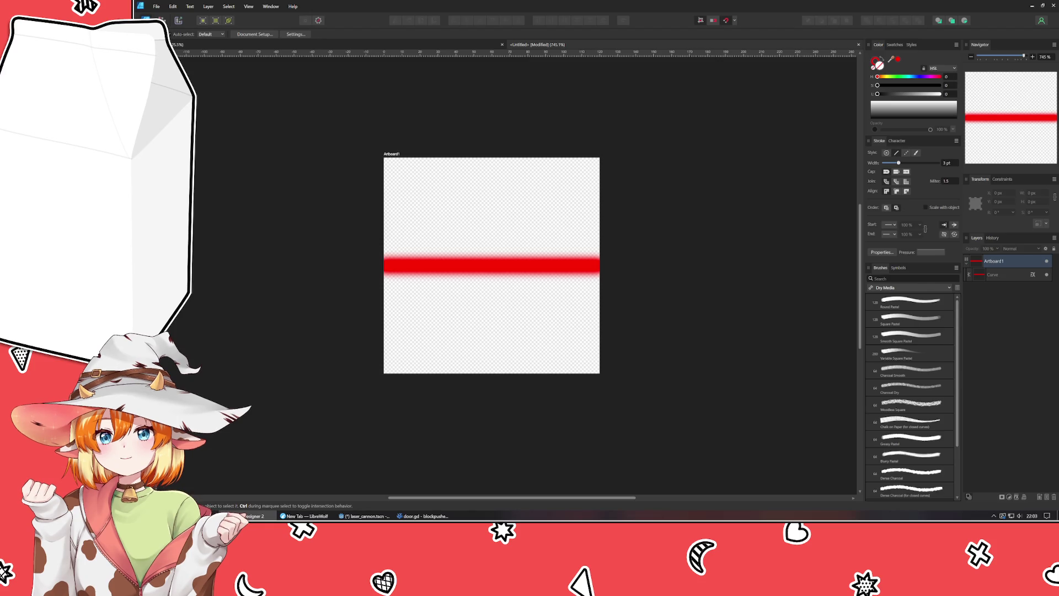
- Draw a trial white zigzag path spanning the red line with one peak and one dip
key("p")
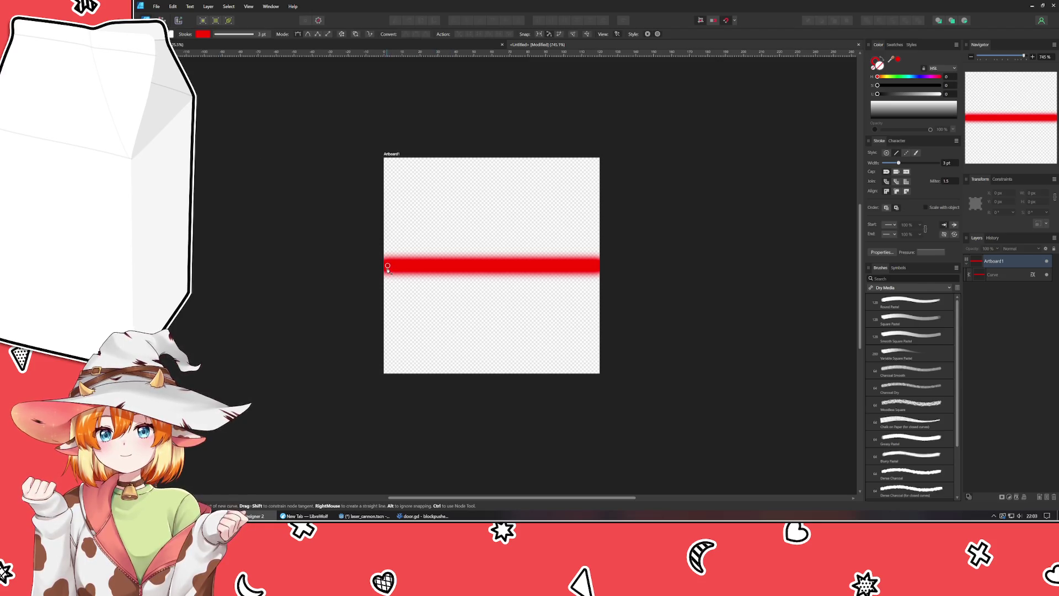
left_click(385, 266)
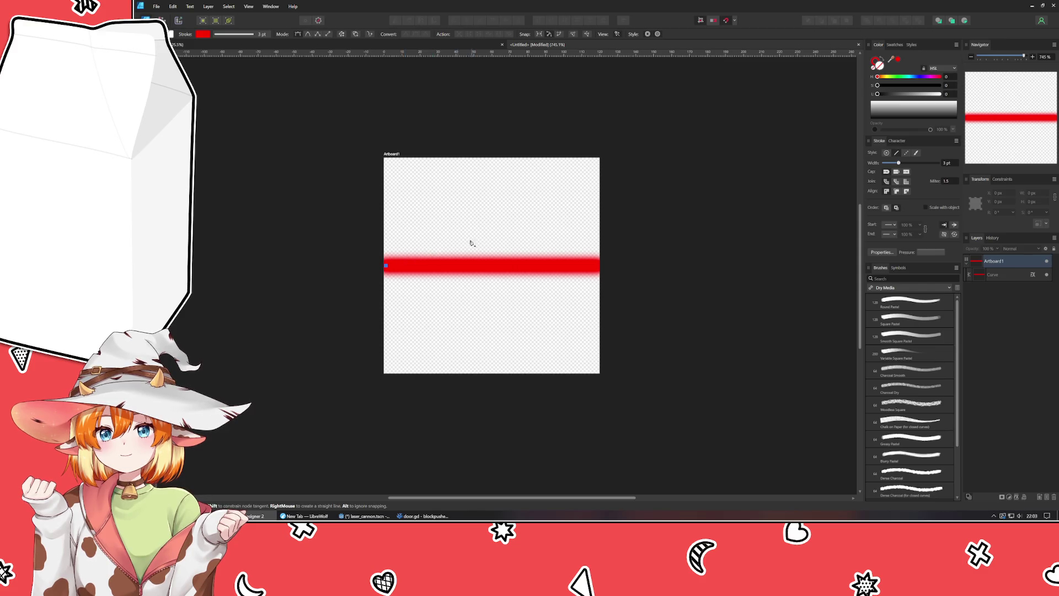
left_click(439, 233)
left_click(497, 265)
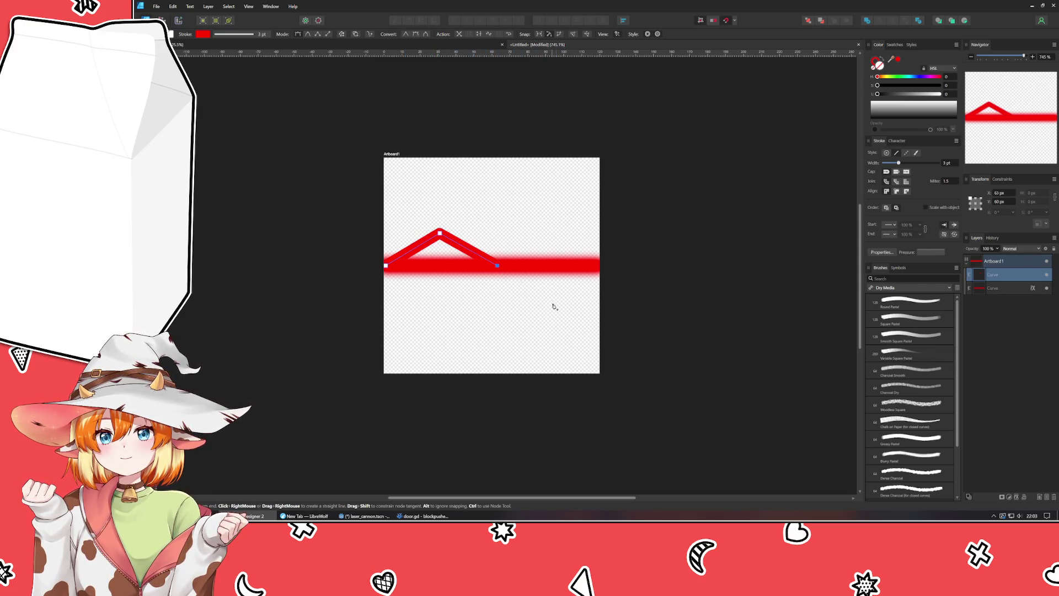
left_click(552, 303)
left_click(597, 267)
key("v")
left_click_drag(596, 268, 600, 268)
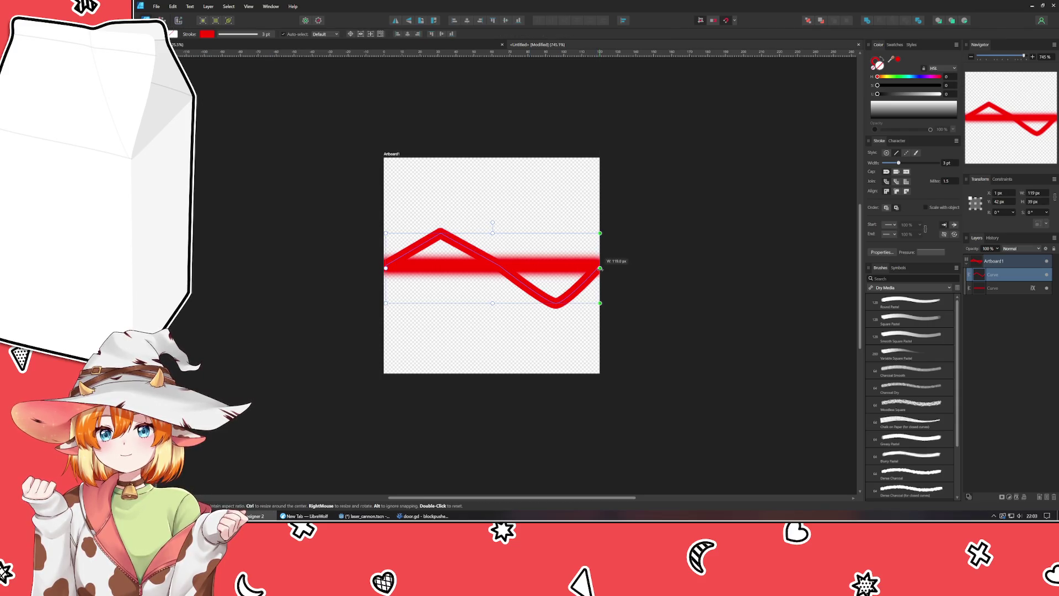
left_click_drag(884, 94, 941, 97)
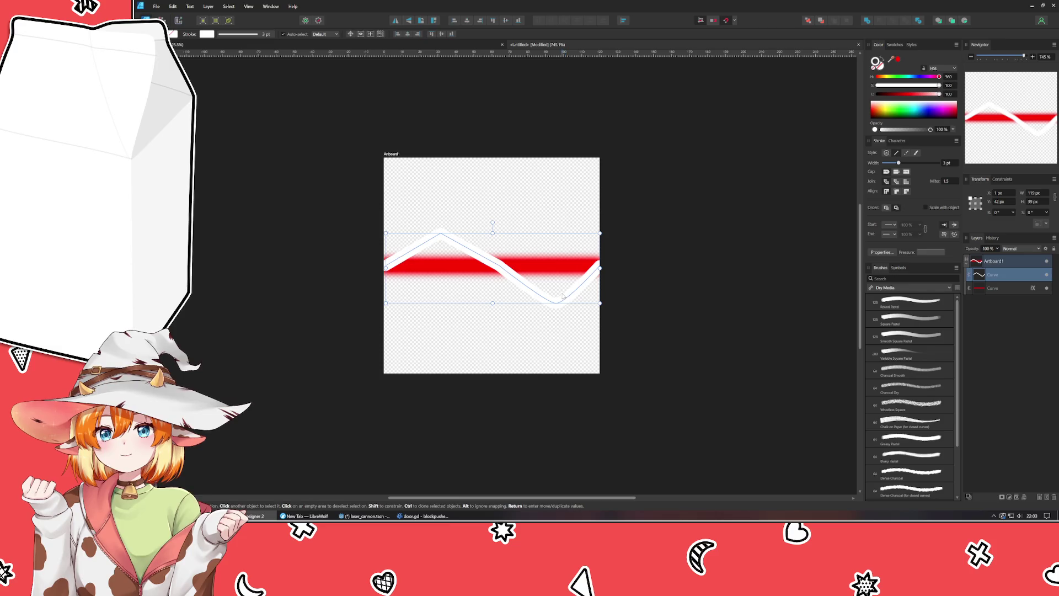
- Delete the white zigzag curve, leaving only the red line
scroll(559, 295, "up", 2, "ctrl")
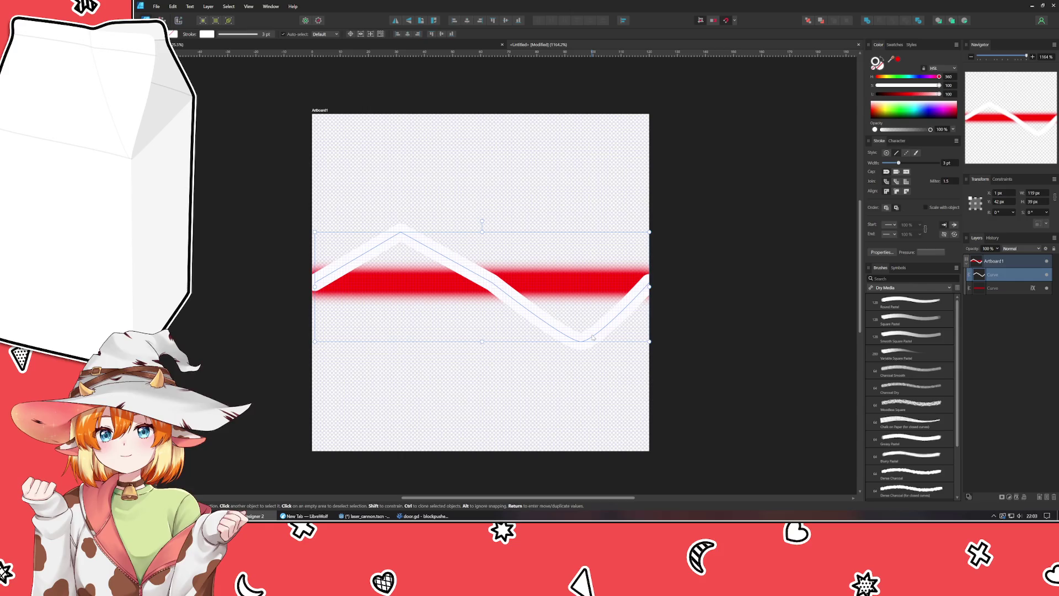
key("Delete")
left_click(253, 274)
key("p")
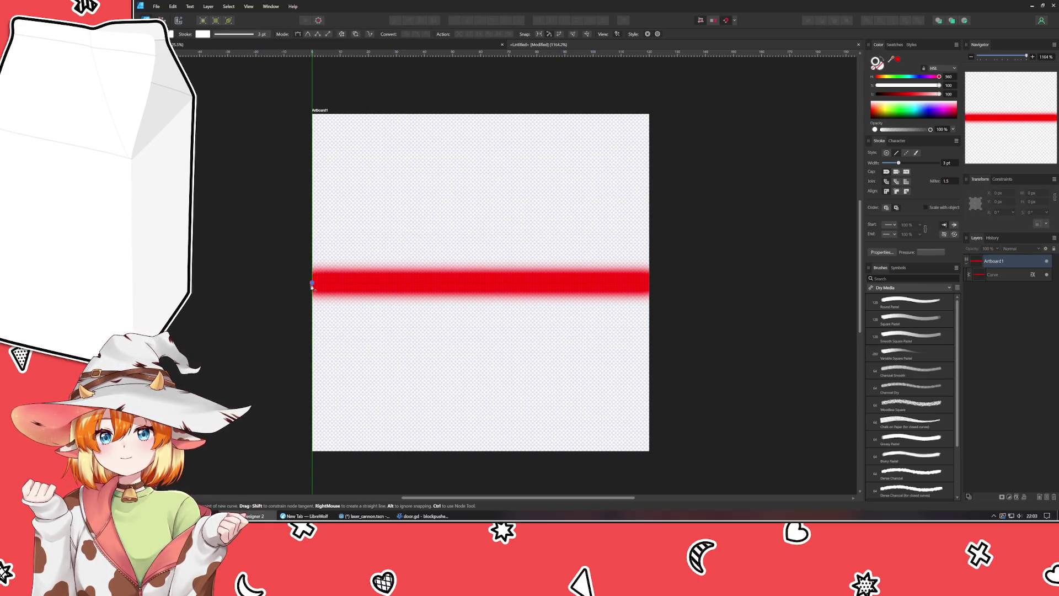
- Draw a white peak stroke and a V stroke, then move the red line's layer above them
left_click(413, 210)
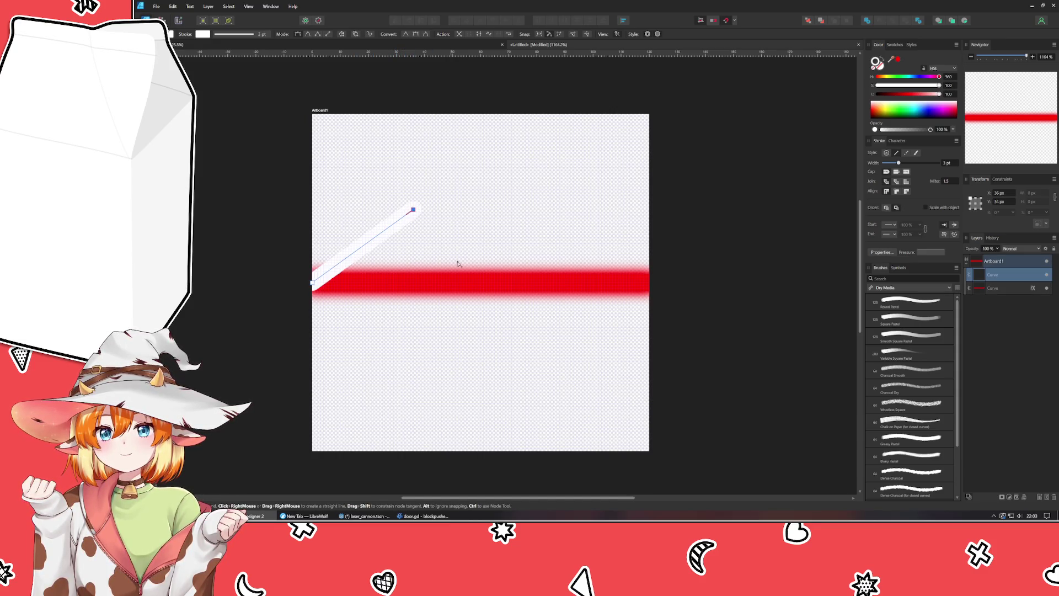
left_click(480, 283)
key("Escape")
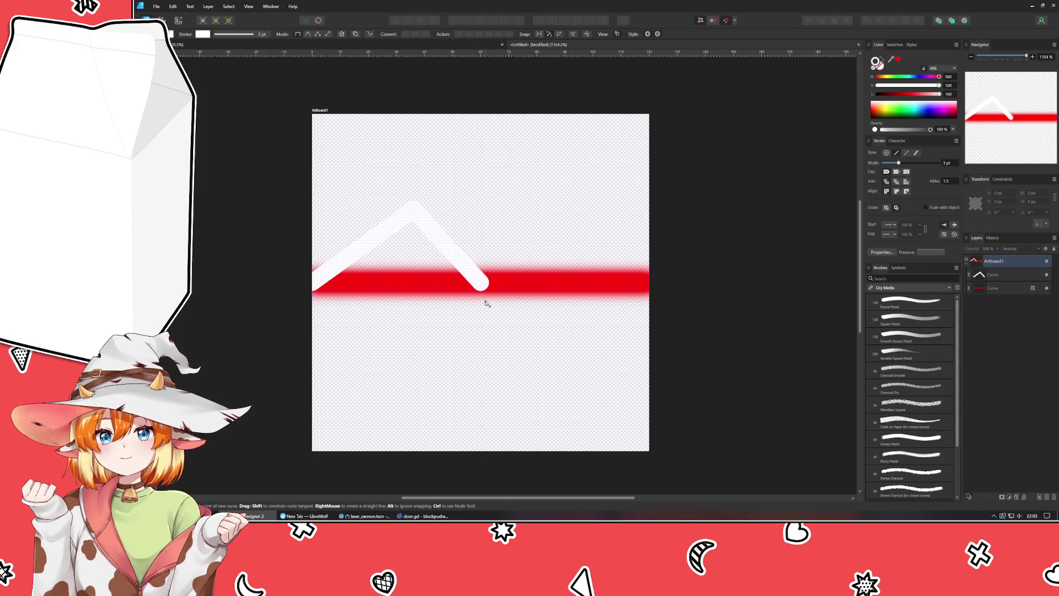
left_click(480, 283)
left_click(562, 350)
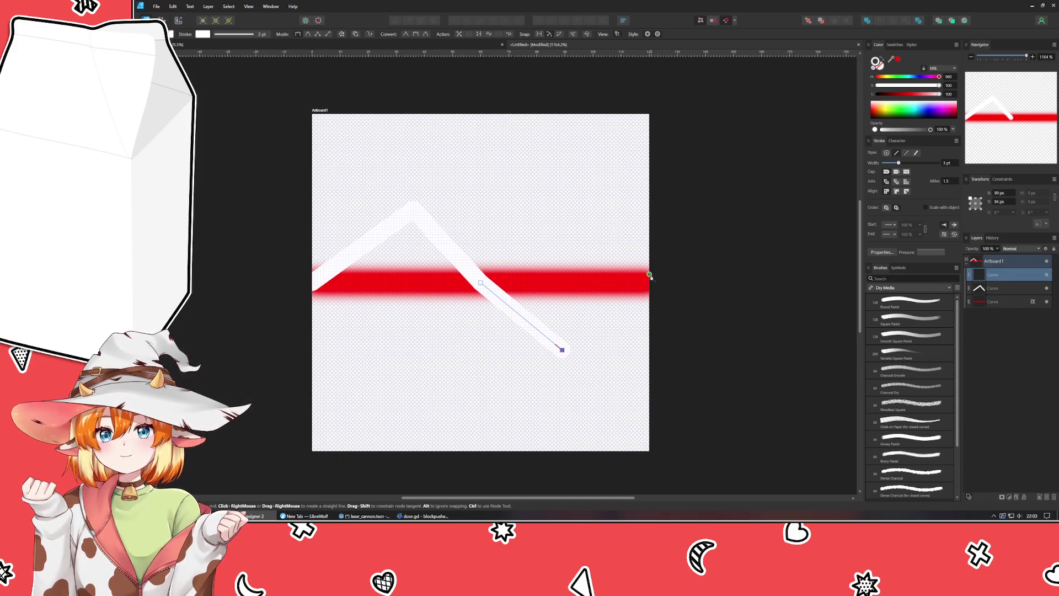
left_click(647, 283)
key("Escape")
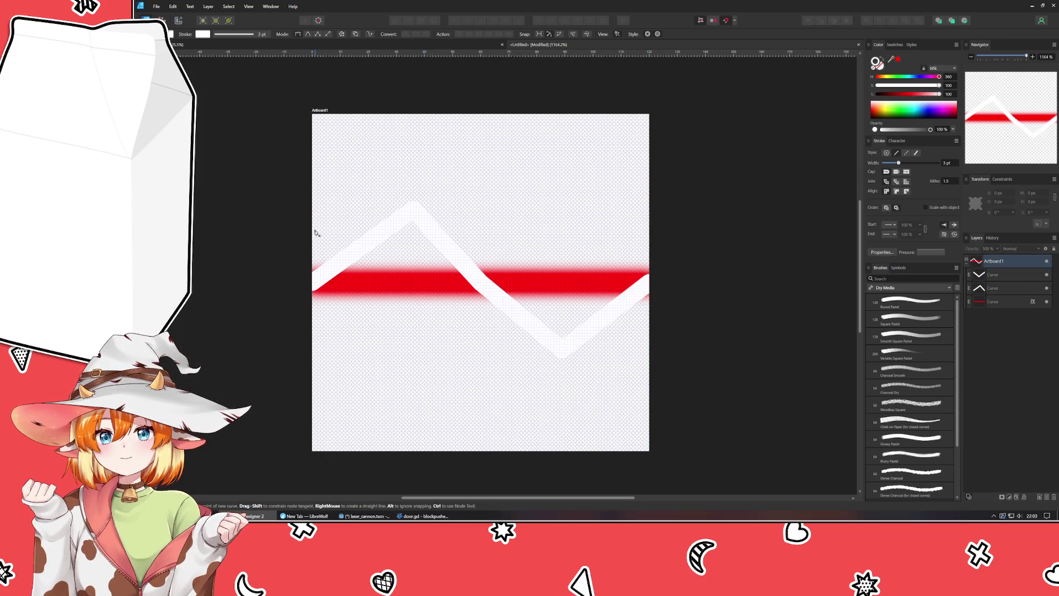
left_click_drag(1005, 301, 1004, 271)
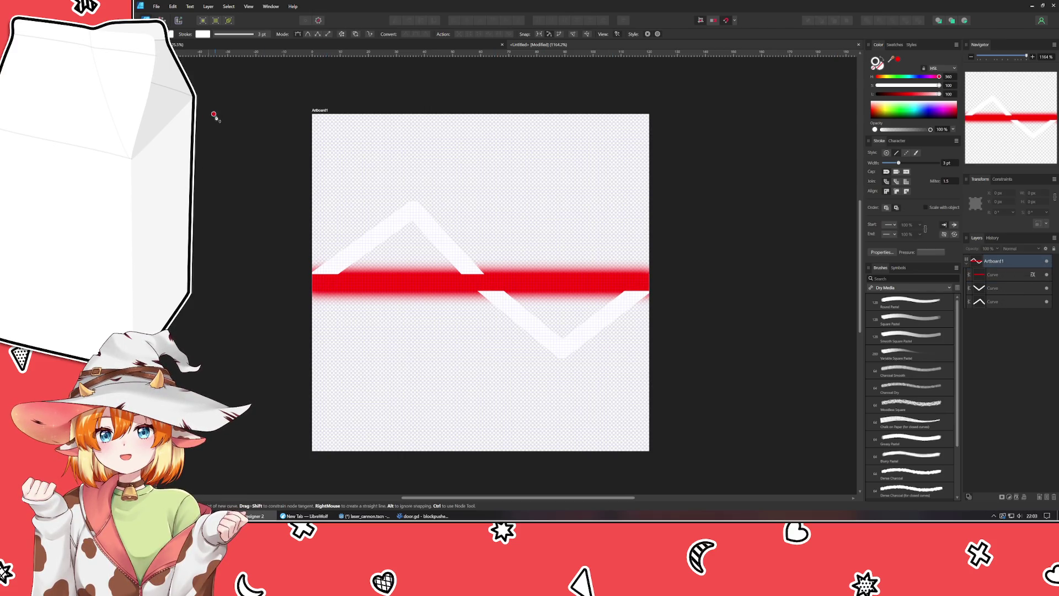
- Round the peak node into a level arch with the Node tool
key("a")
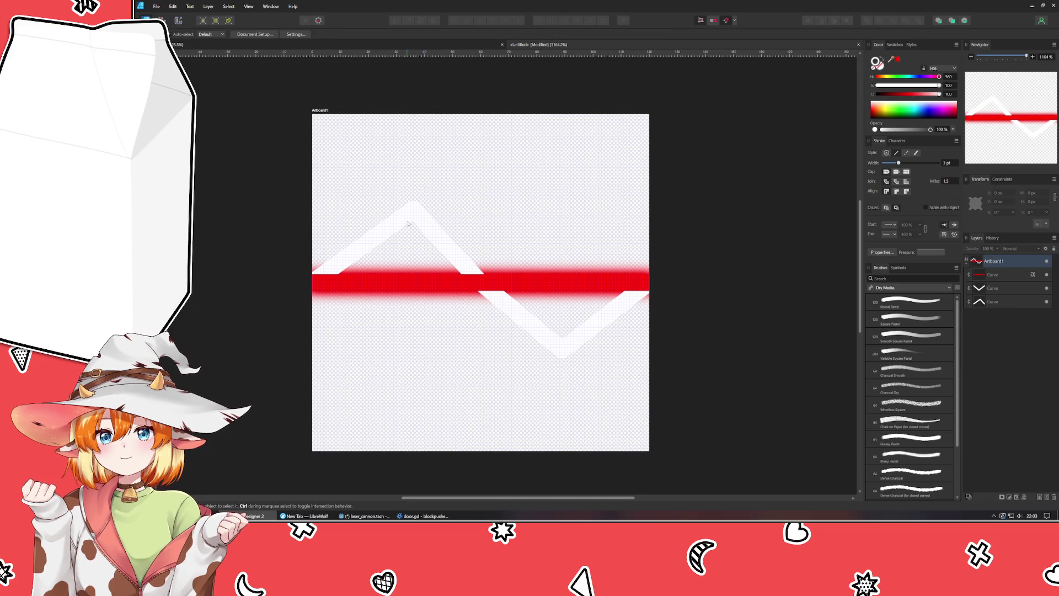
left_click(413, 215)
left_click_drag(413, 209, 366, 213)
mouse_move(441, 208)
left_mouse_down()
mouse_move(452, 212)
mouse_move(395, 216)
mouse_move(397, 226)
left_mouse_up()
- Smooth the V's bottom node and balance its handles into a rounded lower curve
left_click(563, 349)
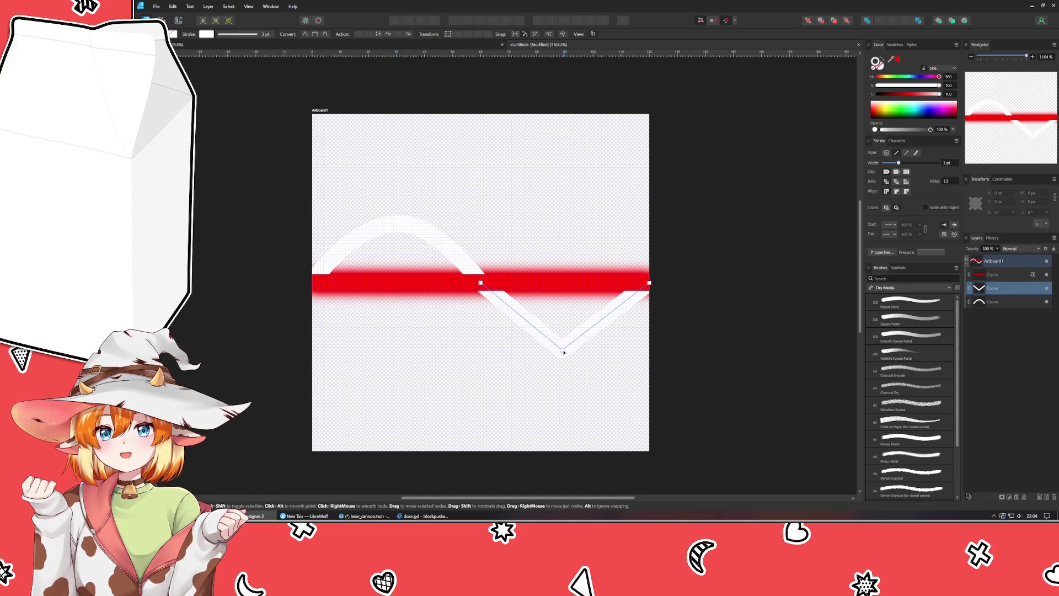
left_click(562, 350, "alt")
left_click_drag(591, 350, 605, 351)
left_click_drag(536, 350, 522, 350)
left_click_drag(608, 351, 614, 350)
left_click_drag(523, 350, 512, 350)
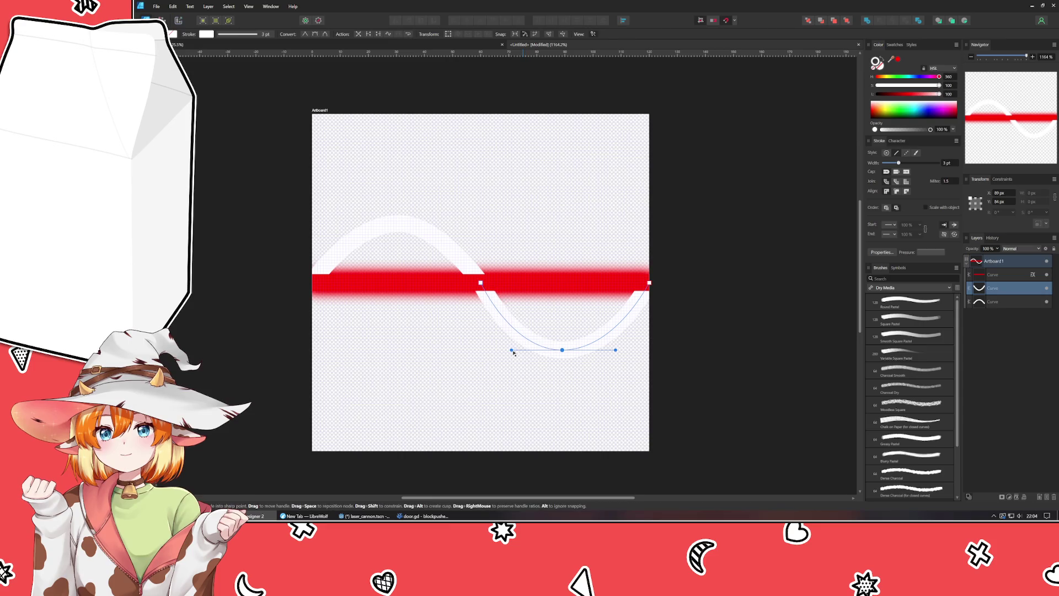
mouse_move(615, 350)
left_mouse_down()
mouse_move(520, 378)
mouse_move(571, 341)
left_mouse_up()
key("ctrl+z")
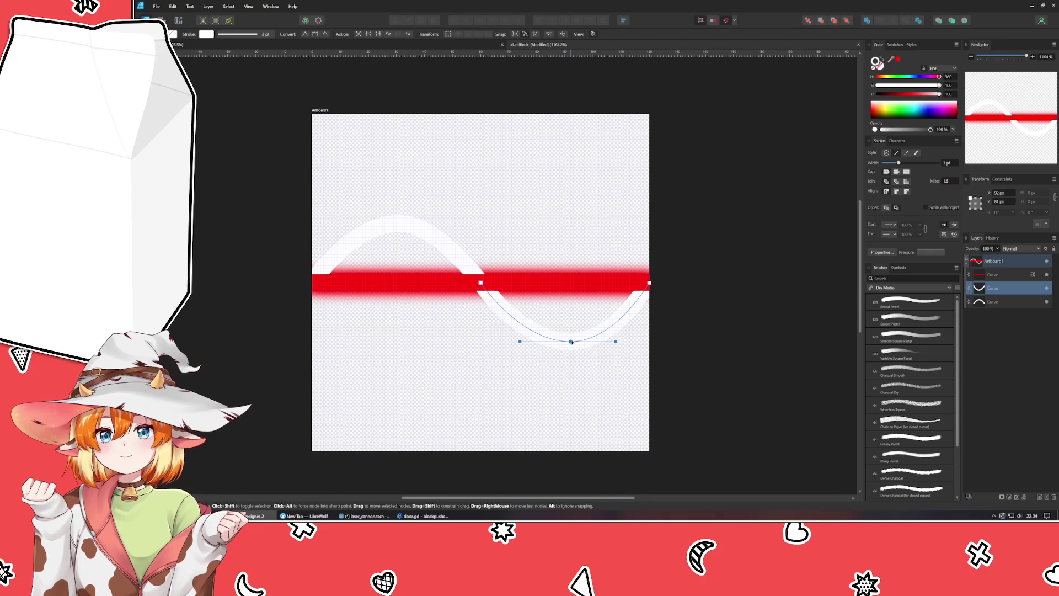
left_click(447, 337)
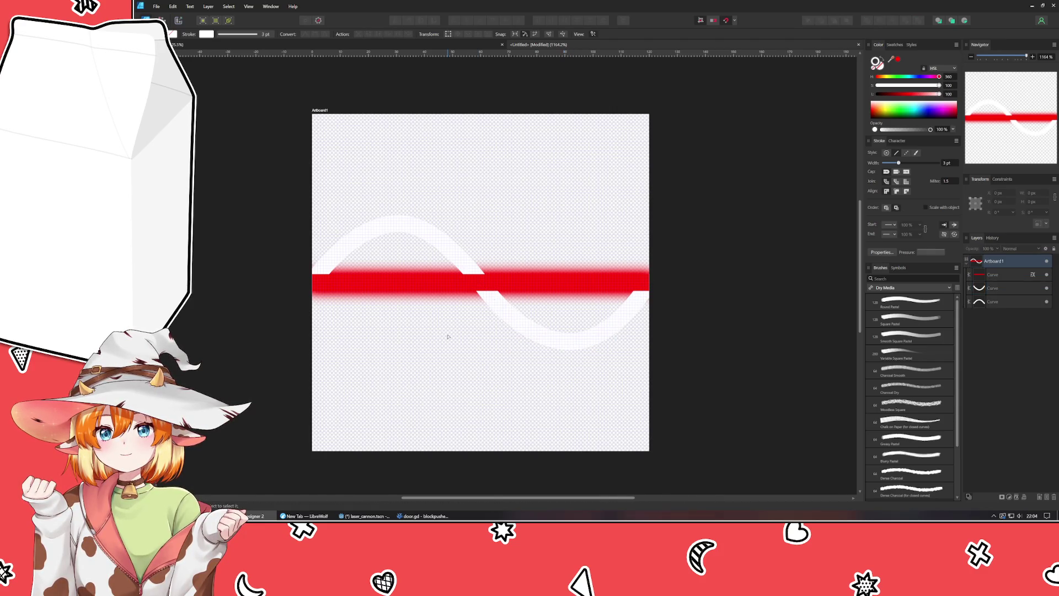
- Flatten the arch's top and raise the lower curve's bottom slightly
left_click(401, 247)
left_click_drag(401, 223, 402, 252)
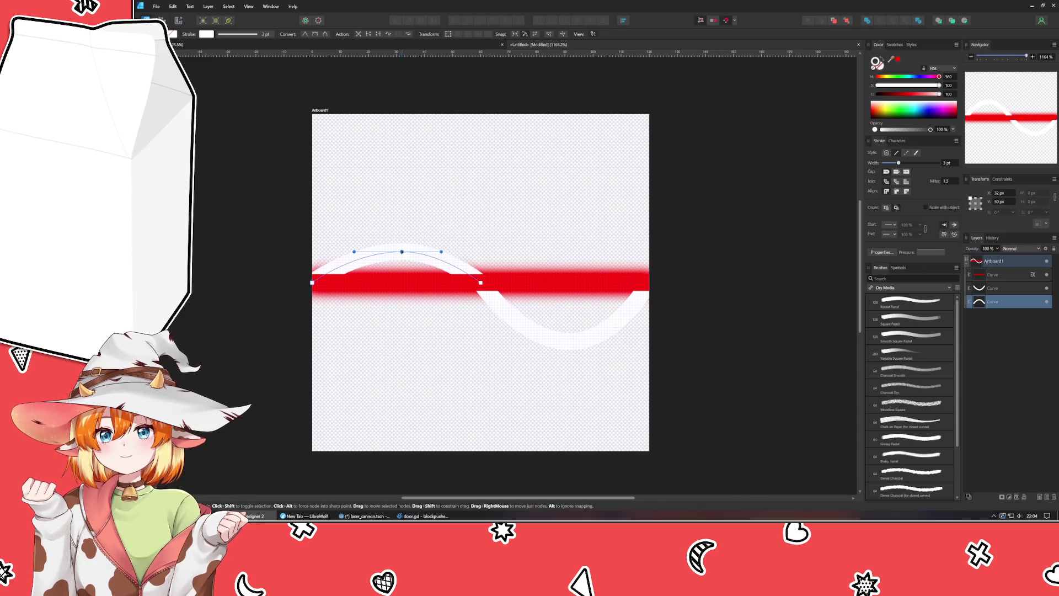
left_click(570, 341)
left_click_drag(569, 342, 568, 337)
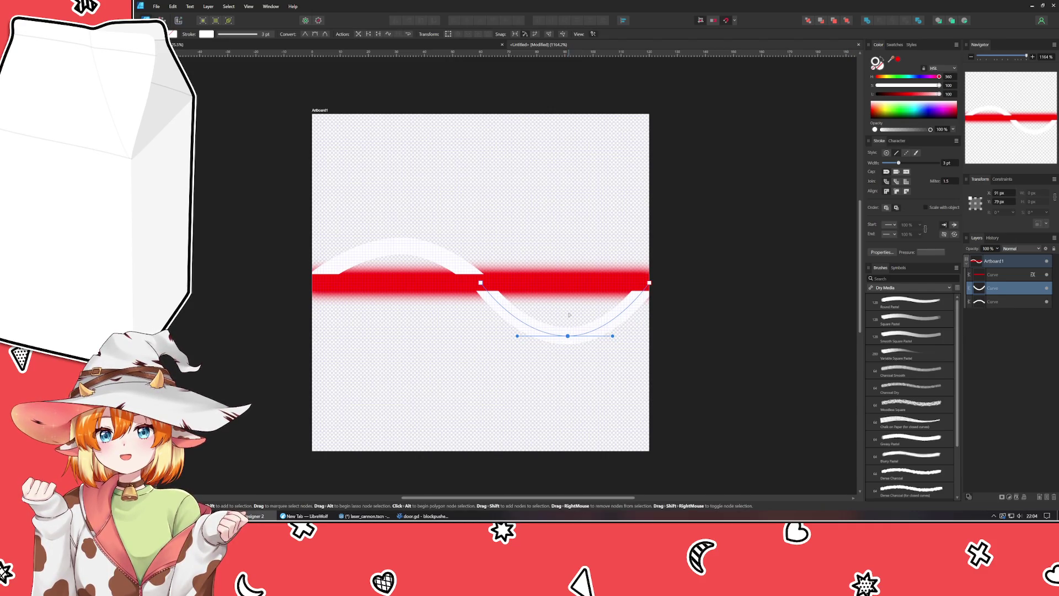
left_click(738, 338)
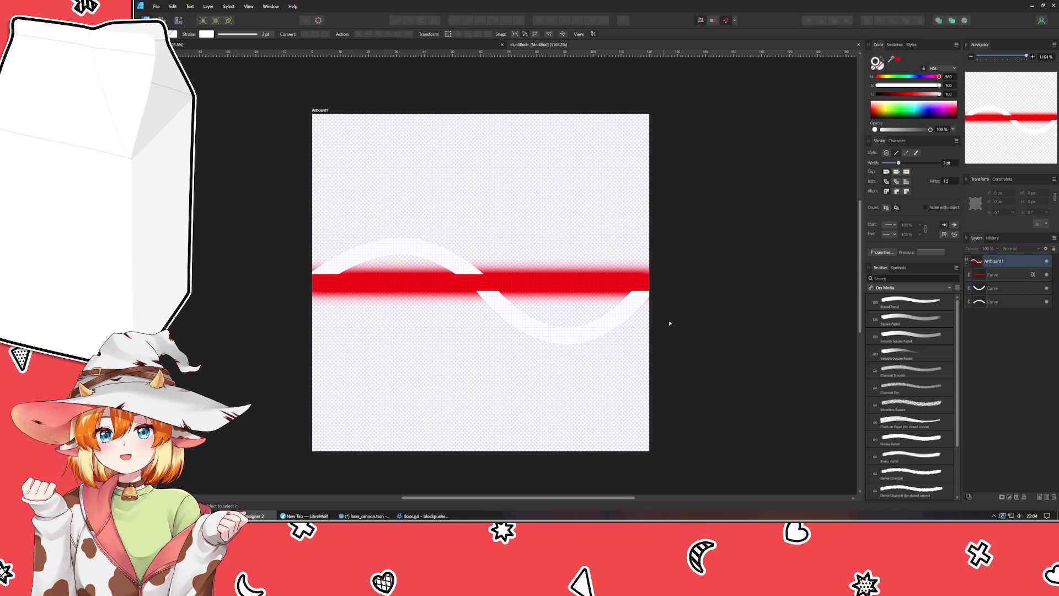
left_click(1032, 274)
- Set the red line's Outer Glow blend mode to Normal
left_click(707, 192)
scroll(707, 220, "up", 3)
left_click(705, 200)
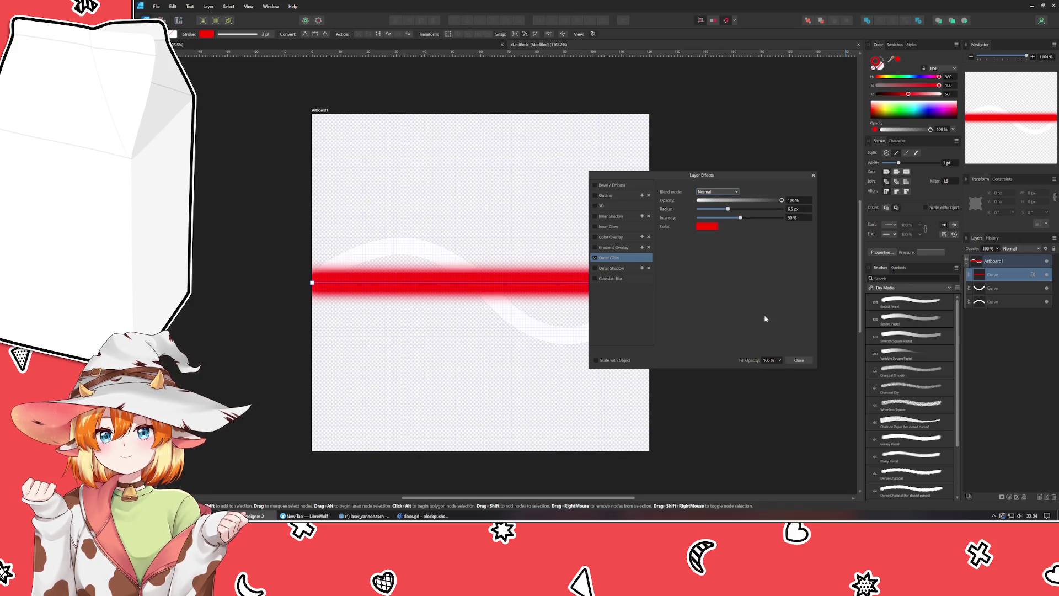
left_click(798, 360)
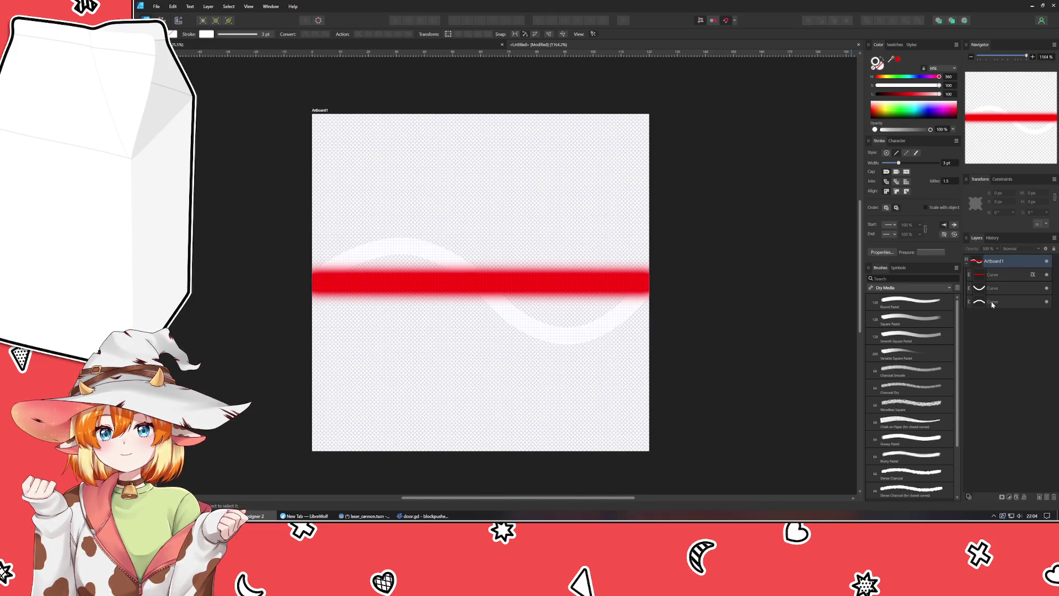
- Draw a white S-curve from the arch top through the line's centre to the lower curve's bottom
key("p")
left_click(404, 246)
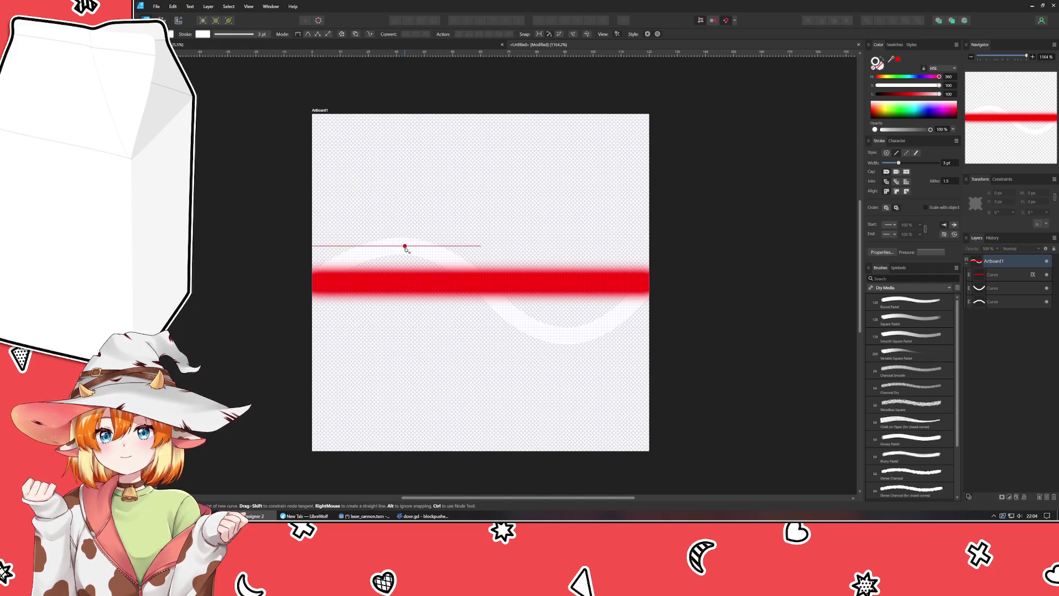
left_click(567, 336)
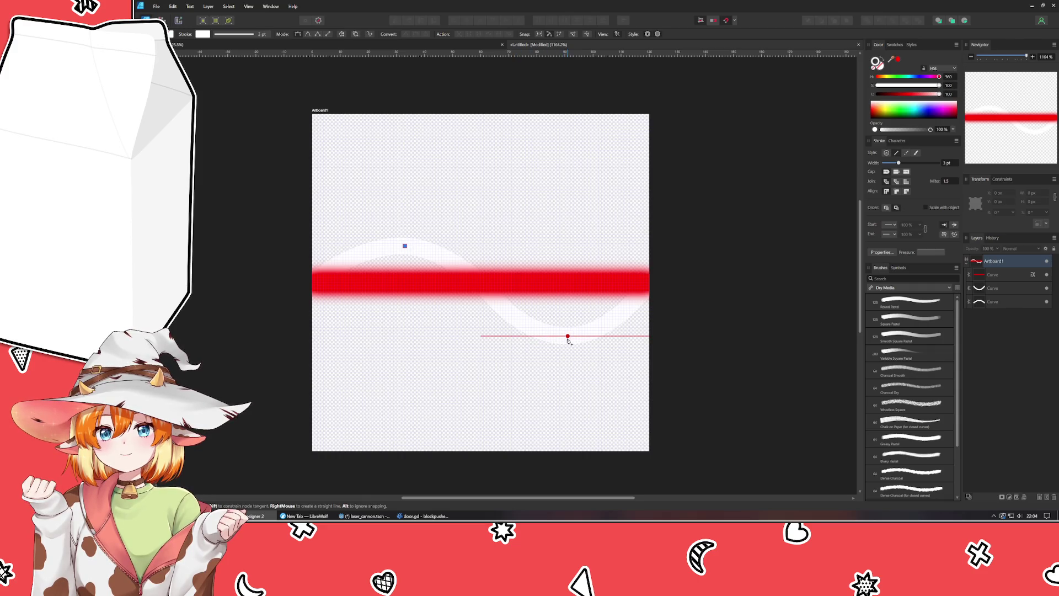
left_click(481, 282)
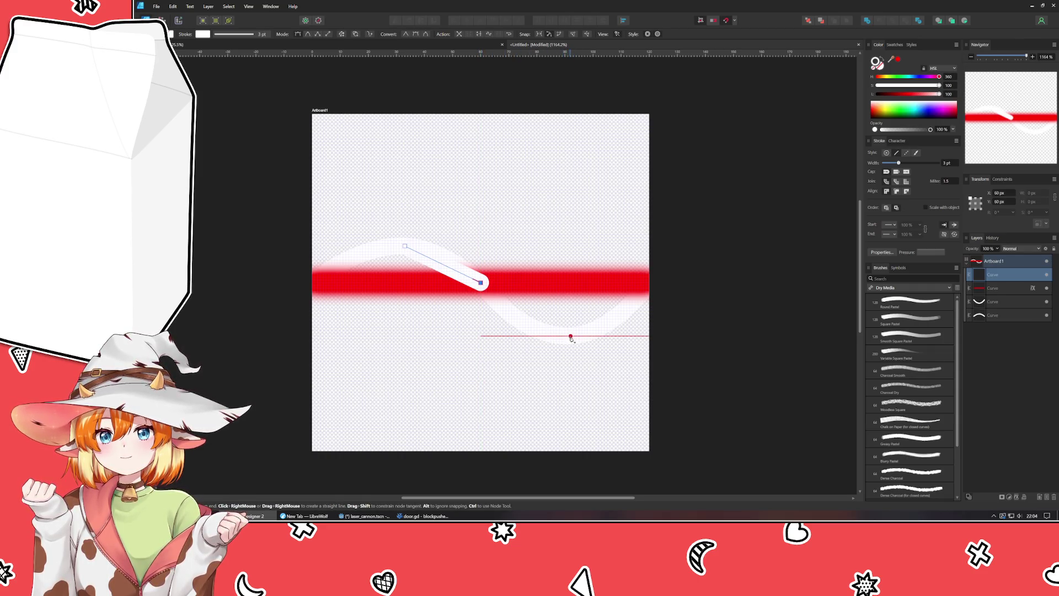
left_click(565, 336)
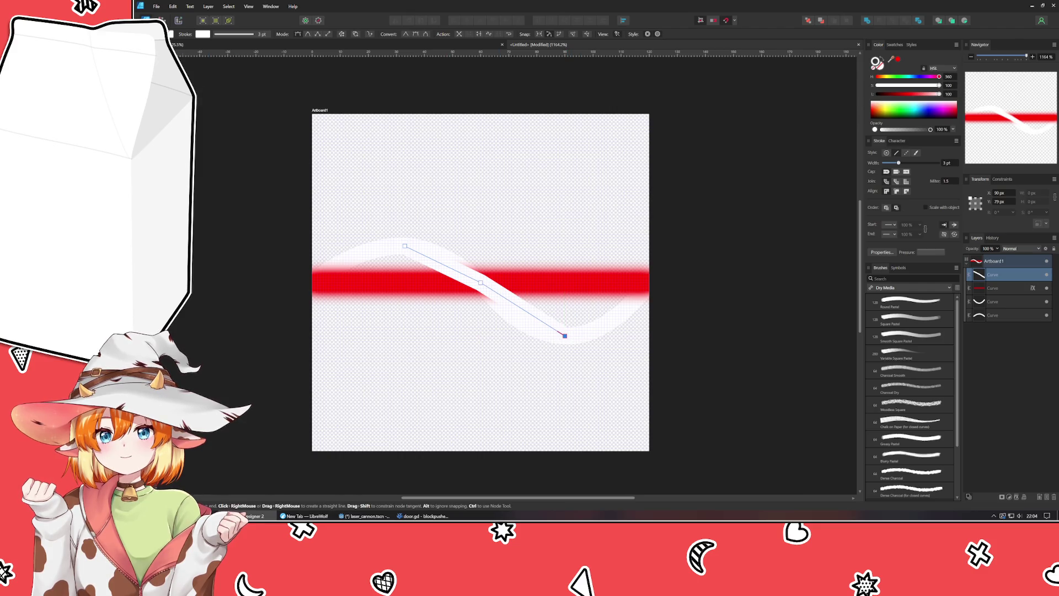
key("a")
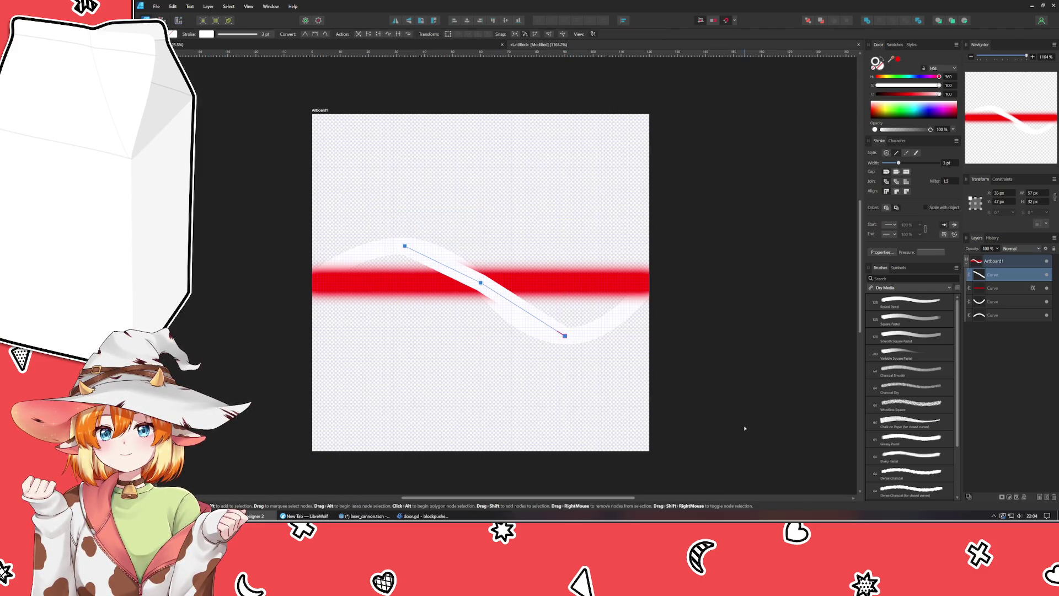
mouse_move(431, 262)
left_mouse_down()
mouse_move(437, 241)
mouse_move(451, 252)
left_mouse_up()
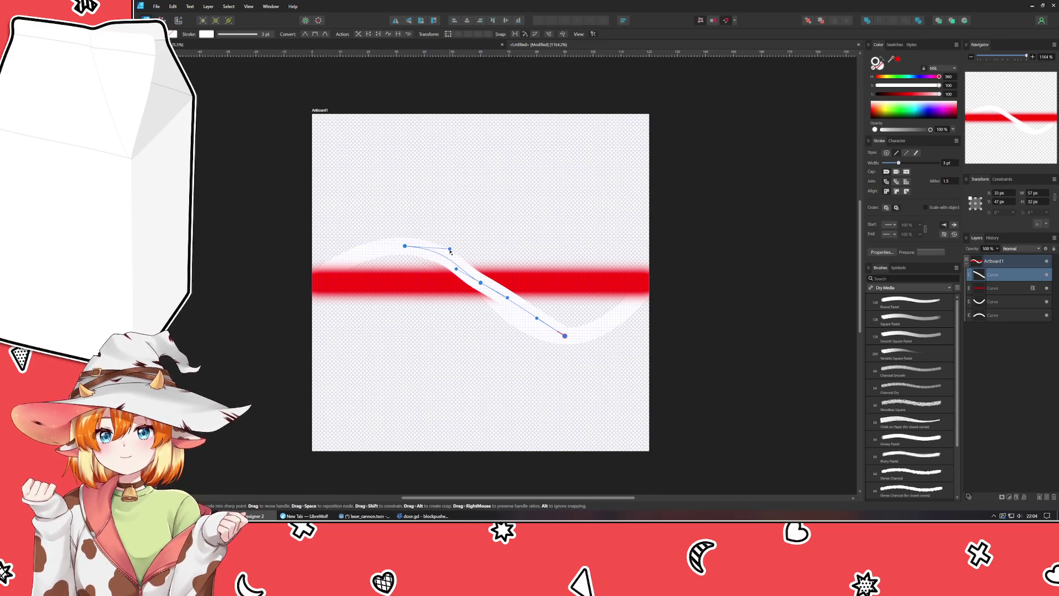
left_click_drag(535, 322, 508, 333)
left_click_drag(507, 297, 504, 308)
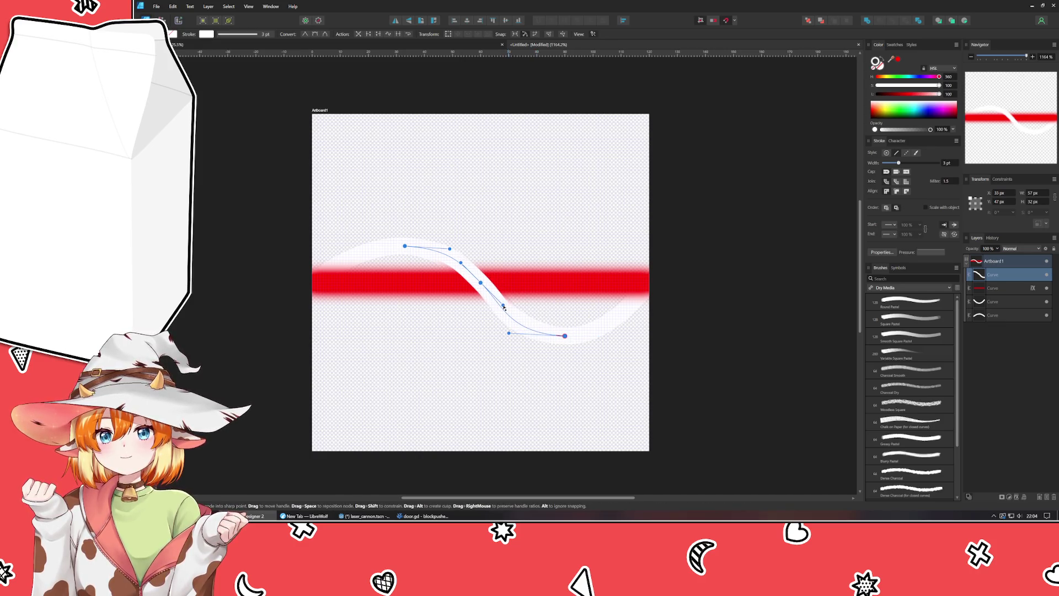
left_click(425, 383)
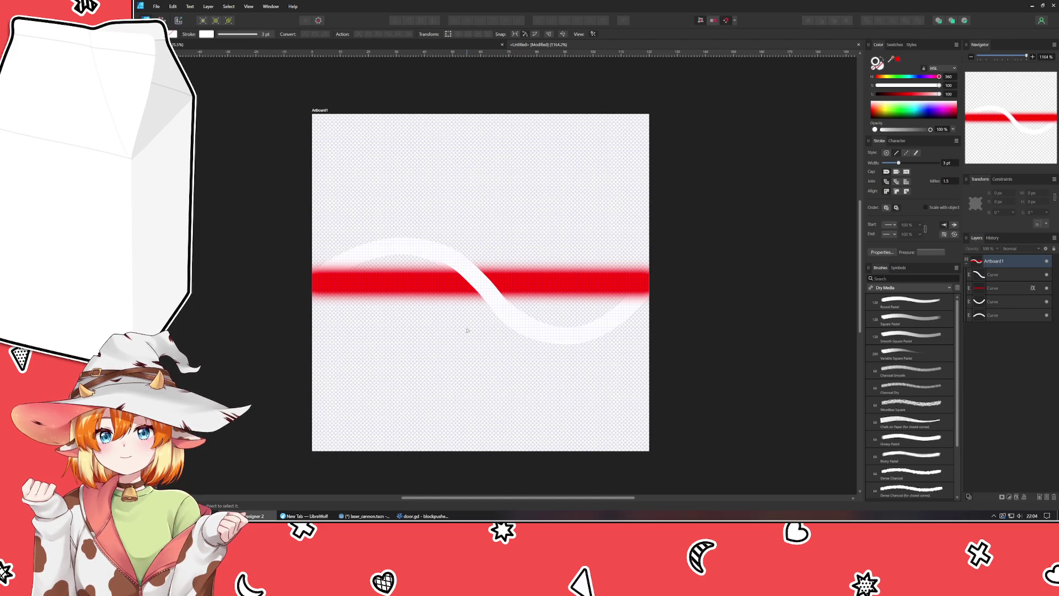
scroll(467, 330, "up", 3)
- Colour the selected curve green, then select the upper white arch
left_click(746, 333)
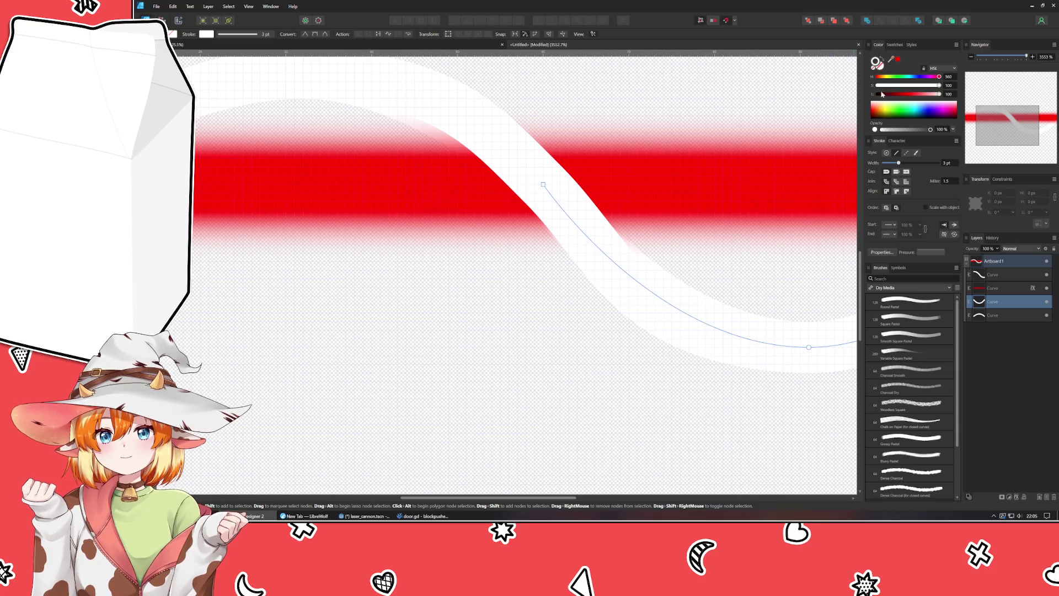
left_click(898, 77)
left_click(907, 94)
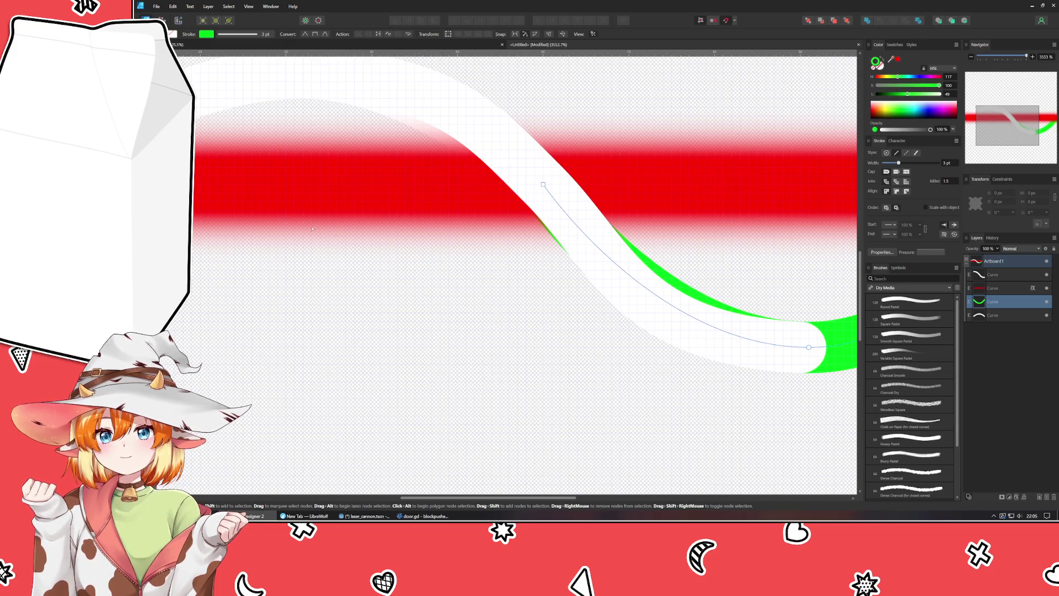
scroll(565, 364, "down", 5)
left_click(478, 246)
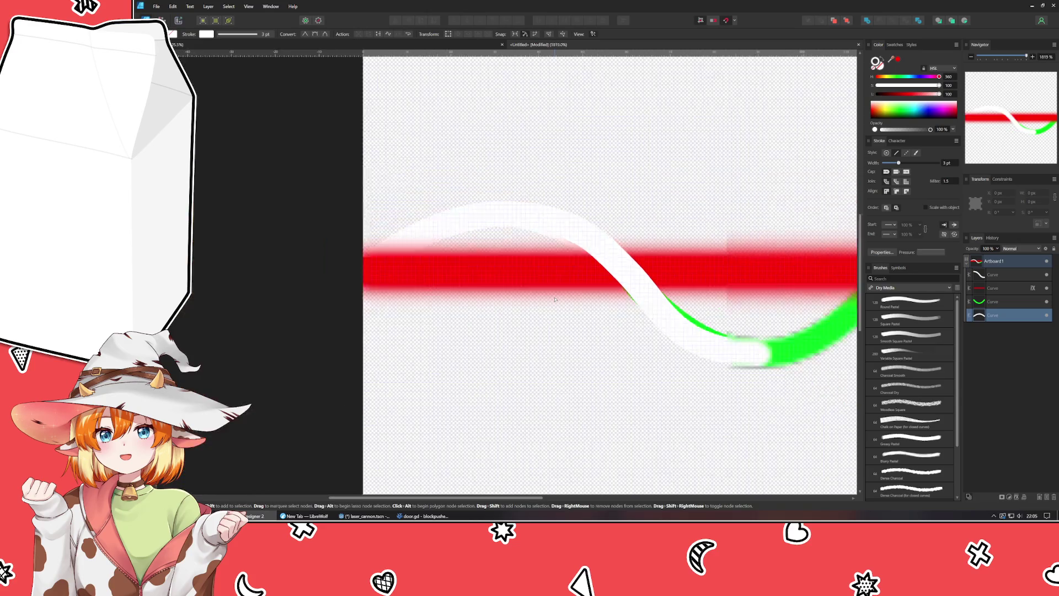
scroll(497, 347, "up", 3)
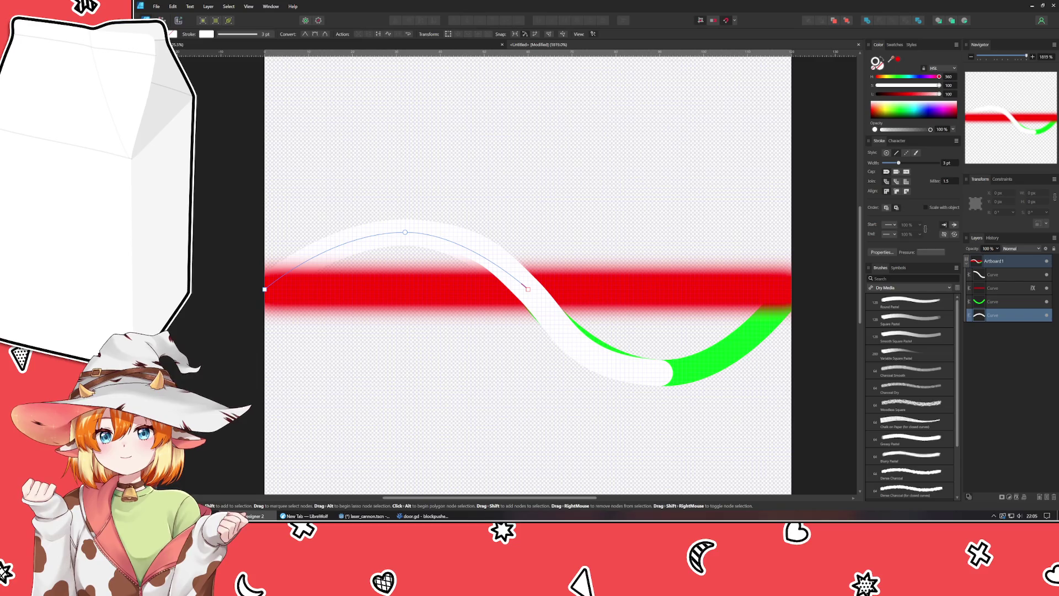
- Duplicate the upper arch and rotate the copy 180° into the lower half
key("v")
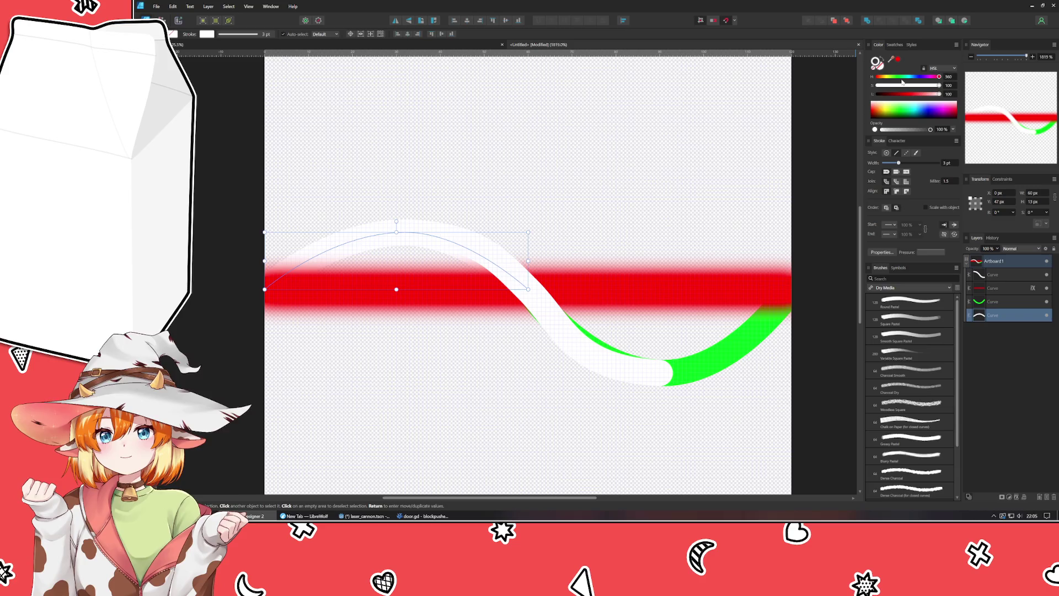
key("ctrl+j")
key("ctrl+shift+v")
mouse_move(396, 220)
left_mouse_down()
mouse_move(477, 322)
mouse_move(386, 350)
mouse_move(366, 289)
mouse_move(681, 422)
mouse_move(610, 334)
mouse_move(629, 343)
left_mouse_up()
- Reshape the white S-curve's end node, lower bend, upper-left bend and middle
left_click(647, 382)
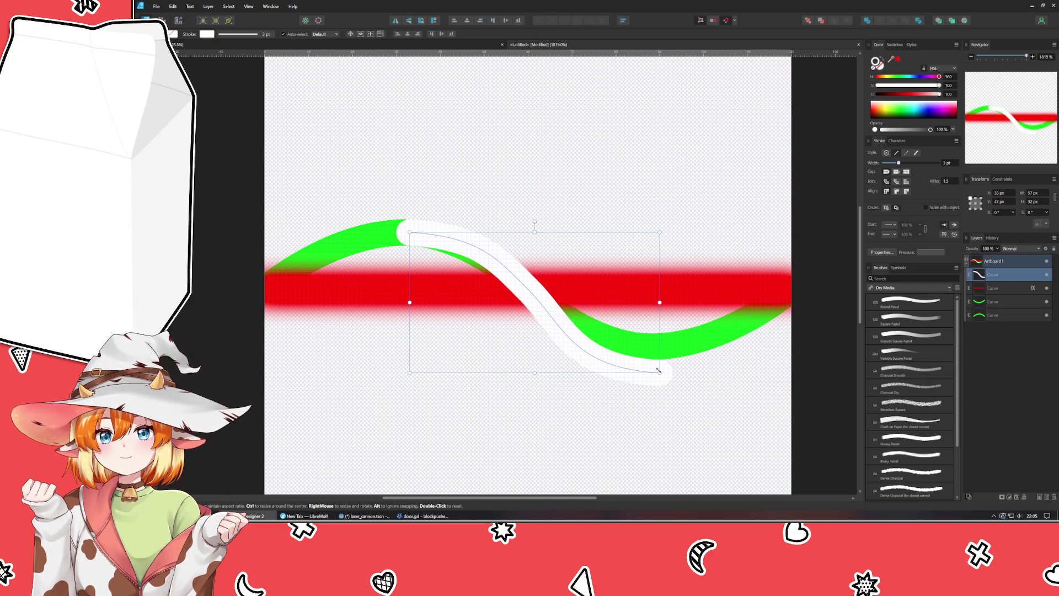
key("a")
mouse_move(659, 372)
left_mouse_down()
mouse_move(658, 347)
mouse_move(649, 350)
left_mouse_up()
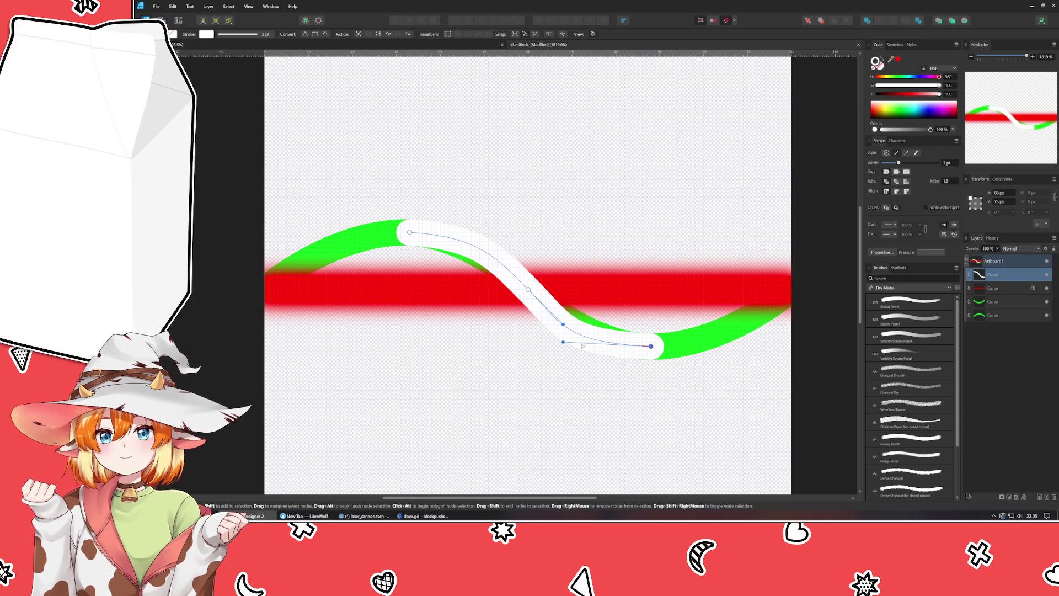
left_click_drag(563, 342, 602, 348)
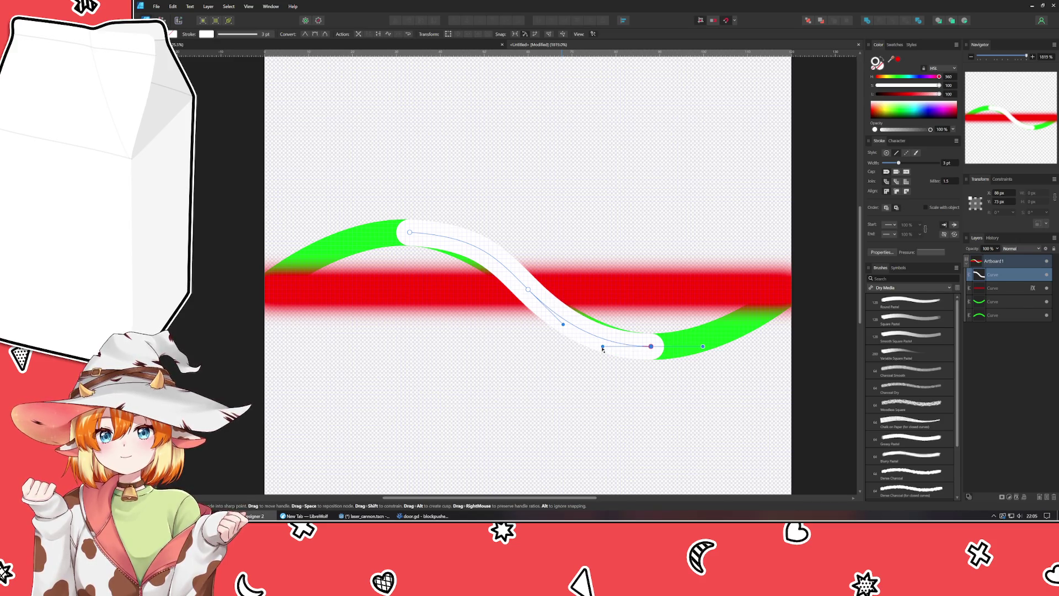
left_click(409, 232)
left_click_drag(480, 236, 449, 232)
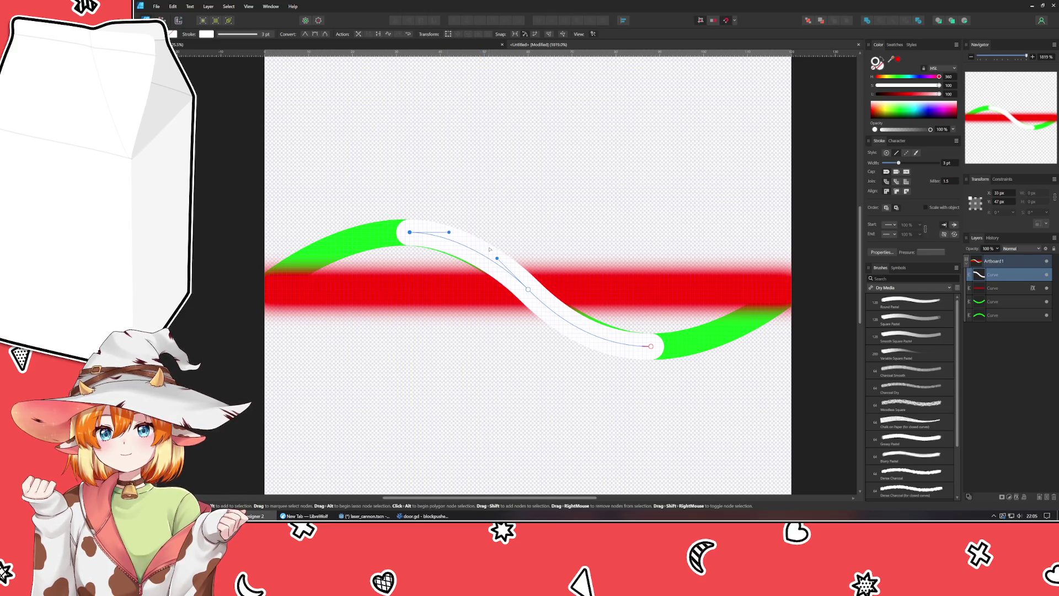
left_click_drag(496, 258, 506, 268)
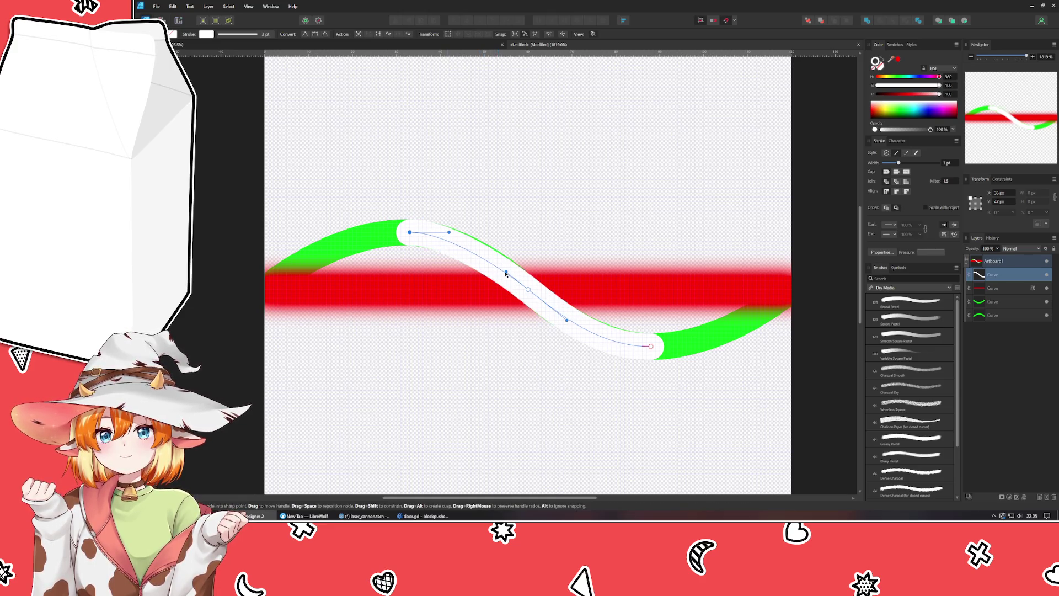
left_click(527, 290)
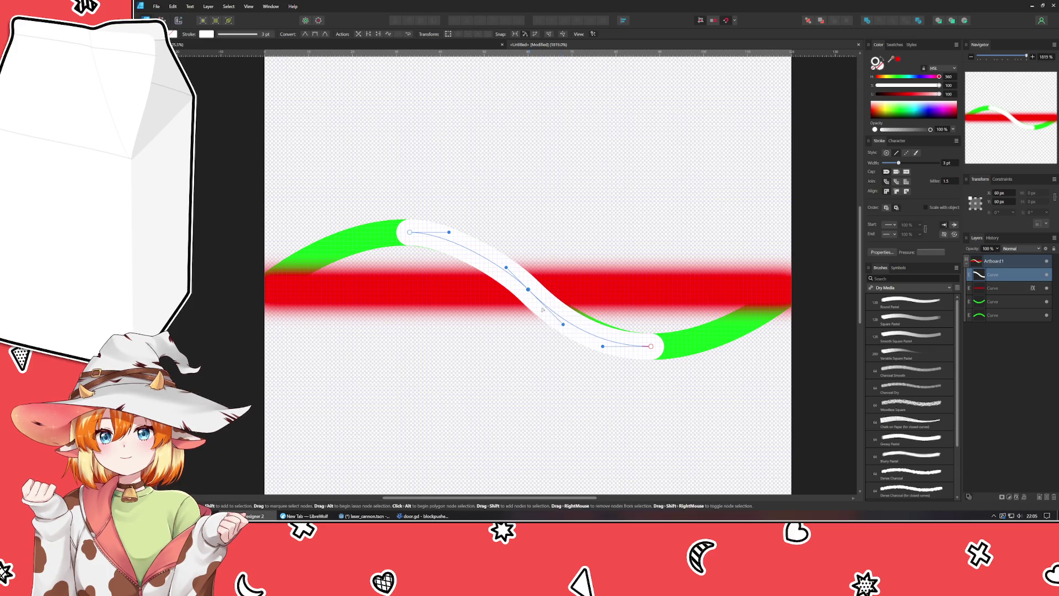
left_click_drag(563, 325, 555, 312)
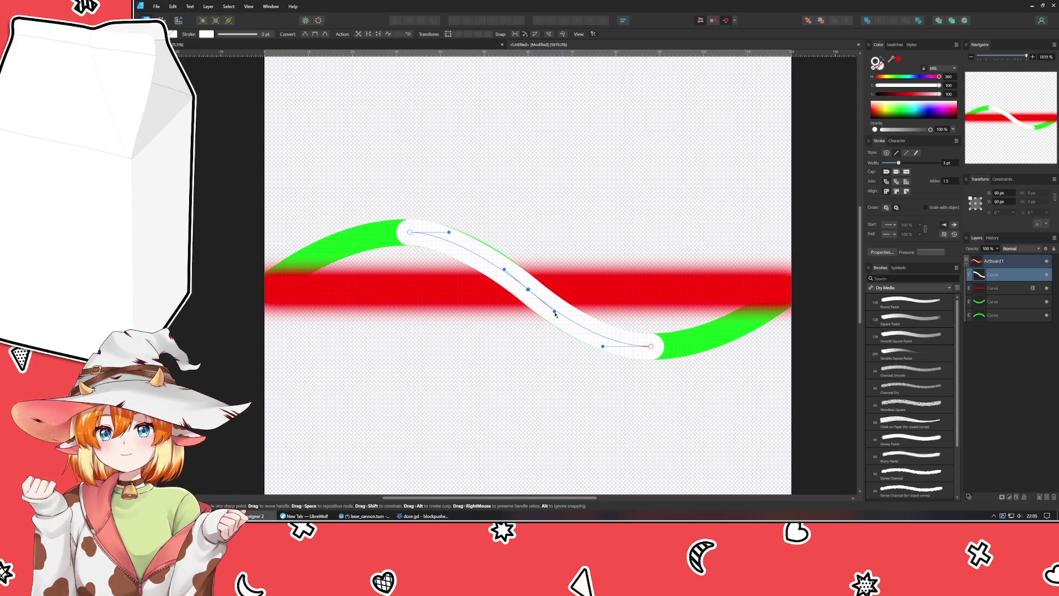
- Match the white curve's bottom bend to the green curve's shape
left_click(659, 349)
left_click(651, 346)
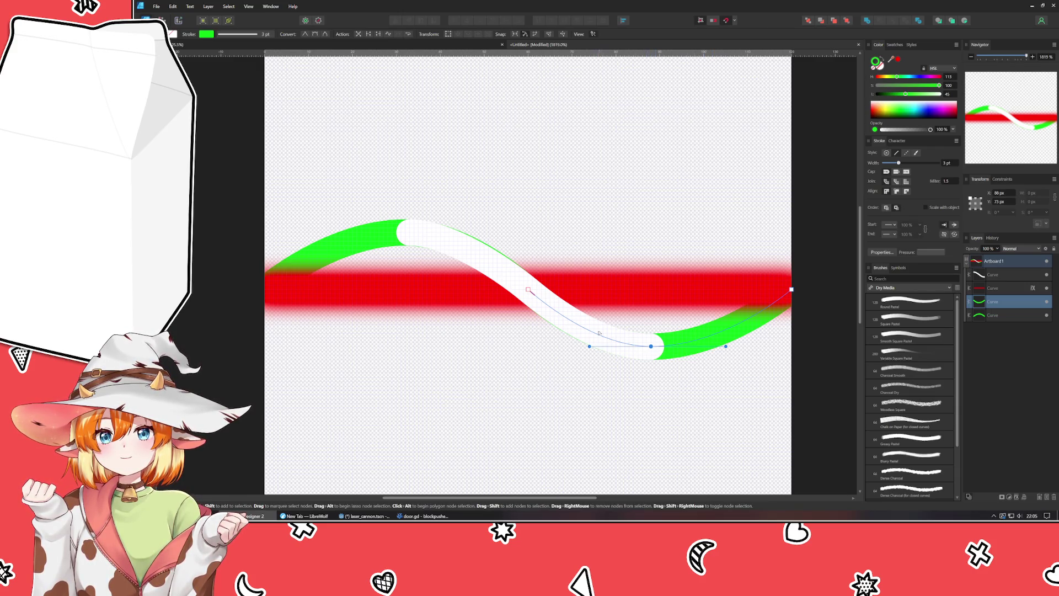
left_click(543, 313)
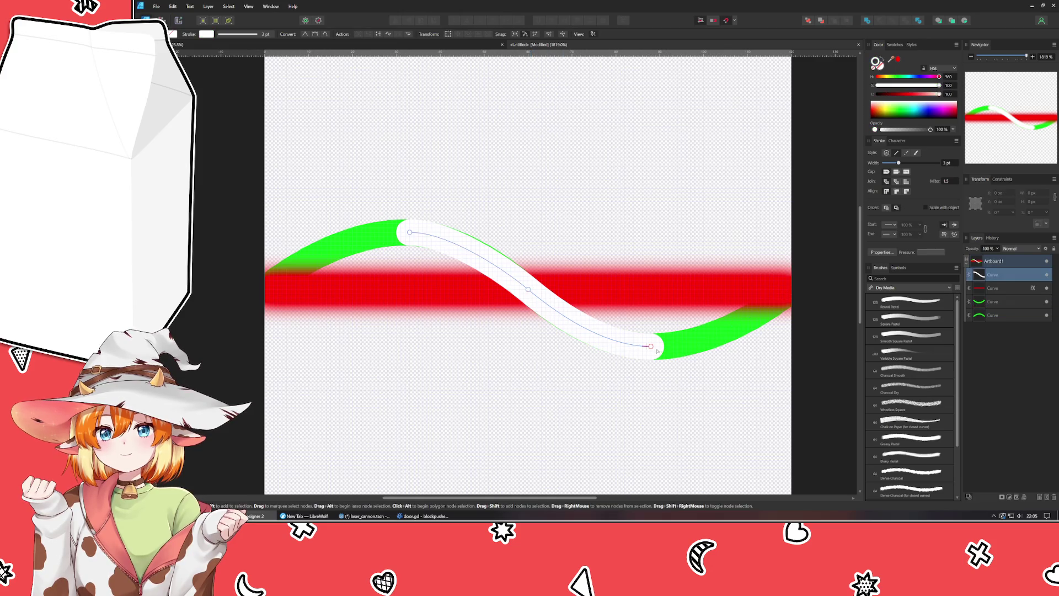
mouse_move(603, 347)
left_mouse_down()
mouse_move(591, 348)
mouse_move(655, 346)
left_mouse_up()
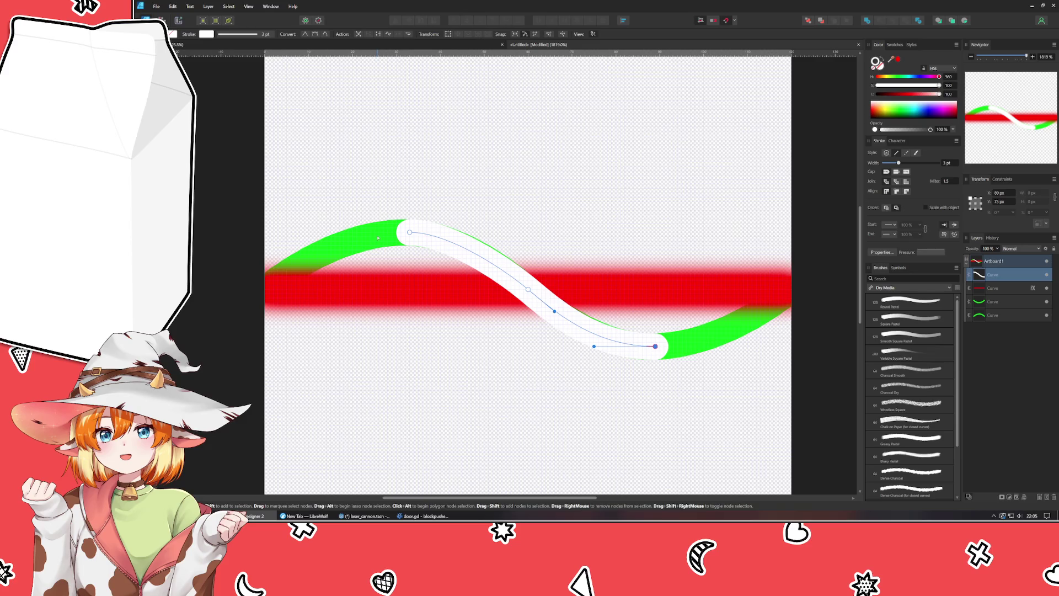
left_click(417, 240)
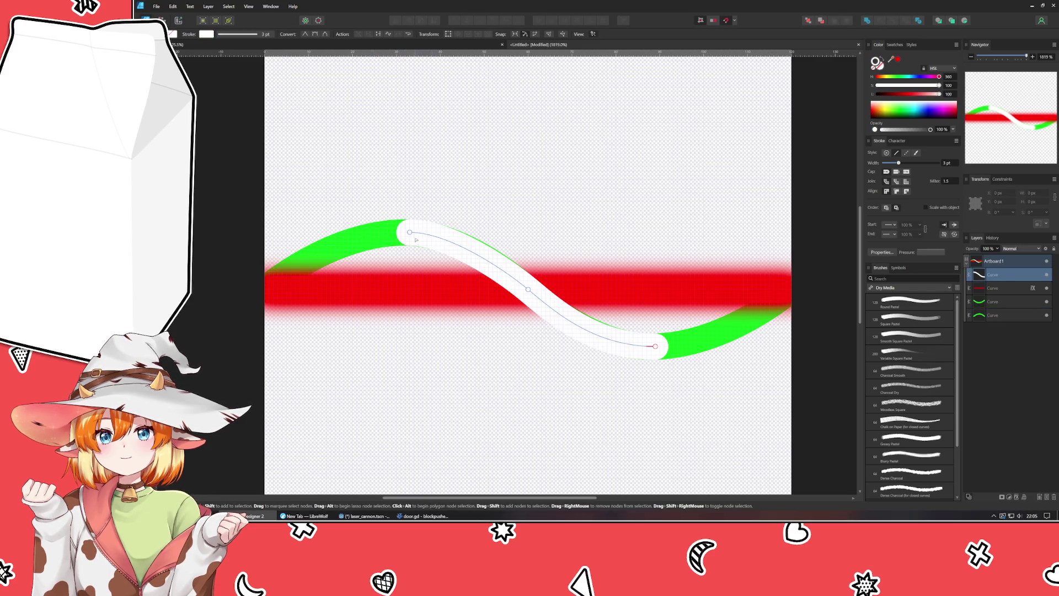
- Drag the white curve's top handle and middle to smooth its upper bend
left_click(409, 245)
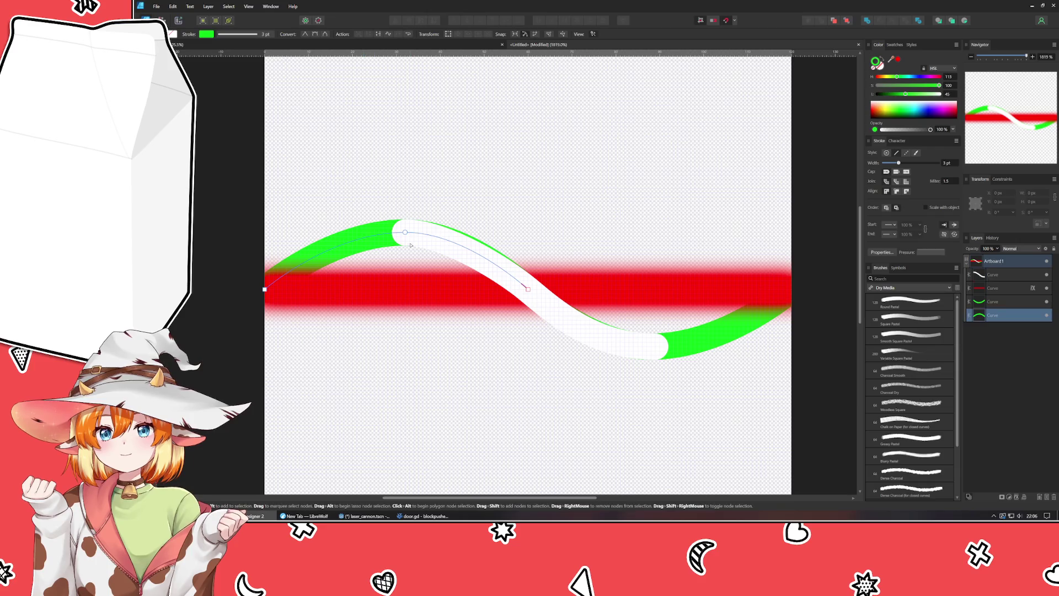
left_click(404, 235)
left_click(405, 232)
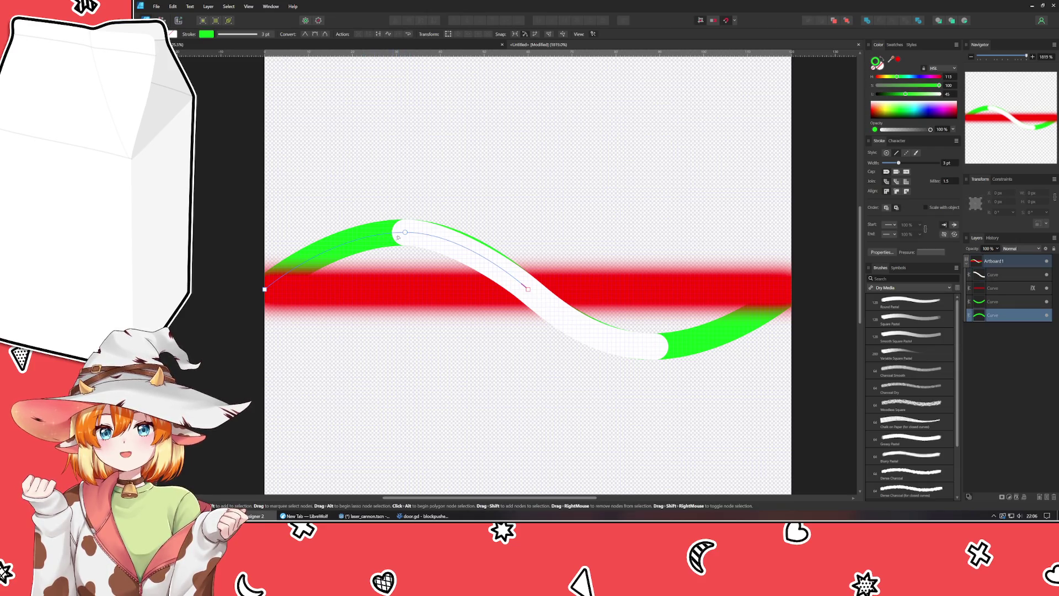
left_click(405, 232)
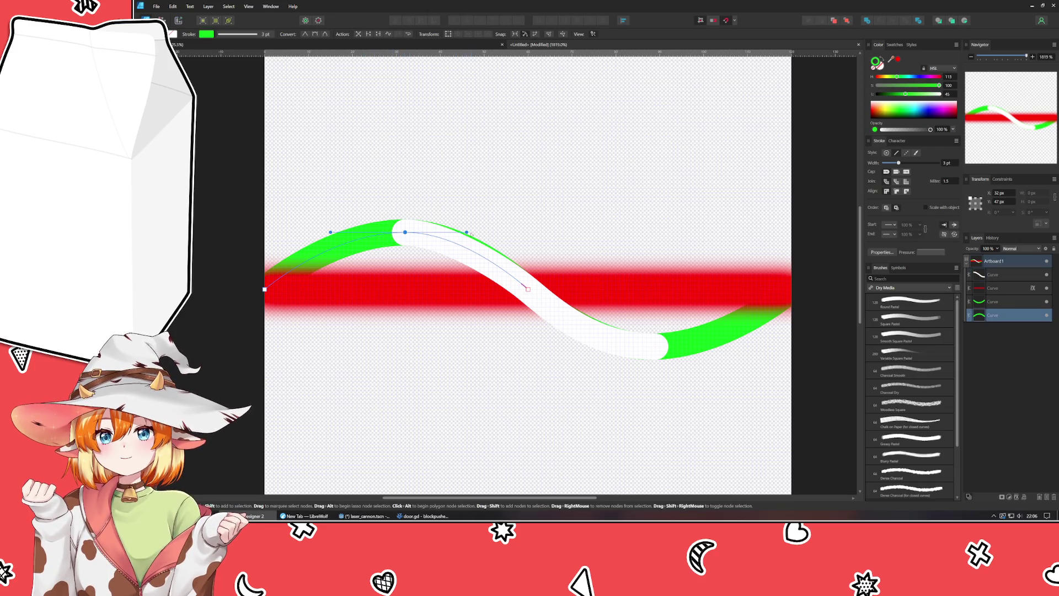
left_click(406, 232)
left_click_drag(445, 233, 463, 233)
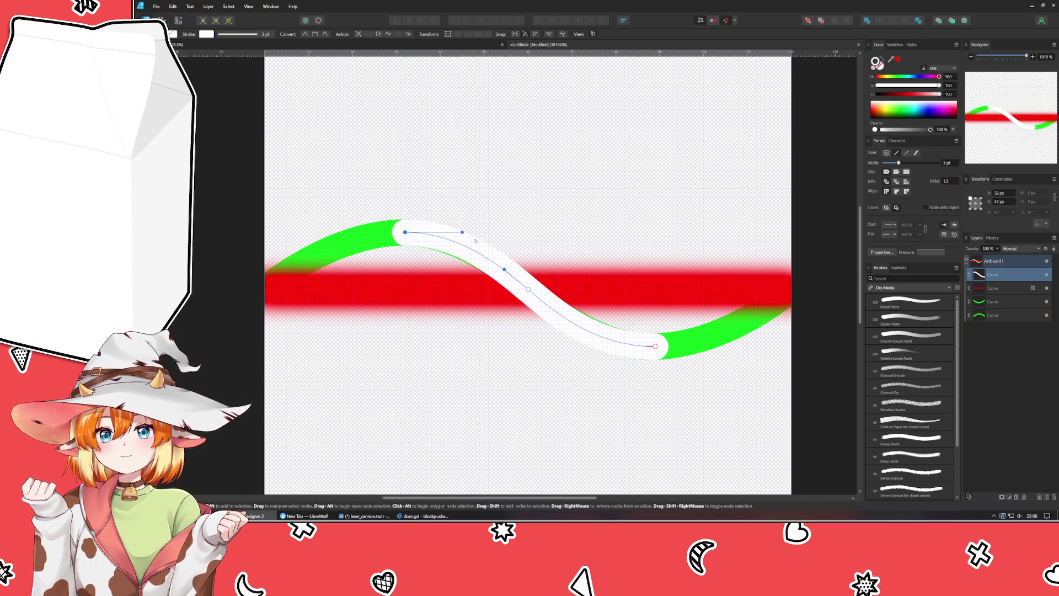
left_click_drag(505, 271, 511, 278)
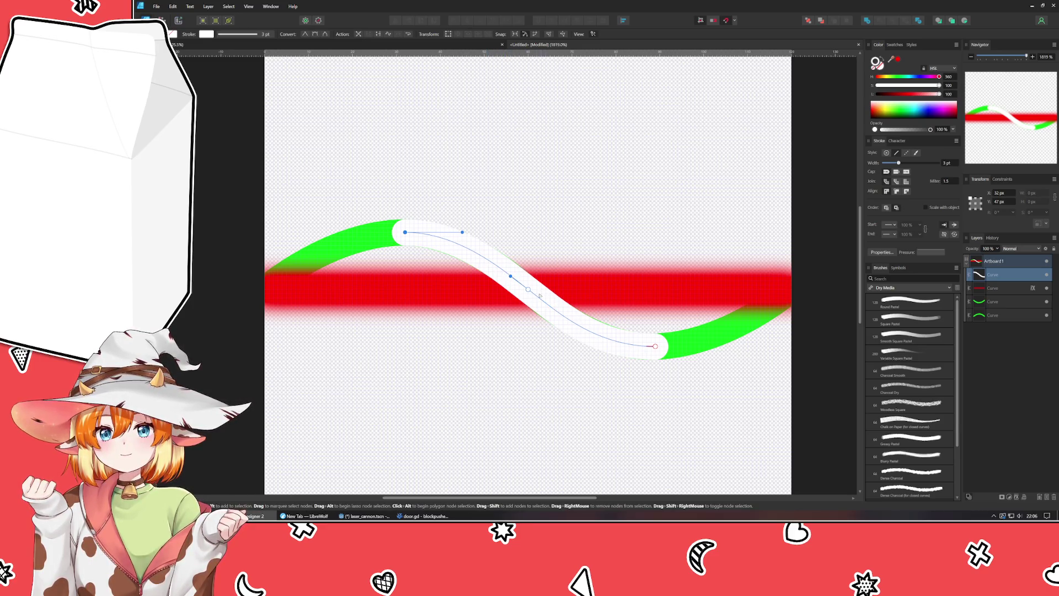
- Select both green curves and raise their Lightness to 100 so they turn white
left_click(500, 367)
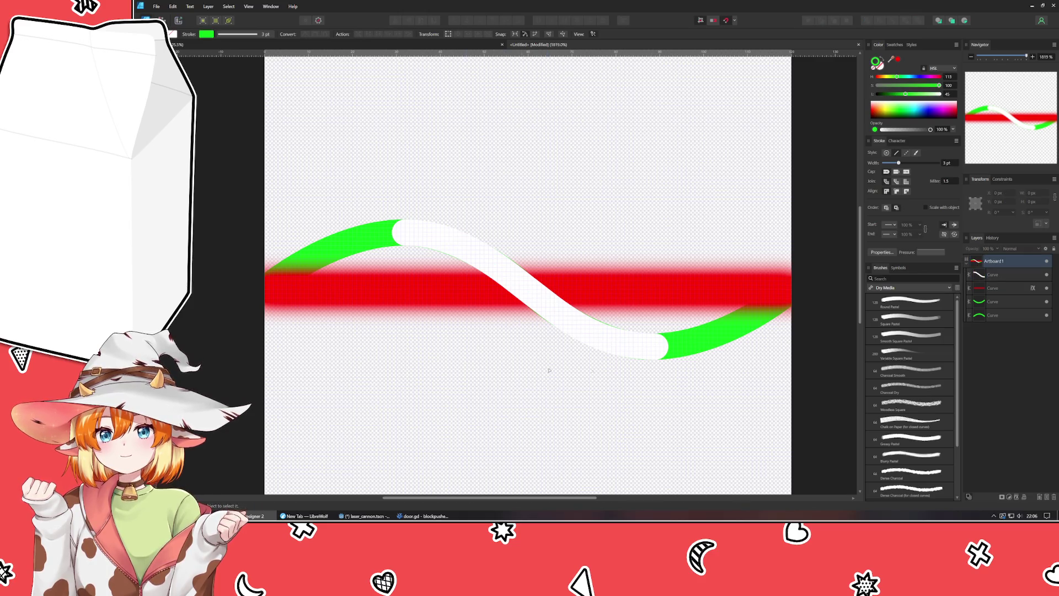
left_click(702, 329)
left_click(373, 239)
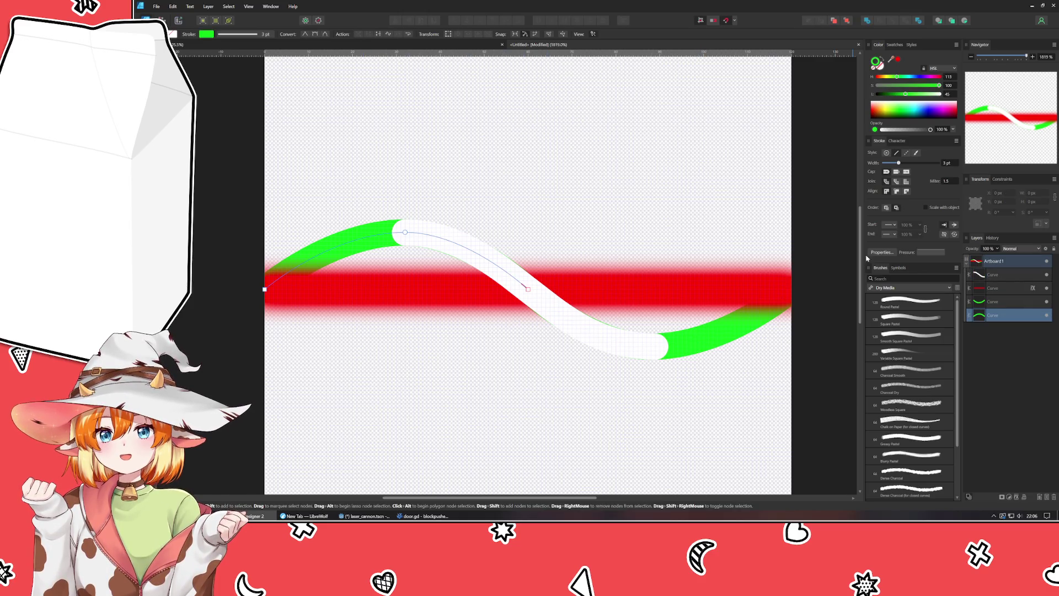
left_click(714, 338, "shift")
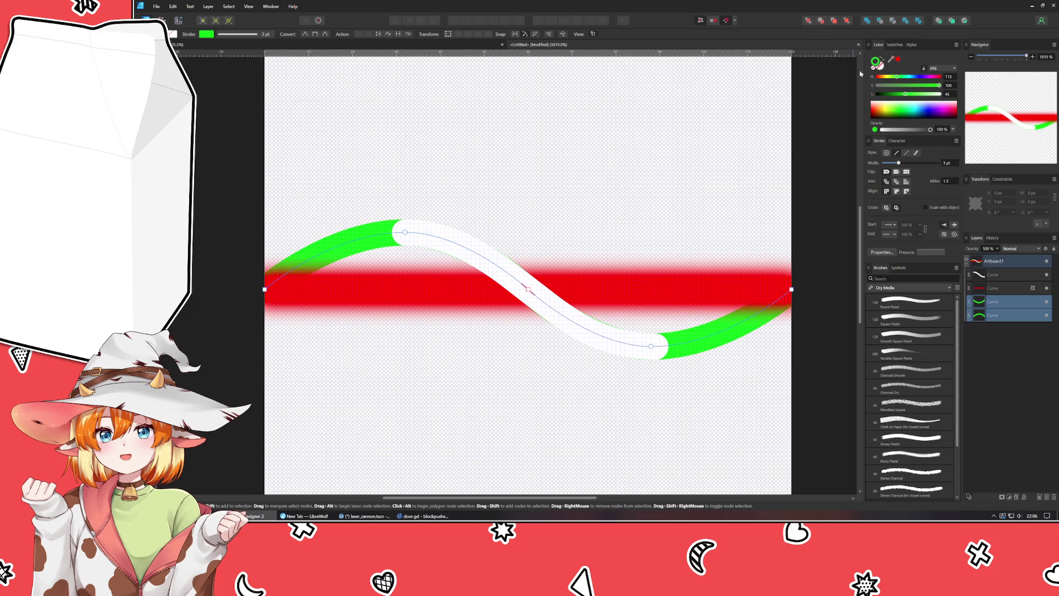
left_click_drag(904, 92, 939, 93)
left_click(454, 386)
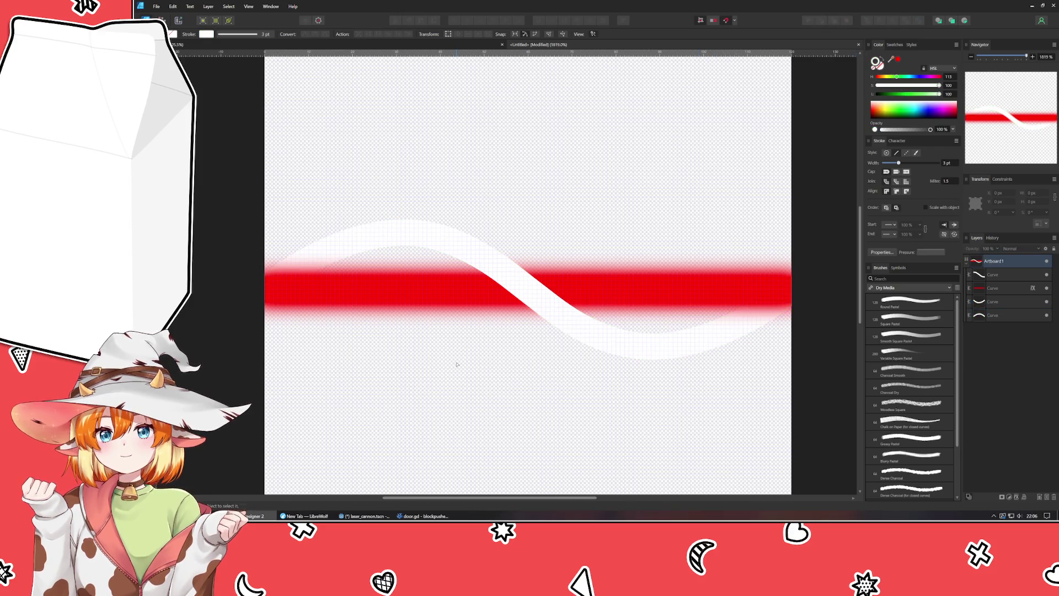
- Export the wave artwork as a PNG named Beam into assets/Sprites
scroll(457, 363, "down", 10)
scroll(456, 364, "up", 5)
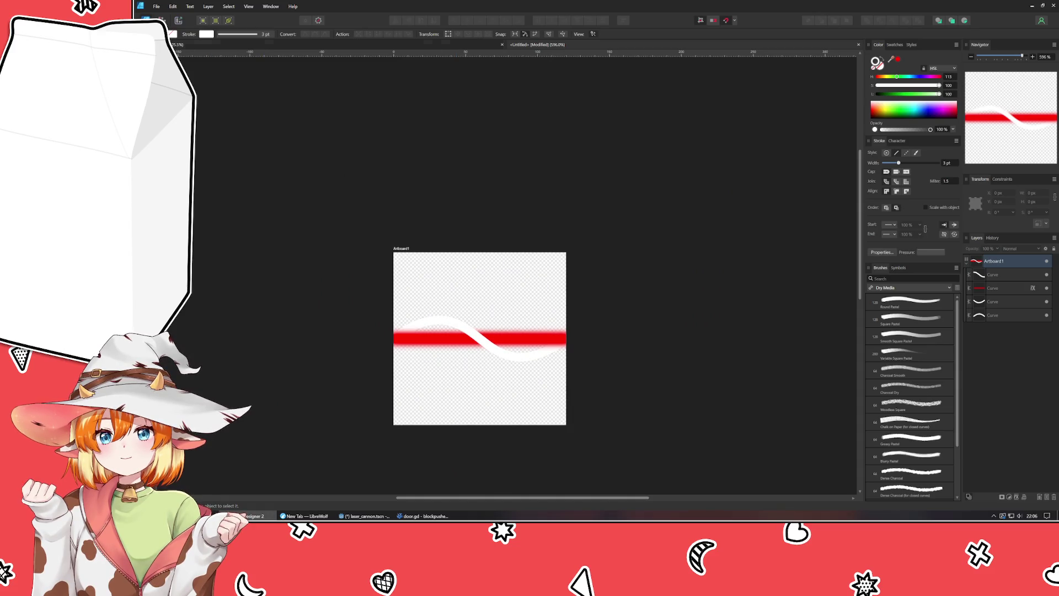
left_click(156, 6)
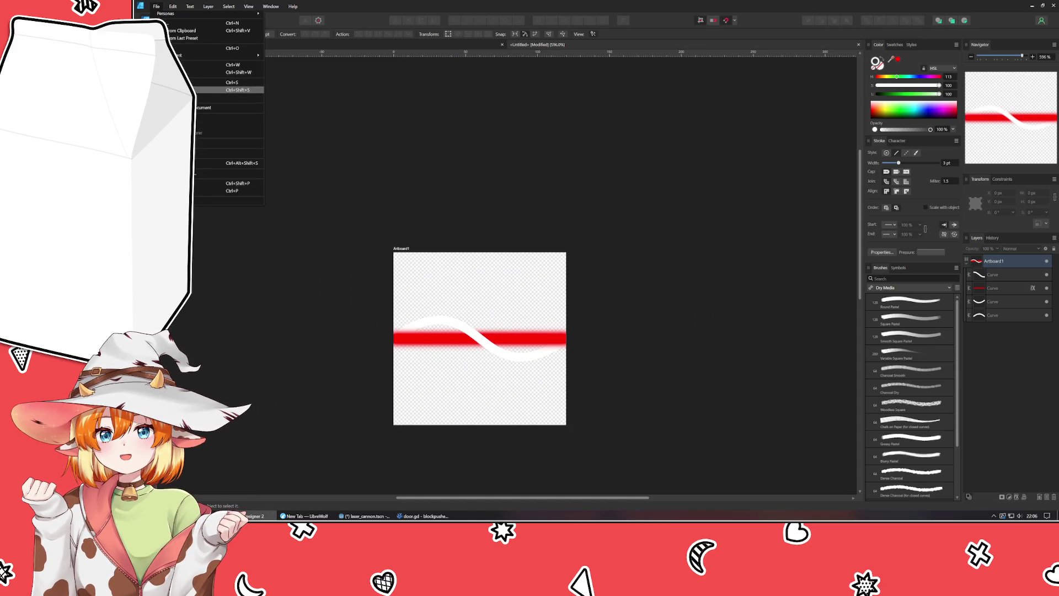
left_click(200, 166)
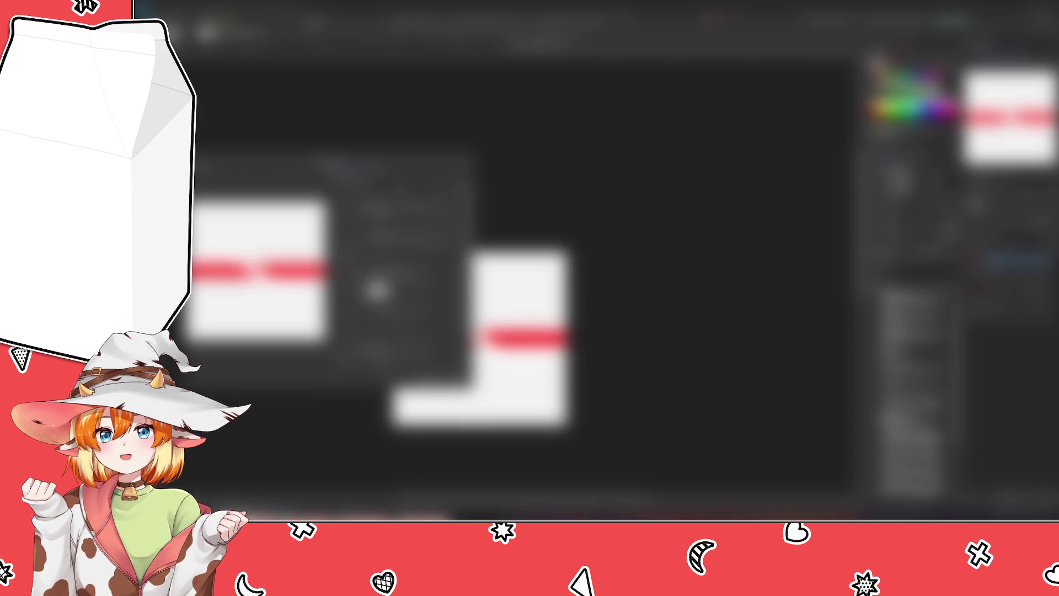
left_click(377, 290)
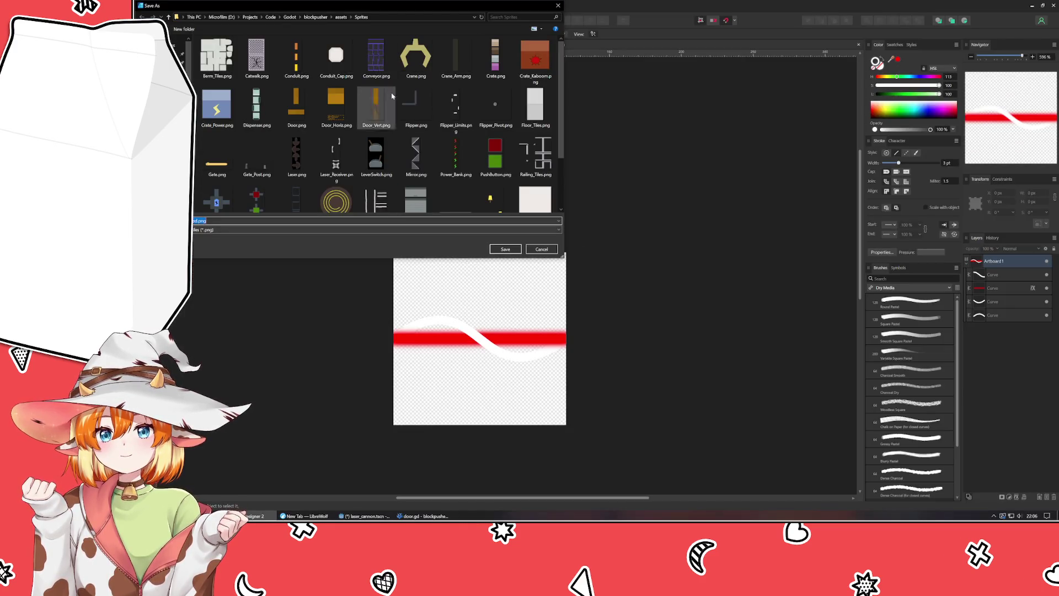
key("BackSpace")
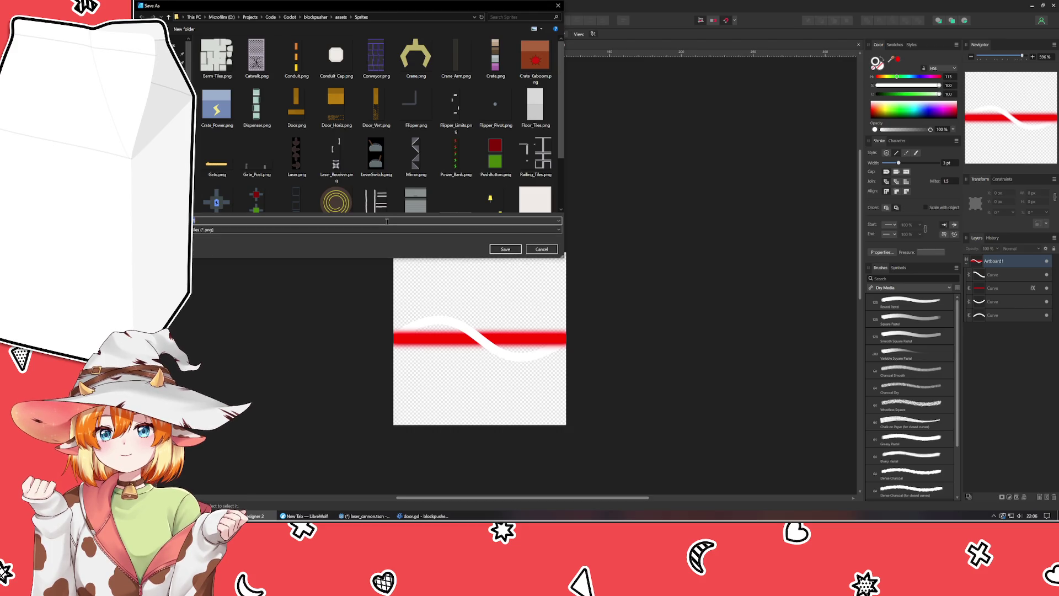
type("Beam")
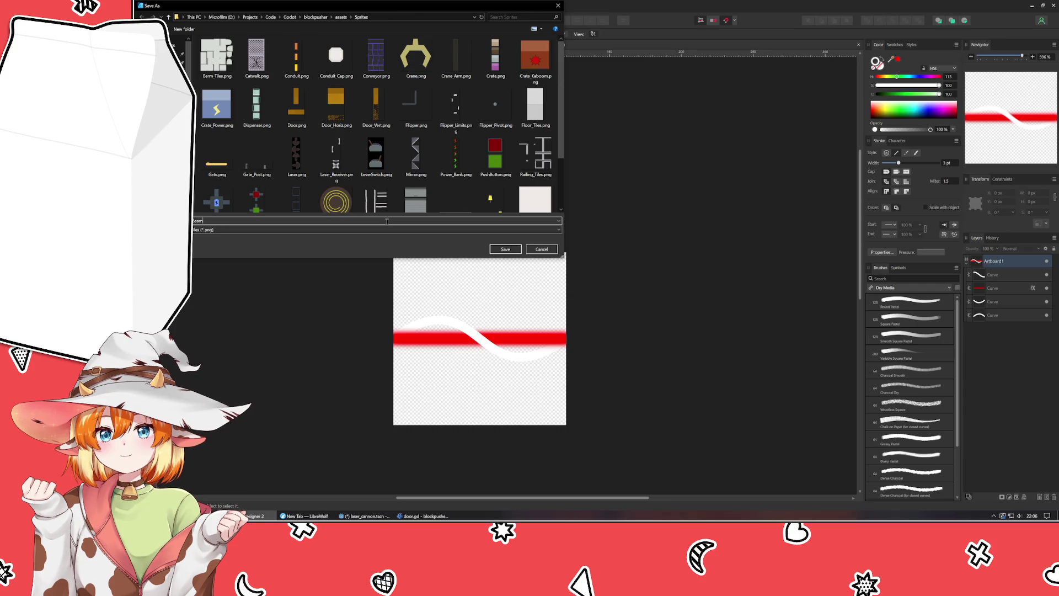
key("Return")
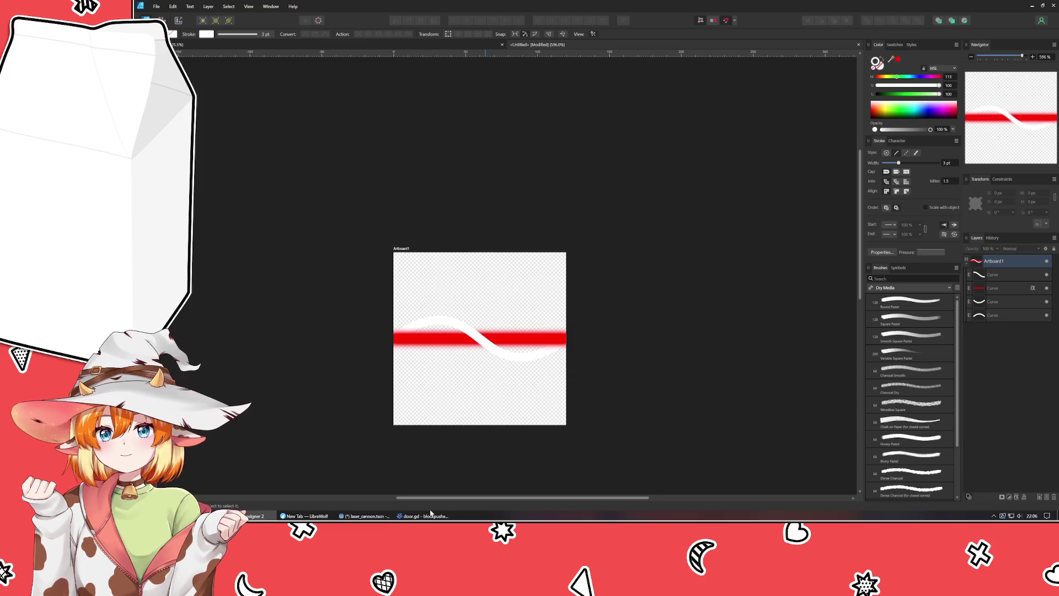
- In Godot, select the laser Line2D and open its Texture property options
left_click(372, 516)
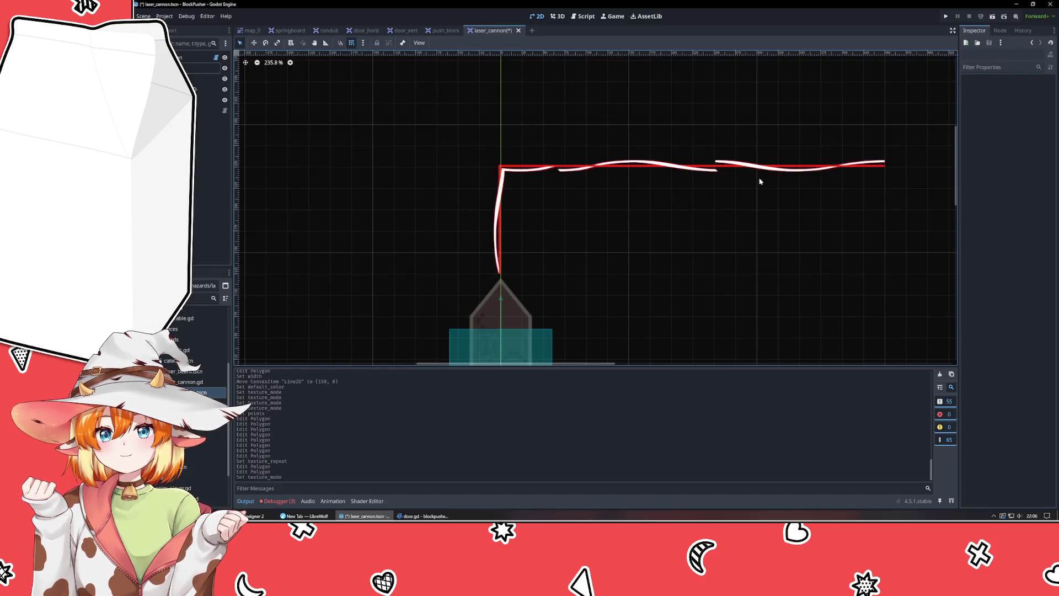
left_click(549, 168)
left_click(1026, 177)
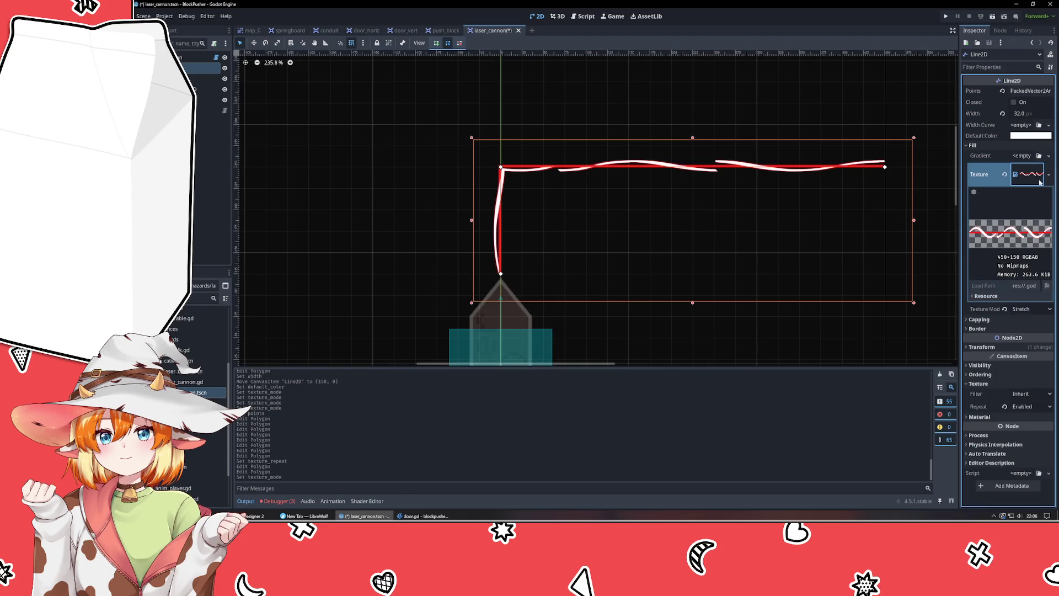
left_click(1048, 174)
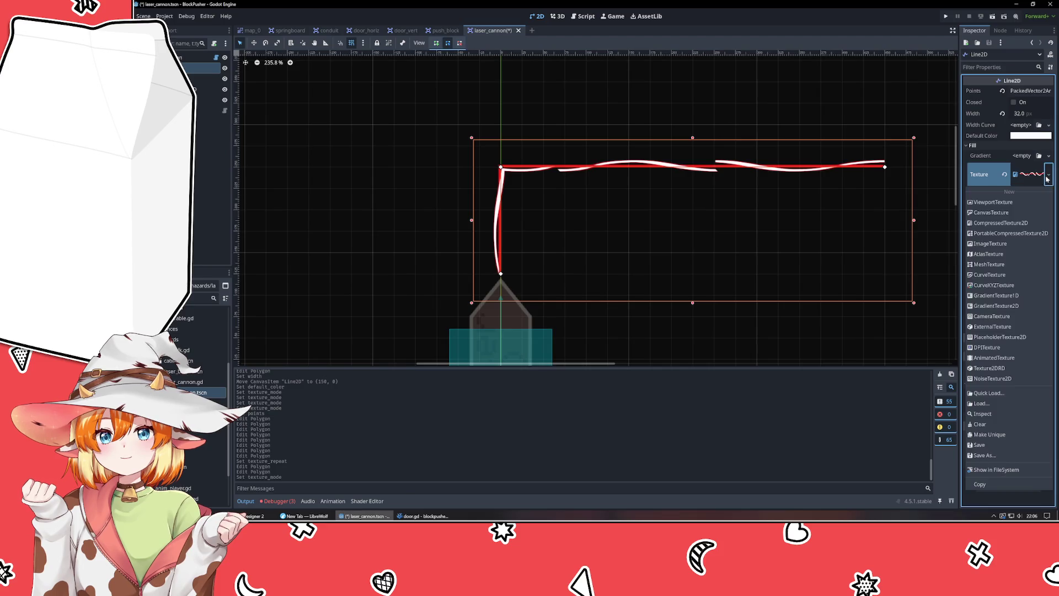
- Search the texture picker for 'lazerbea', cancel when nothing matches, and bring up File Explorer
left_click(987, 393)
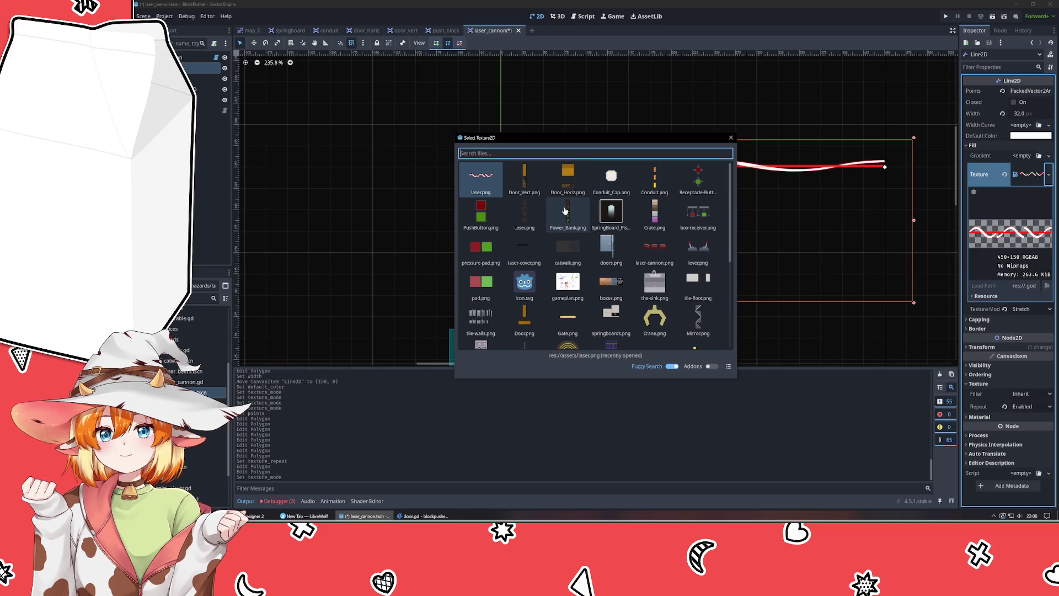
scroll(563, 215, "down", 5)
scroll(563, 215, "up", 4)
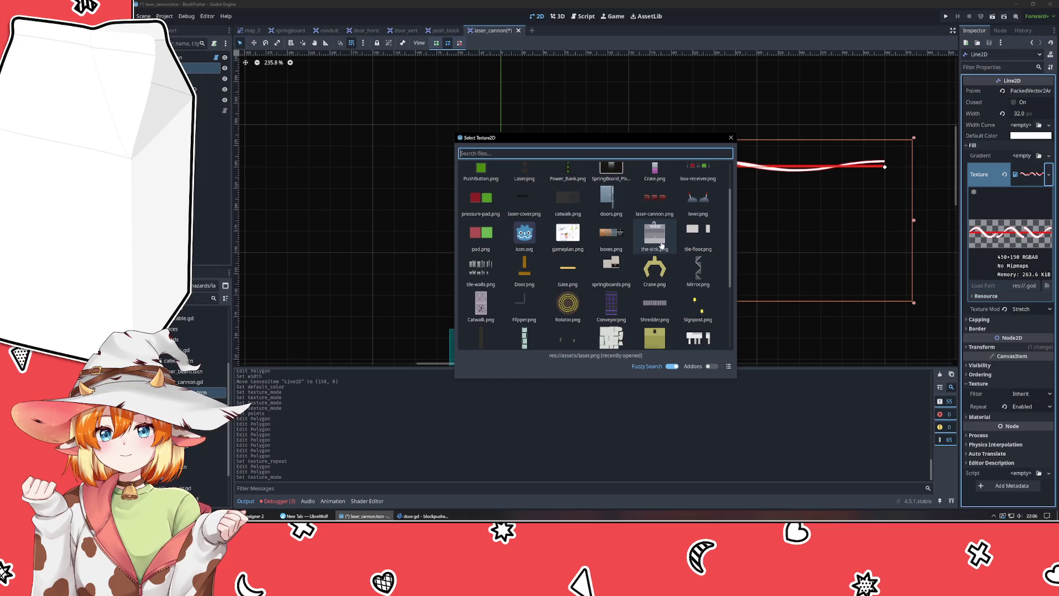
scroll(613, 291, "up", 2)
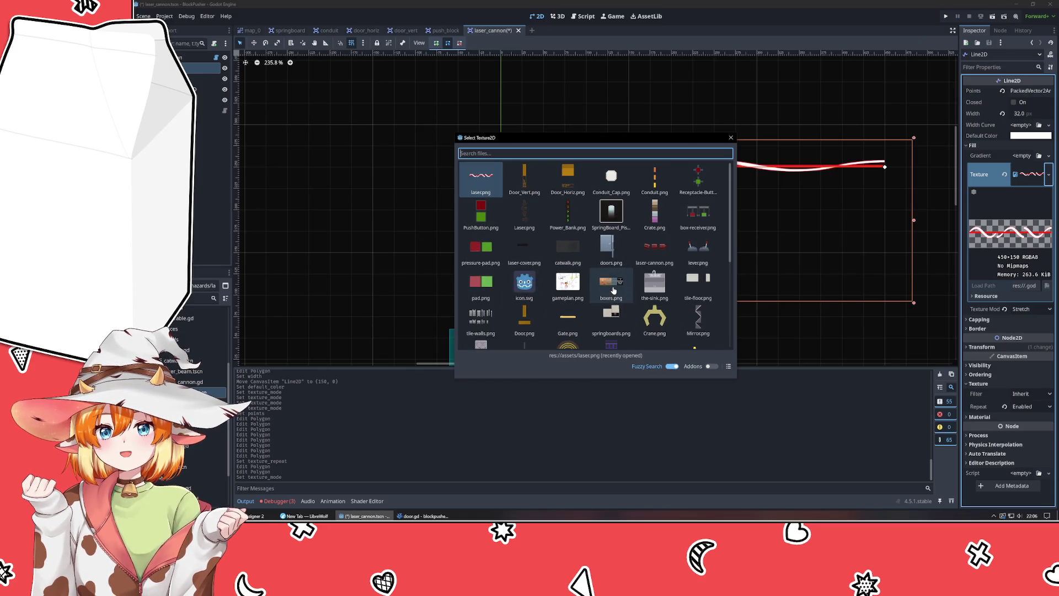
type("laz")
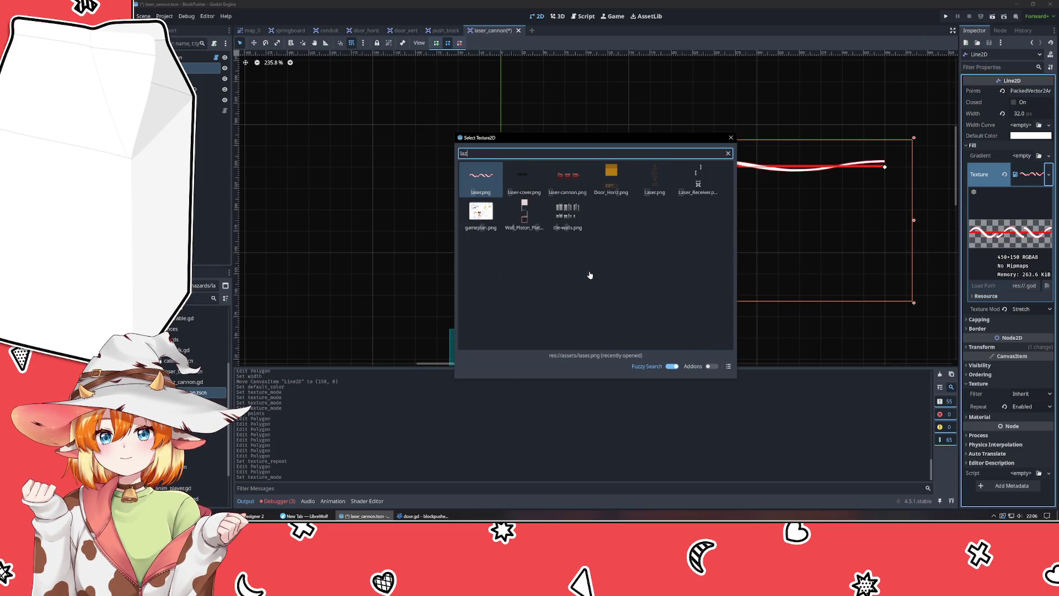
type("erb")
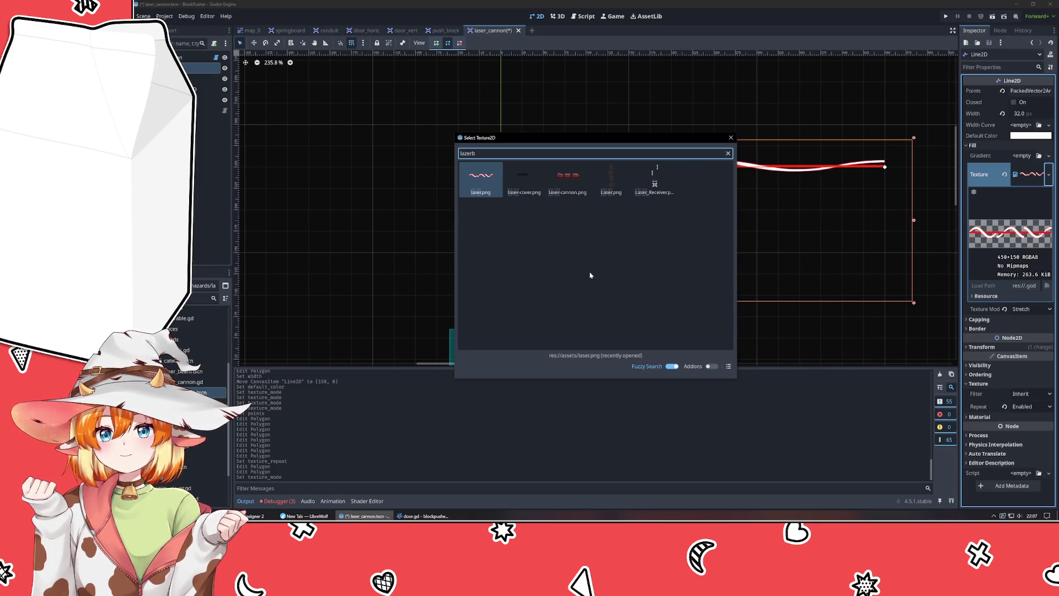
type("ea")
key("Escape")
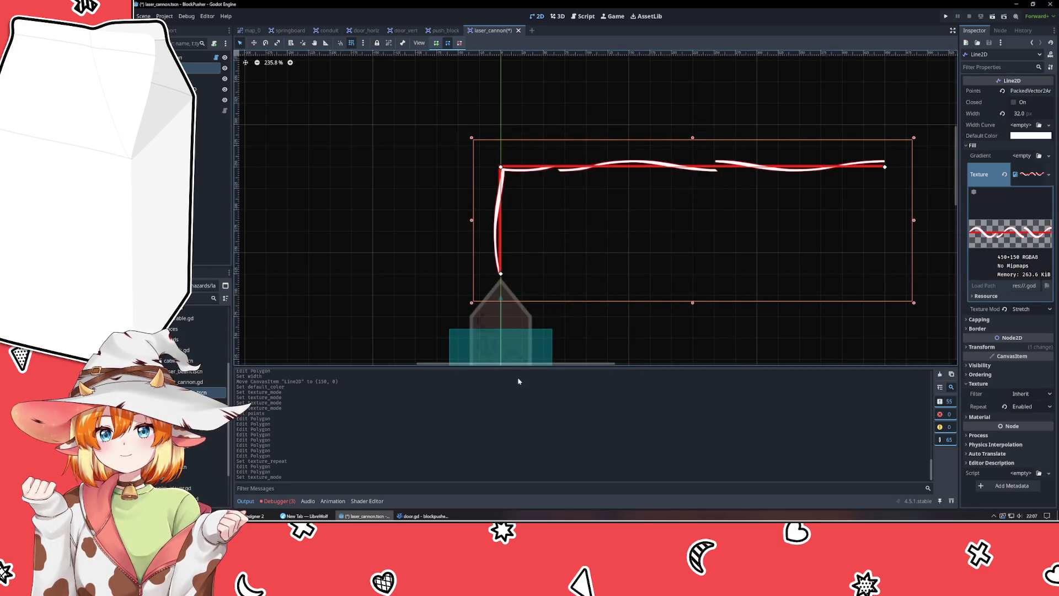
left_click(226, 515)
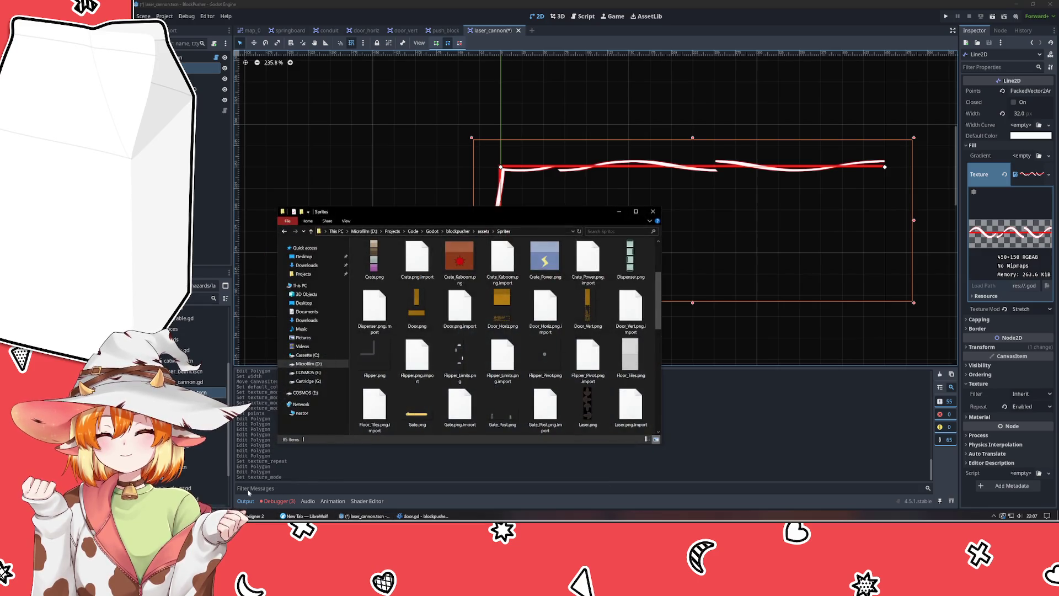
- Rename LazerBeam.png to LaserBeam.png in Sprites, then minimize File Explorer
left_click(528, 391)
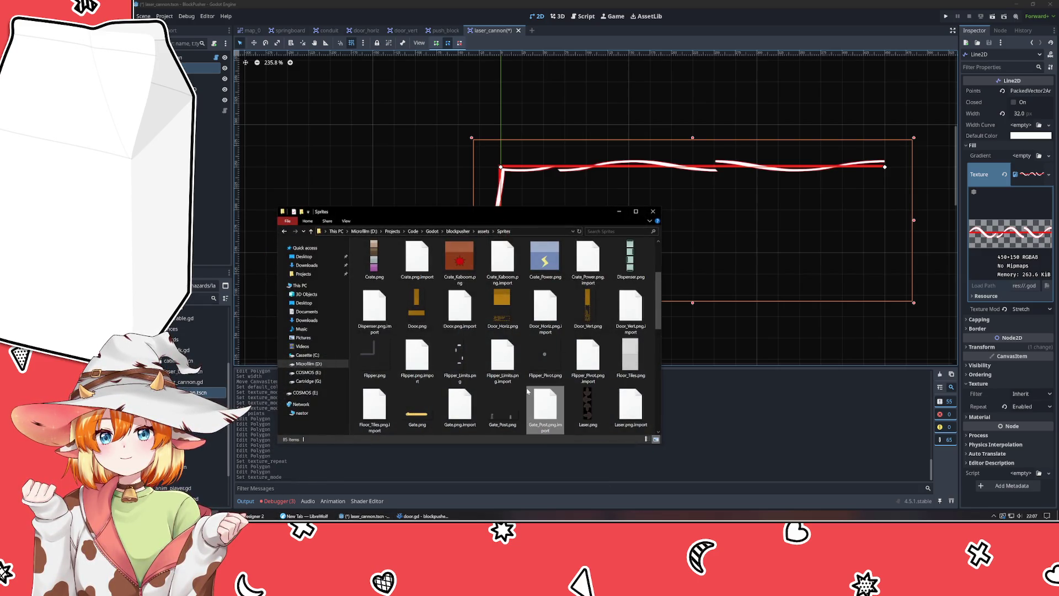
scroll(527, 391, "down", 1)
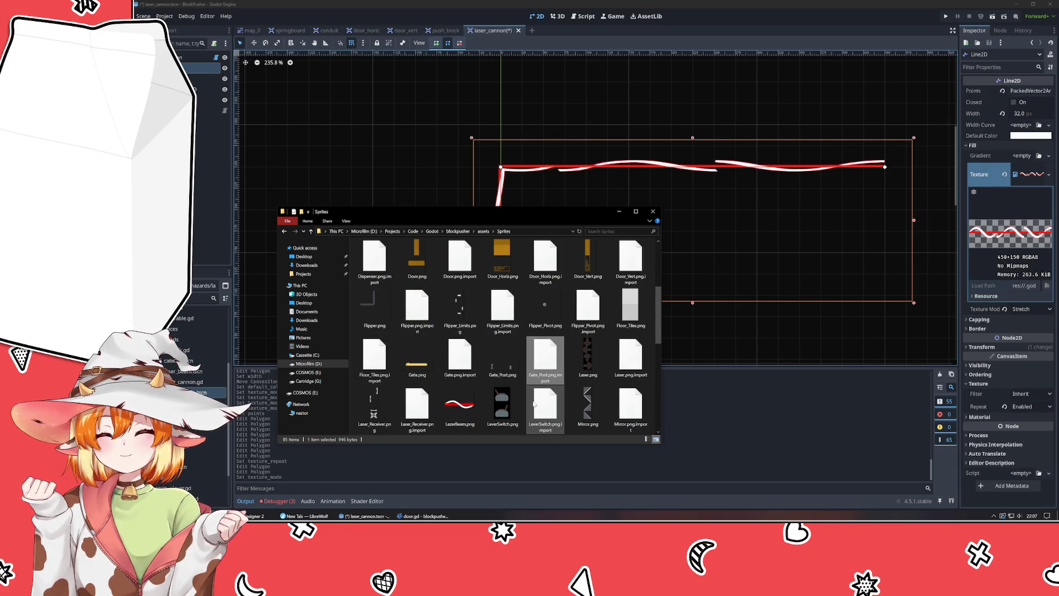
scroll(533, 403, "down", 3)
left_click(455, 279)
left_click(455, 276)
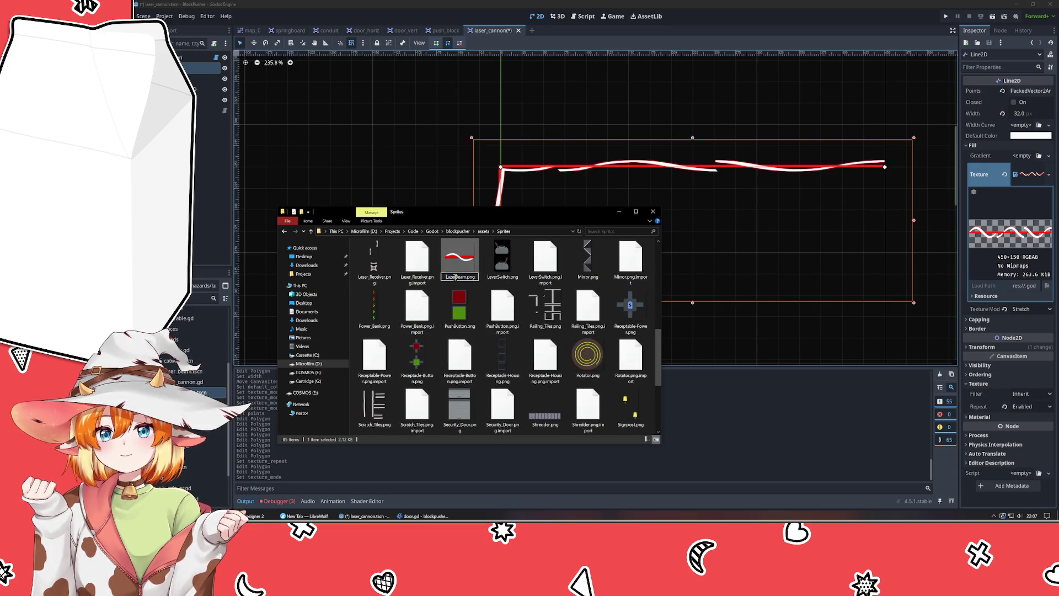
key("BackSpace")
type("s")
key("Return")
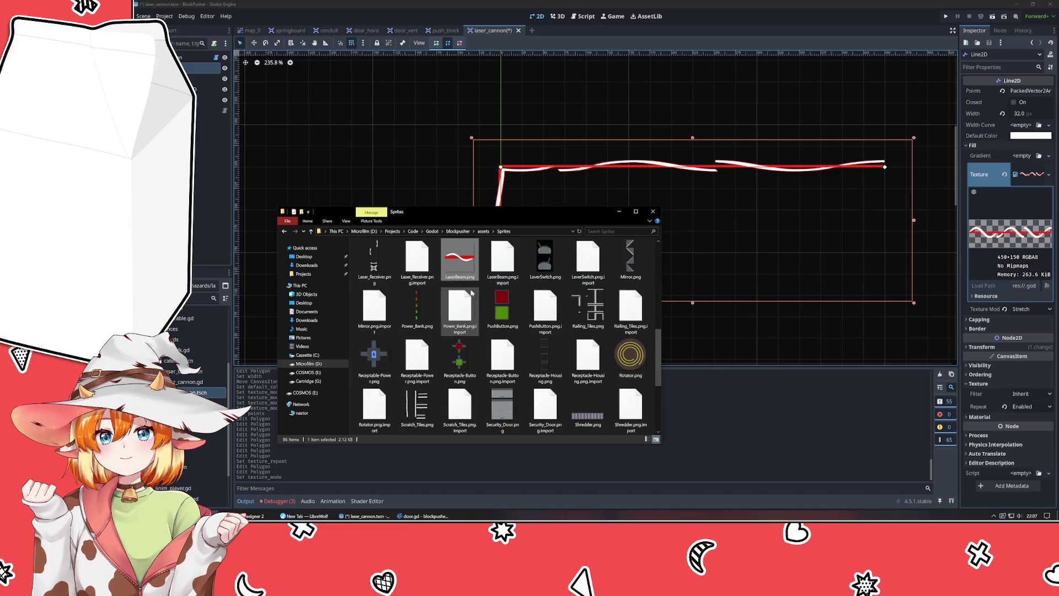
left_click(618, 211)
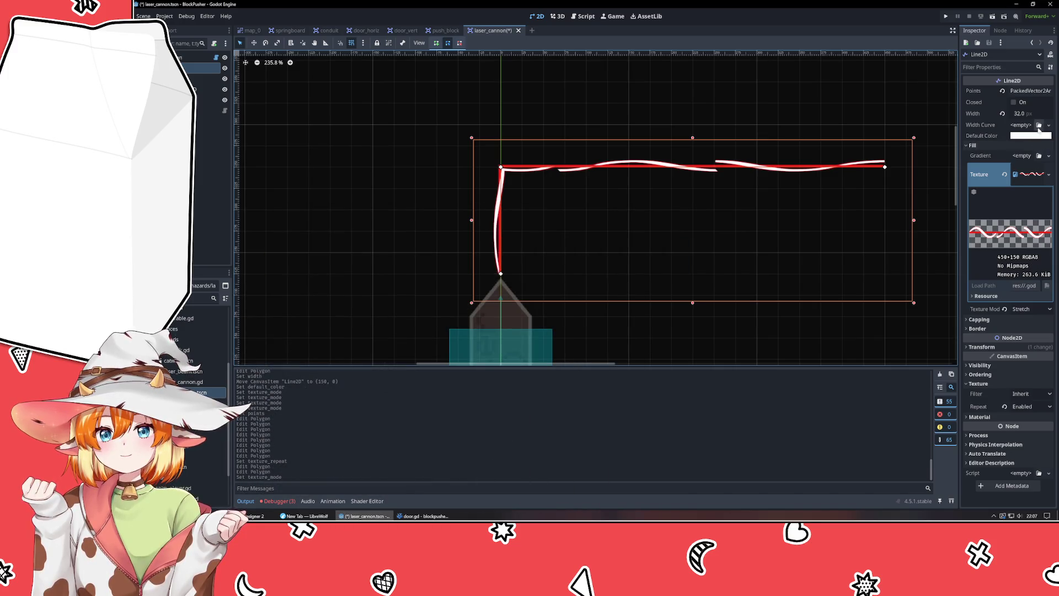
- Load LaserBeam.png as the Line2D texture and set Texture Mode to Tile
left_click(1046, 176)
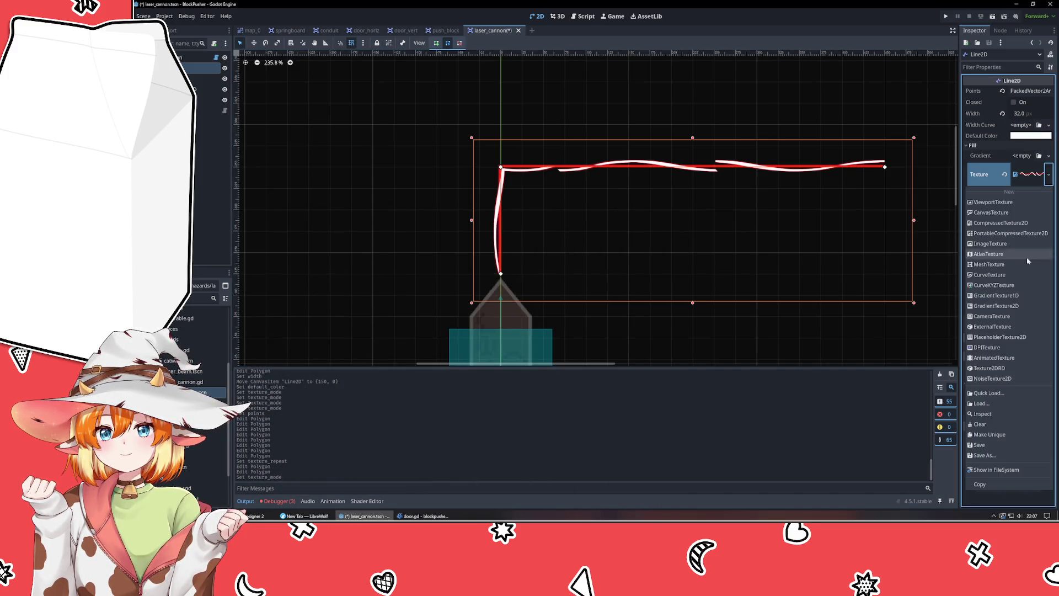
left_click(981, 403)
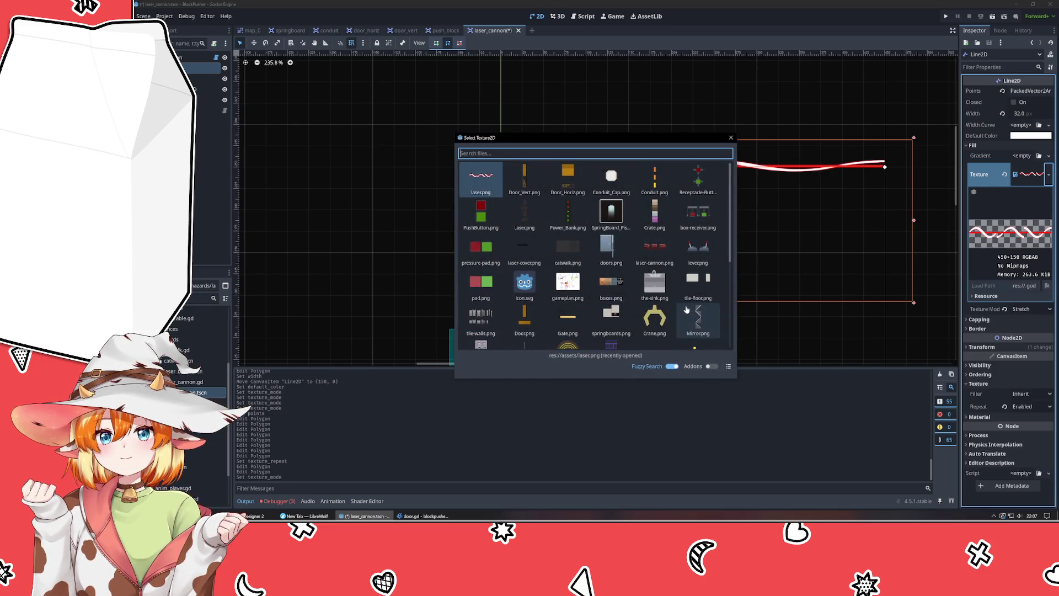
scroll(687, 310, "down", 5)
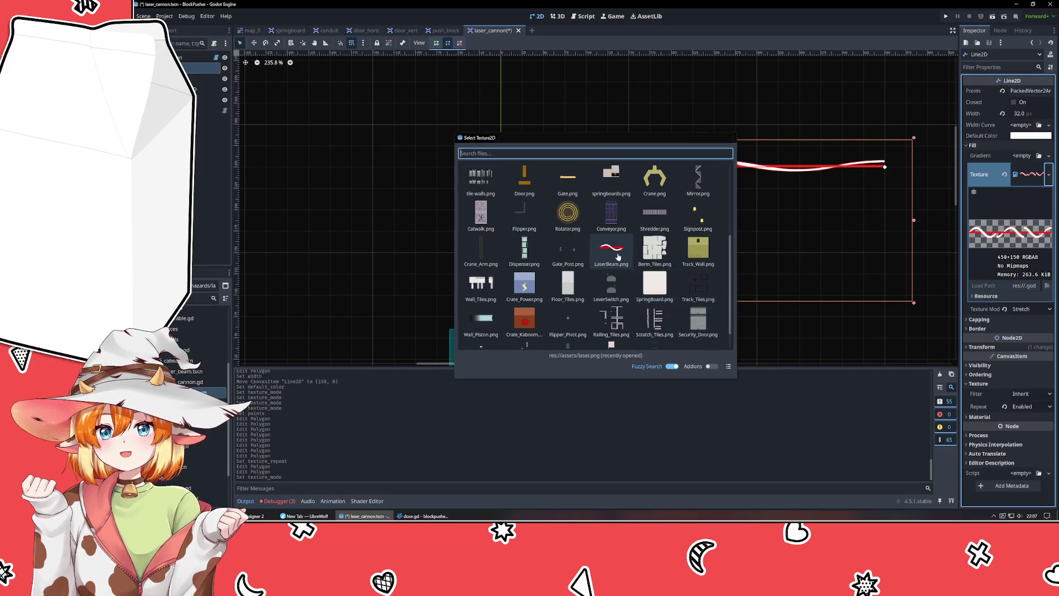
left_click(617, 257)
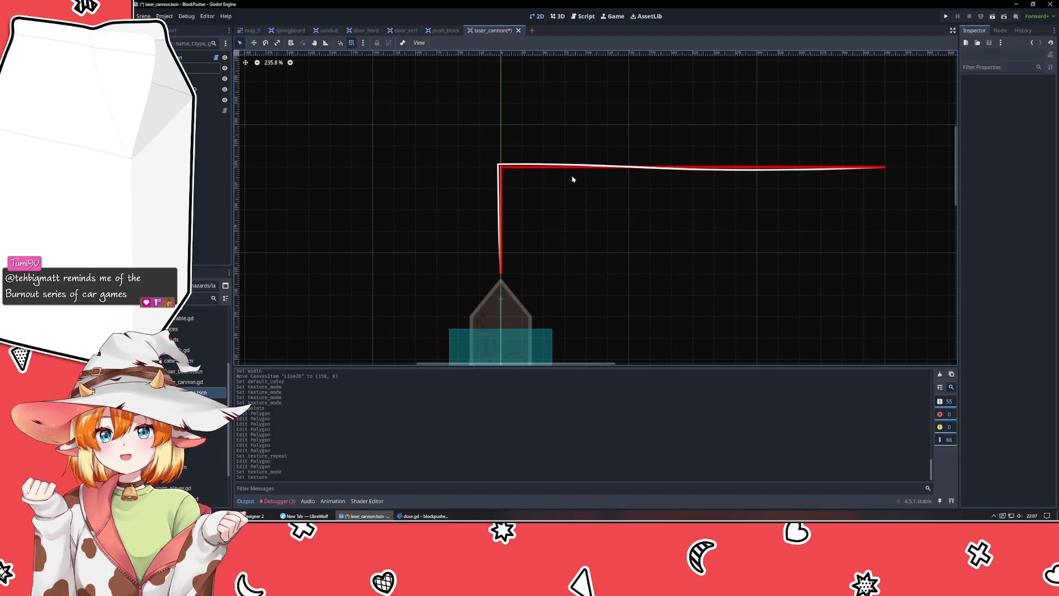
left_click(575, 166)
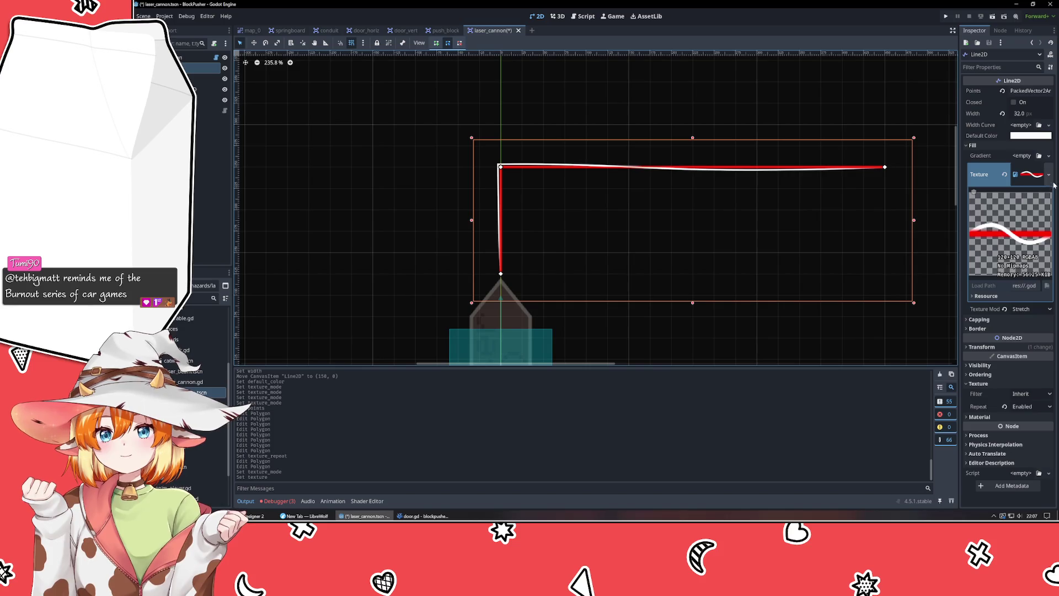
left_click(1029, 309)
left_click(1029, 330)
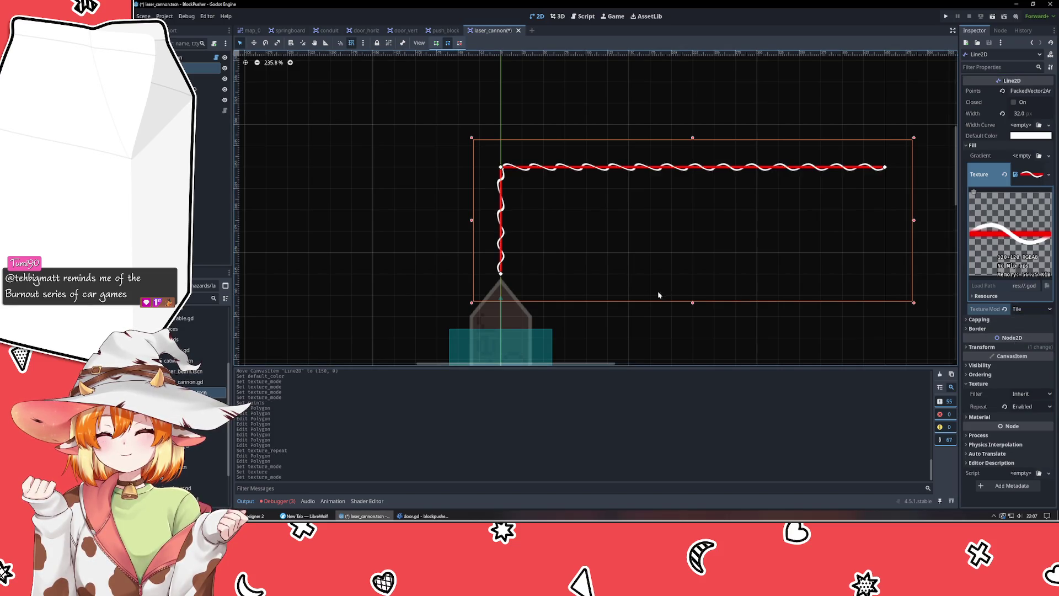
- Preview the tiled beam and pull the line's end point to the left
left_click(627, 353)
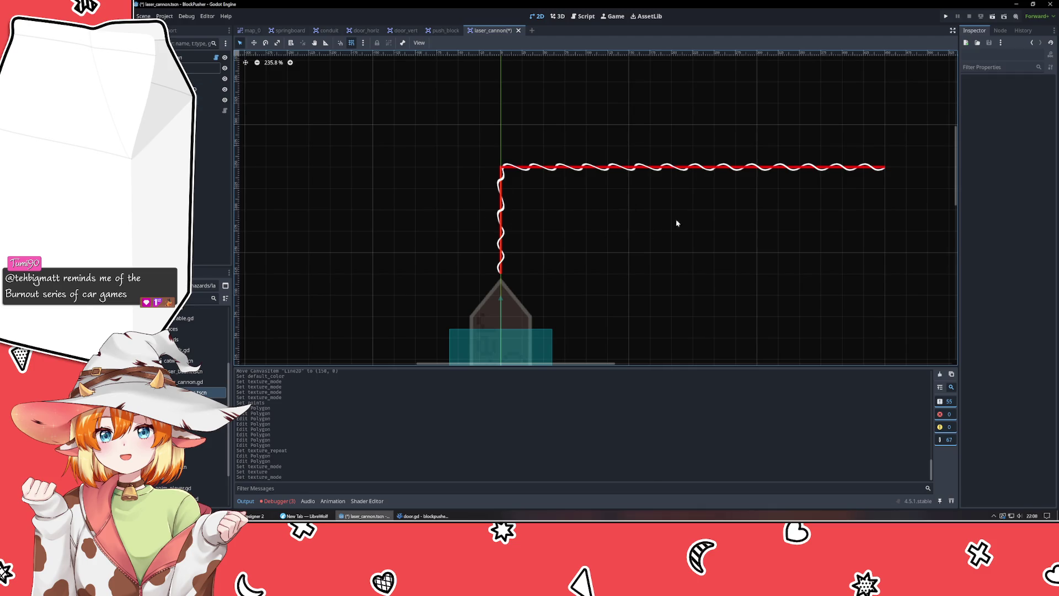
scroll(500, 168, "up", 4)
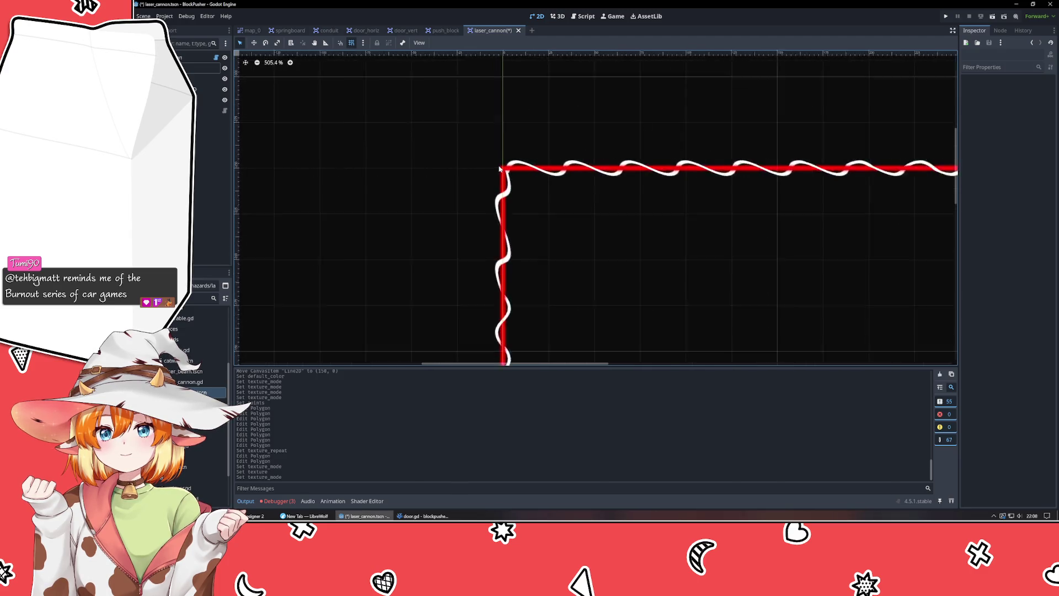
left_click_drag(500, 168, 516, 183)
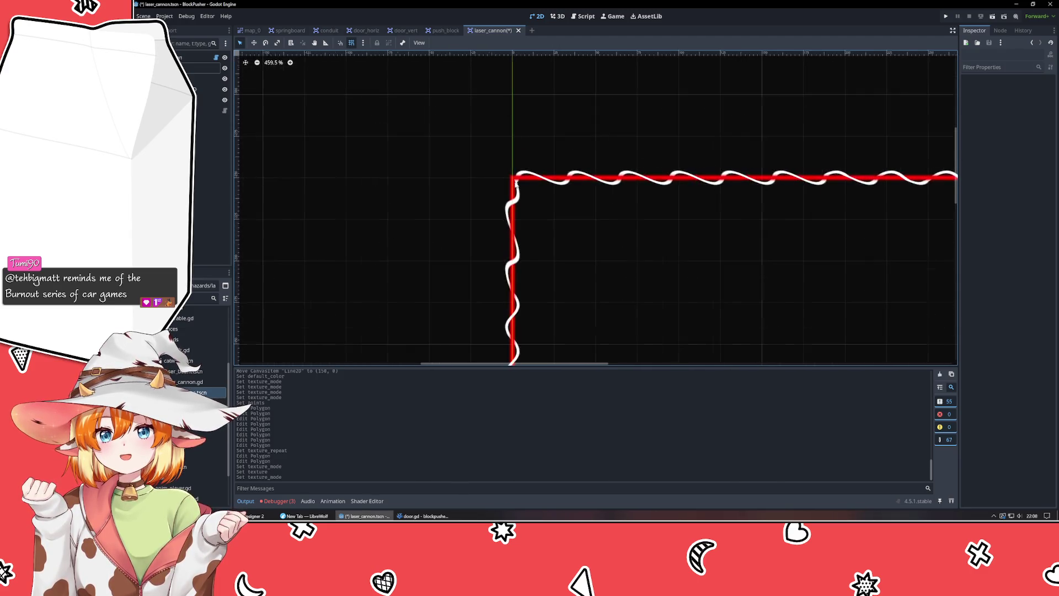
scroll(516, 183, "down", 5)
left_click(514, 181)
mouse_move(865, 185)
left_mouse_down()
mouse_move(534, 180)
mouse_move(568, 189)
mouse_move(911, 189)
mouse_move(654, 66)
mouse_move(591, 74)
mouse_move(360, 250)
mouse_move(363, 220)
mouse_move(876, 177)
mouse_move(874, 218)
left_mouse_up()
left_click(669, 203)
- Stretch the end point right so the top run ends level at (150, -250), then expand Points
scroll(533, 173, "up", 7)
left_click(521, 187)
scroll(827, 229, "down", 4)
left_click(820, 264)
left_click_drag(820, 264, 545, 276)
scroll(539, 309, "down", 1)
left_click_drag(472, 287, 513, 298)
left_click(455, 270)
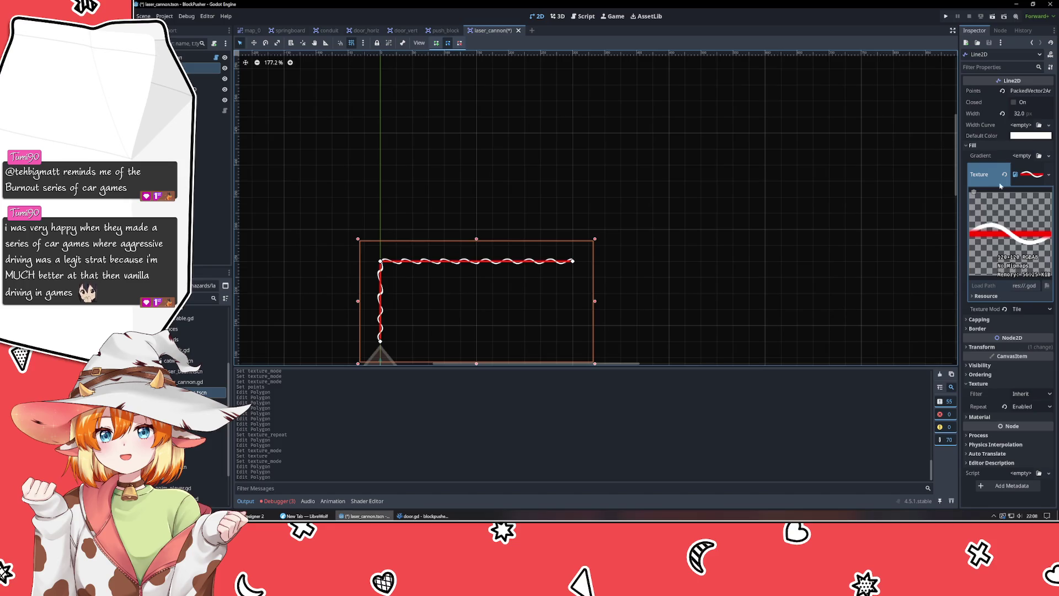
left_click(1029, 90)
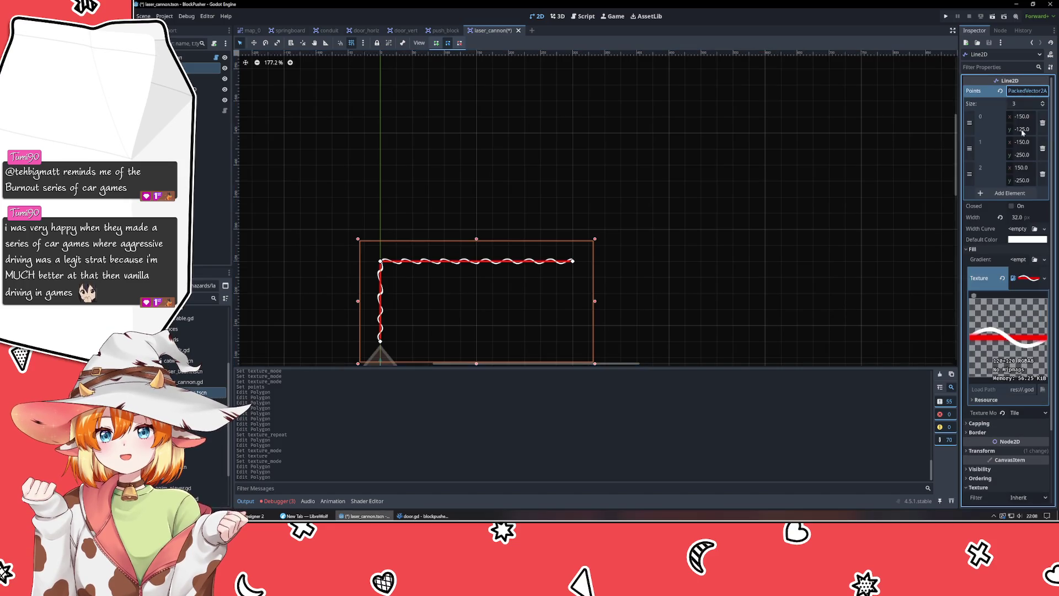
- Add three line points at (150, -150), (75, -150) and (75, -100) for a zigzag
left_click(1009, 193)
scroll(515, 302, "down", 5)
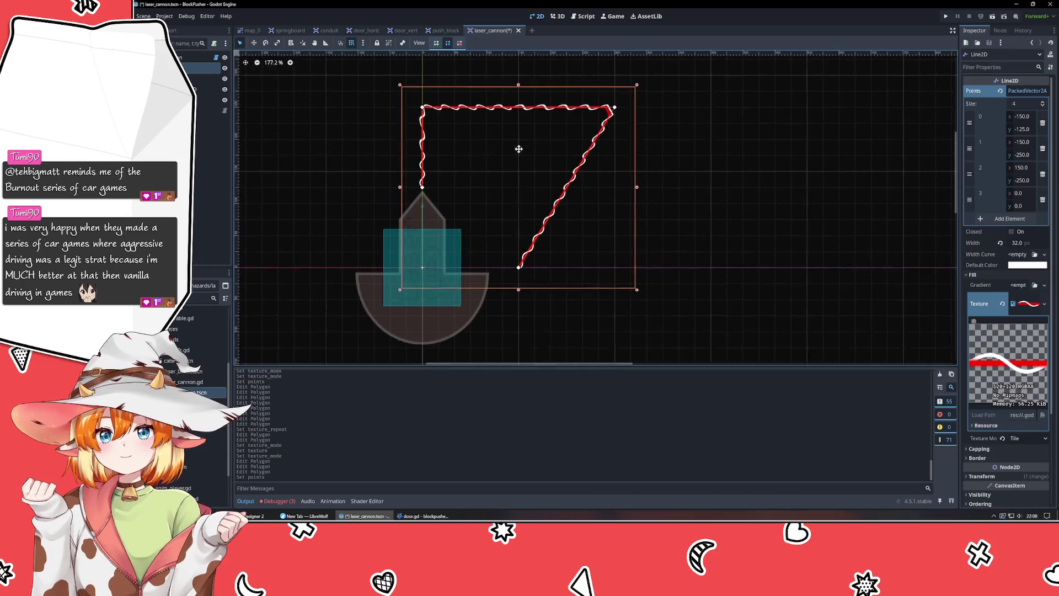
mouse_move(516, 276)
left_mouse_down()
mouse_move(611, 268)
mouse_move(626, 99)
mouse_move(617, 186)
left_mouse_up()
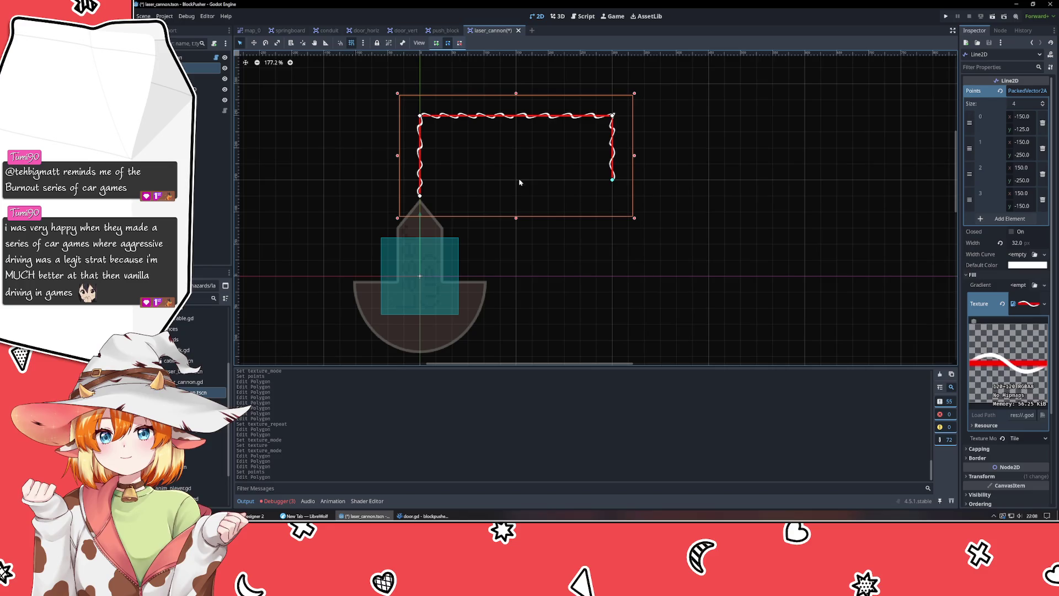
left_click(579, 184)
left_click(613, 179)
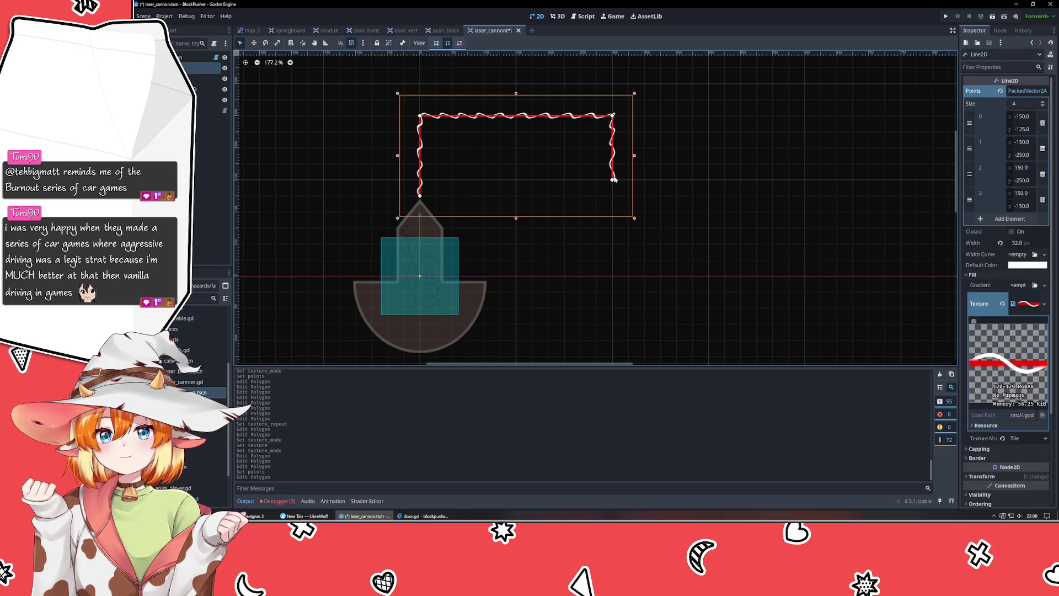
left_click(1007, 218)
mouse_move(518, 275)
left_mouse_down()
mouse_move(574, 190)
mouse_move(563, 179)
left_mouse_up()
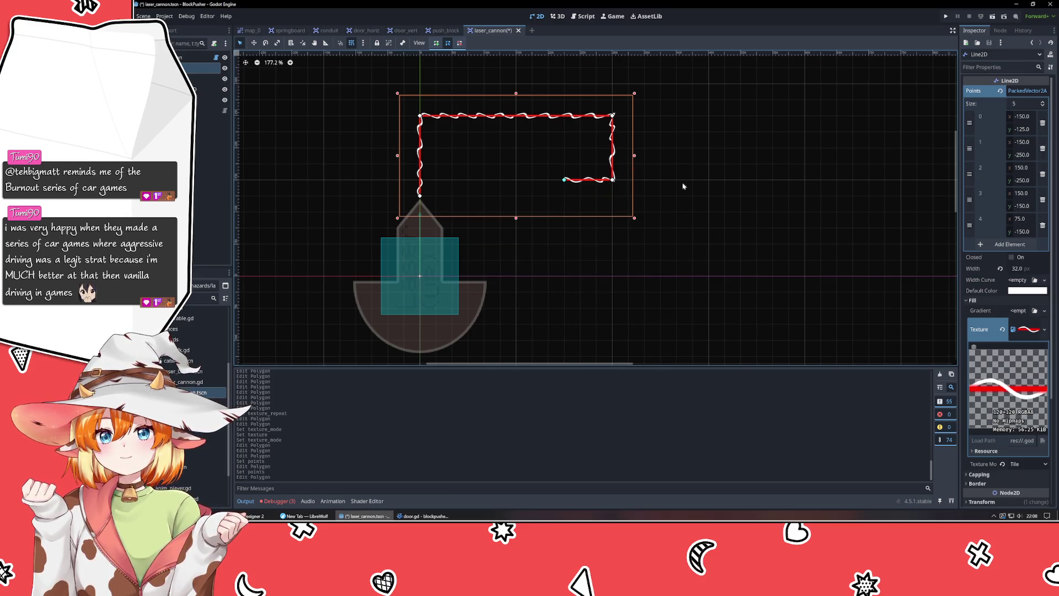
left_click(1009, 244)
left_click_drag(514, 277, 563, 211)
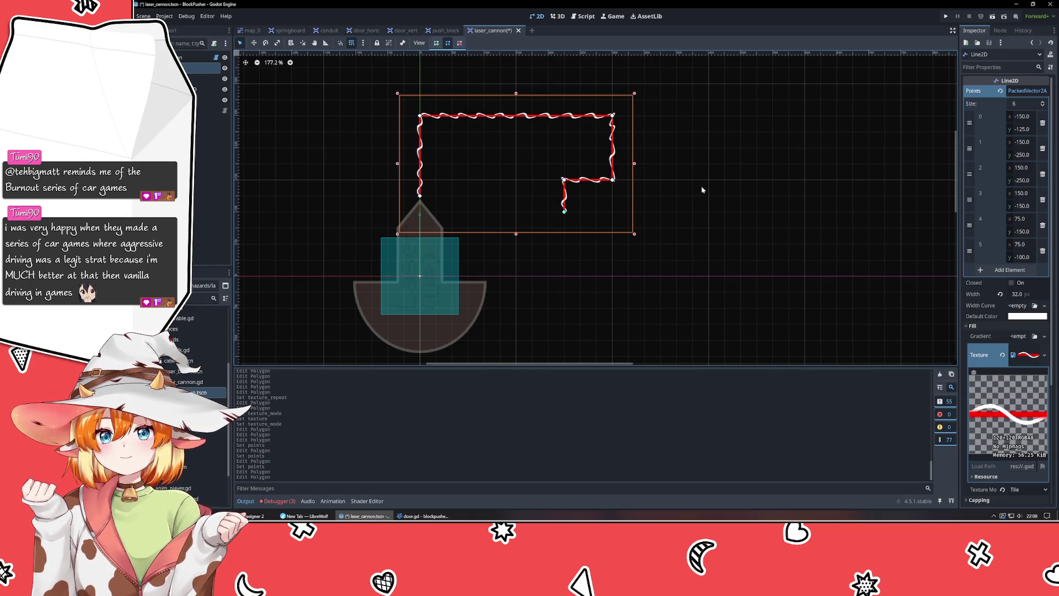
left_click(701, 190)
scroll(593, 209, "up", 3)
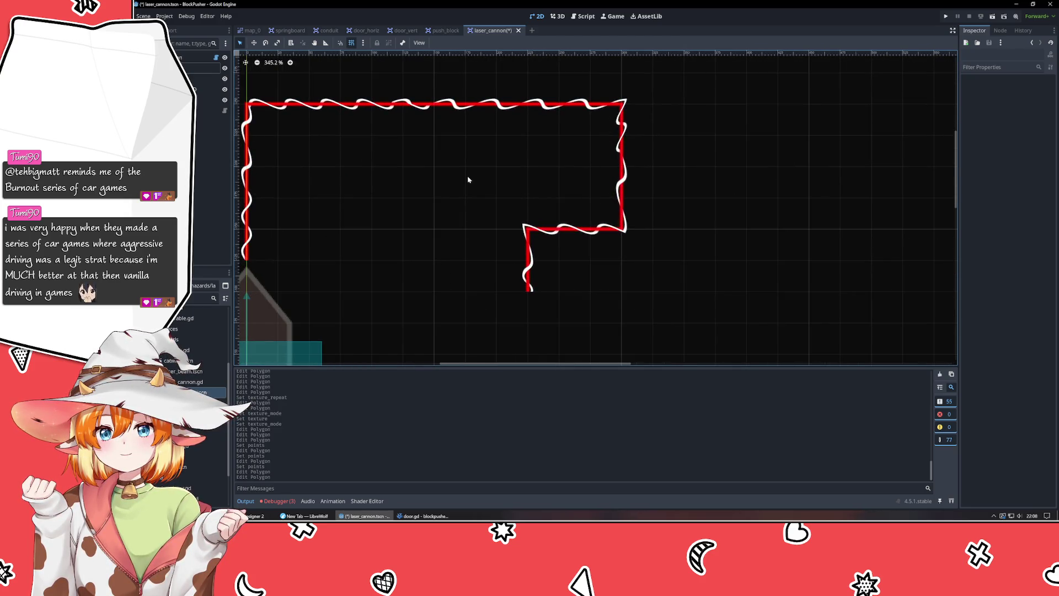
- Pan and zoom around the six-point laser, then switch to the Affinity Designer 2 texture artwork
mouse_move(415, 188)
left_mouse_down()
mouse_move(562, 194)
mouse_move(561, 205)
left_mouse_up()
scroll(579, 228, "down", 1)
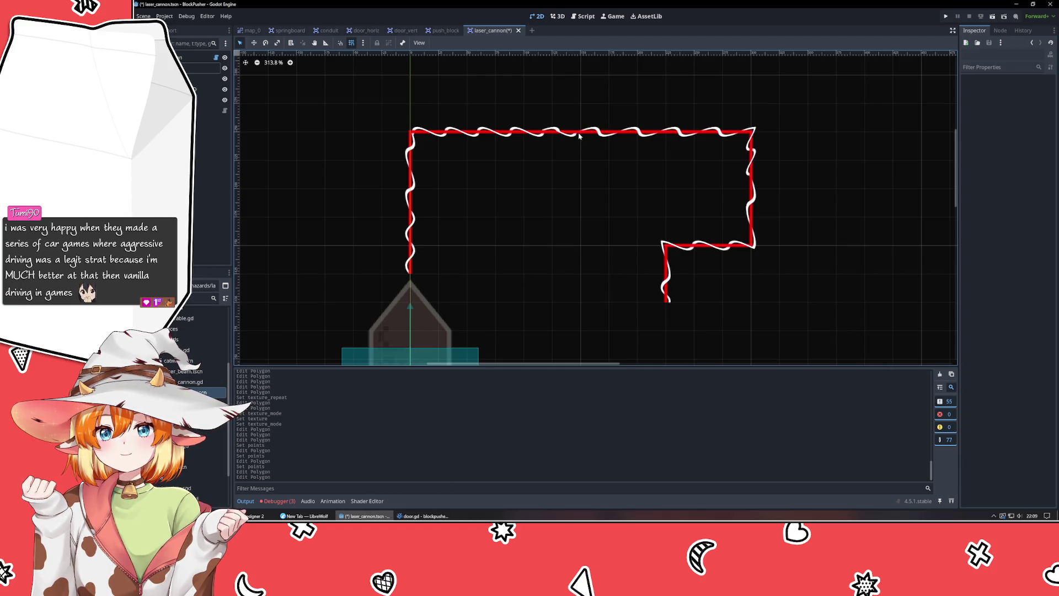
scroll(551, 142, "up", 5)
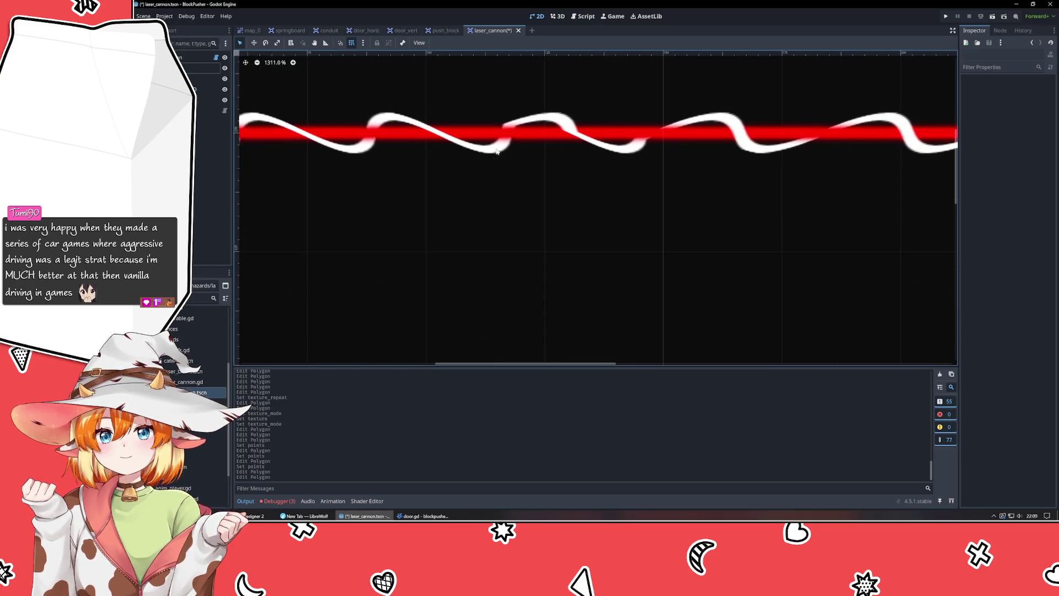
scroll(750, 148, "down", 5)
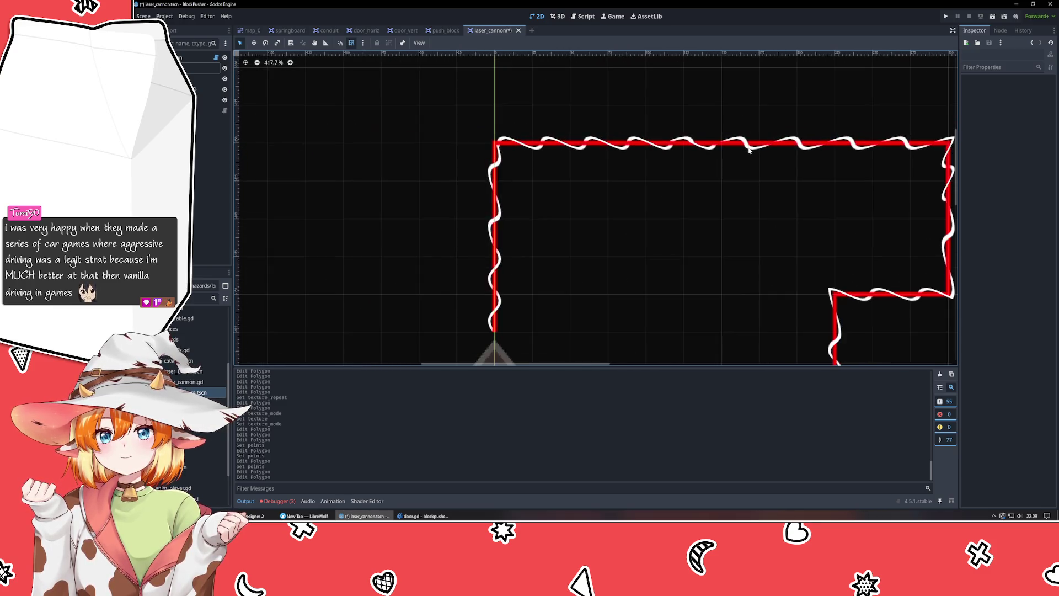
left_click_drag(677, 230, 522, 241)
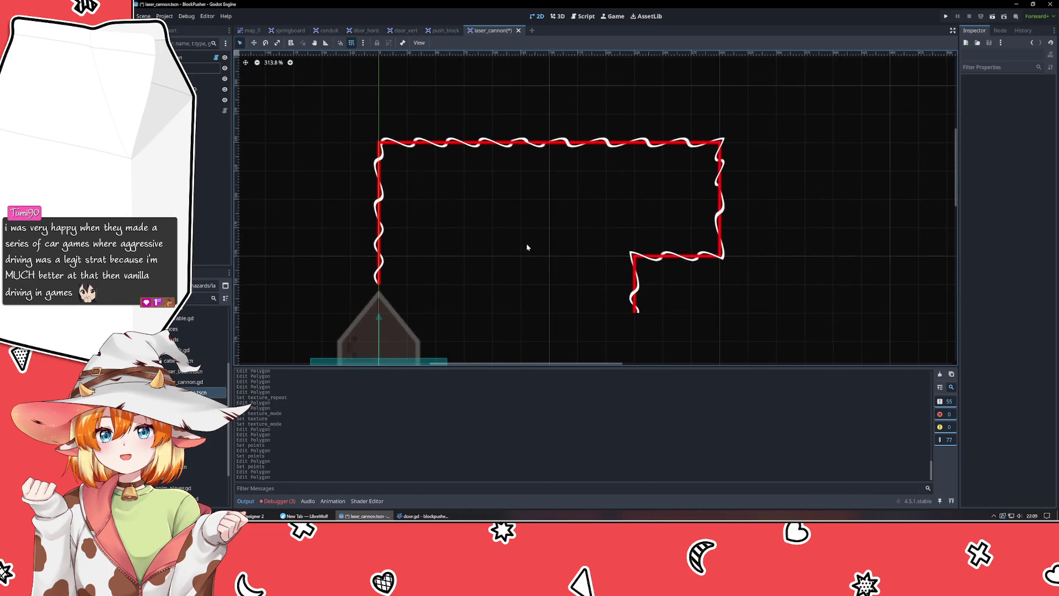
scroll(528, 248, "down", 2)
scroll(528, 249, "up", 4)
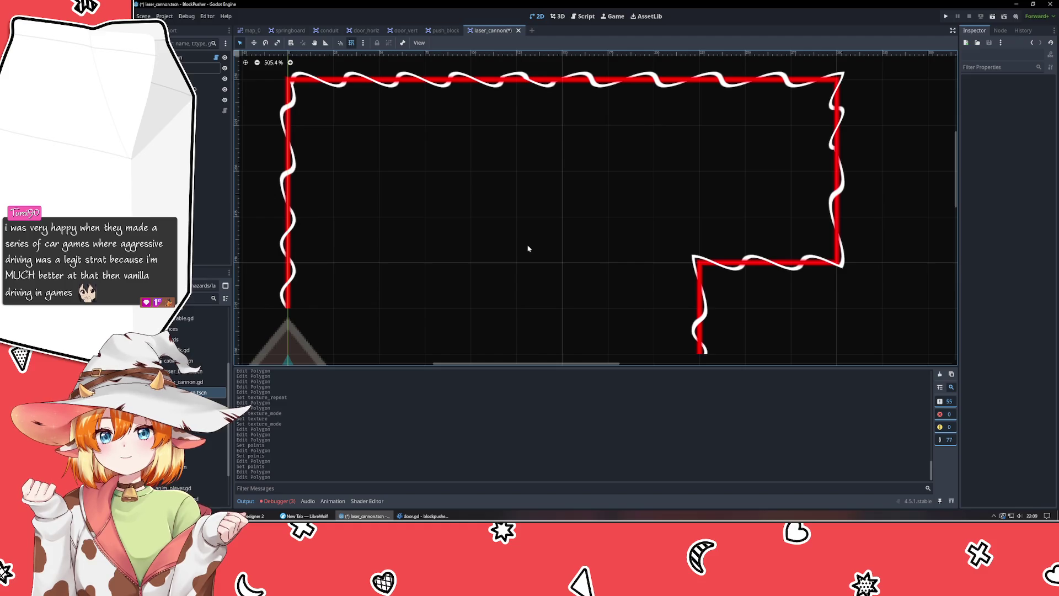
scroll(527, 248, "down", 3)
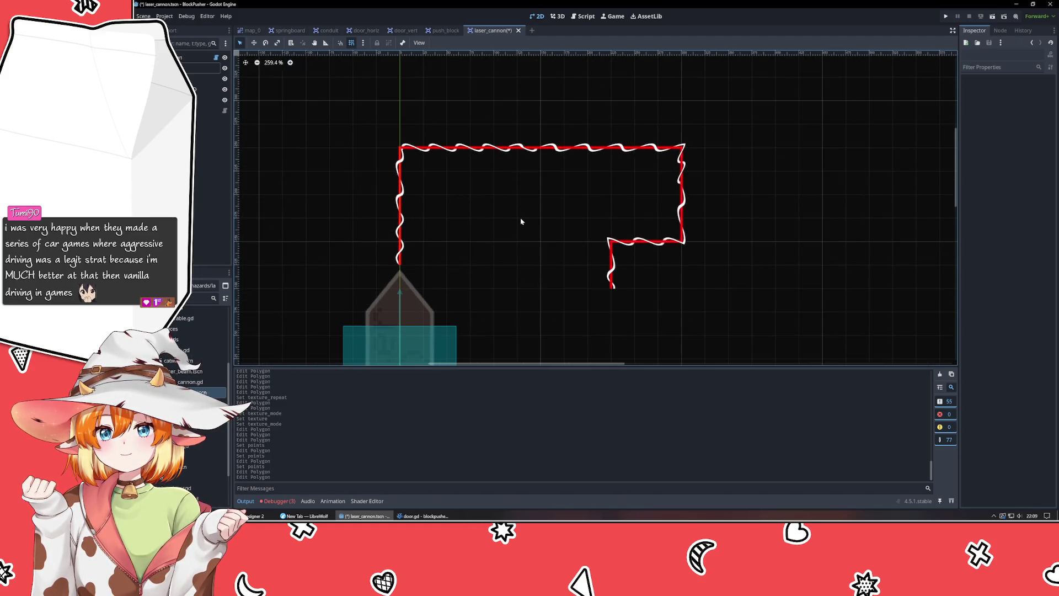
scroll(595, 211, "up", 3)
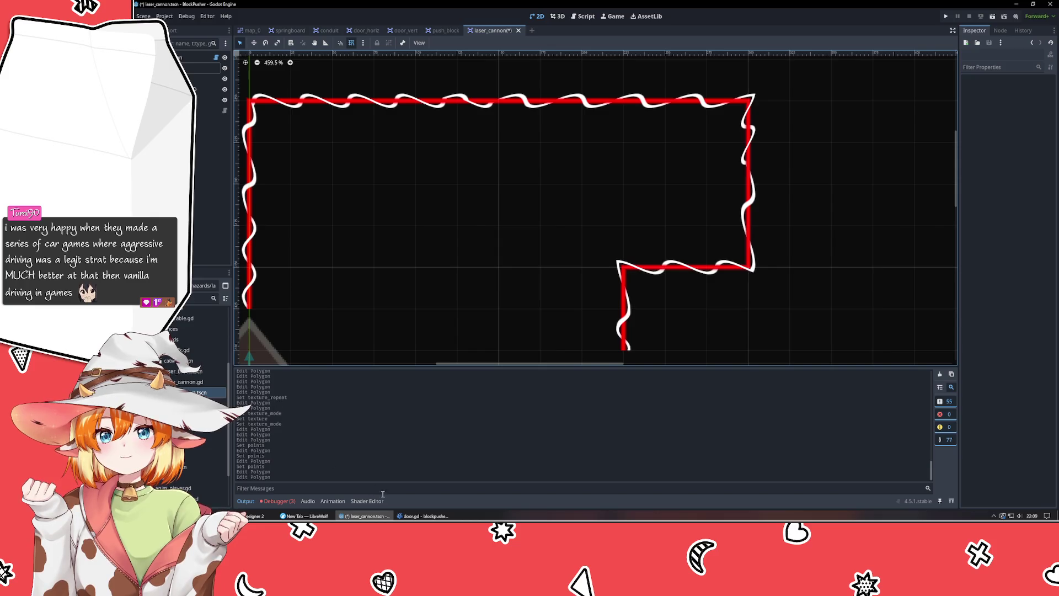
left_click(256, 516)
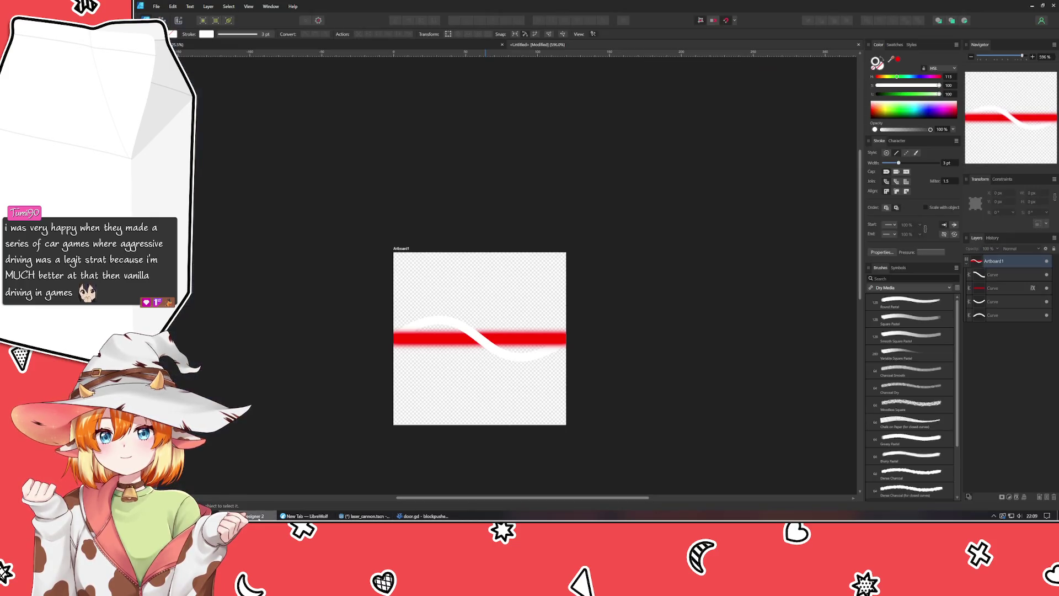
- Give the wavy curve a white Outer Glow of 2.5 px radius and copy it to the other curves
left_click(476, 341)
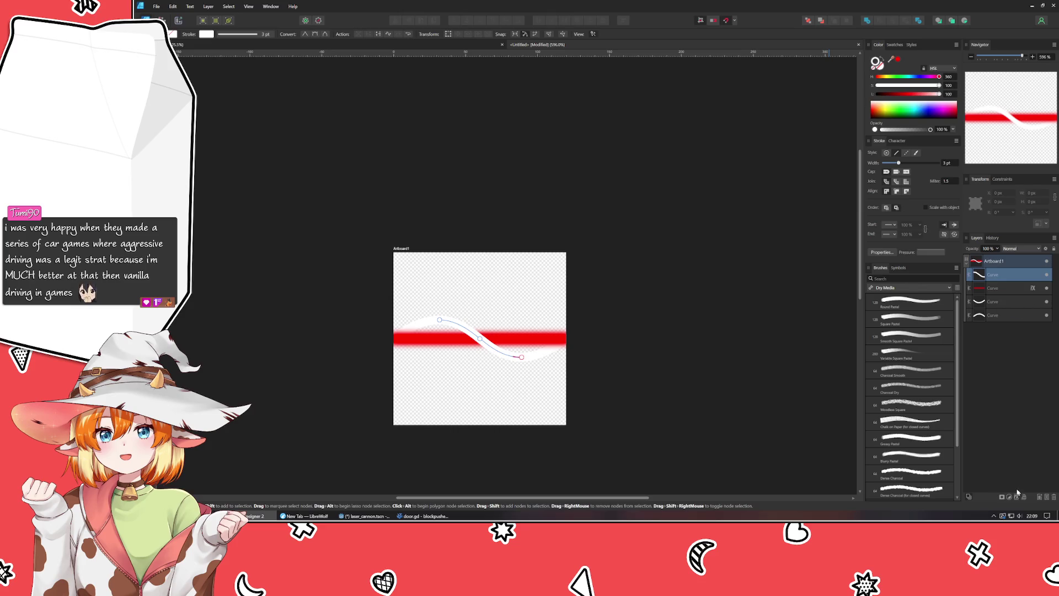
left_click(1032, 275)
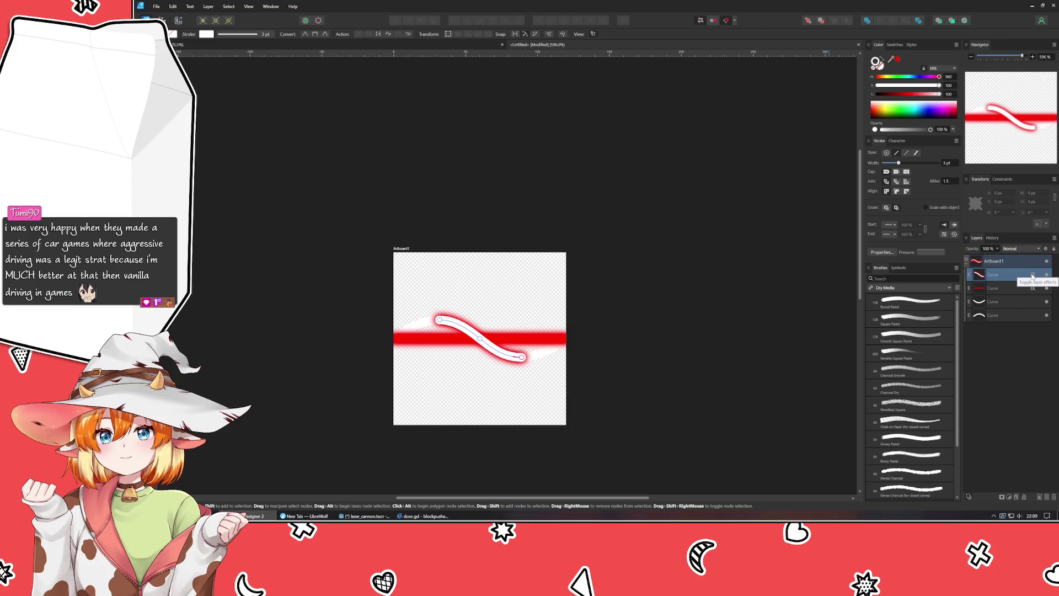
double_click(1032, 275)
left_click(709, 226)
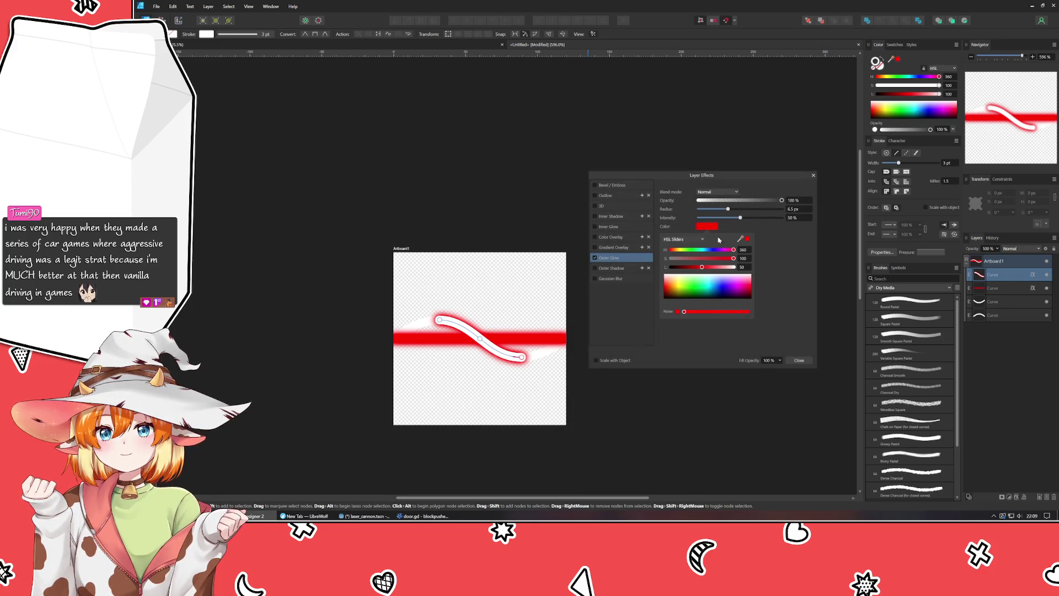
left_click(732, 266)
left_click(710, 210)
left_click_drag(710, 211, 720, 210)
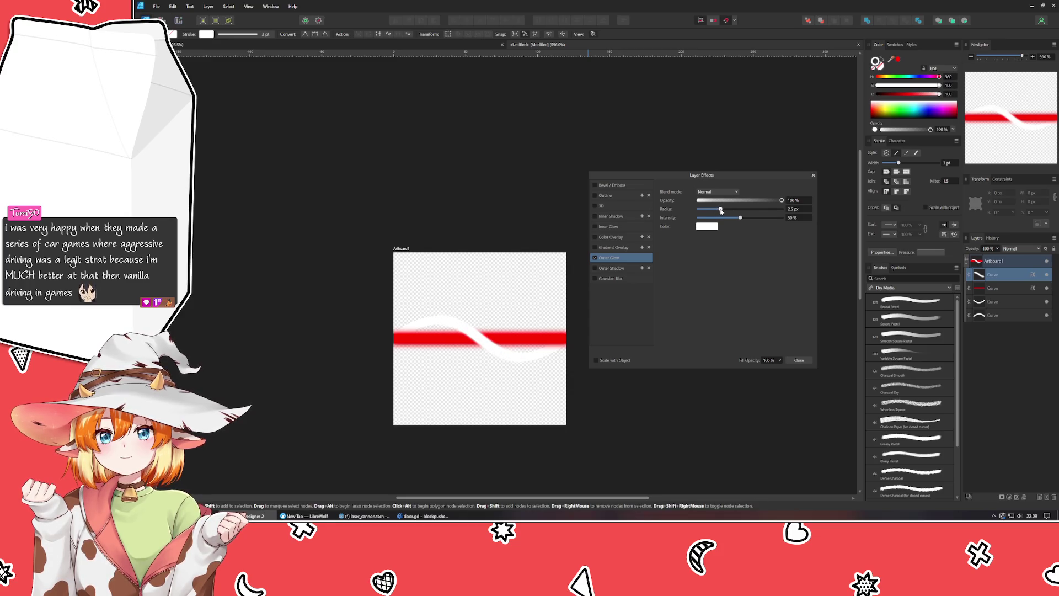
left_click(800, 361)
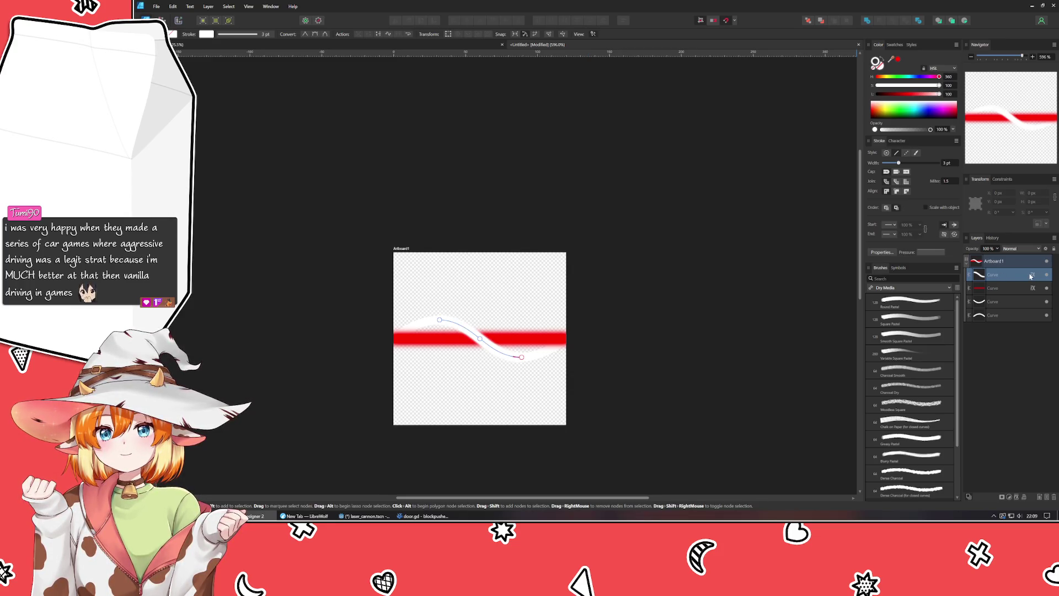
left_click_drag(1029, 276, 1025, 315)
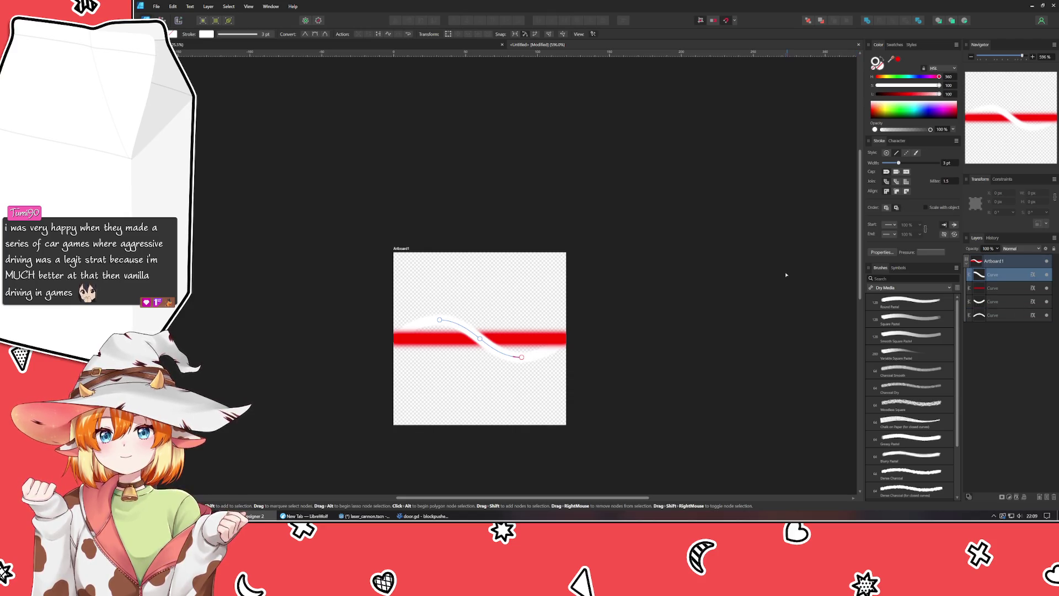
- Export the artwork as PNG, overwriting LaserBeam.png in Sprites
left_click(157, 6)
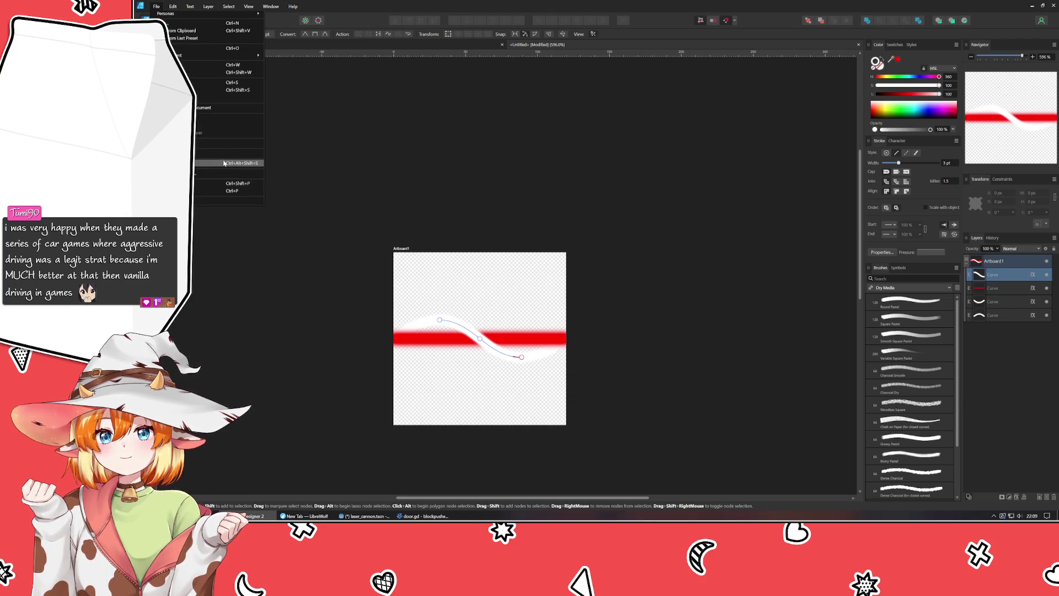
left_click(224, 164)
left_click(425, 380)
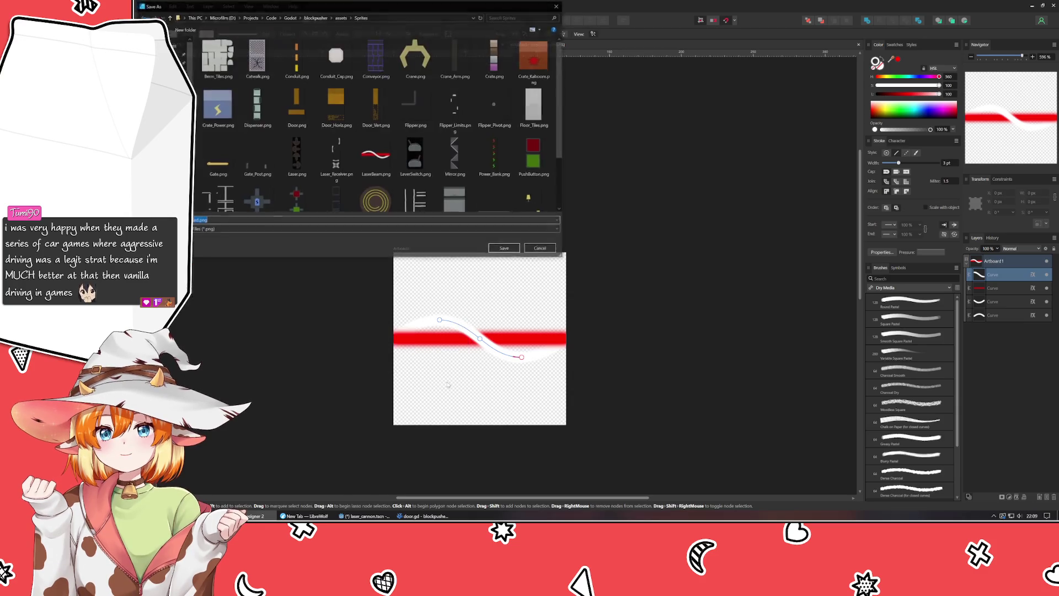
double_click(376, 154)
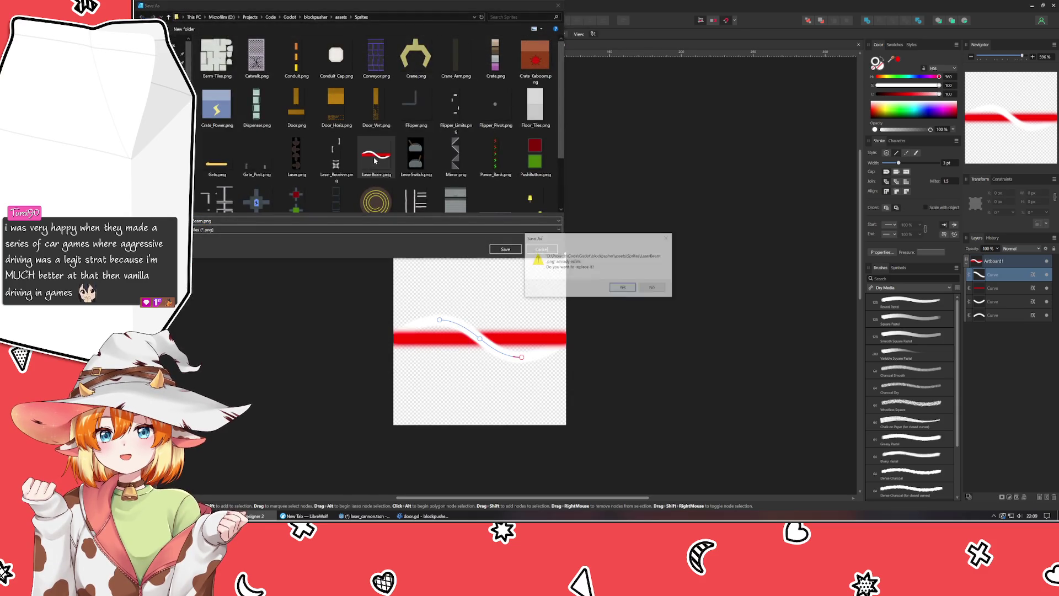
left_click(602, 289)
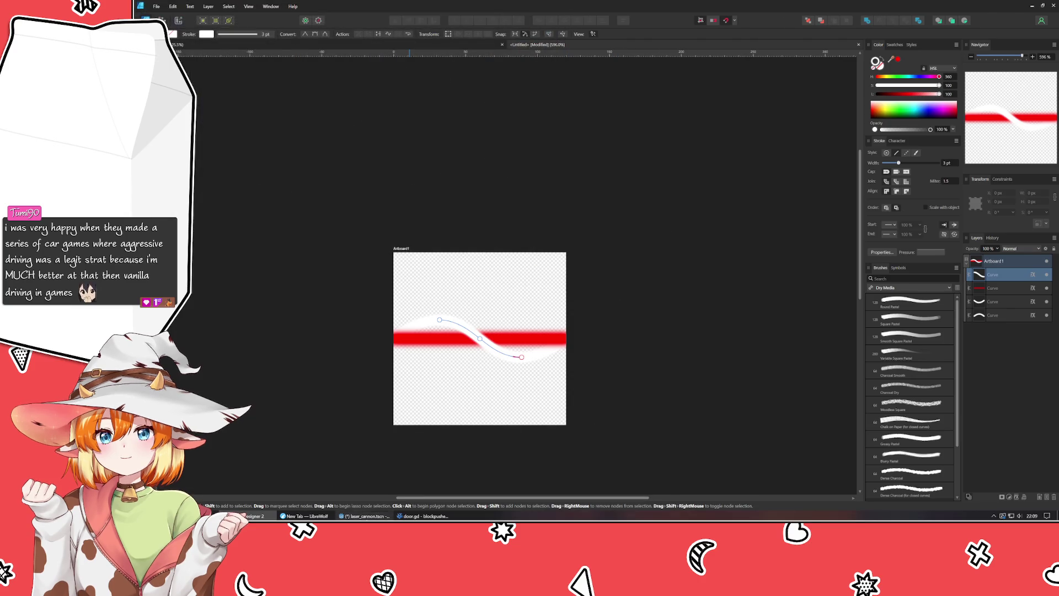
- Save the laser_cannon scene in Godot and inspect the laser cannon in the map_0 level
left_click(364, 516)
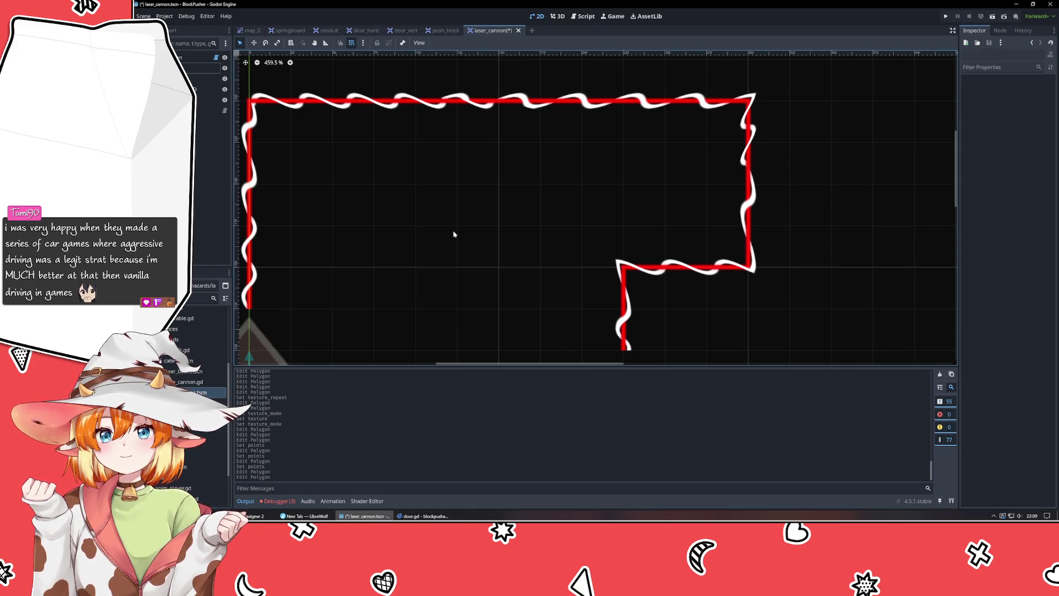
scroll(453, 234, "down", 5)
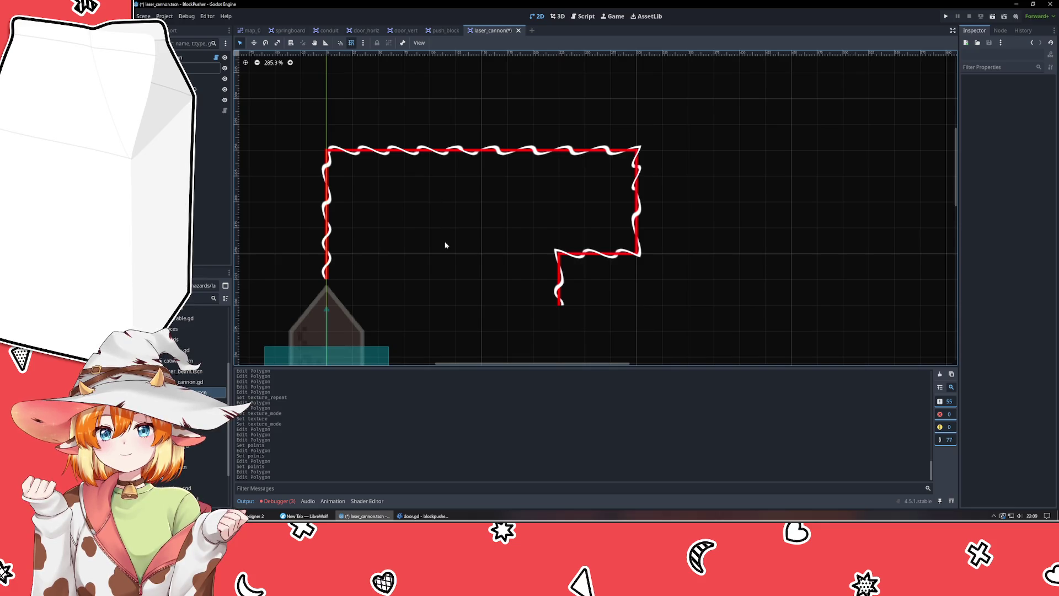
key("ctrl+s")
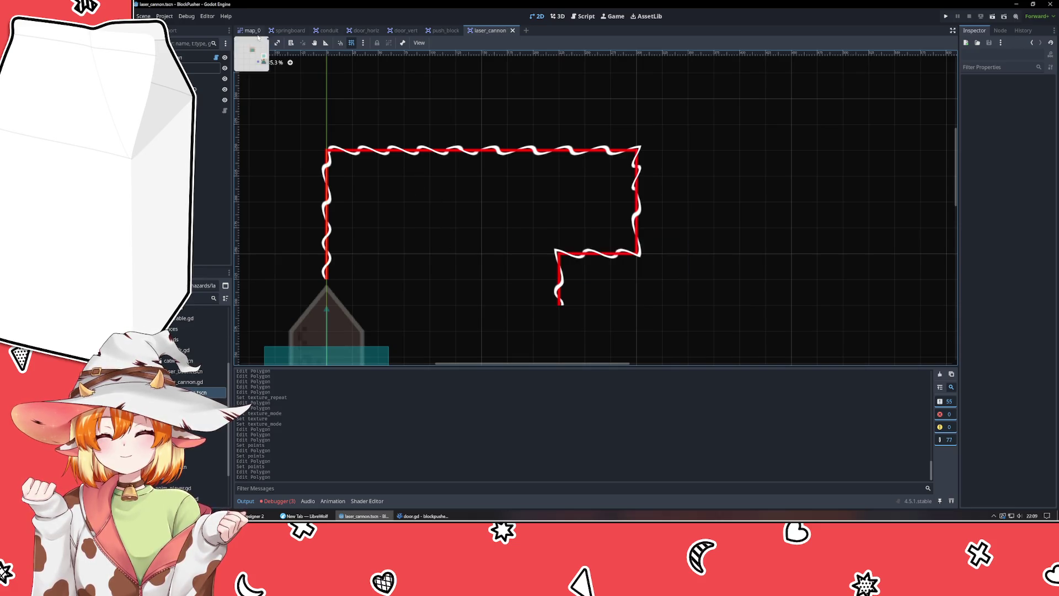
left_click(253, 31)
left_click_drag(817, 268, 633, 283)
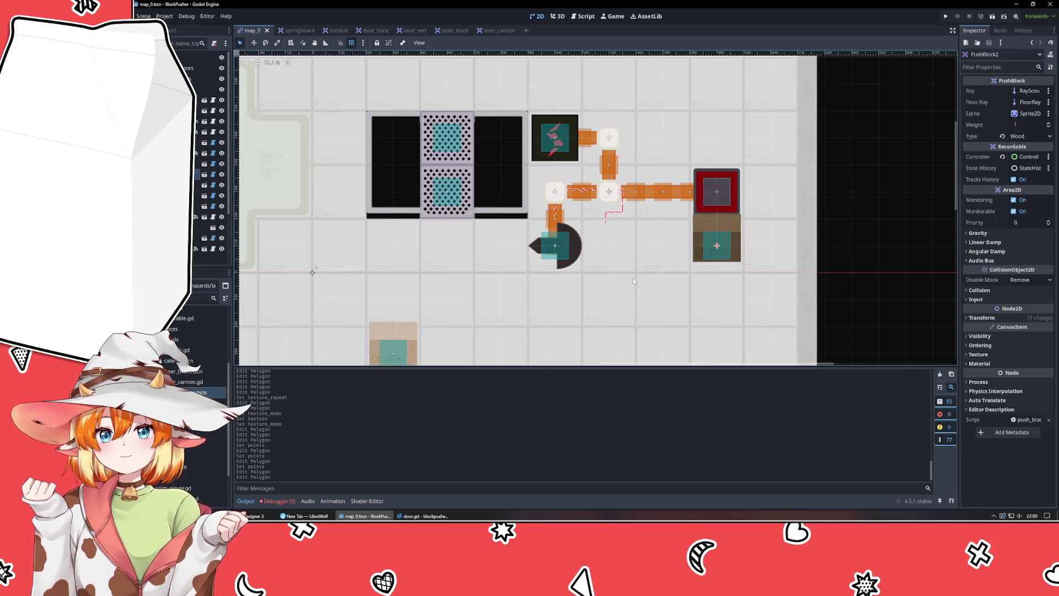
left_click(610, 220)
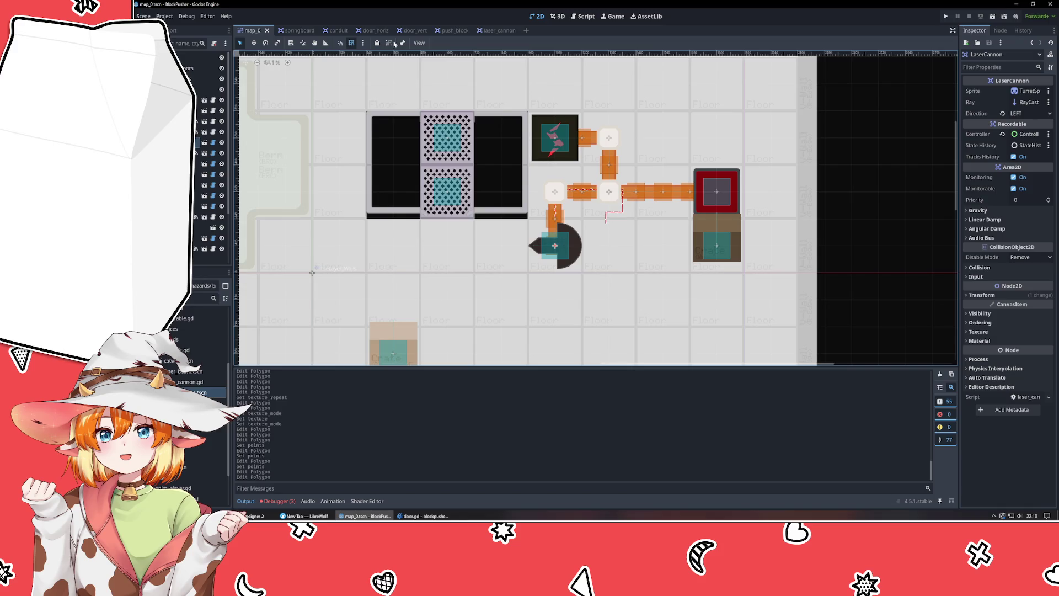
- Compare the beam between the laser_cannon and map_0 scenes, ending on laser_cannon
left_click(496, 31)
scroll(504, 200, "down", 2)
left_click(714, 293)
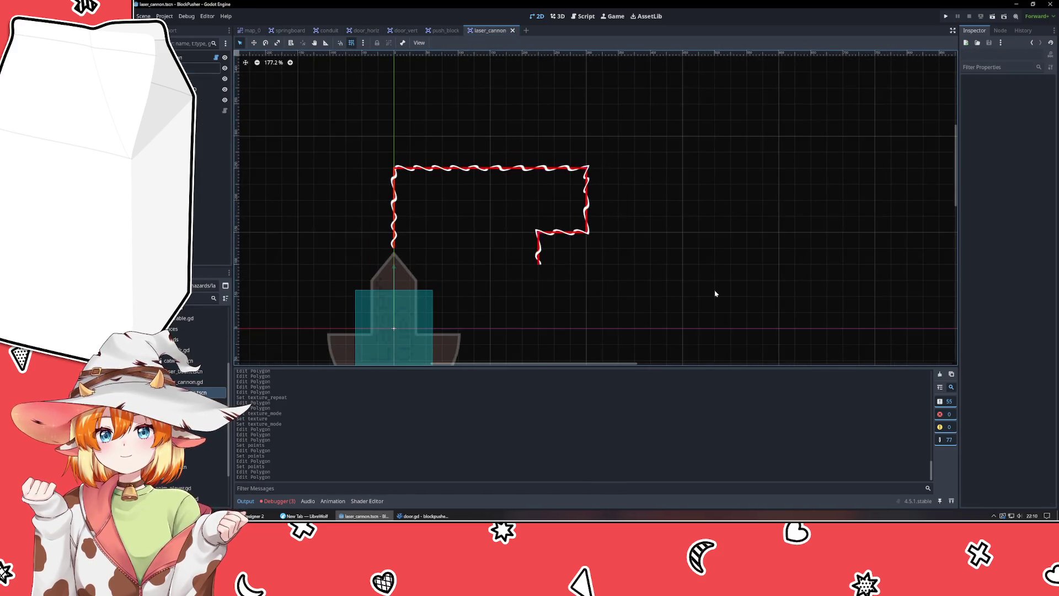
scroll(488, 198, "down", 3)
left_click(251, 31)
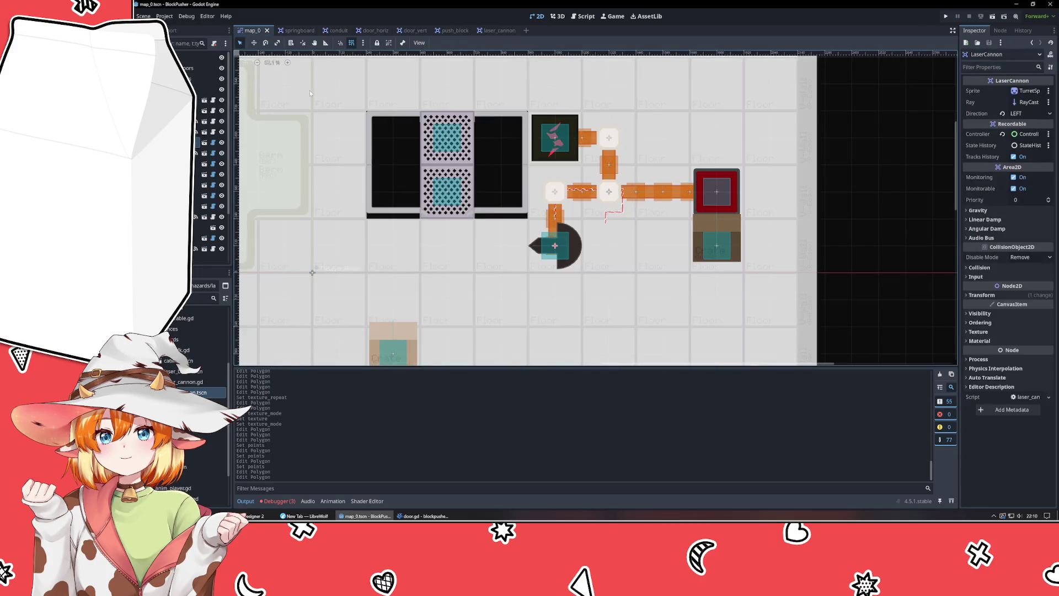
scroll(561, 226, "up", 5)
scroll(561, 226, "up", 7)
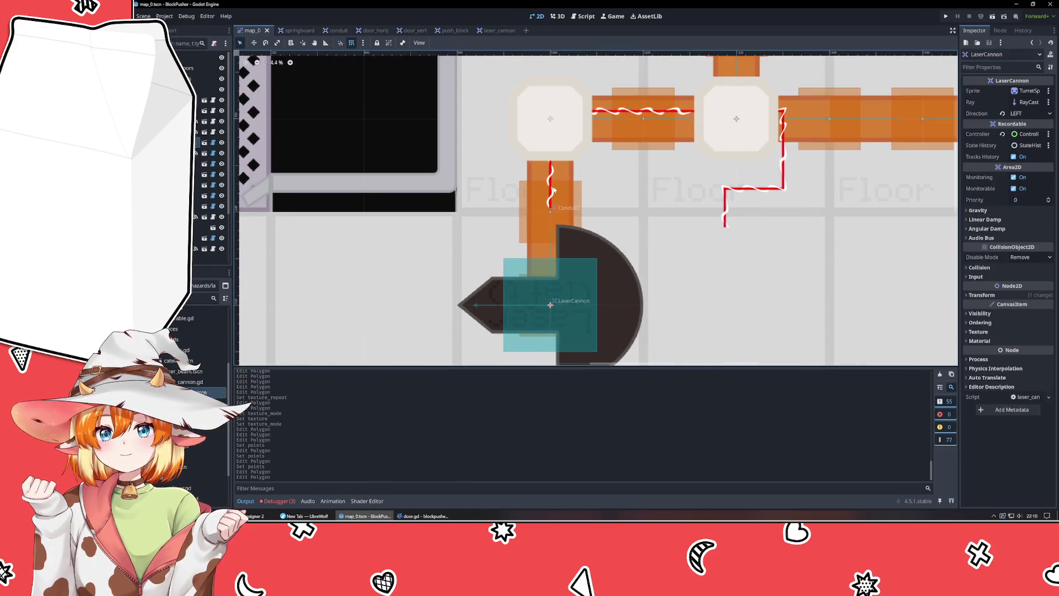
scroll(550, 188, "down", 10)
scroll(550, 188, "down", 1)
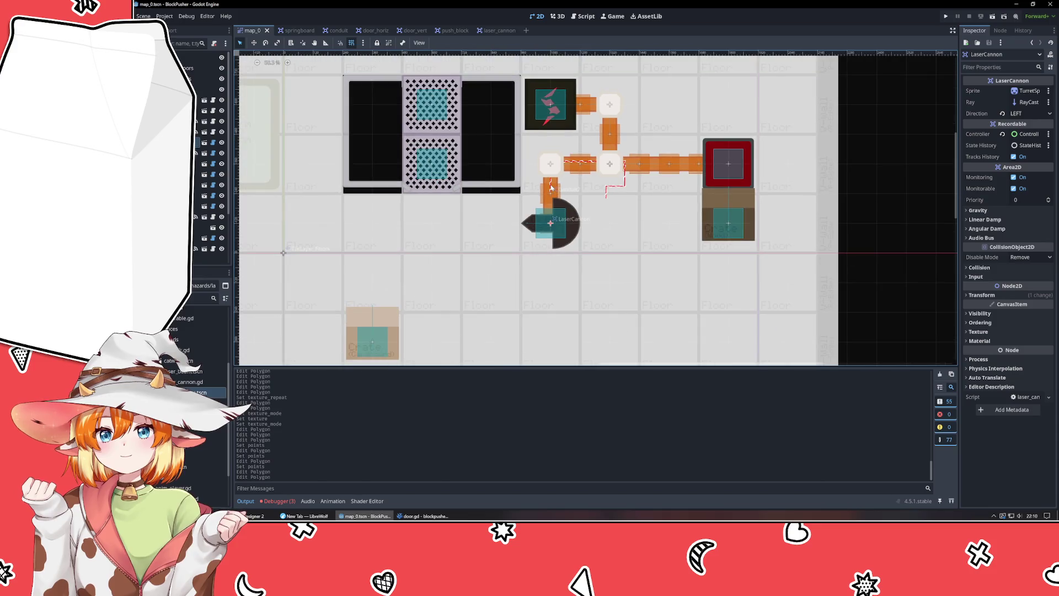
left_click(496, 30)
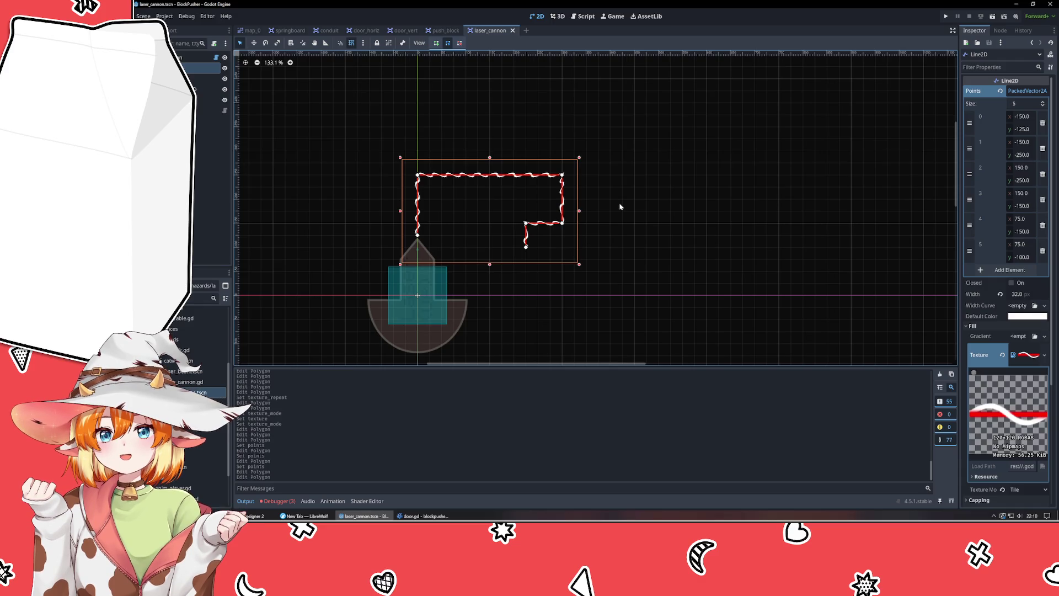
- Double the Line2D laser width from 32 to 64 and save the laser_cannon scene
left_click(1023, 90)
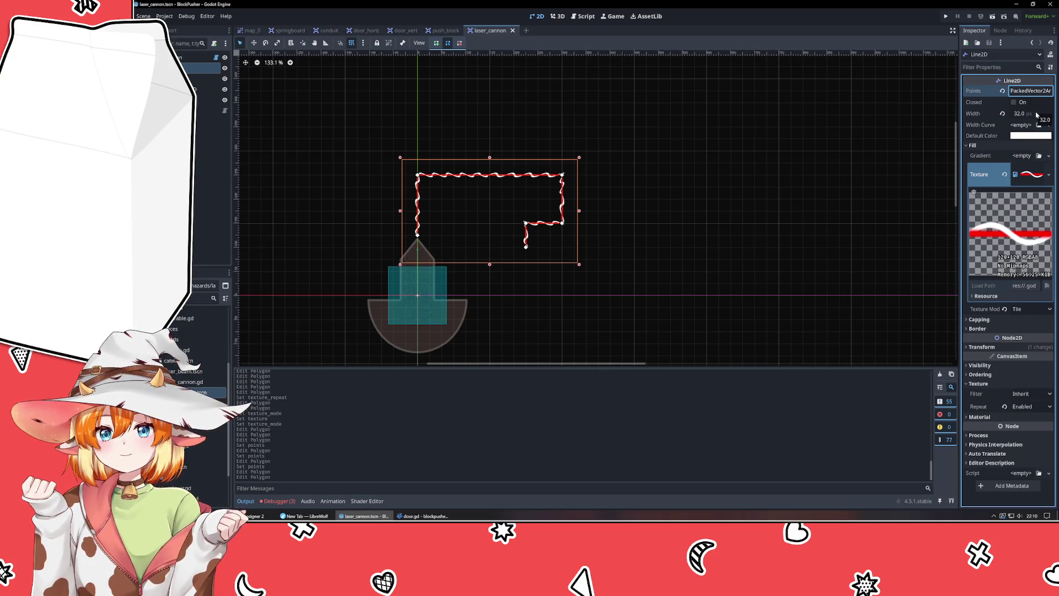
left_click(1035, 114)
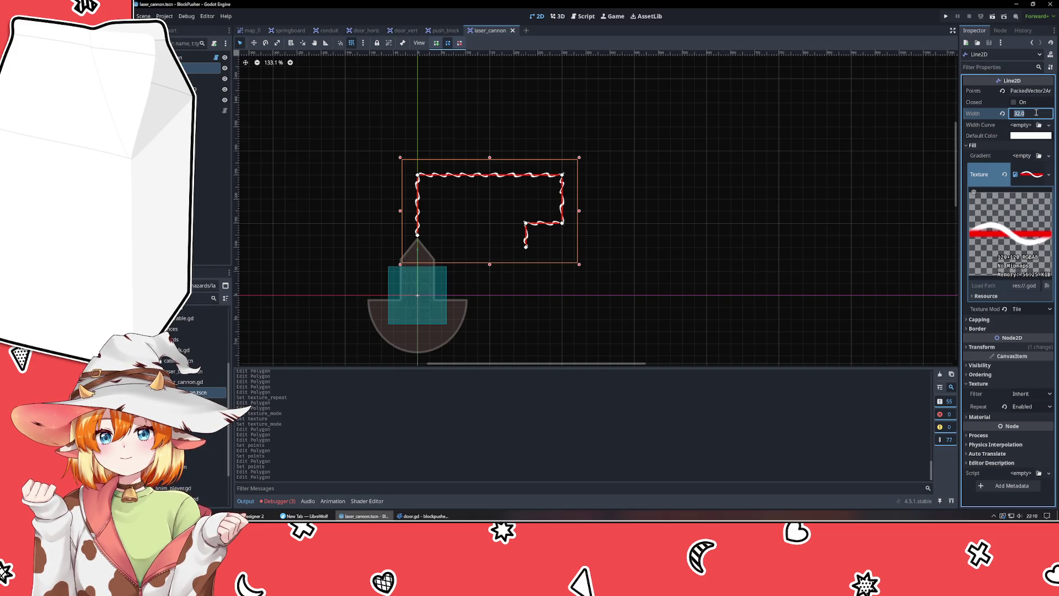
type("64")
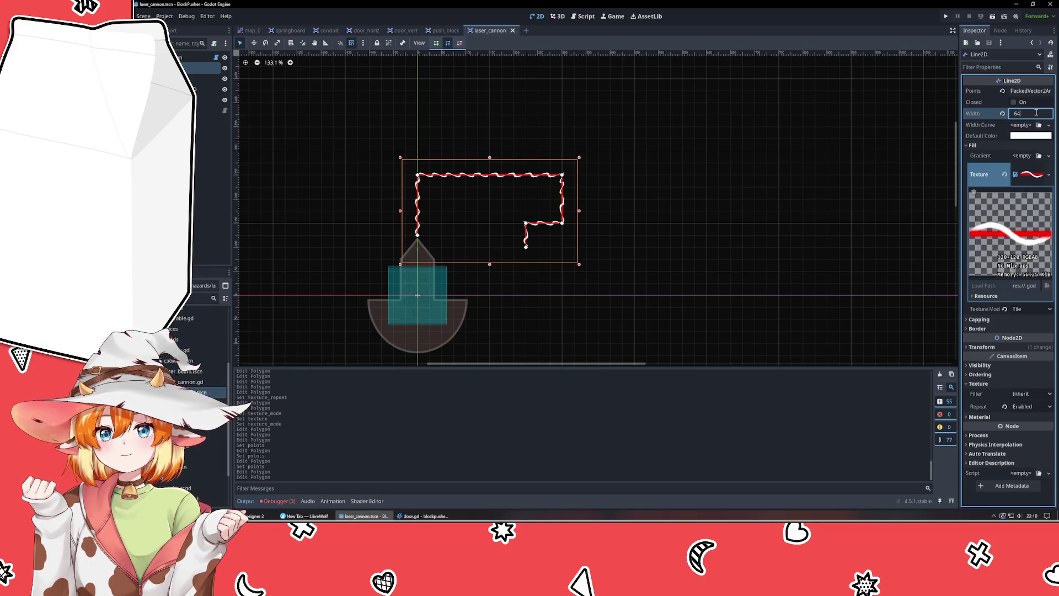
key("Return")
left_click(541, 90)
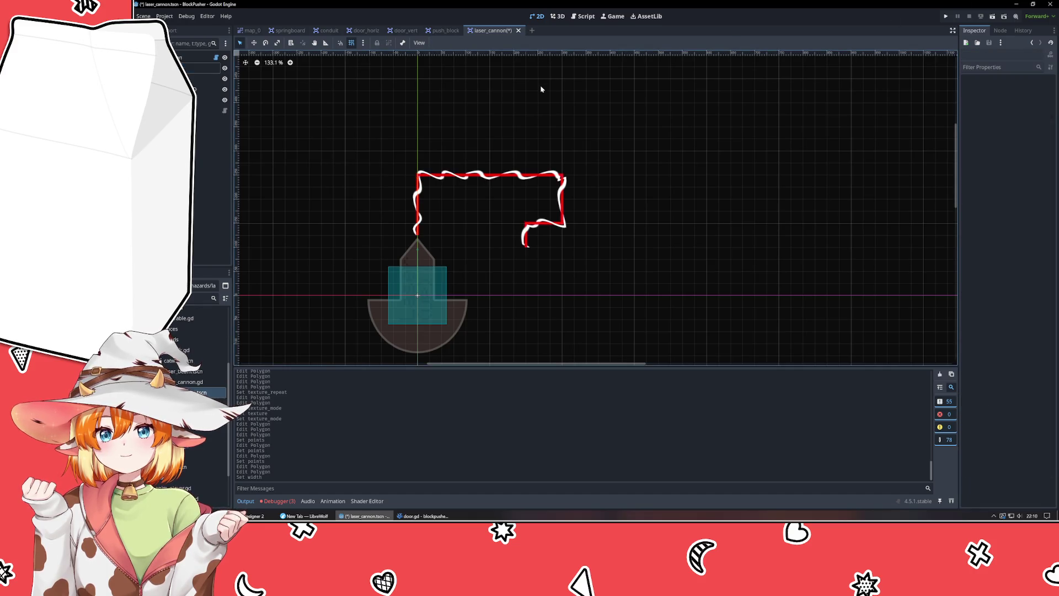
key("ctrl+s")
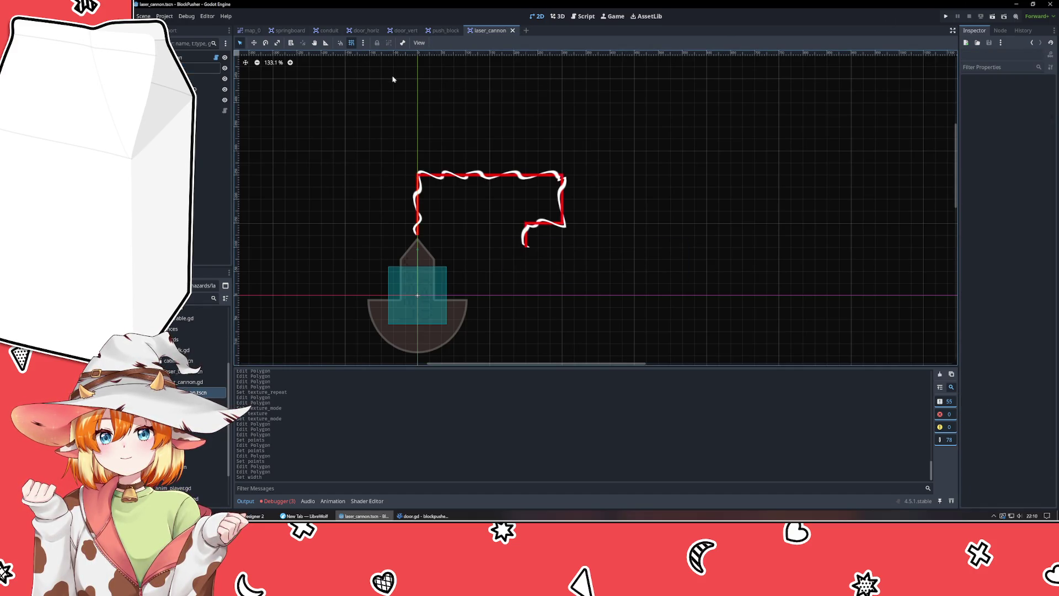
- Check the wider laser beam in the map_0 scene, then return to laser_cannon
left_click(250, 30)
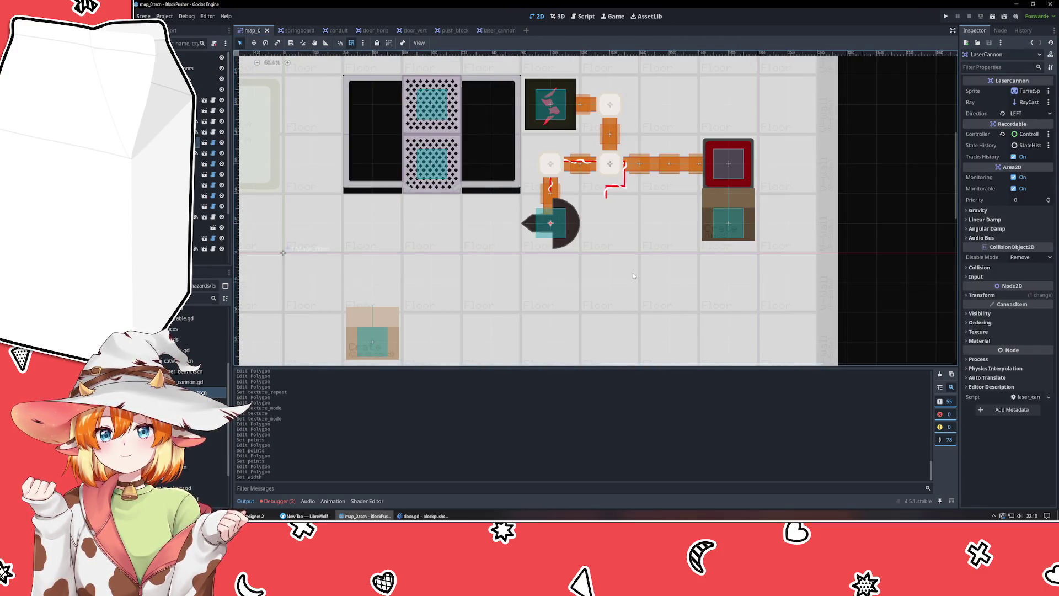
left_click(494, 30)
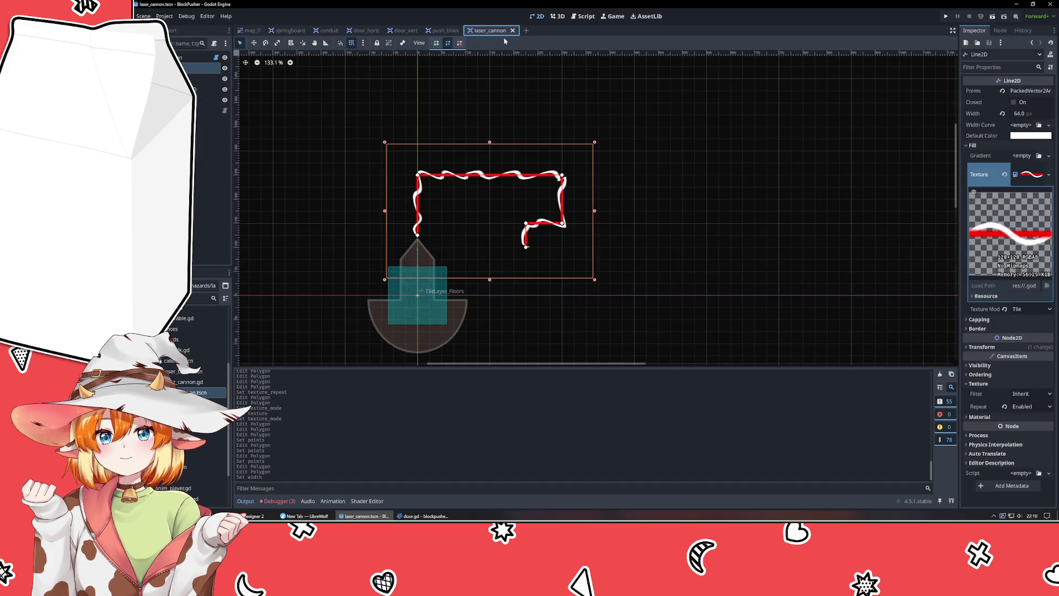
left_click(251, 30)
scroll(454, 243, "down", 2)
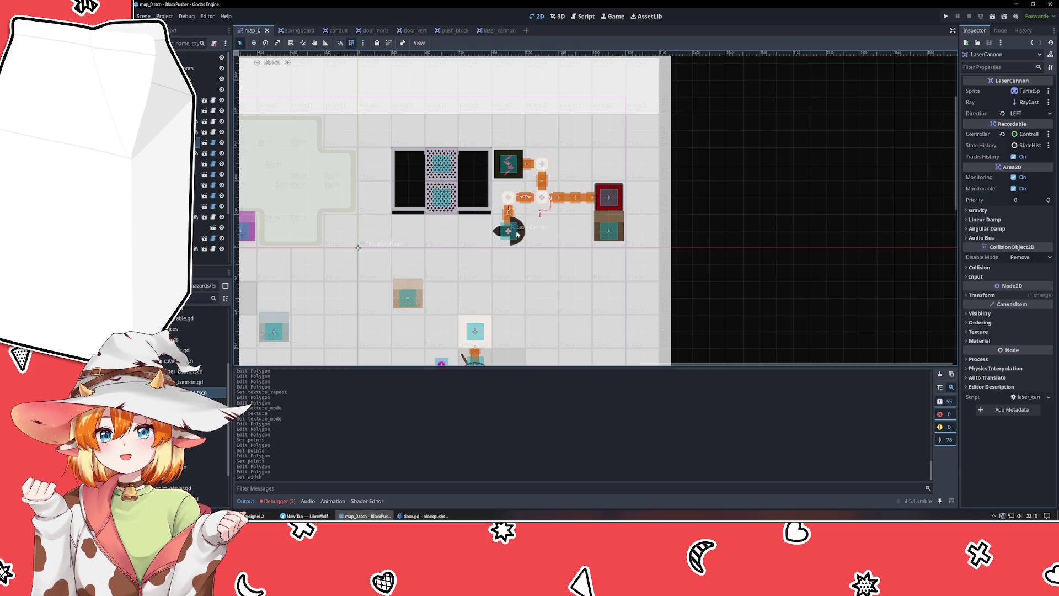
left_click(854, 187)
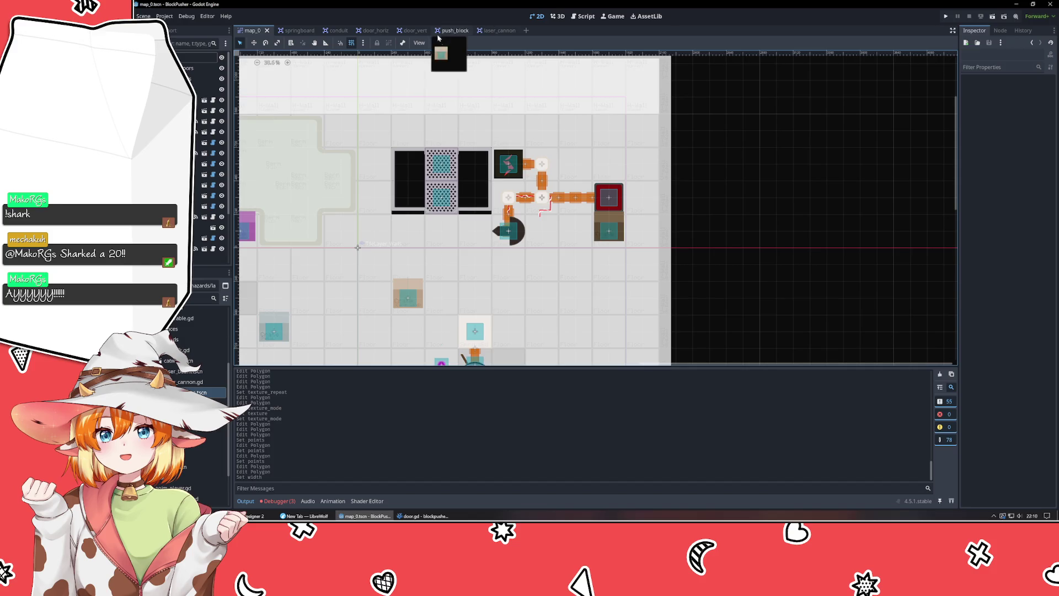
left_click(497, 30)
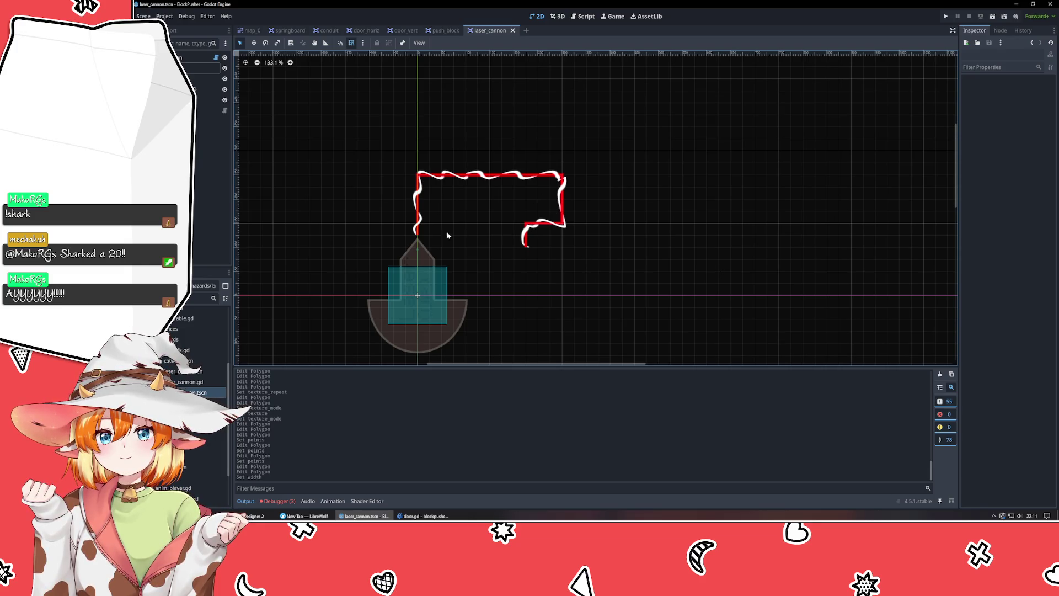
- Drag the laser beam's vertices left toward the beam's start to flatten the shape
left_click(417, 226)
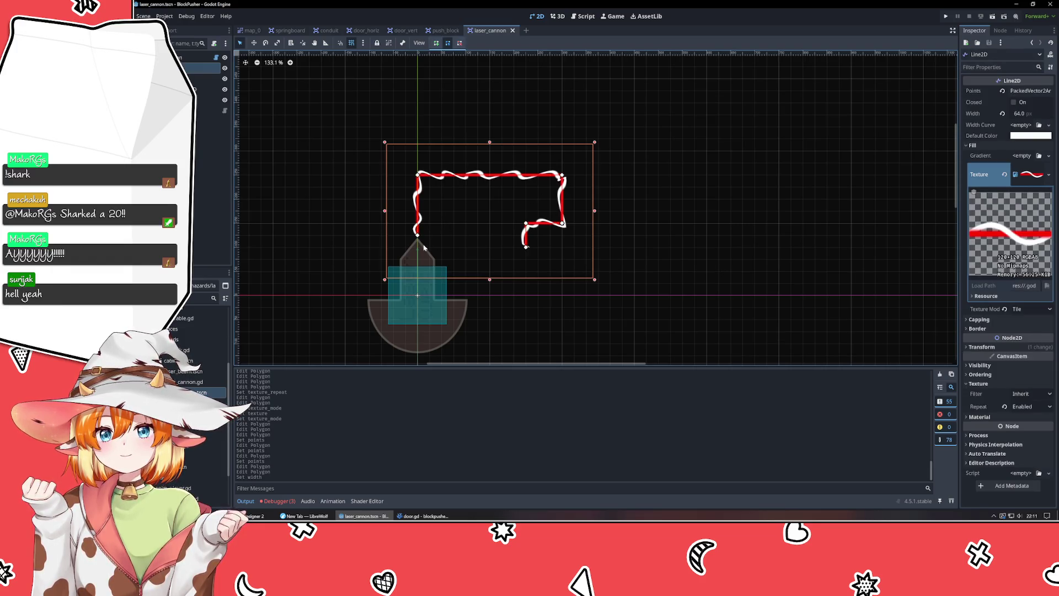
left_click_drag(418, 236, 417, 239)
left_click(601, 299)
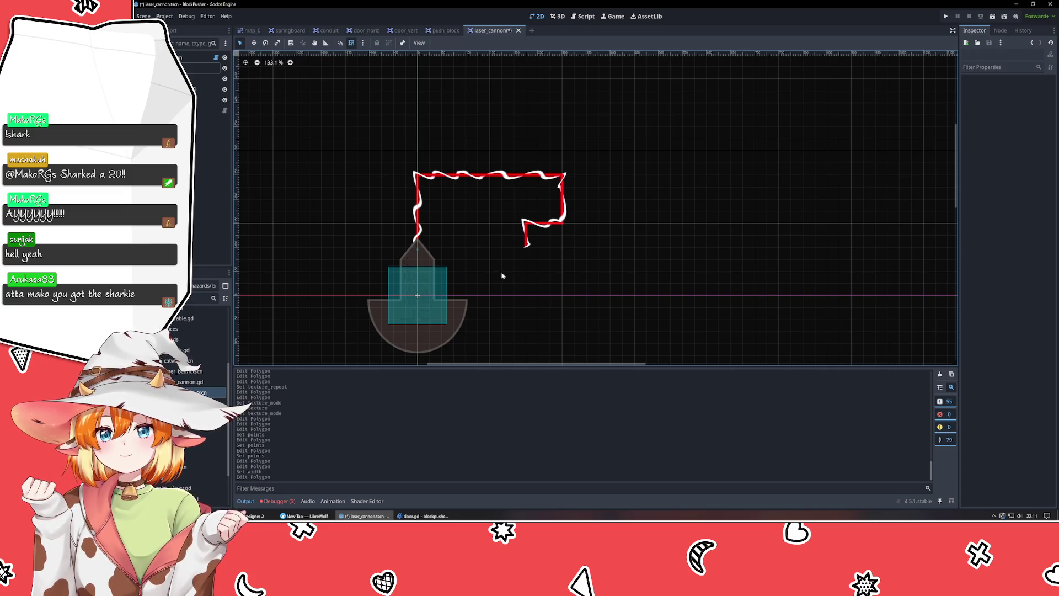
scroll(455, 231, "up", 5)
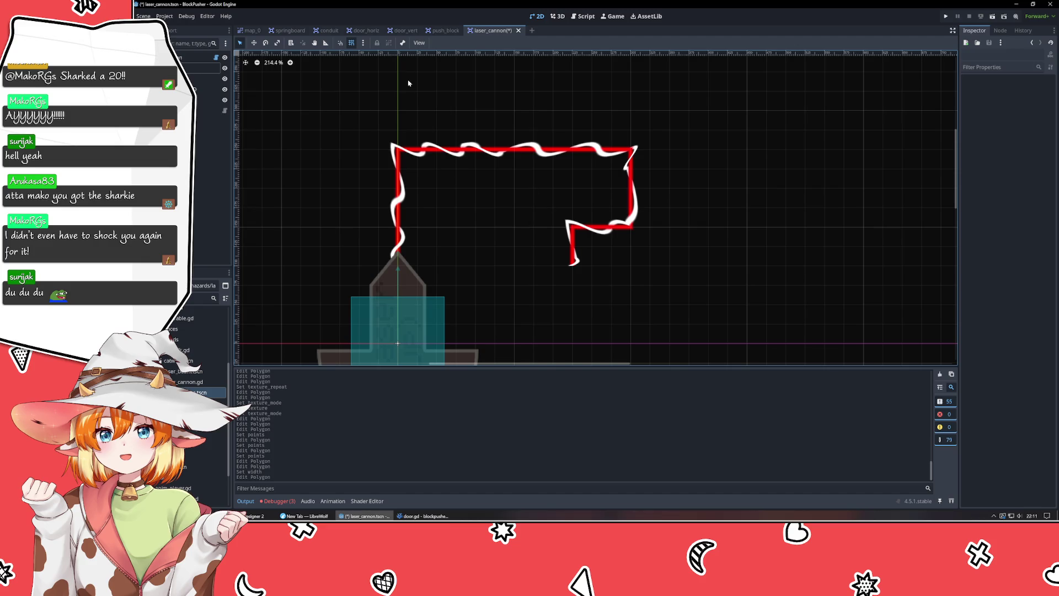
scroll(408, 84, "down", 6)
left_click_drag(407, 85, 615, 173)
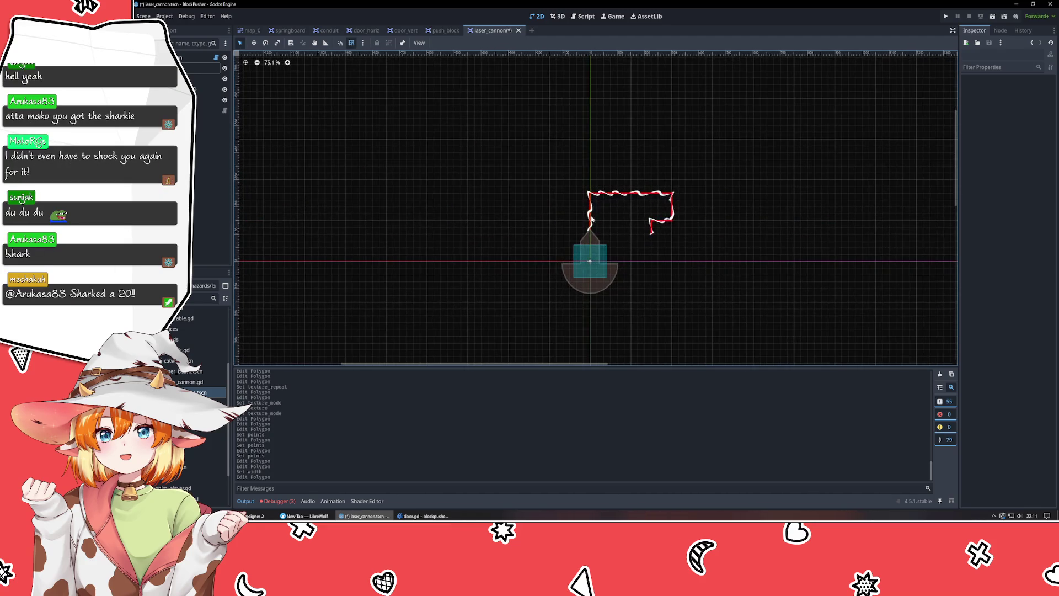
left_click(589, 221)
mouse_move(589, 238)
left_mouse_down()
mouse_move(574, 287)
mouse_move(570, 265)
left_mouse_up()
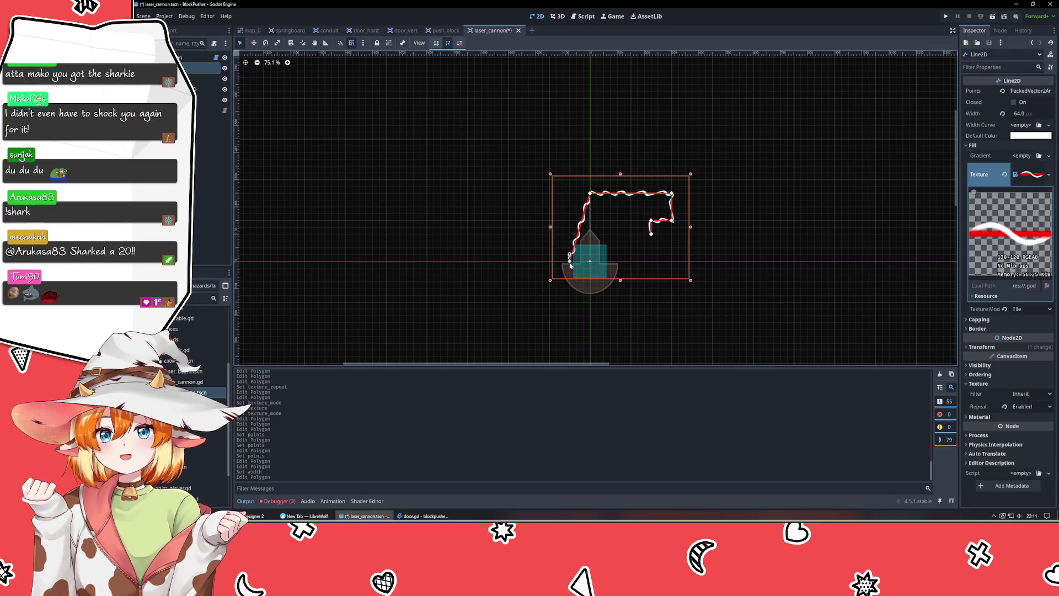
mouse_move(590, 193)
left_mouse_down()
mouse_move(408, 264)
mouse_move(346, 263)
left_mouse_up()
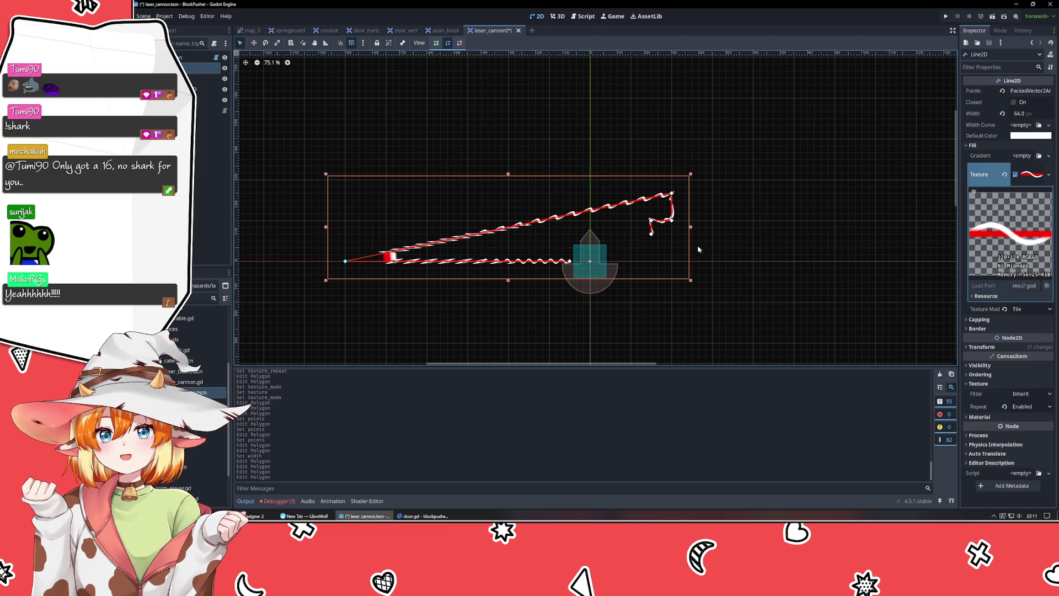
left_click(690, 194)
left_click(671, 210)
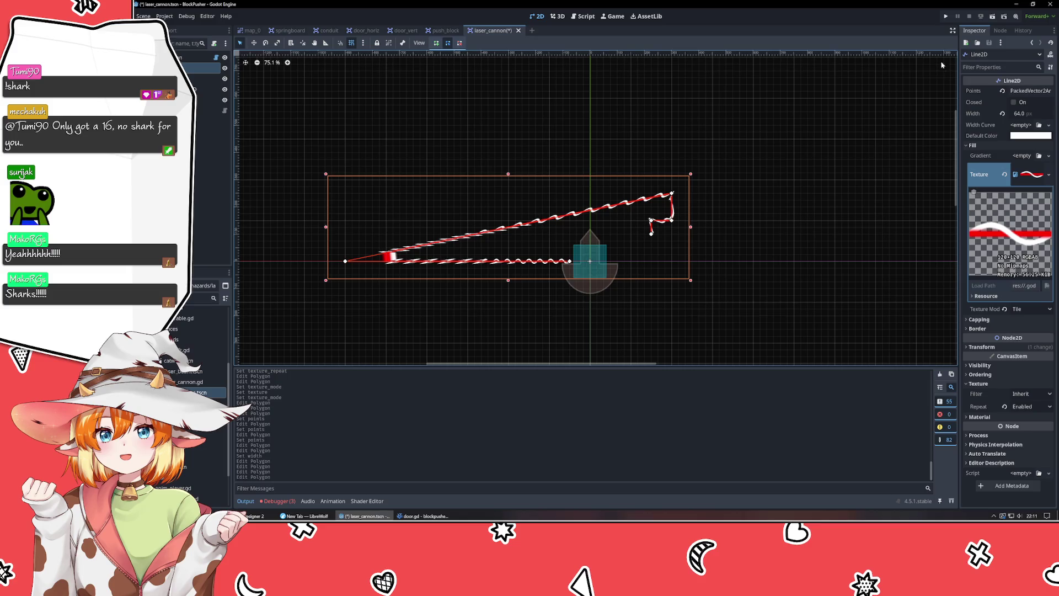
- Delete extra Points entries so the beam keeps only (-225, 0) and (-1050, 0)
left_click(1027, 90)
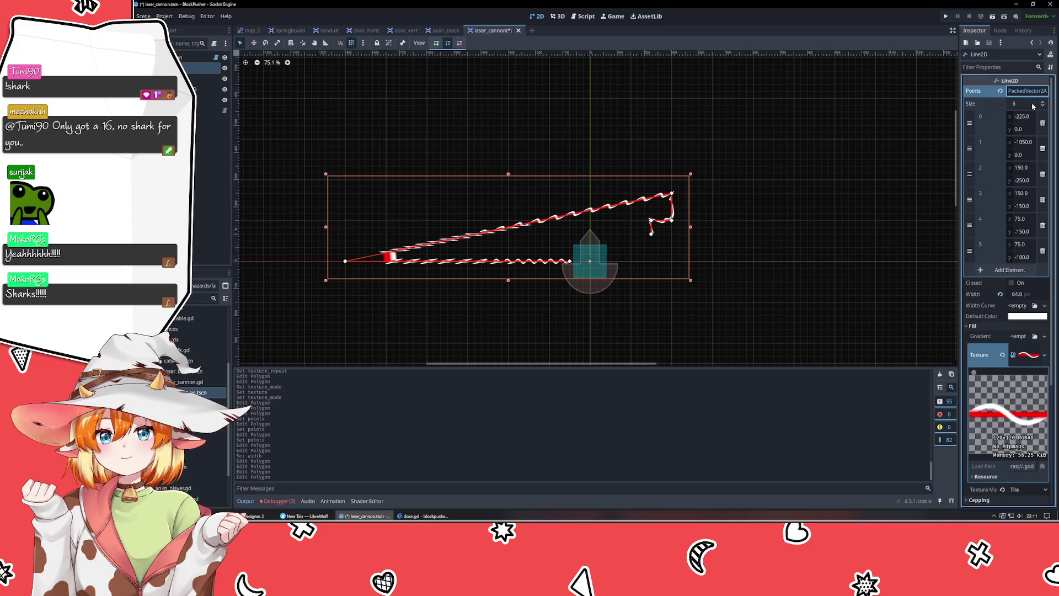
left_click(1042, 175)
left_click(1042, 175)
left_click(1042, 174)
left_click(1042, 174)
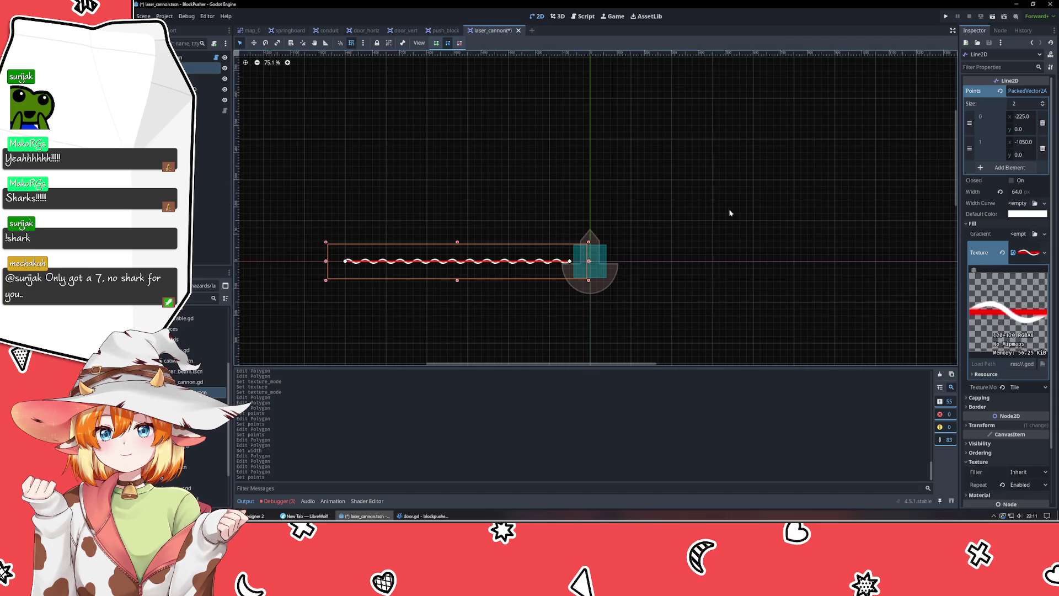
- Pull the beam's far endpoint left to x -1500 and compare it in map_0
left_click_drag(372, 206, 645, 197)
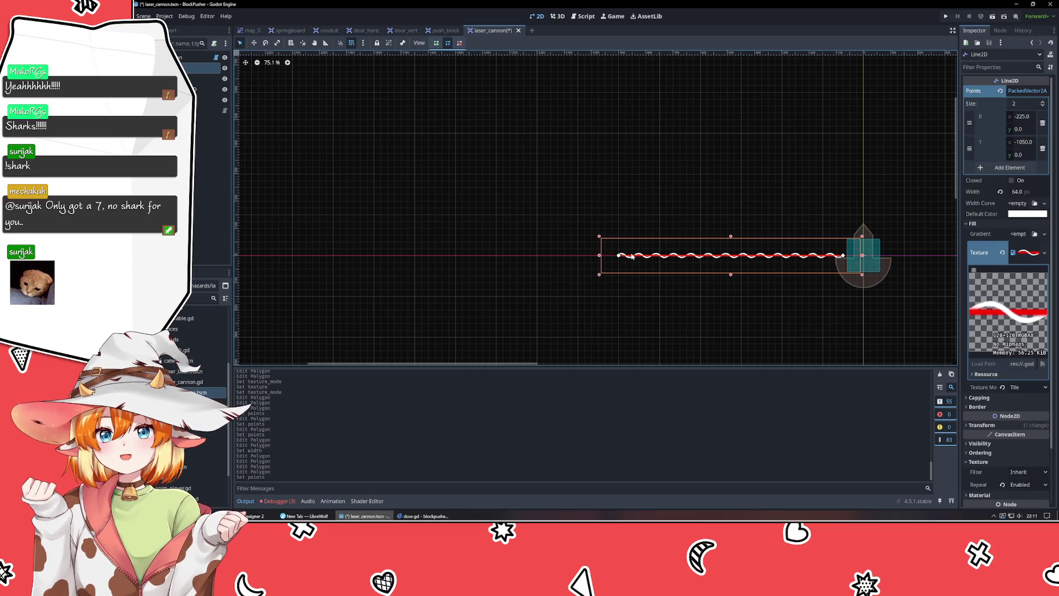
mouse_move(617, 257)
left_mouse_down()
mouse_move(446, 258)
mouse_move(500, 259)
left_mouse_up()
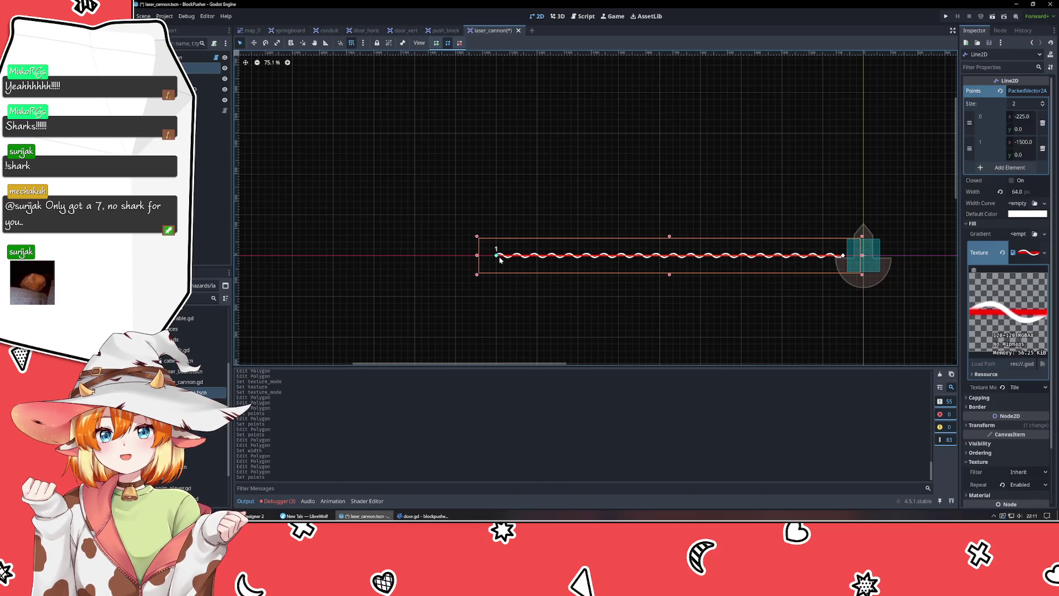
left_click(249, 30)
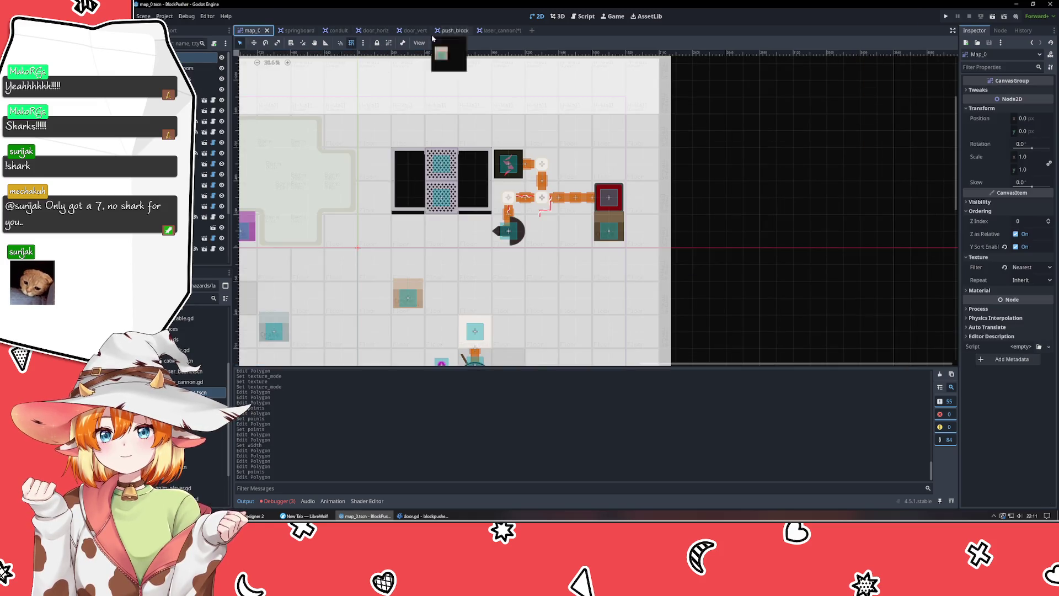
left_click(505, 31)
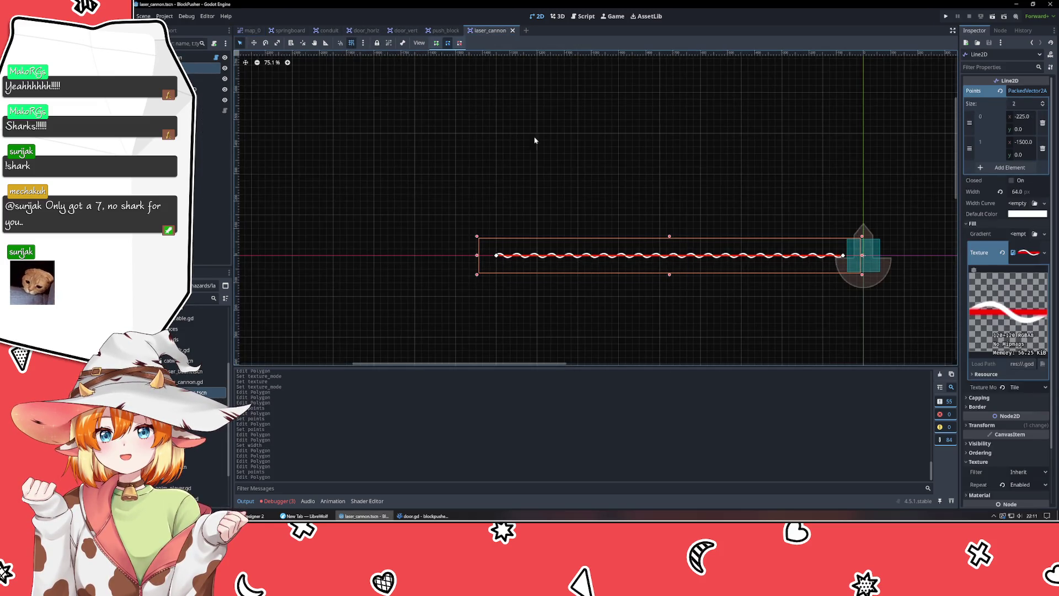
- Review the longer beam in the map_0 level, then go back to laser_cannon
left_click(253, 31)
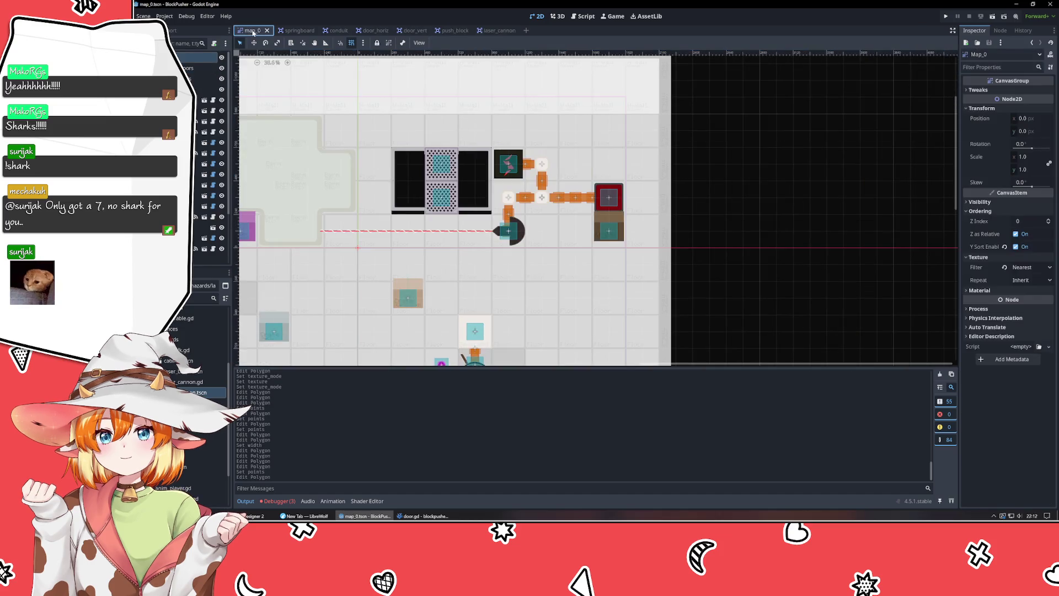
scroll(403, 298, "up", 2)
scroll(428, 260, "down", 4)
scroll(445, 208, "up", 2)
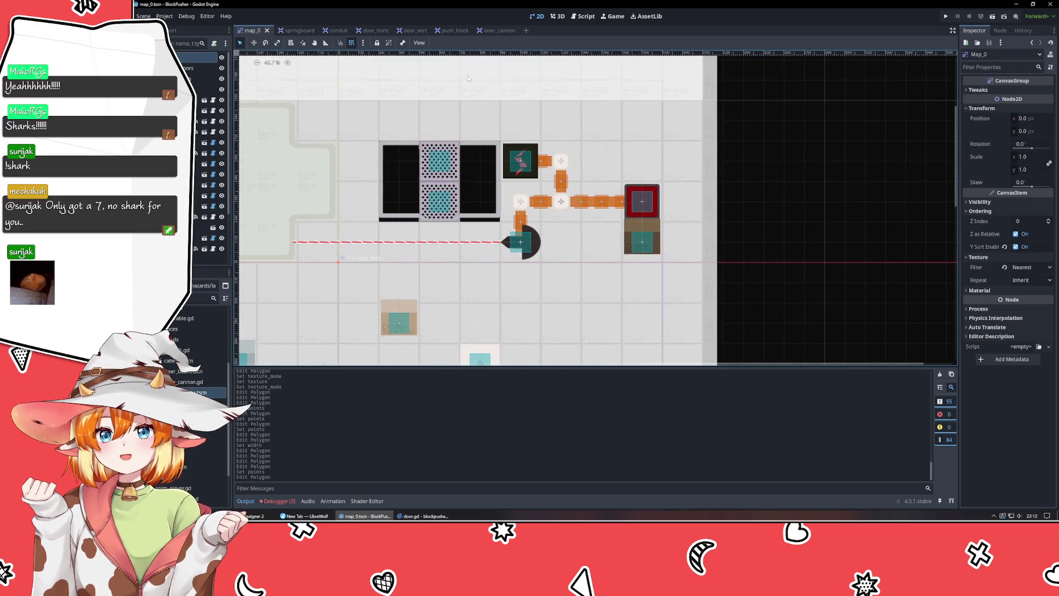
left_click(496, 31)
scroll(717, 166, "right", 5)
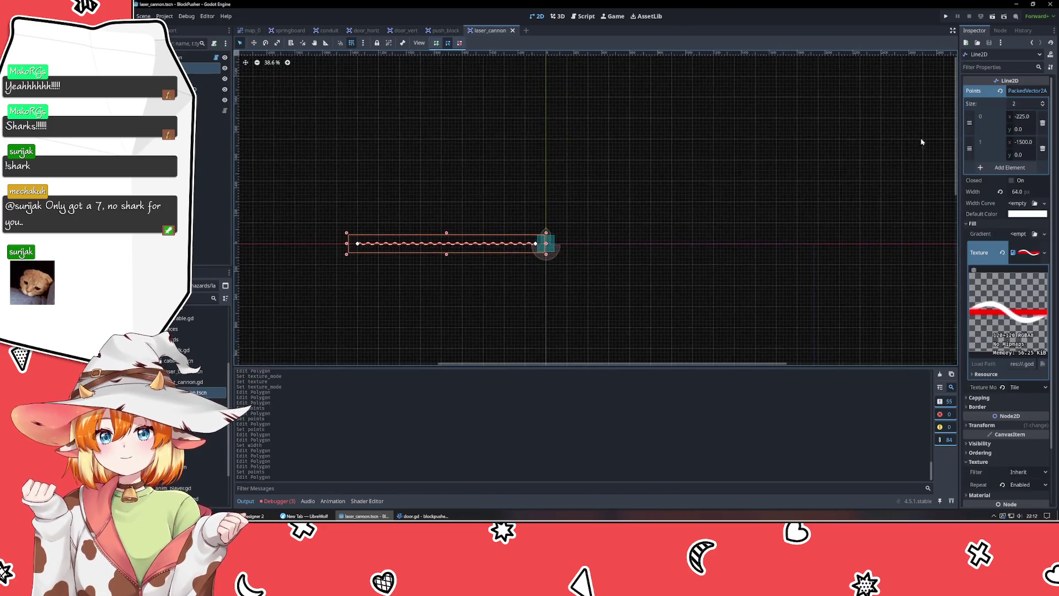
- Set the laser Line2D width to 120
left_click(1017, 197)
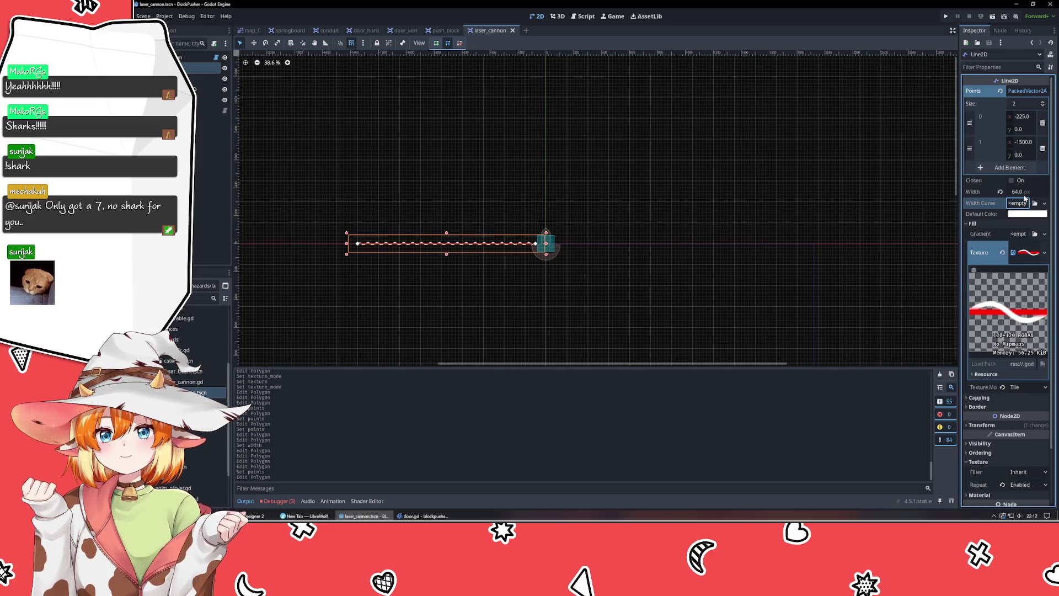
left_click(1026, 191)
type("0")
key("Return")
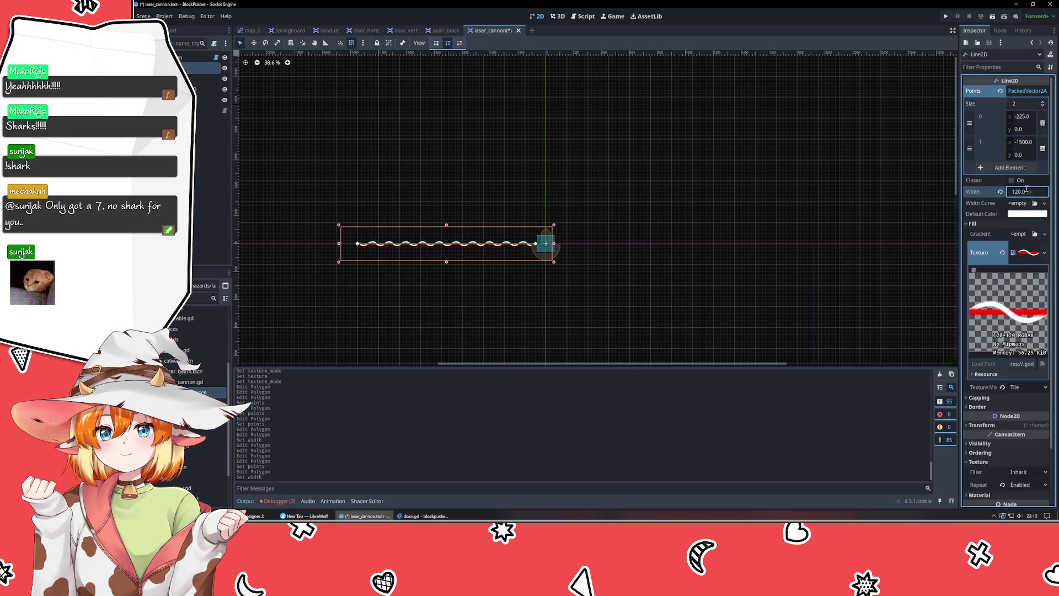
- Preview the 120 px beam in map_0, trim its far end slightly and save
left_click(251, 30)
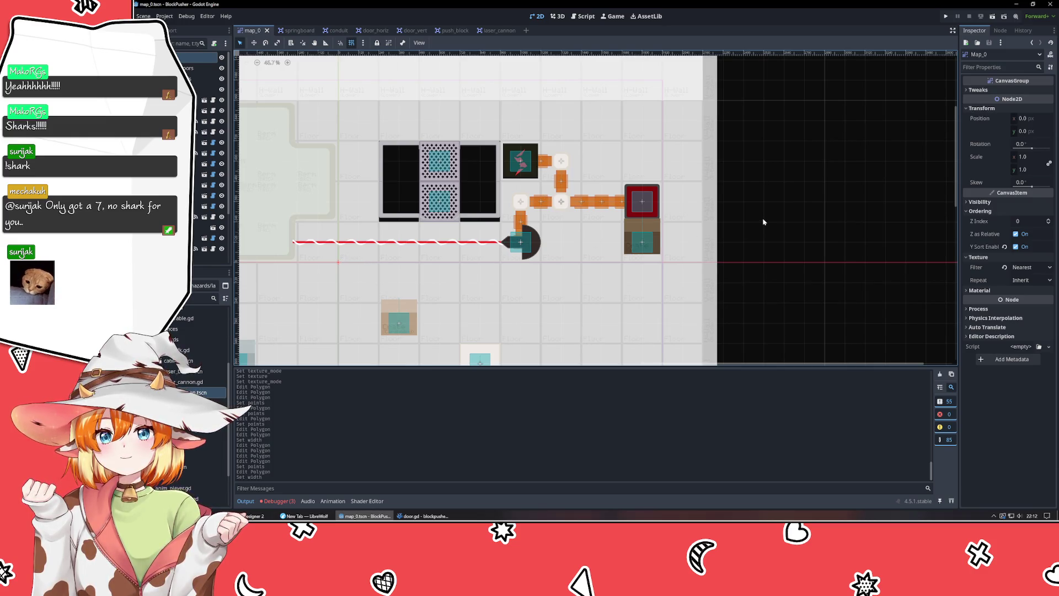
scroll(276, 248, "up", 4)
mouse_move(281, 245)
left_mouse_down()
mouse_move(442, 239)
mouse_move(365, 255)
mouse_move(374, 261)
left_mouse_up()
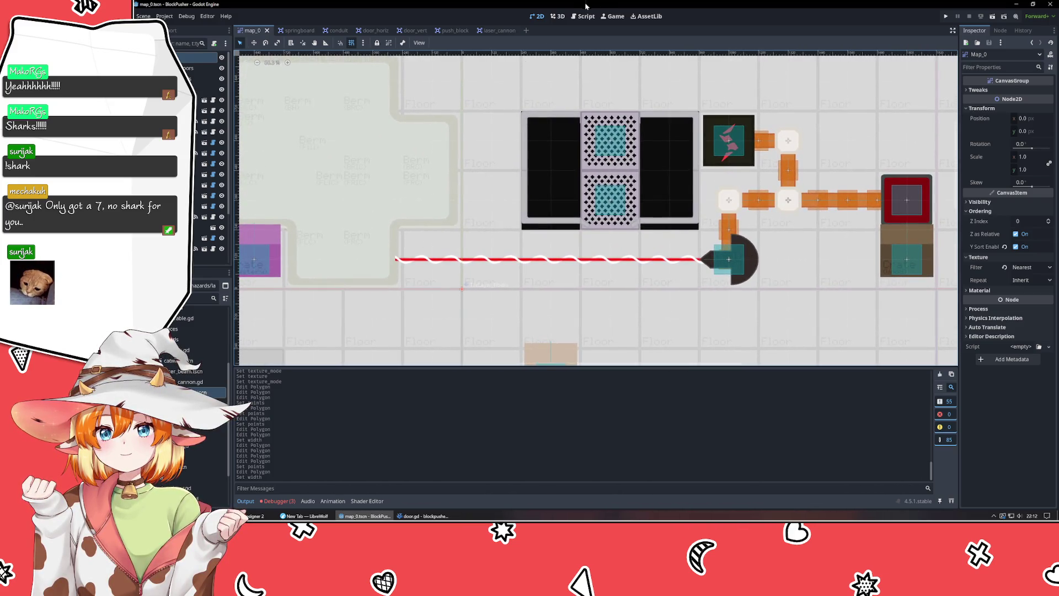
left_click(496, 30)
left_click_drag(358, 246, 361, 245)
key("ctrl+s")
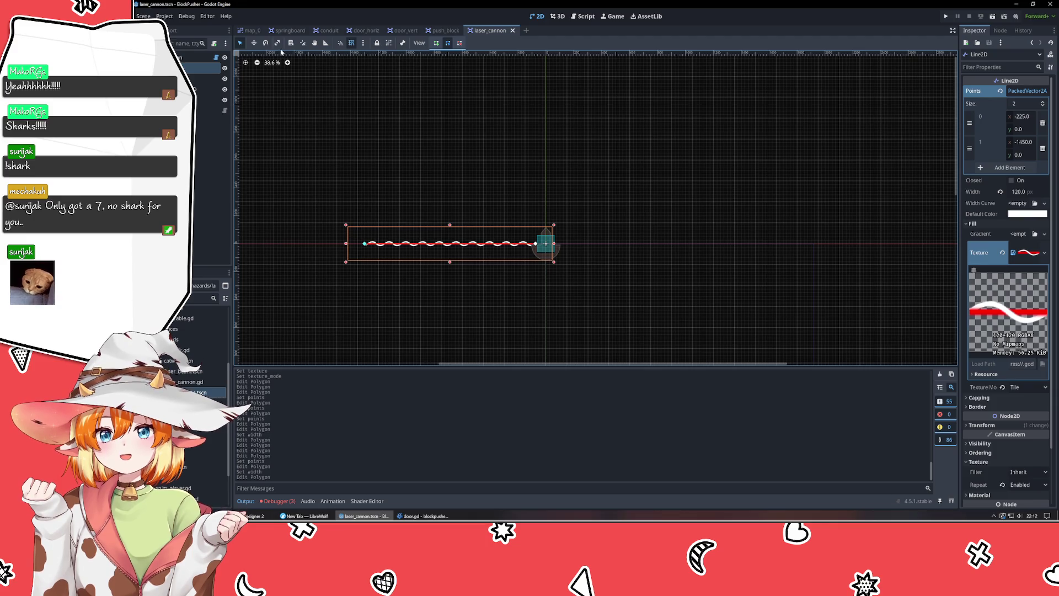
left_click(251, 31)
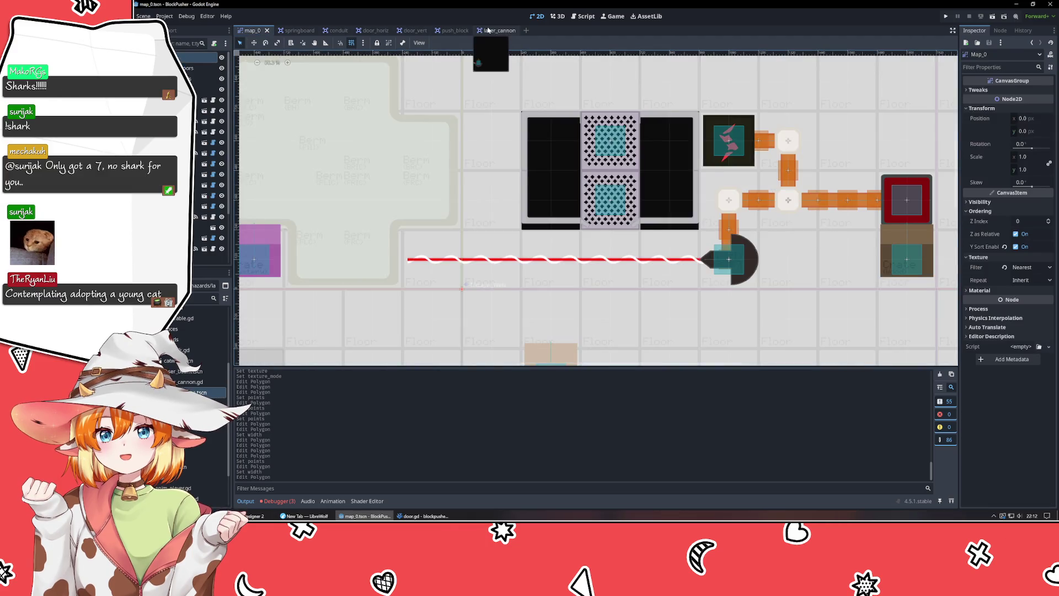
left_click(488, 31)
- Settle the beam's far endpoint at x -1475 and frame the firing cannon in map_0
left_click_drag(364, 246, 360, 244)
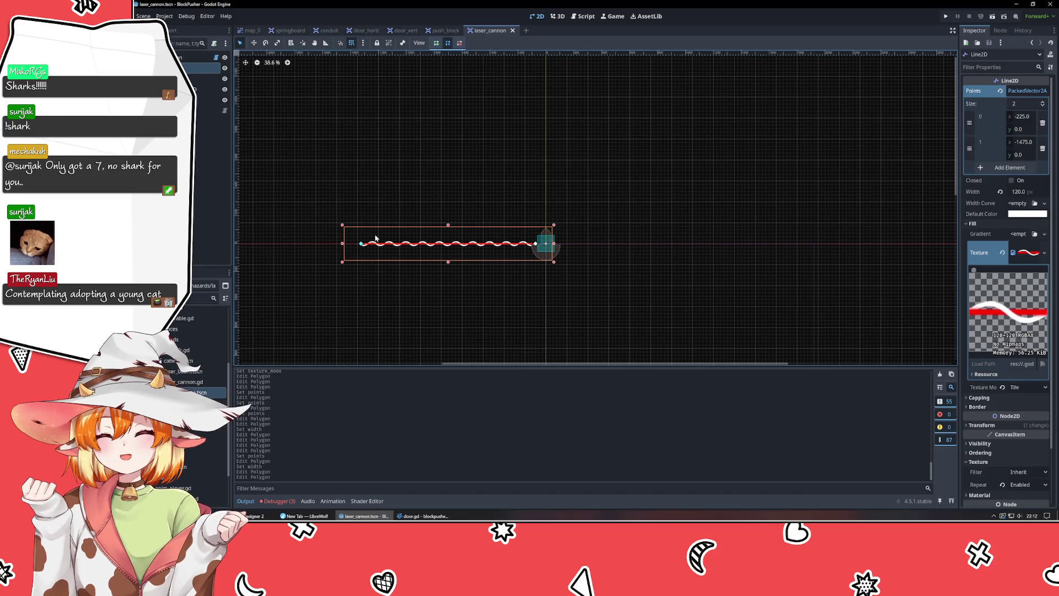
left_click(373, 200)
left_click(249, 30)
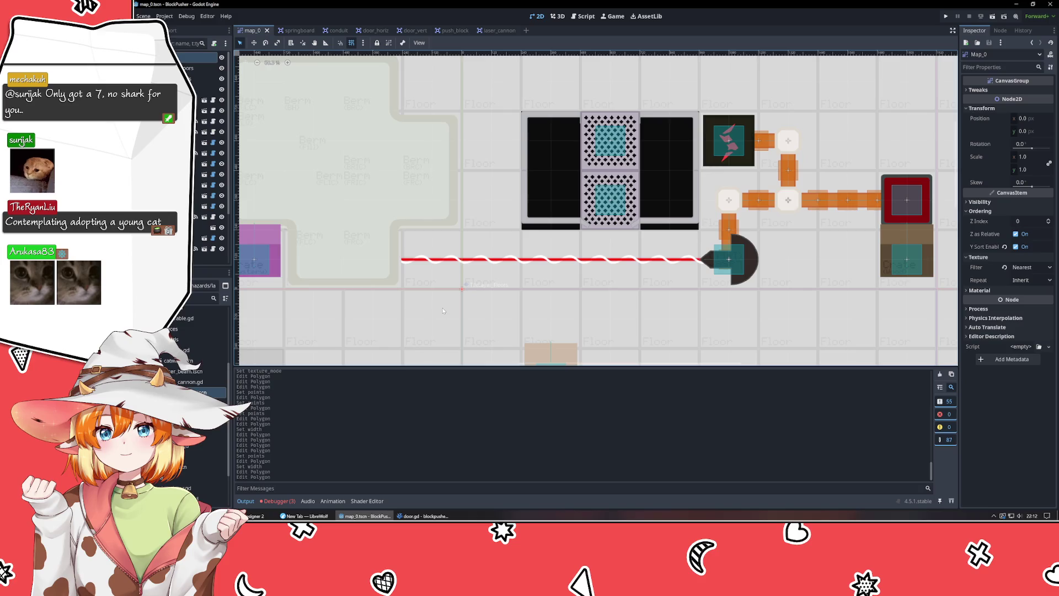
scroll(435, 323, "down", 4)
scroll(433, 316, "down", 1)
left_click(794, 233)
mouse_move(794, 233)
left_mouse_down()
mouse_move(836, 137)
mouse_move(836, 61)
mouse_move(830, 160)
mouse_move(843, 210)
left_mouse_up()
scroll(761, 223, "up", 6)
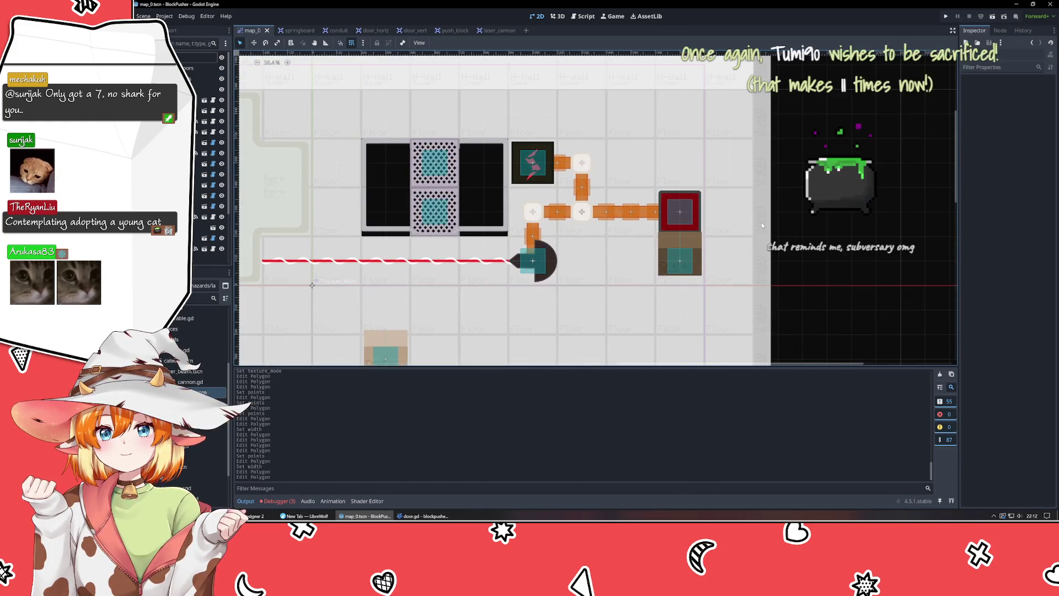
left_click_drag(558, 297, 653, 260)
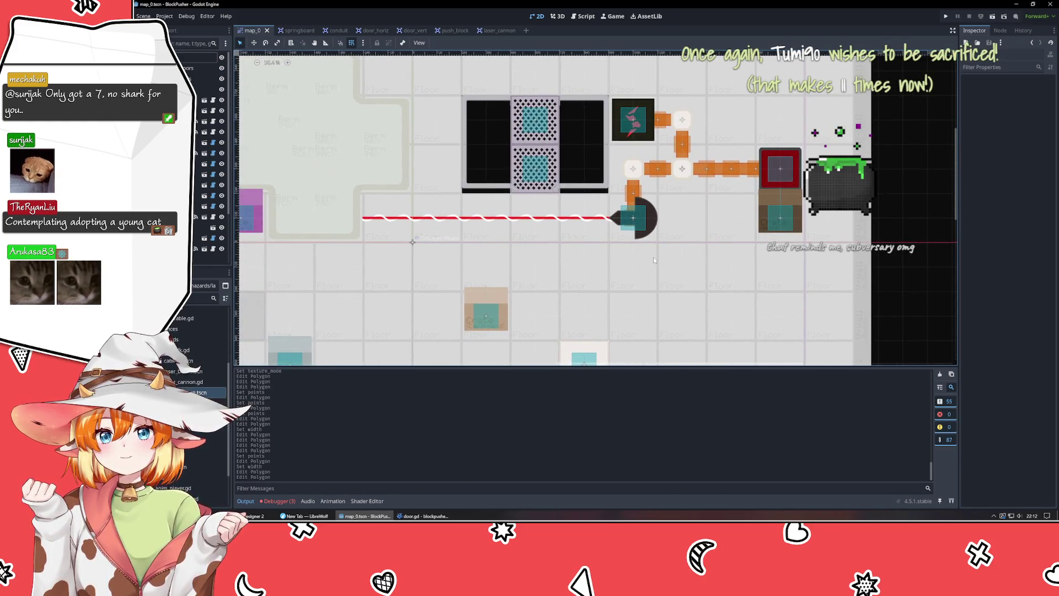
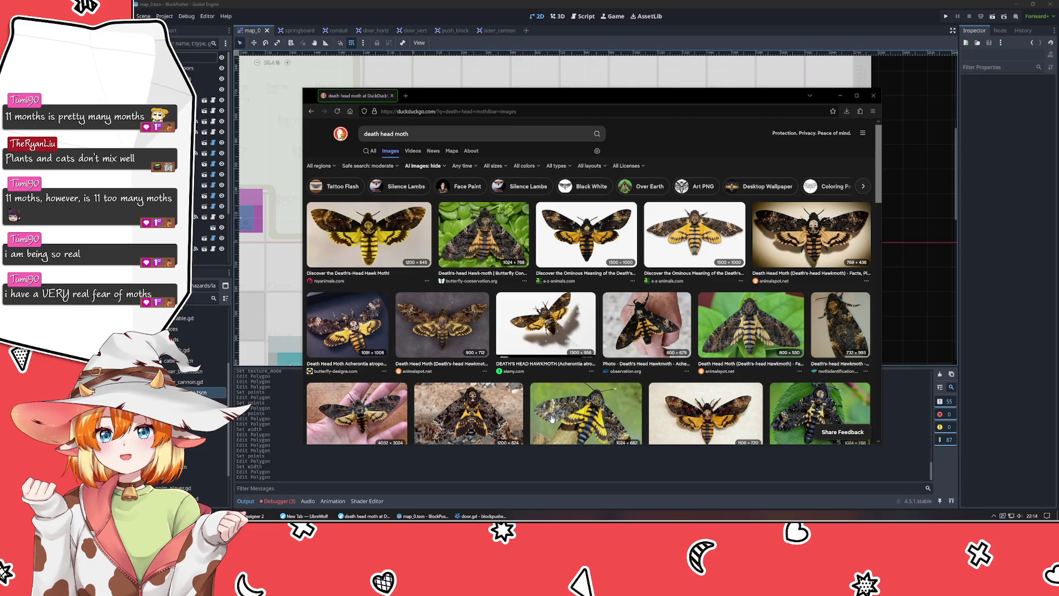
- Preview one death's-head moth photo in LibreWolf, then close the image search window
left_click(811, 243)
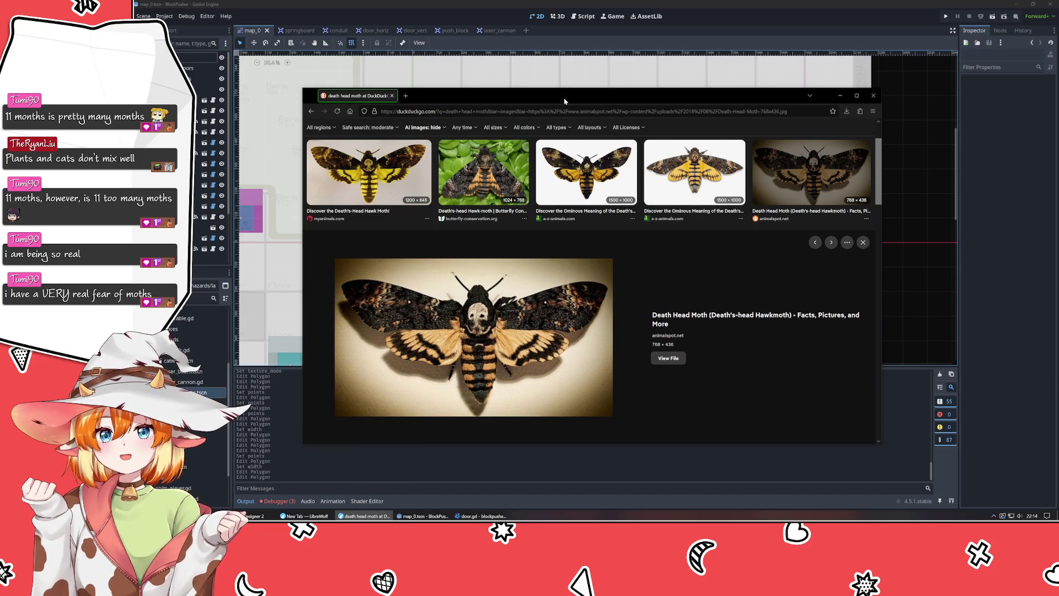
key("ctrl+w")
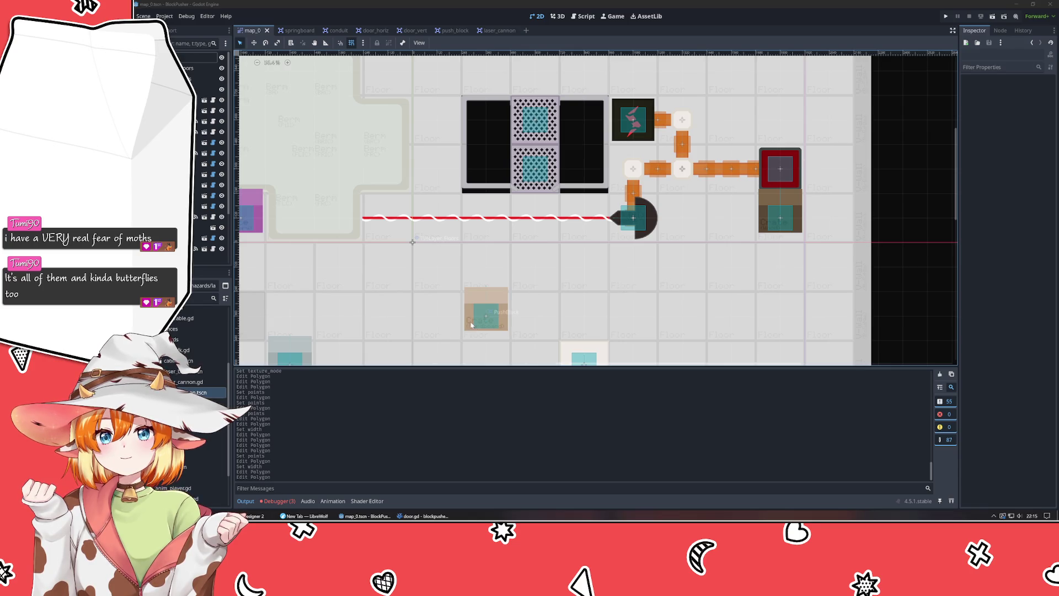
- Zoom the level map out to 35% and pan to show the rooms below the laser corridor
scroll(616, 254, "down", 3)
left_click_drag(616, 254, 549, 289)
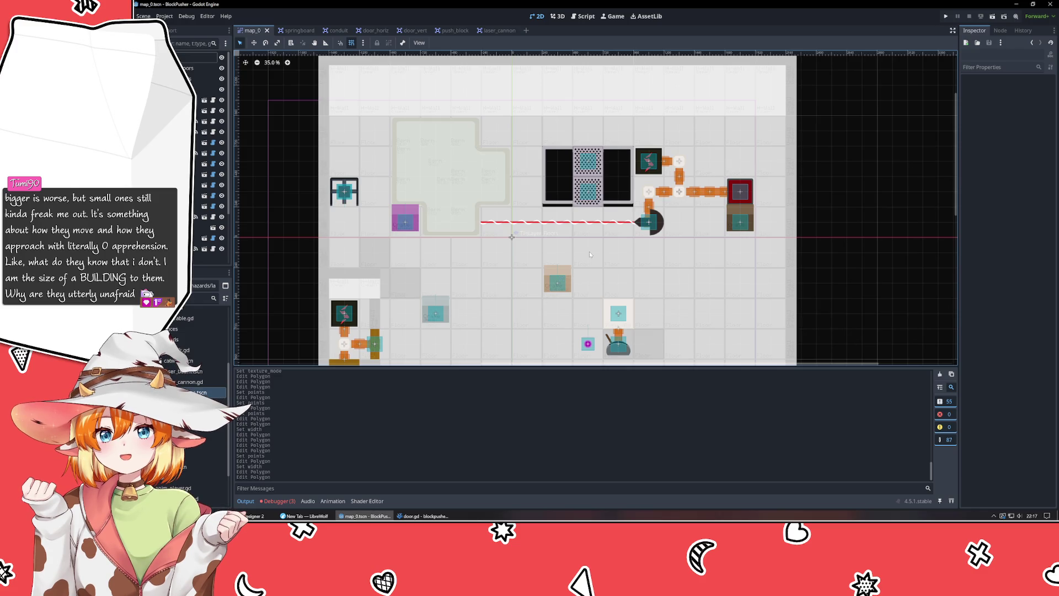
mouse_move(604, 292)
left_mouse_down()
mouse_move(557, 55)
mouse_move(700, 293)
mouse_move(669, 290)
left_mouse_up()
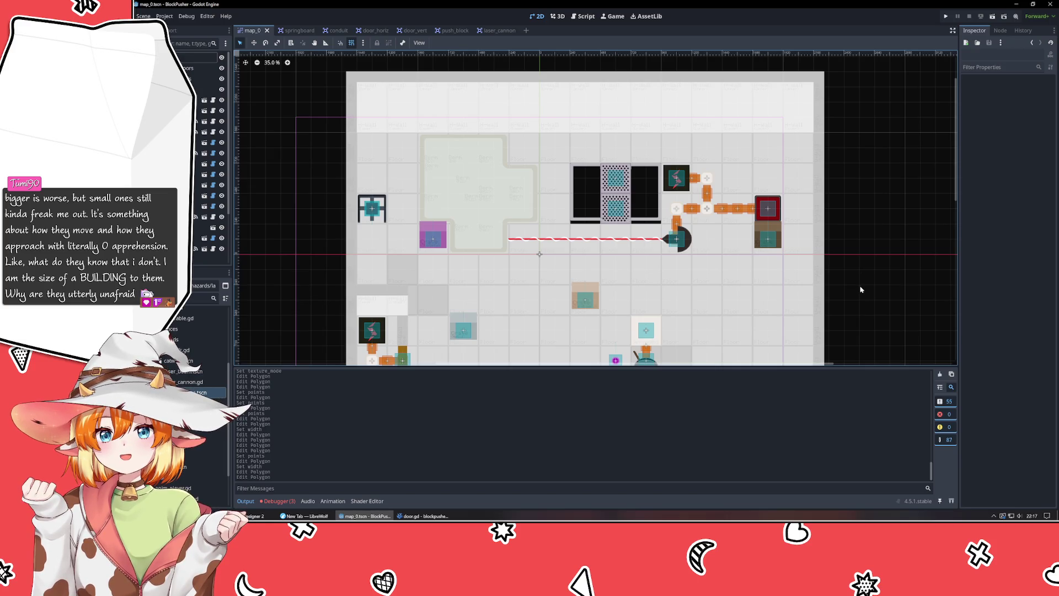
left_click_drag(852, 229, 894, 341)
mouse_move(843, 209)
left_mouse_down()
mouse_move(885, 342)
mouse_move(810, 220)
mouse_move(613, 343)
mouse_move(910, 337)
mouse_move(829, 111)
mouse_move(813, 172)
left_mouse_up()
scroll(690, 175, "down", 1)
mouse_move(689, 174)
left_mouse_down()
mouse_move(664, 104)
mouse_move(511, 361)
mouse_move(518, 100)
mouse_move(543, 113)
mouse_move(546, 92)
mouse_move(521, 76)
left_mouse_up()
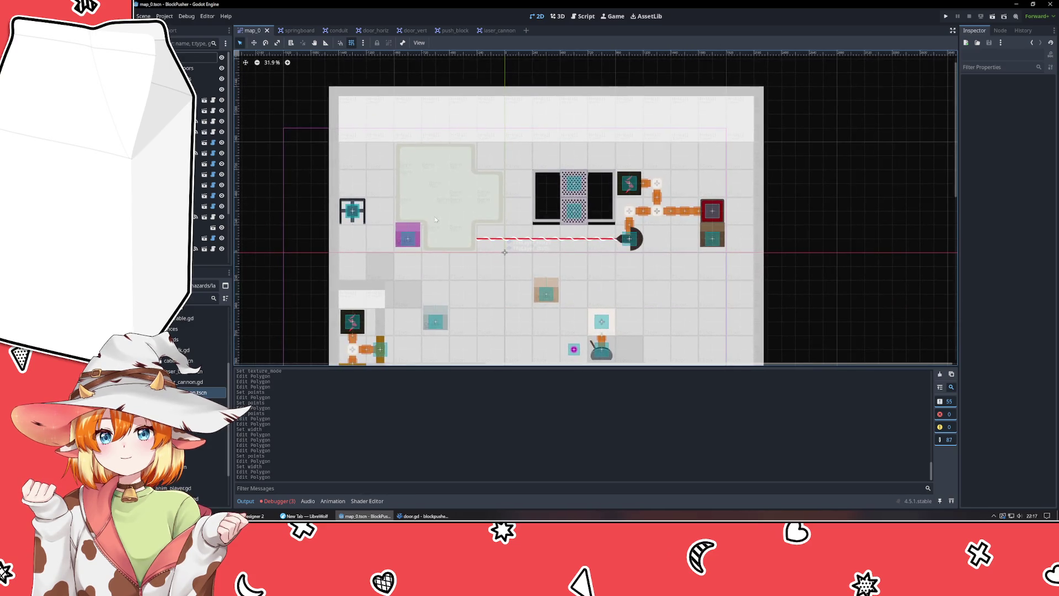
scroll(398, 228, "up", 2)
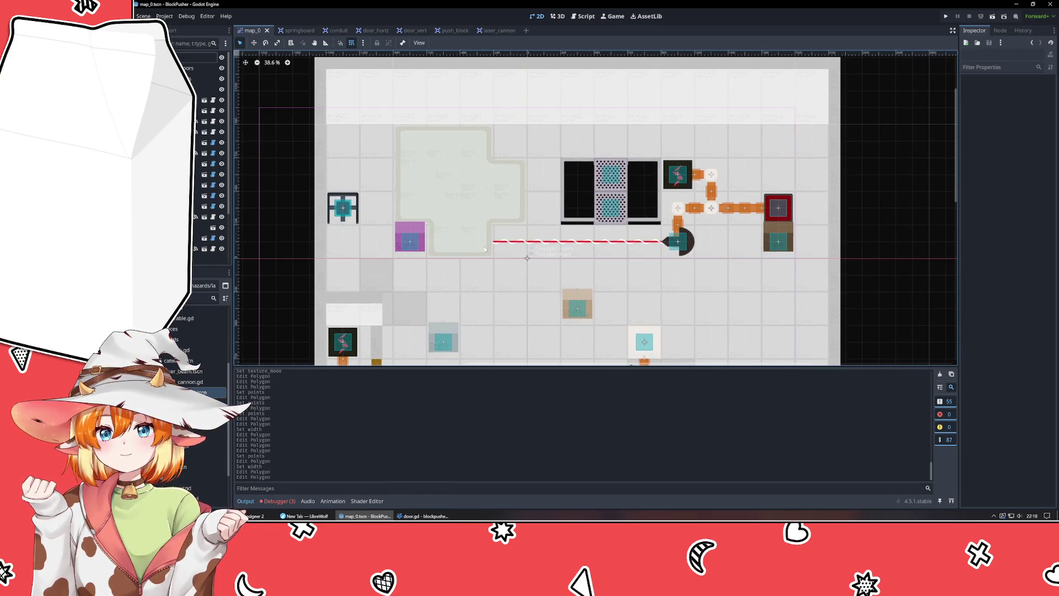
- Select TileLayer_Walls and browse its Berm_Tiles.png and Railing_Tiles.png atlases, then select the push block
left_click(467, 247)
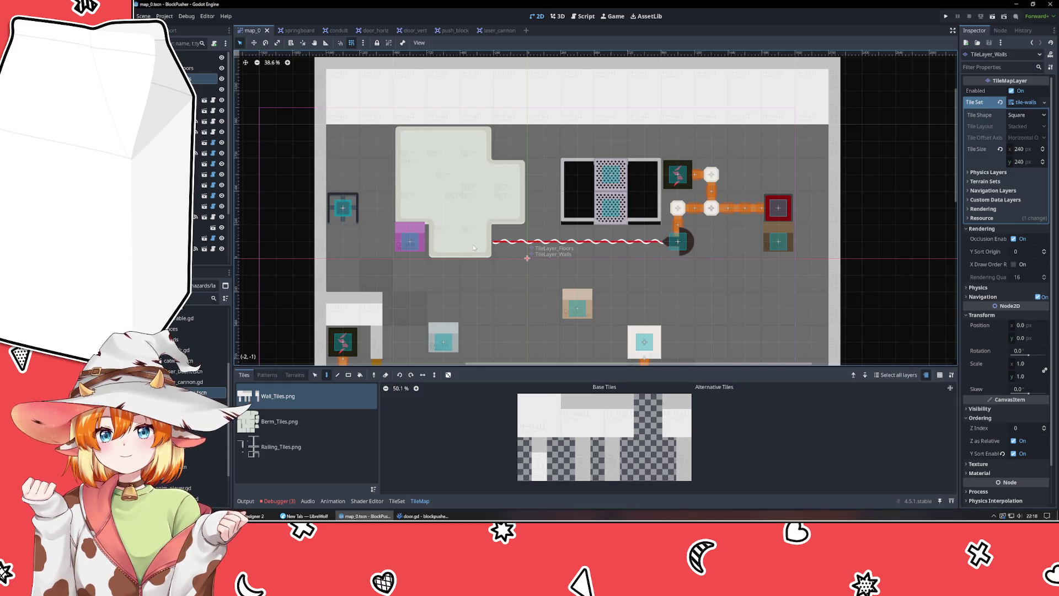
left_click(324, 426)
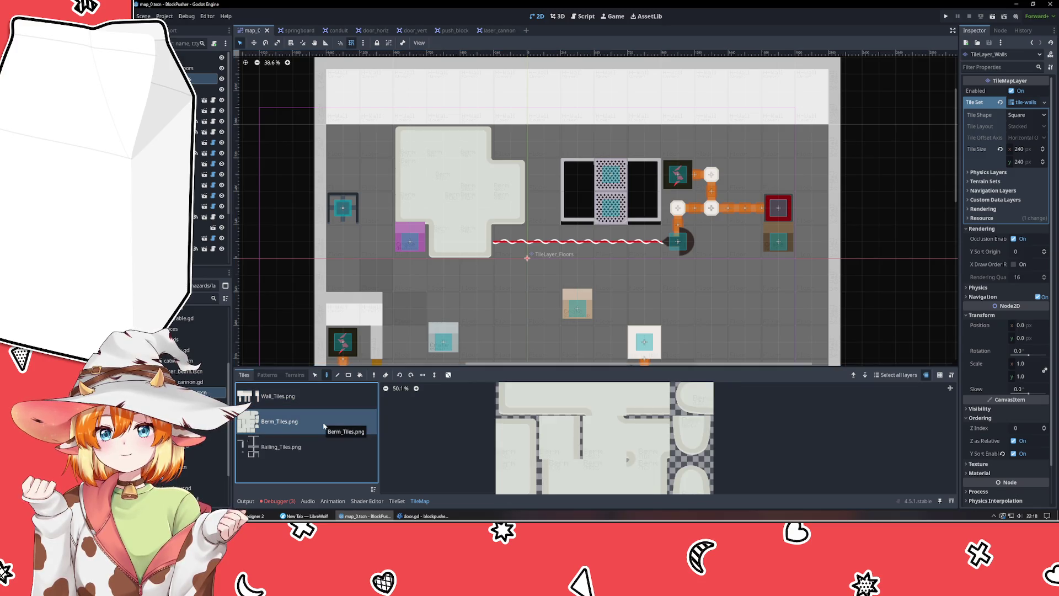
left_click(309, 447)
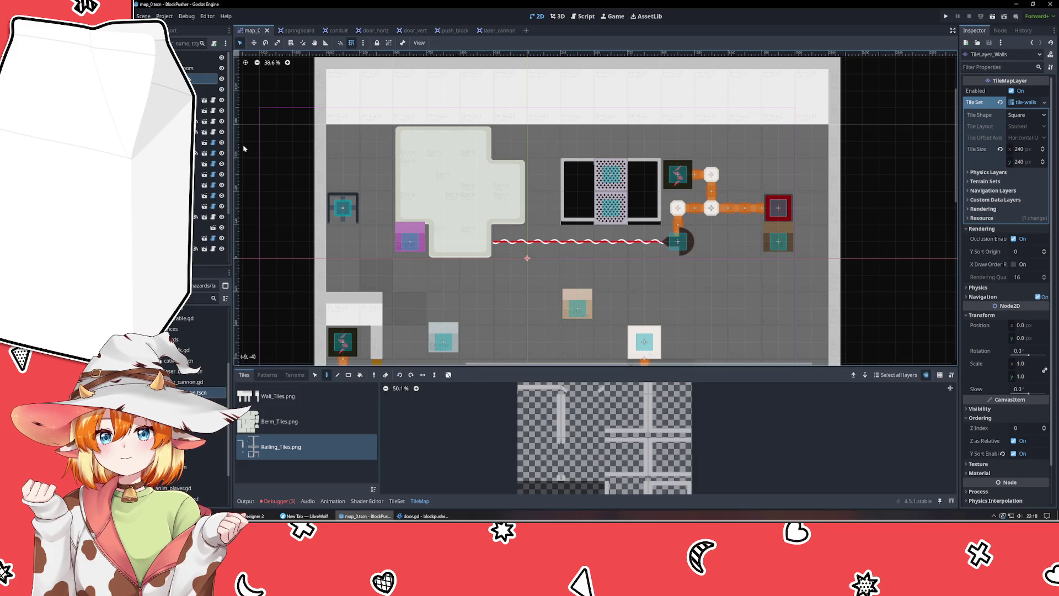
left_click(577, 308)
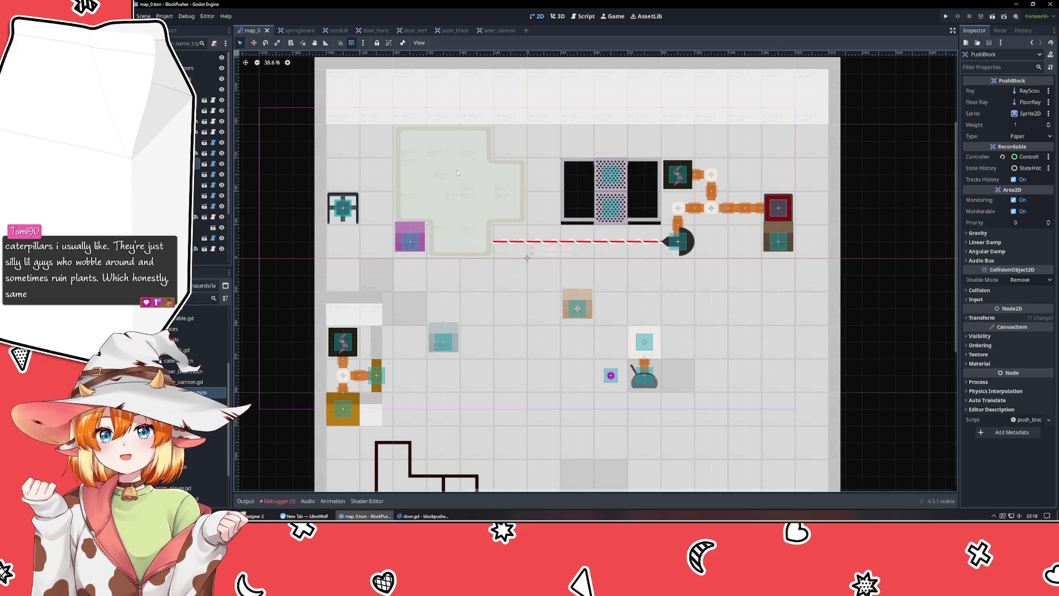
- Reselect TileLayer_Walls, pick the Berm_Tiles.png atlas, and switch to the TileSet editor
left_click(477, 150)
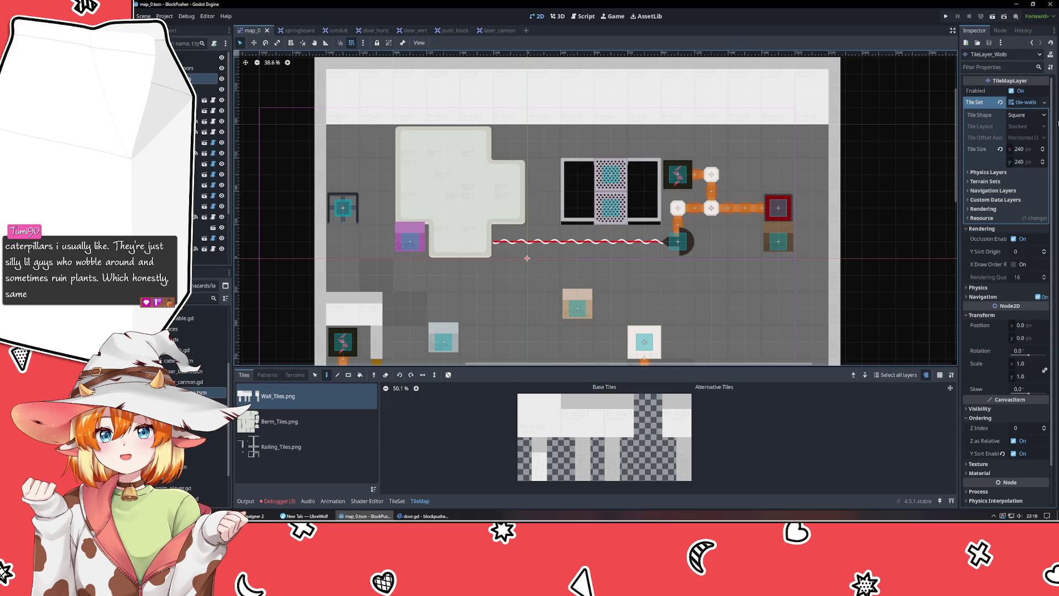
left_click(279, 421)
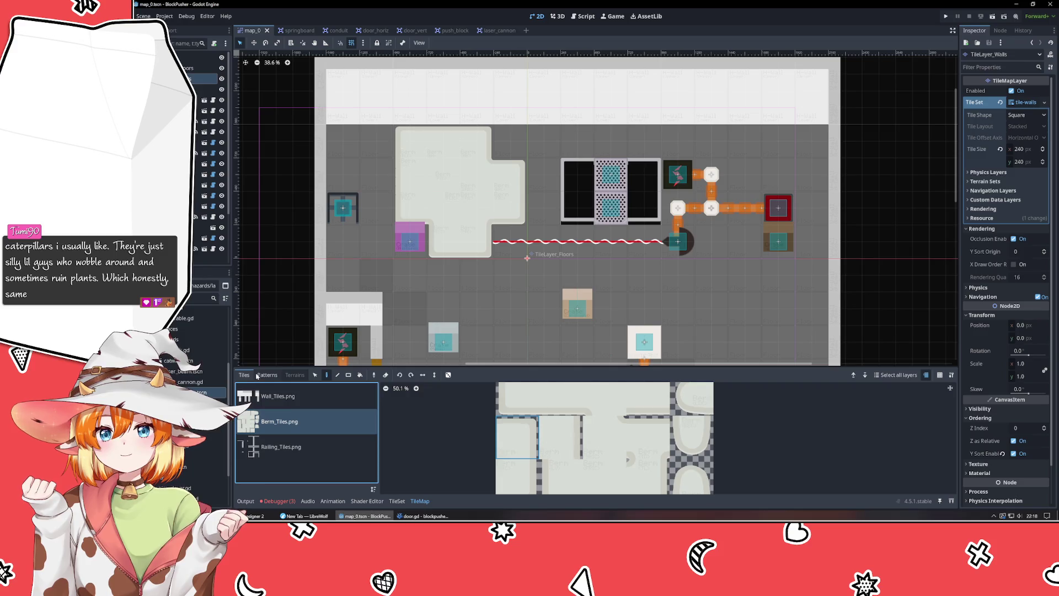
left_click(296, 377)
left_click(245, 376)
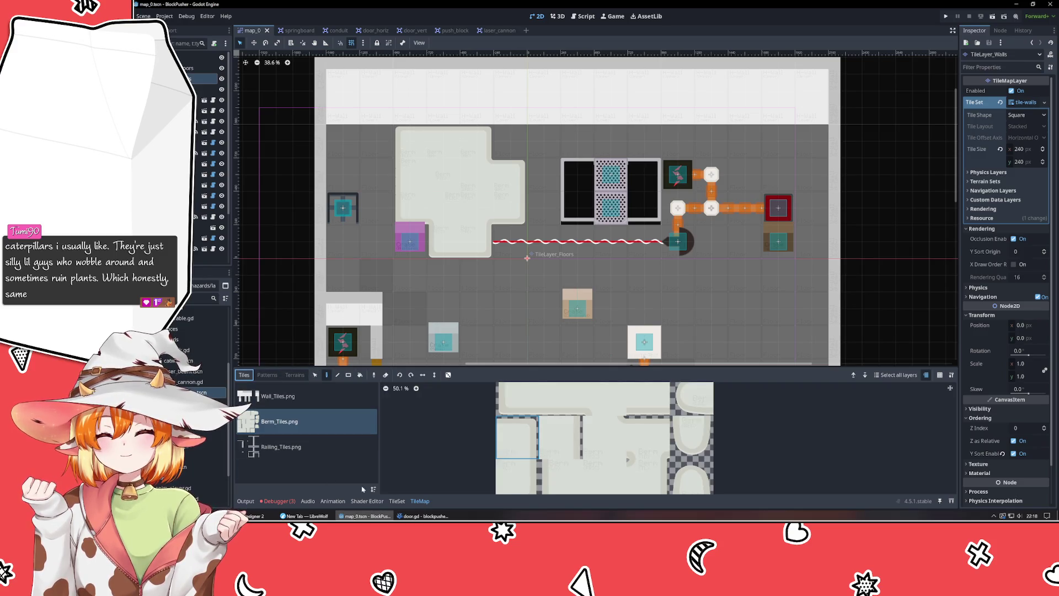
left_click(396, 501)
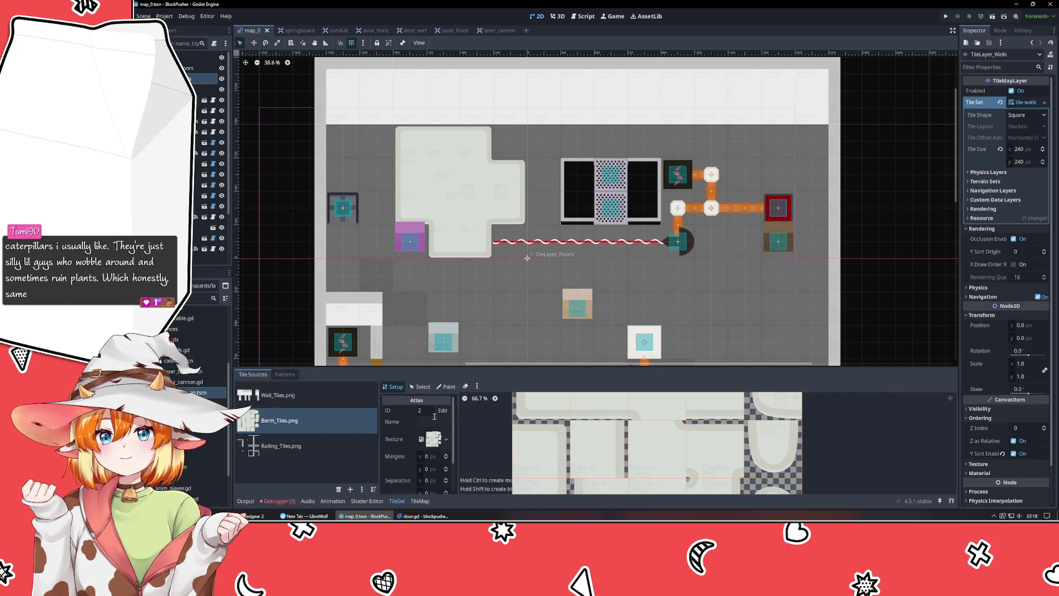
- Select the top-left berm tile, show its Physics Layer 0 collision polygon, and expand the tile set's Physics Layers
left_click(278, 425)
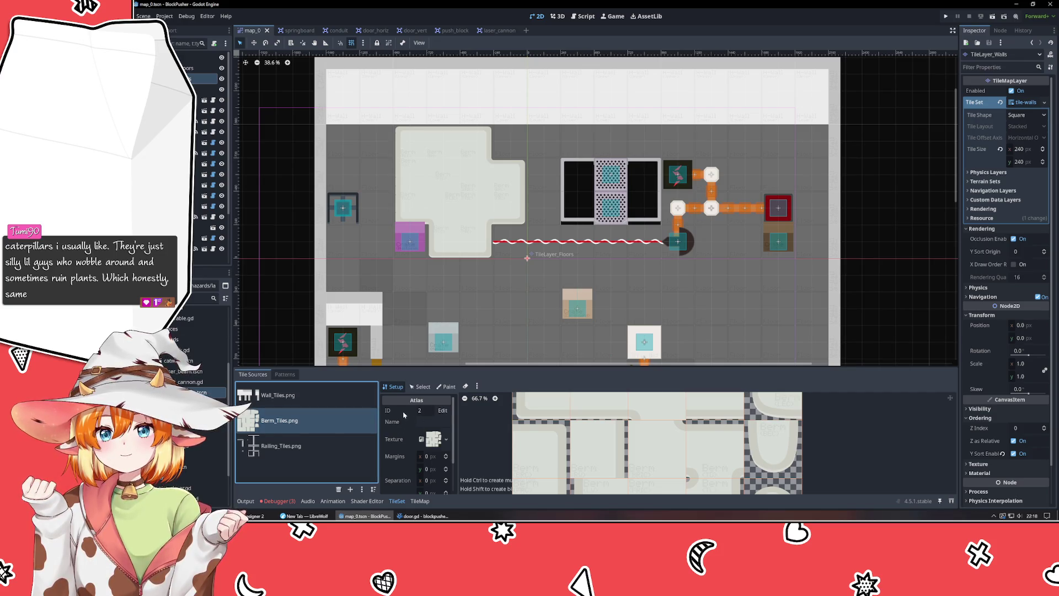
scroll(539, 411, "up", 1)
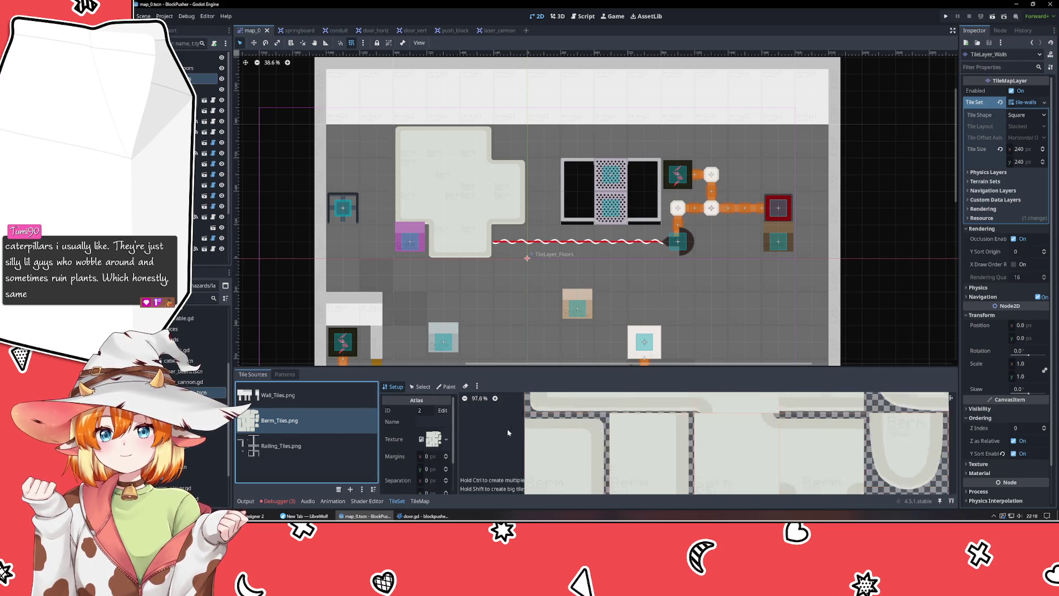
left_click(420, 388)
left_click(553, 402)
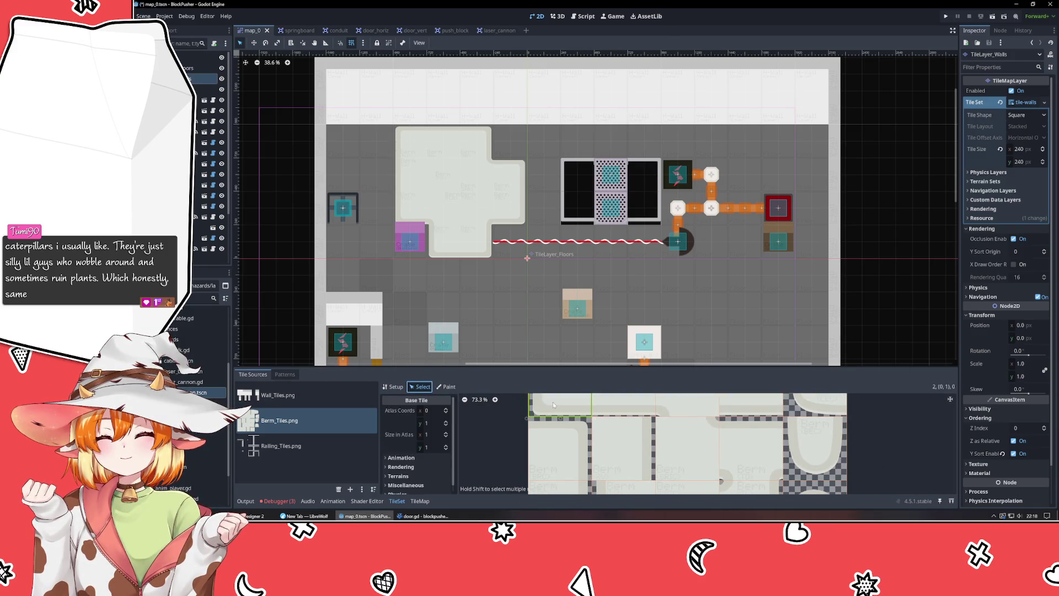
scroll(391, 441, "down", 2)
left_click(397, 487)
scroll(401, 469, "down", 1)
left_click(401, 488)
scroll(397, 458, "down", 3)
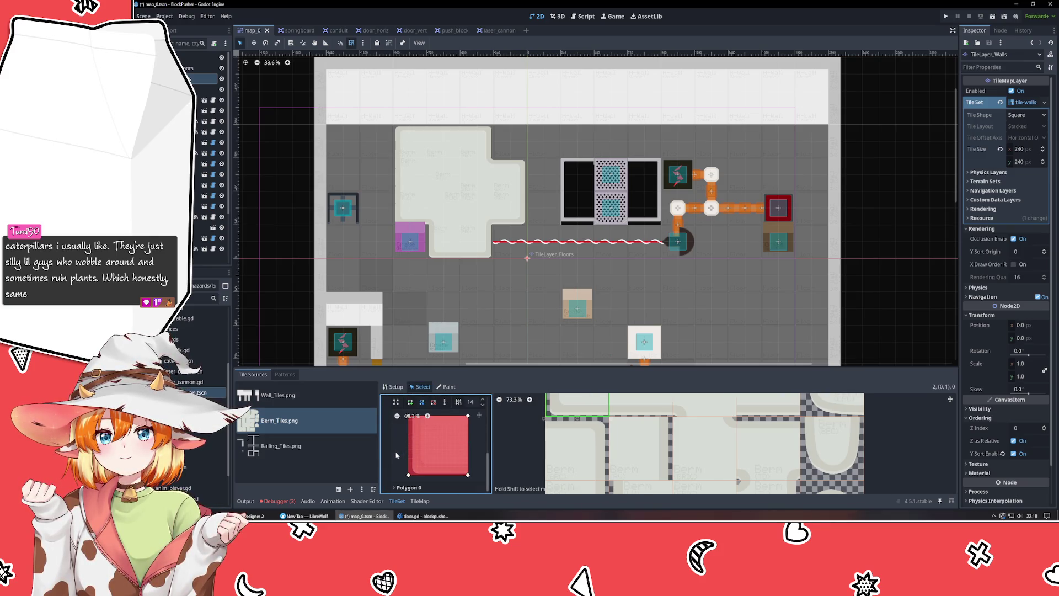
left_click(987, 172)
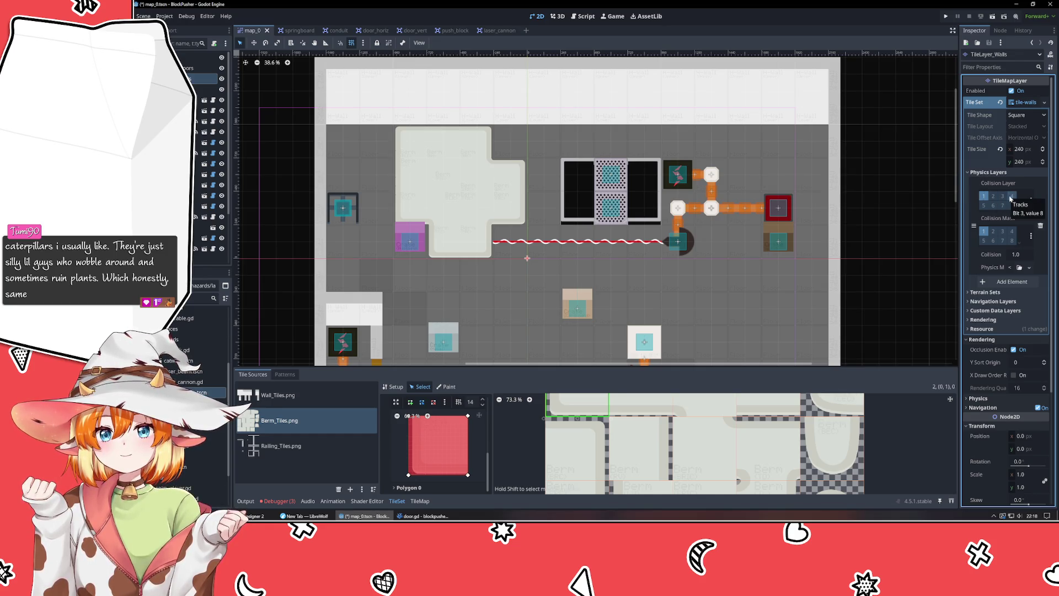
- Enable collision layer 5 on the tile set's physics layer and name it LowObstacles
left_click(983, 207)
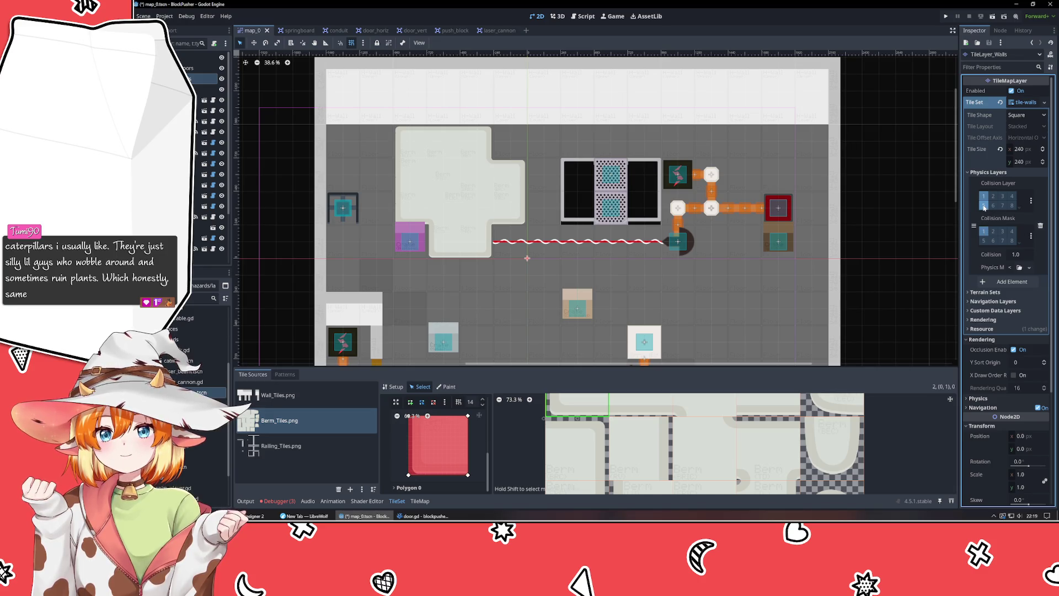
right_click(993, 215)
left_click(993, 216)
type("LowObstacles")
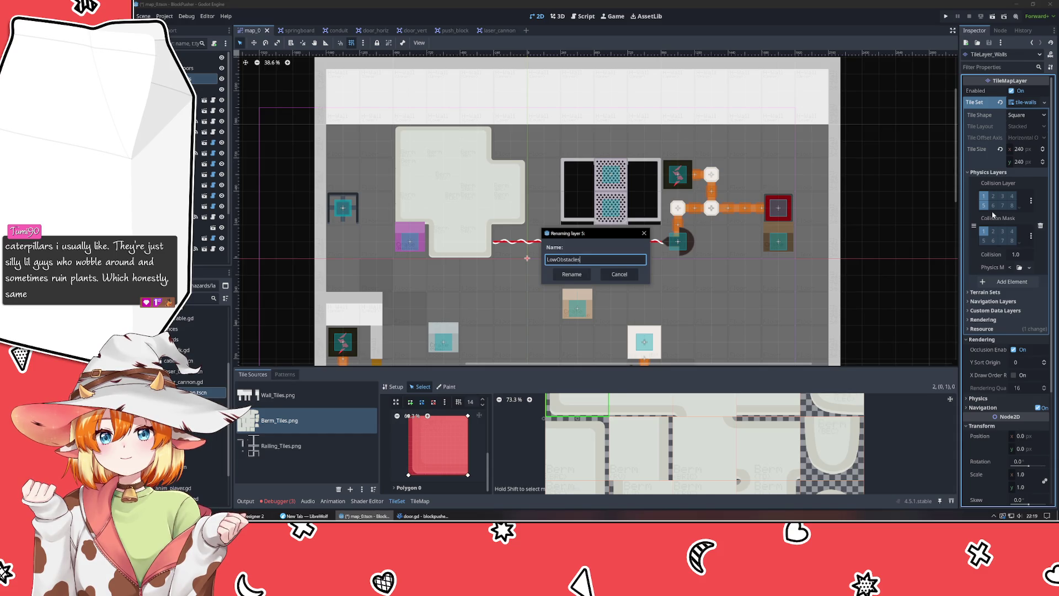
key("Return")
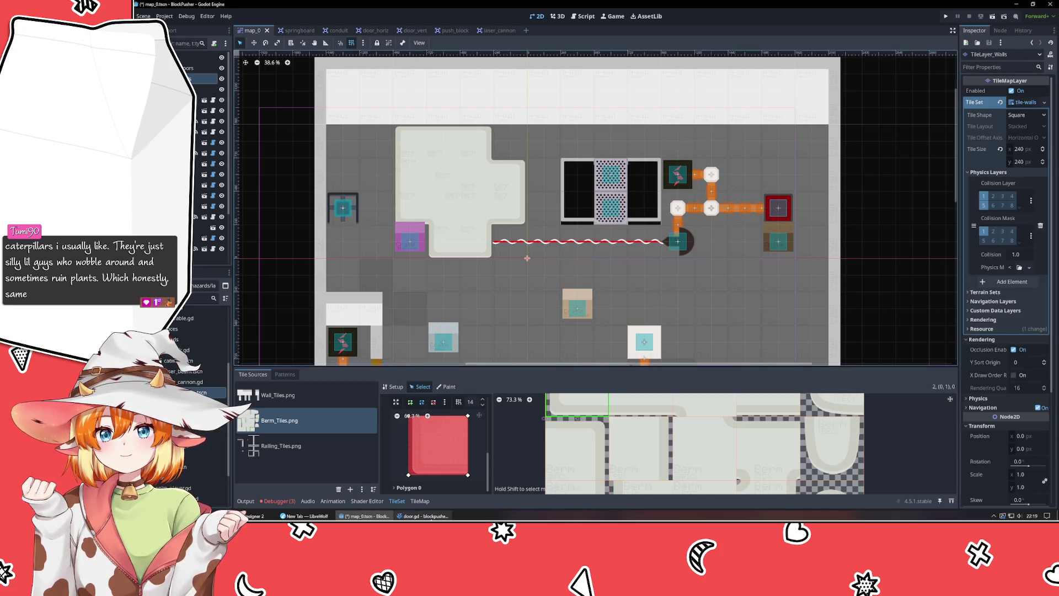
mouse_move(422, 515)
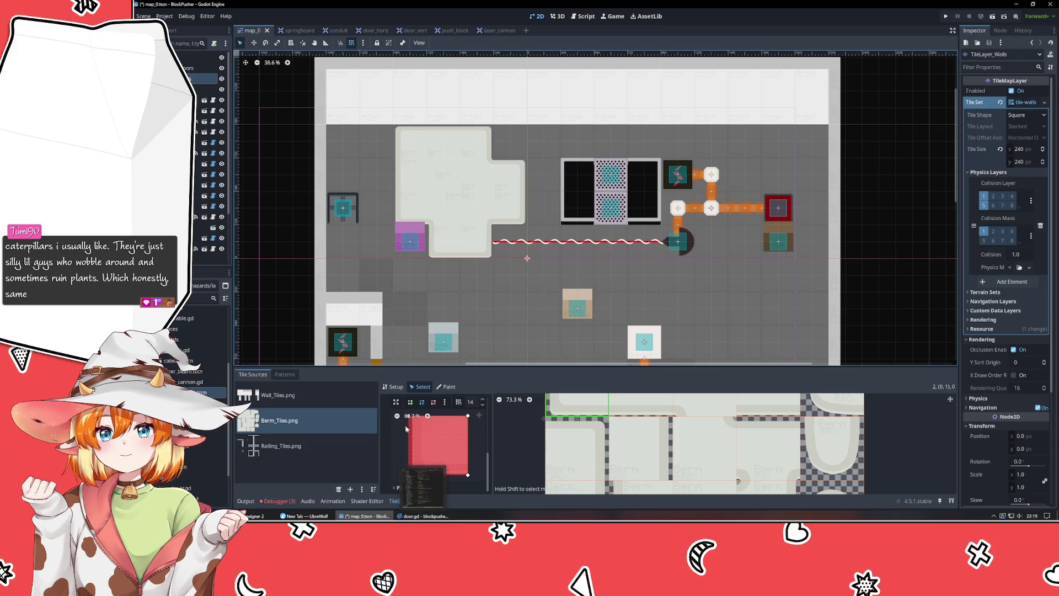
- Collapse and re-expand the top-left berm tile's Physics Layer 0 collision polygon
scroll(404, 437, "up", 2)
scroll(404, 438, "up", 1)
left_click(423, 485)
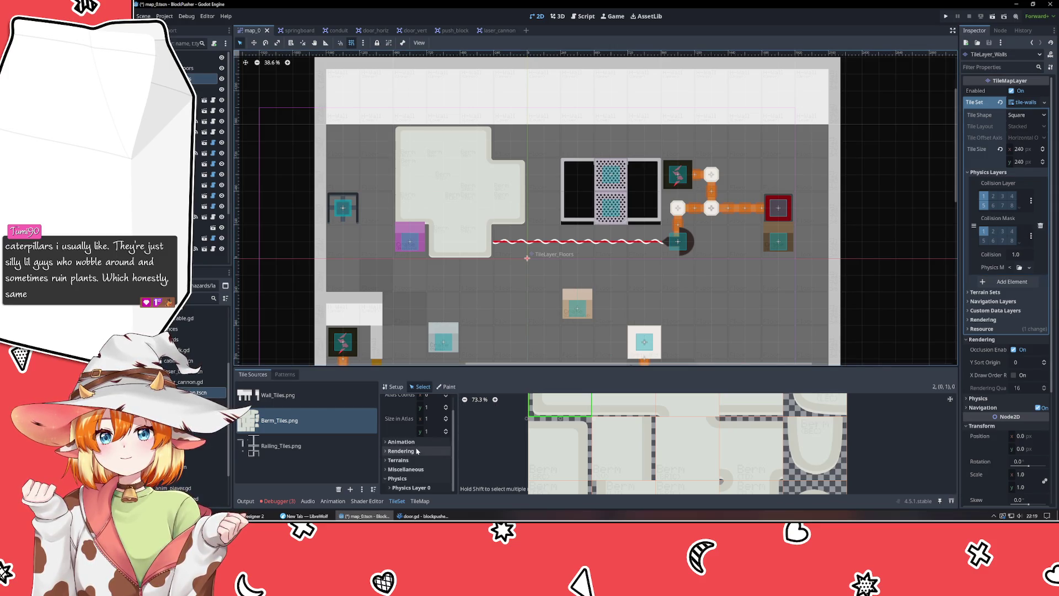
left_click(408, 487)
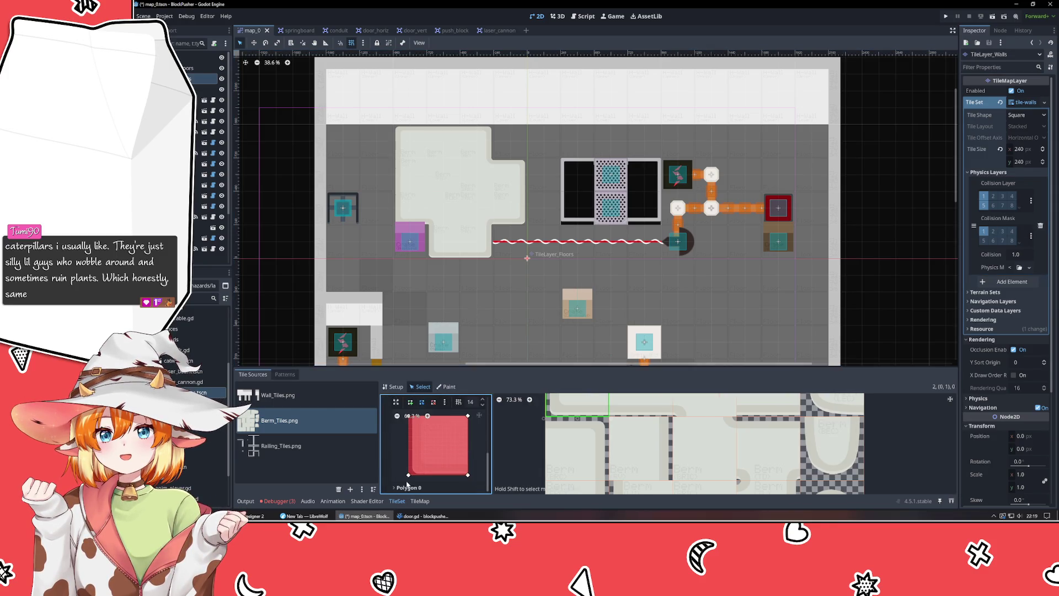
scroll(410, 492, "down", 2)
scroll(405, 452, "up", 4)
left_click(410, 416)
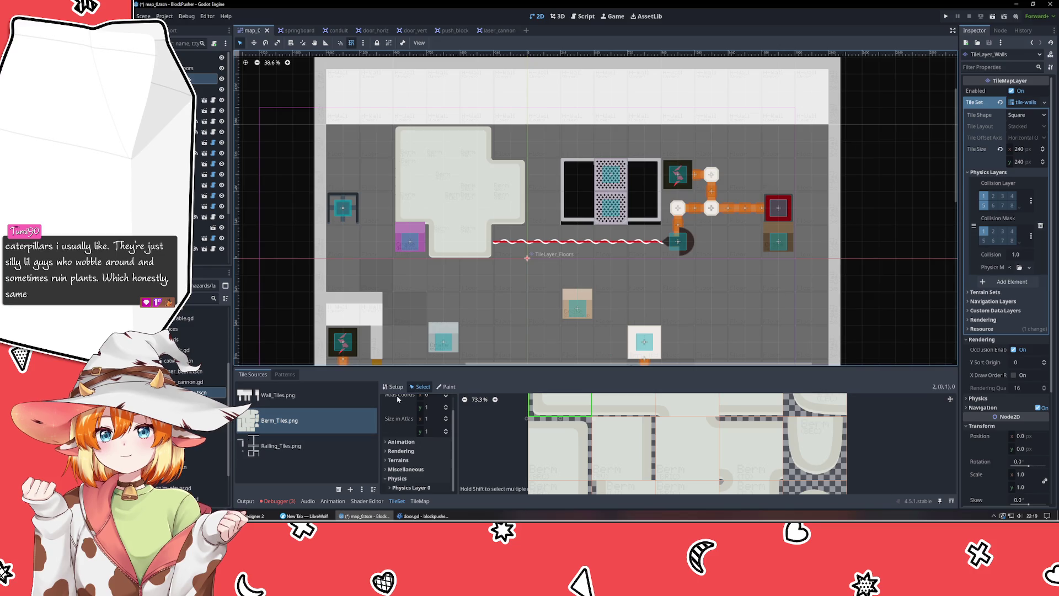
scroll(397, 401, "up", 1)
- Select the next berm tile, glance at Railing_Tiles.png, and return to the Berm_Tiles.png atlas setup
left_click(622, 409)
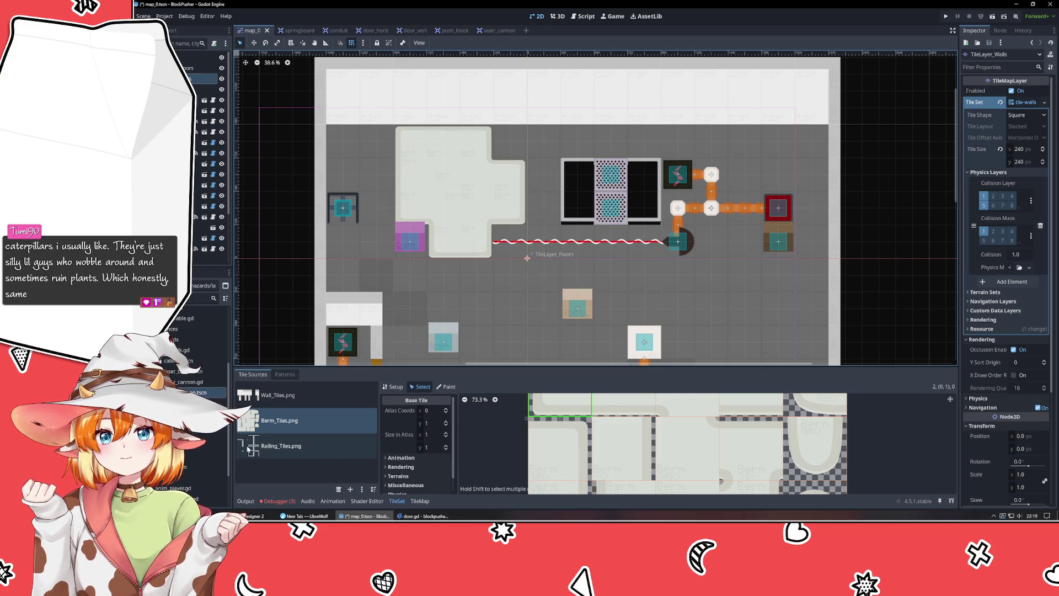
left_click(282, 446)
left_click(420, 501)
left_click(397, 500)
left_click(331, 420)
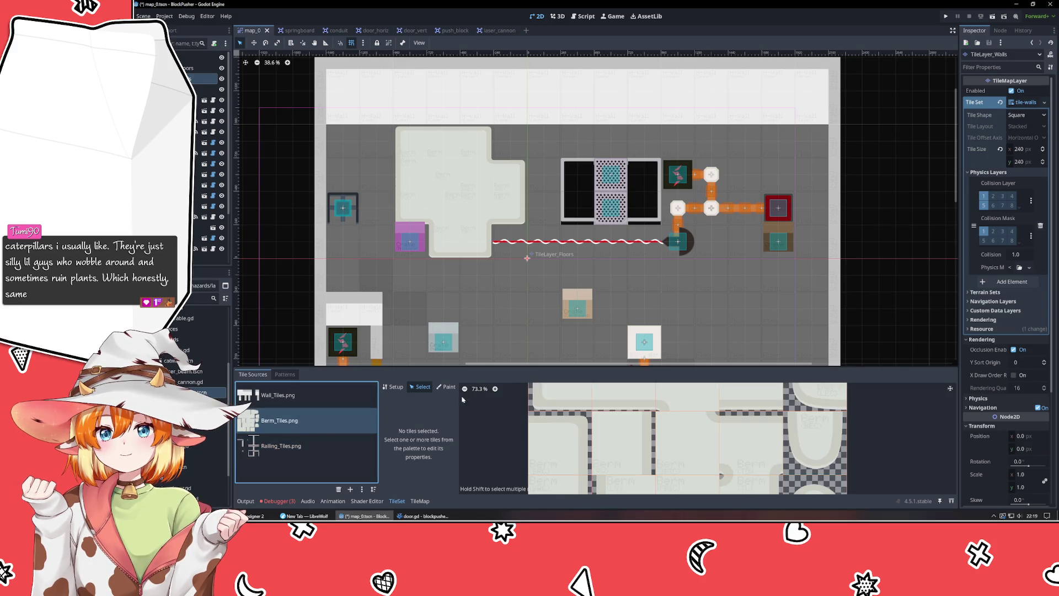
left_click(395, 387)
scroll(396, 425, "down", 2)
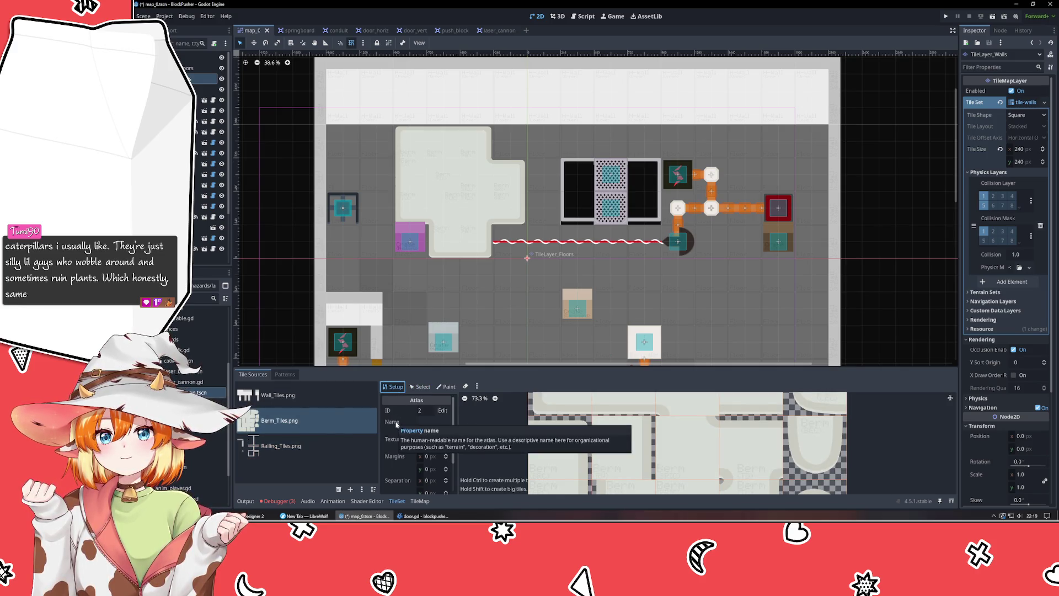
scroll(401, 432, "down", 1)
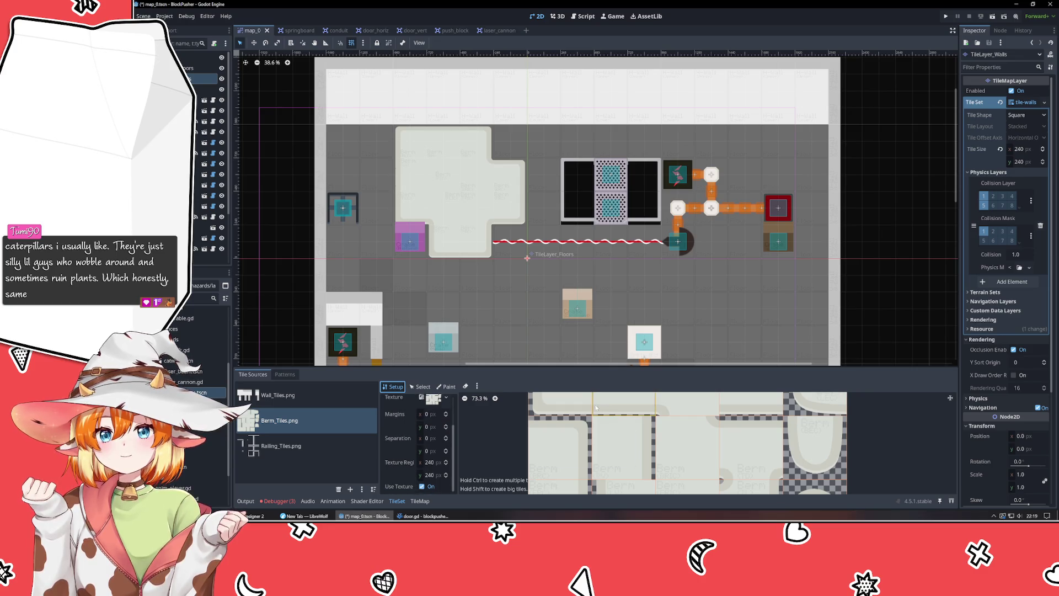
- Inspect the berm tile's Physics, Miscellaneous, Rendering and Animation sections, then select TileLayer_Floors
left_click(421, 388)
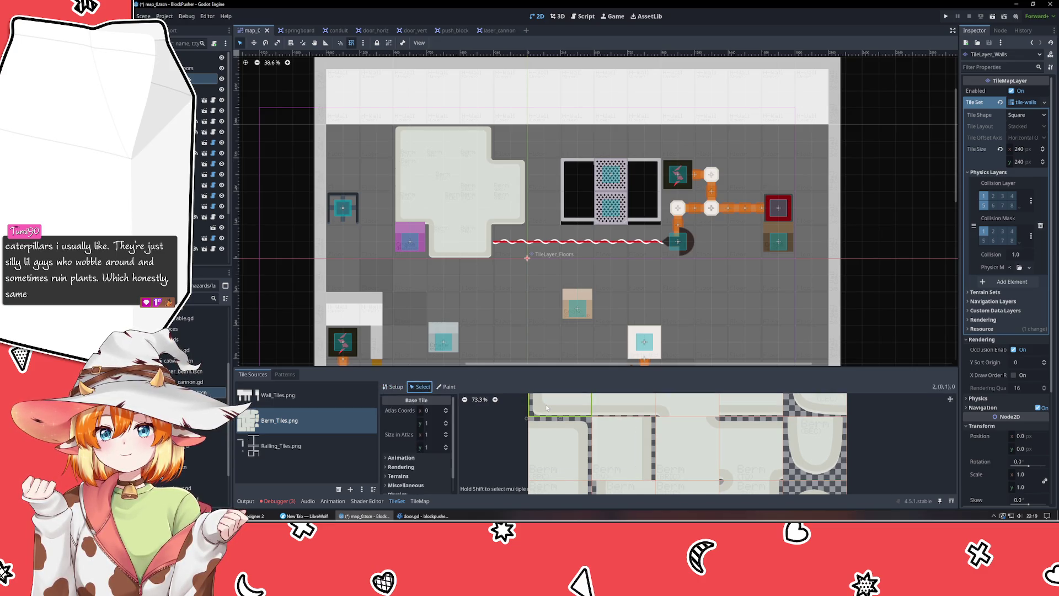
scroll(393, 462, "down", 2)
scroll(393, 462, "down", 2)
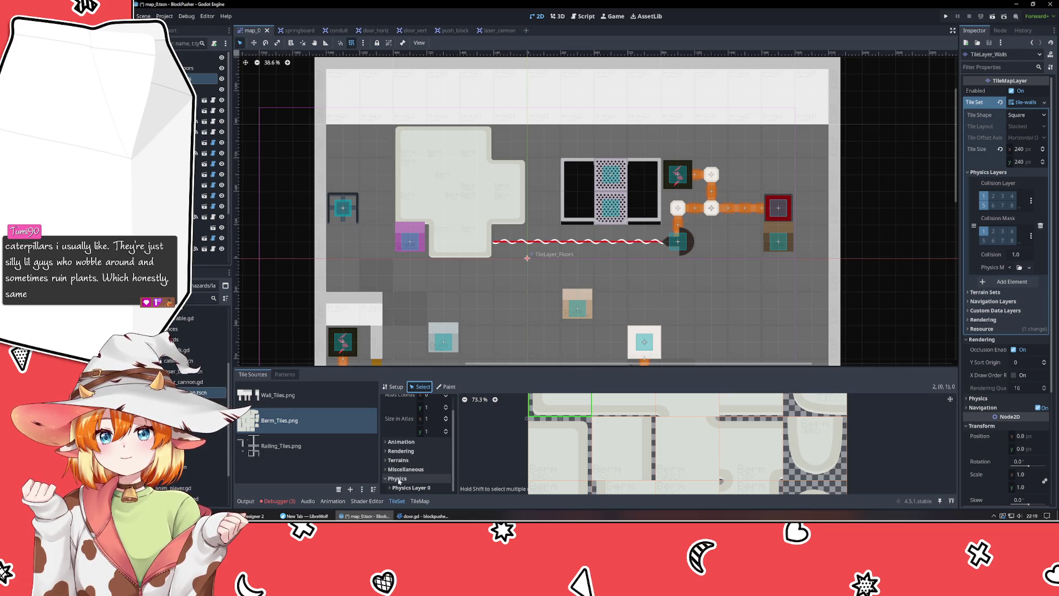
left_click(401, 477)
scroll(401, 474, "down", 3)
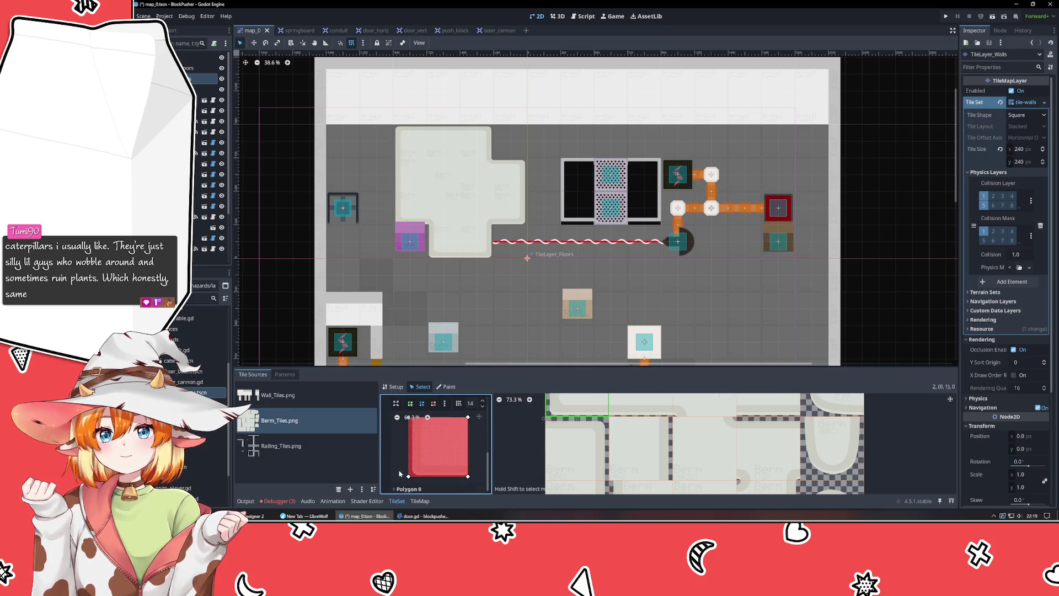
scroll(400, 473, "up", 5)
scroll(401, 473, "up", 2)
left_click(400, 444)
left_click(400, 436)
left_click(400, 435)
left_click(400, 425)
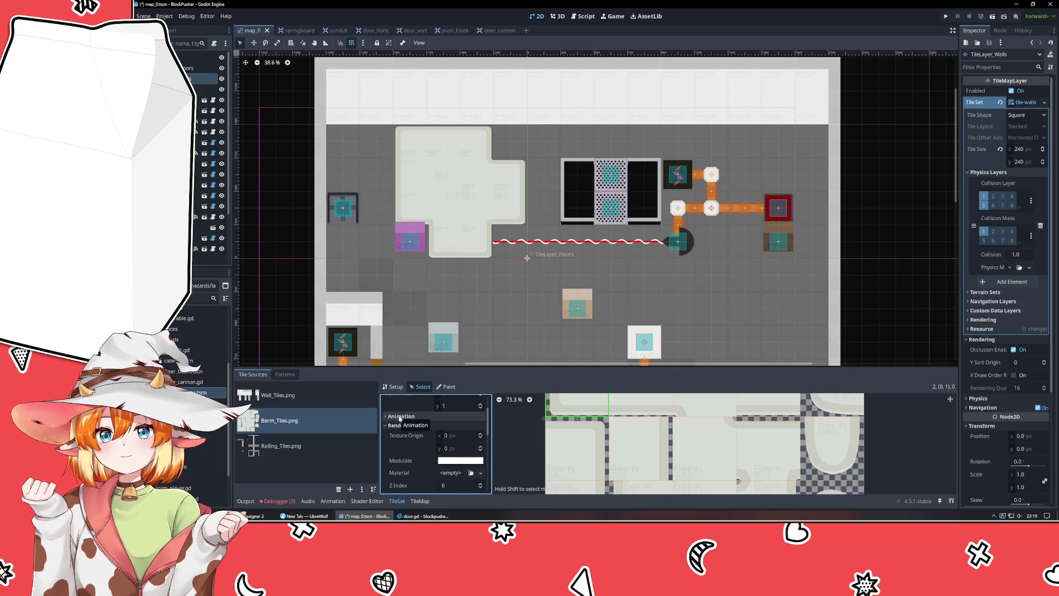
left_click(399, 417)
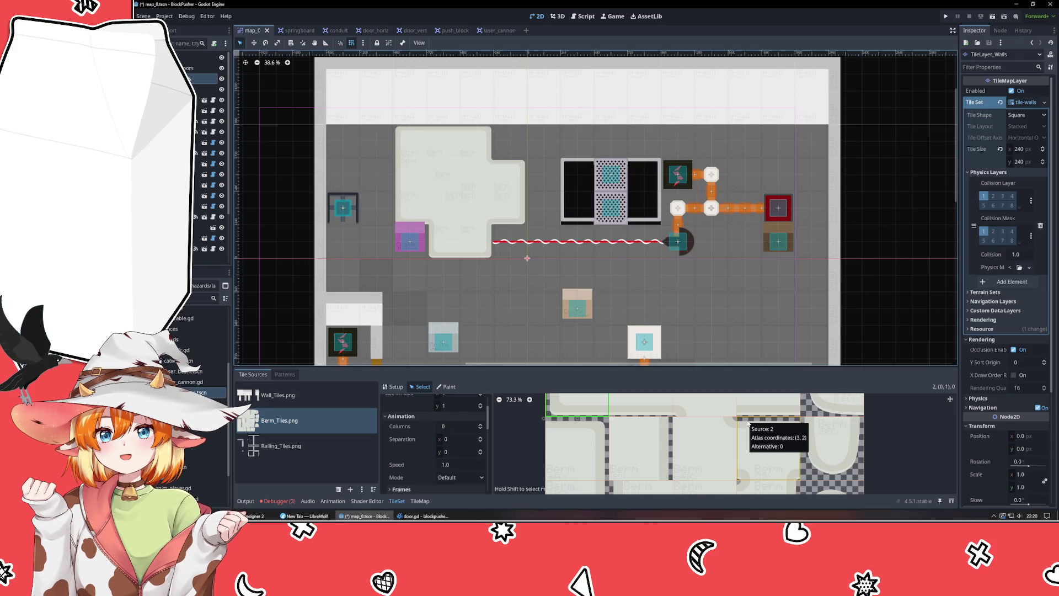
left_click(765, 299)
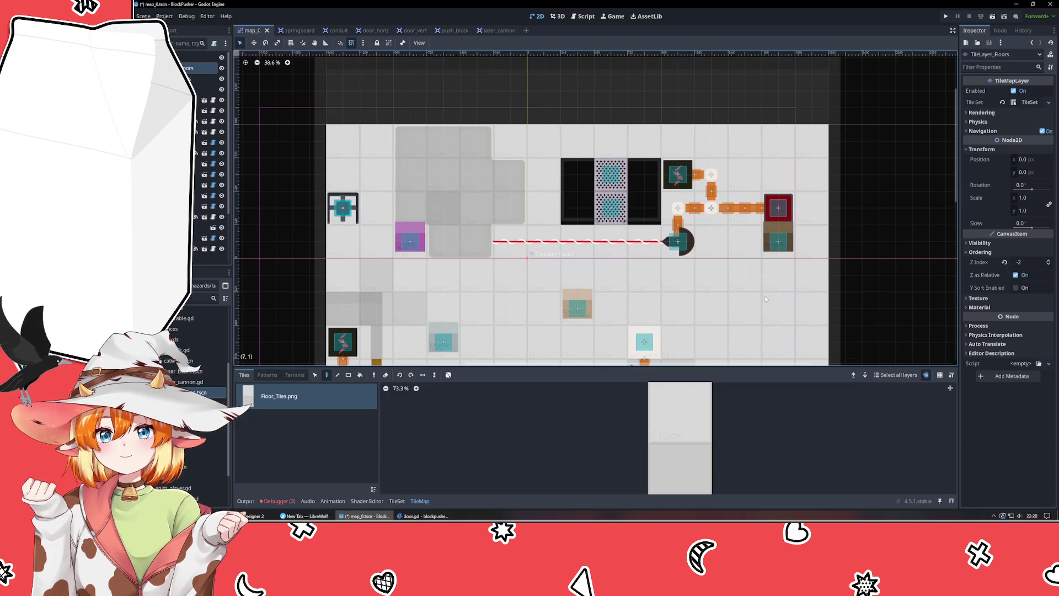
- Add a TileMapLayer child node under TileLayer_Floors
left_click(190, 174)
scroll(496, 312, "down", 2)
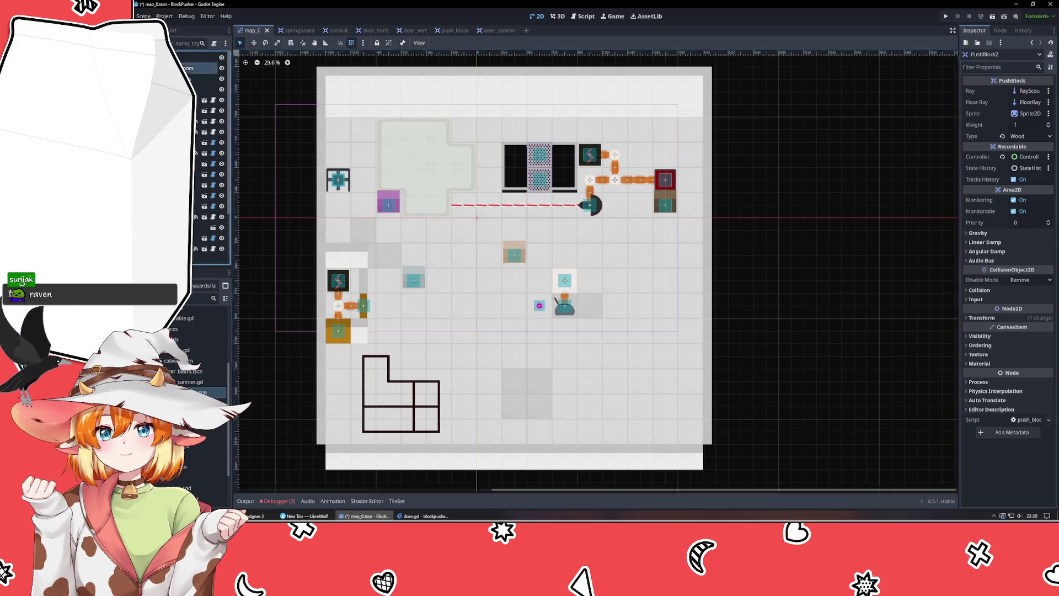
right_click(191, 70)
left_click(207, 92)
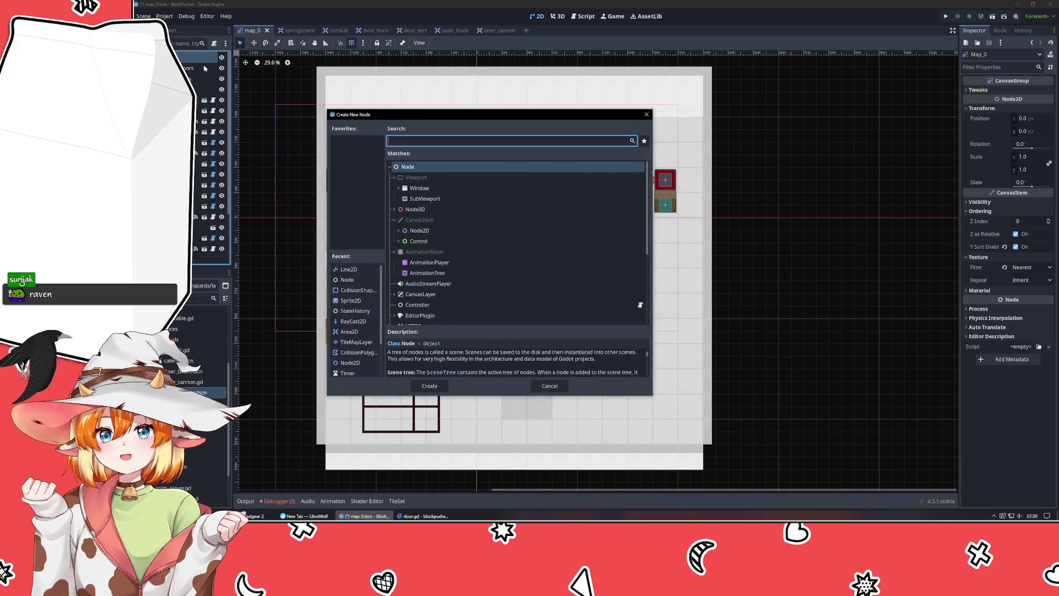
type("tilela")
key("Return")
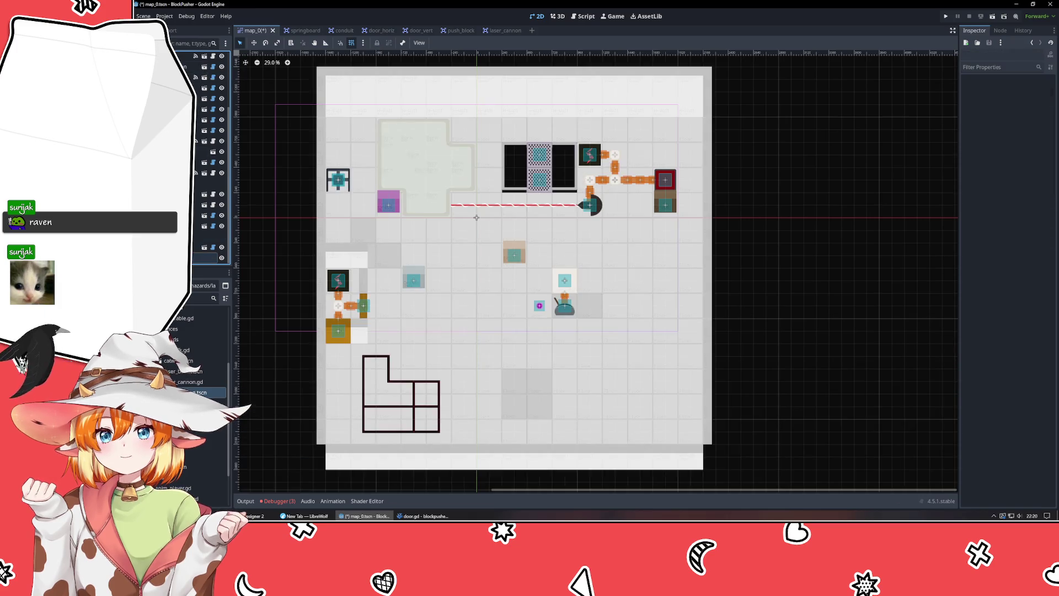
scroll(209, 154, "up", 2)
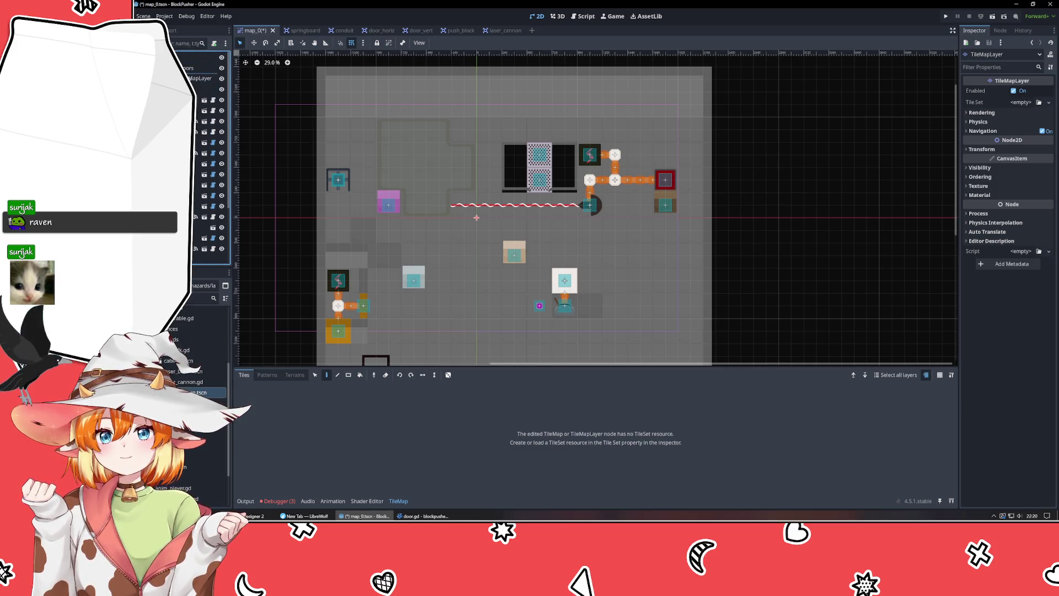
left_click(204, 89)
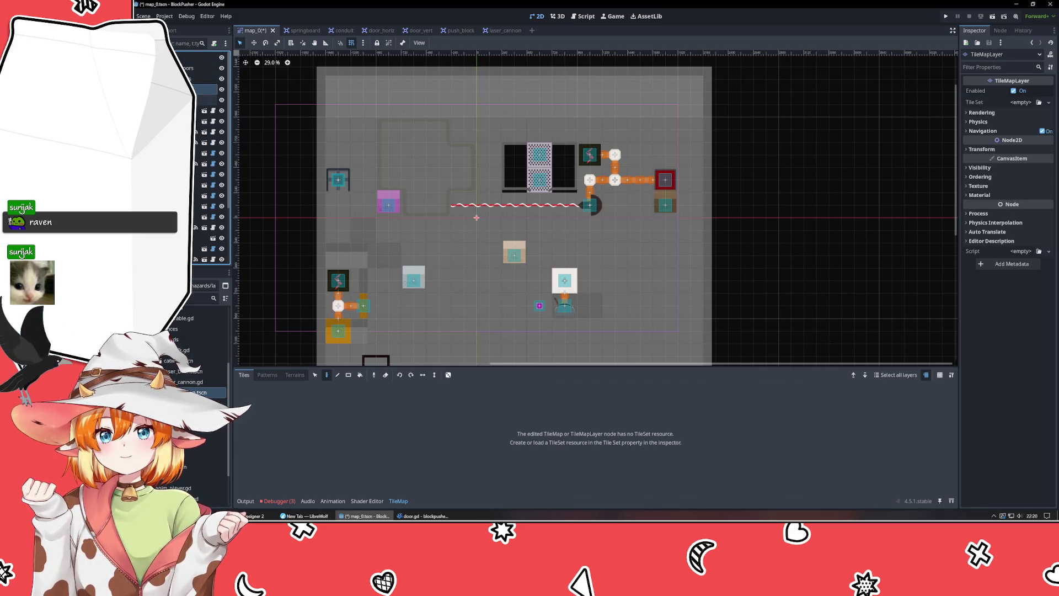
- Select the TileLayer_Berms layer and bring up its tile map panel
key("alt+Tab")
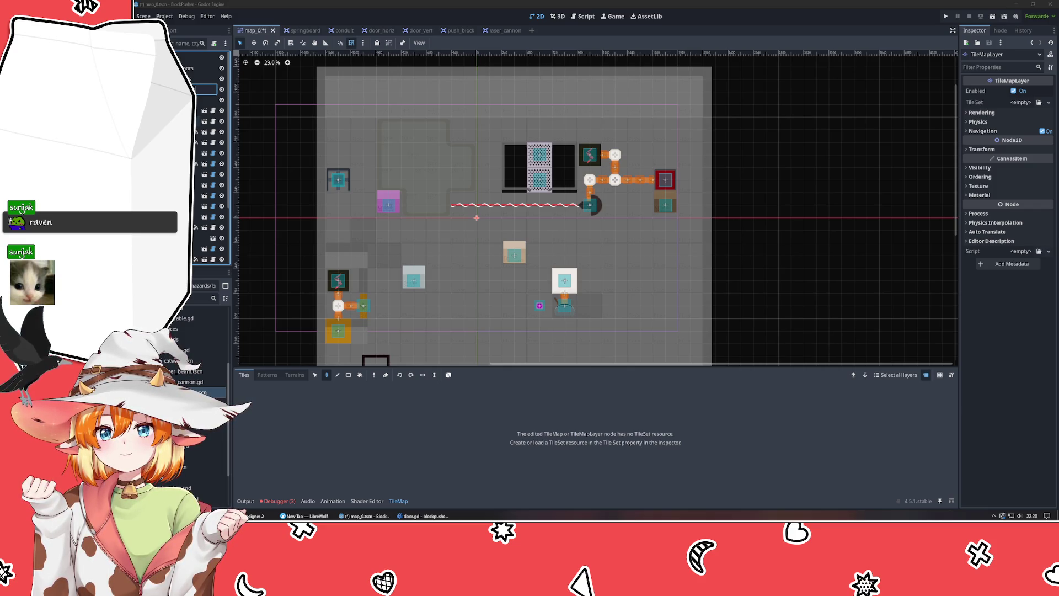
key("alt+Tab")
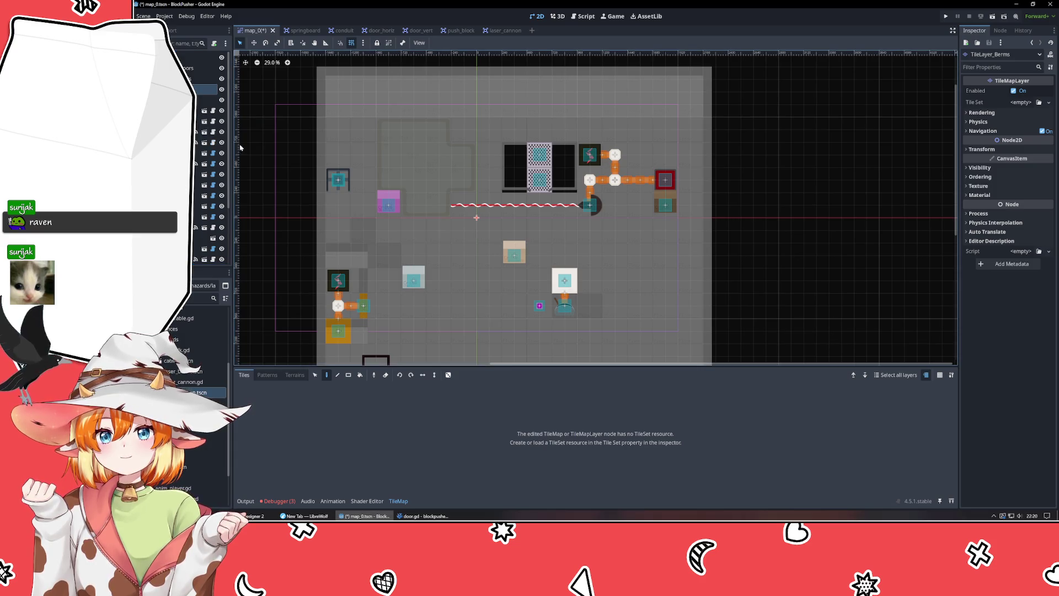
left_click(273, 165)
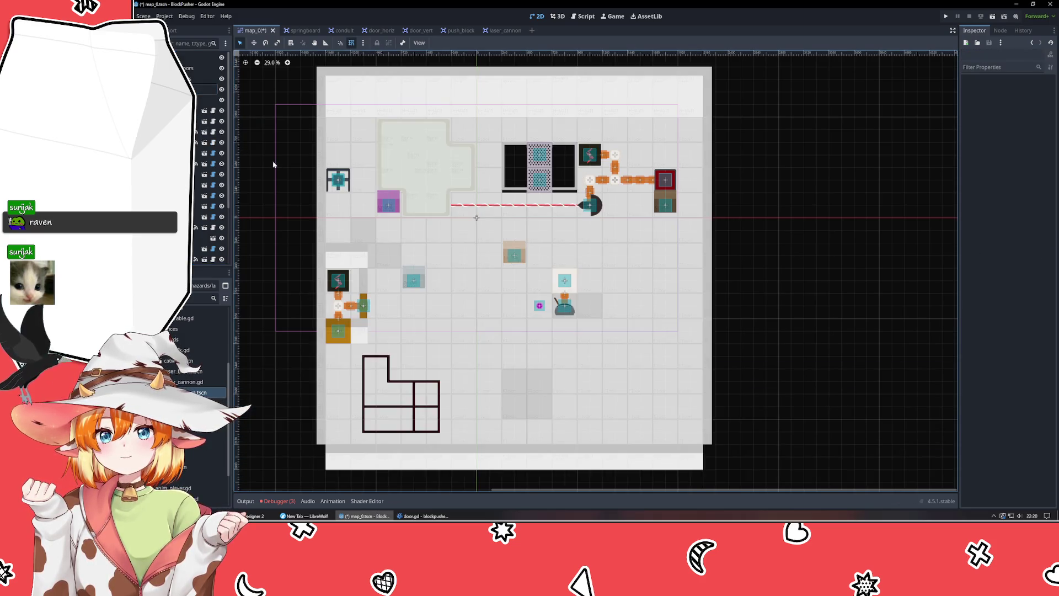
left_click(512, 234)
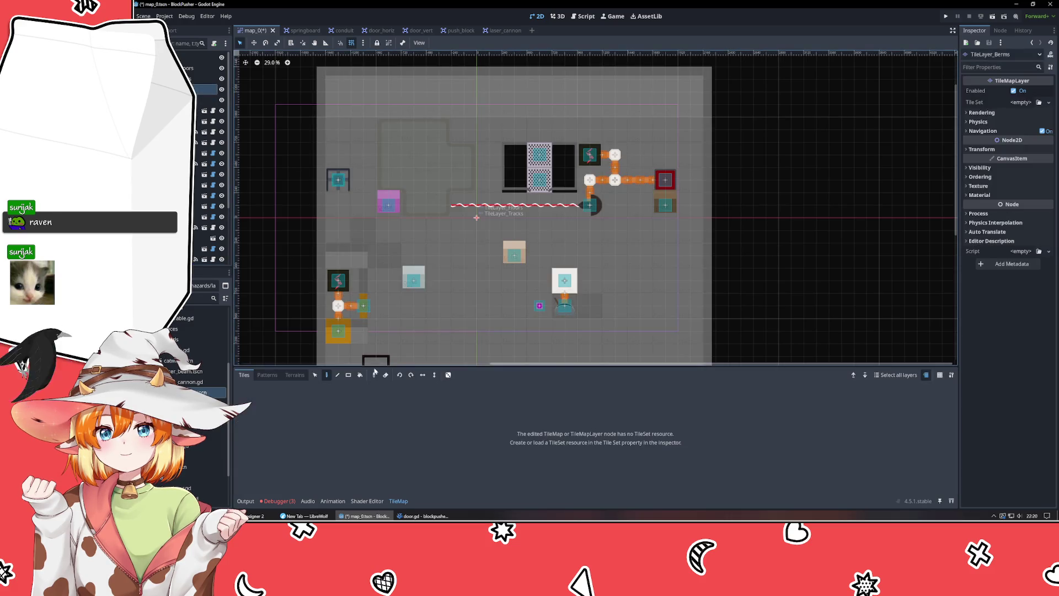
left_click(395, 503)
left_click(396, 501)
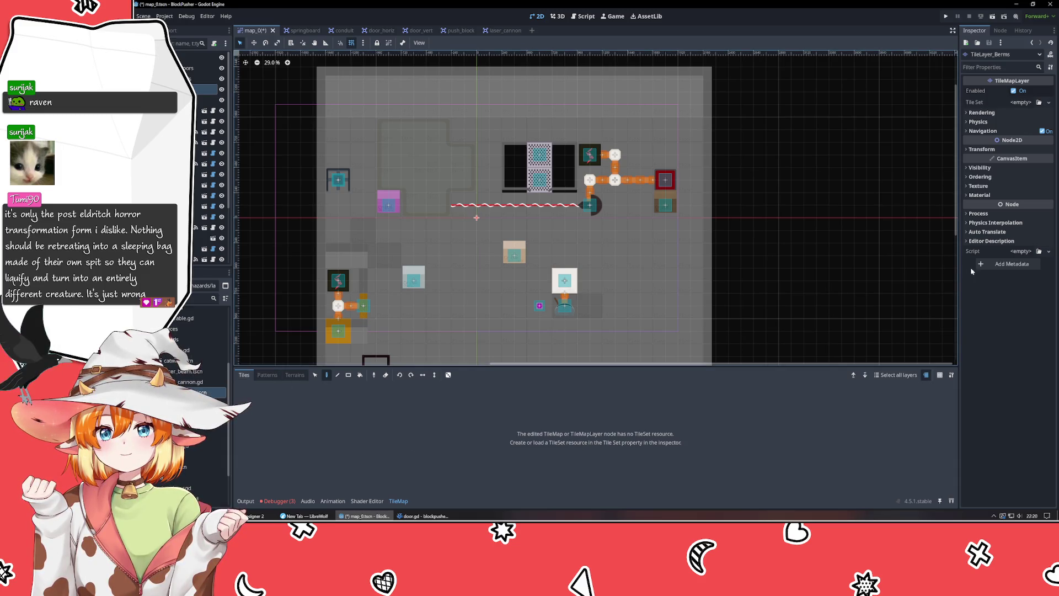
- Give TileLayer_Berms a new TileSet with 240×240 px tiles, expanding its physics layers and terrain sets
left_click(1023, 103)
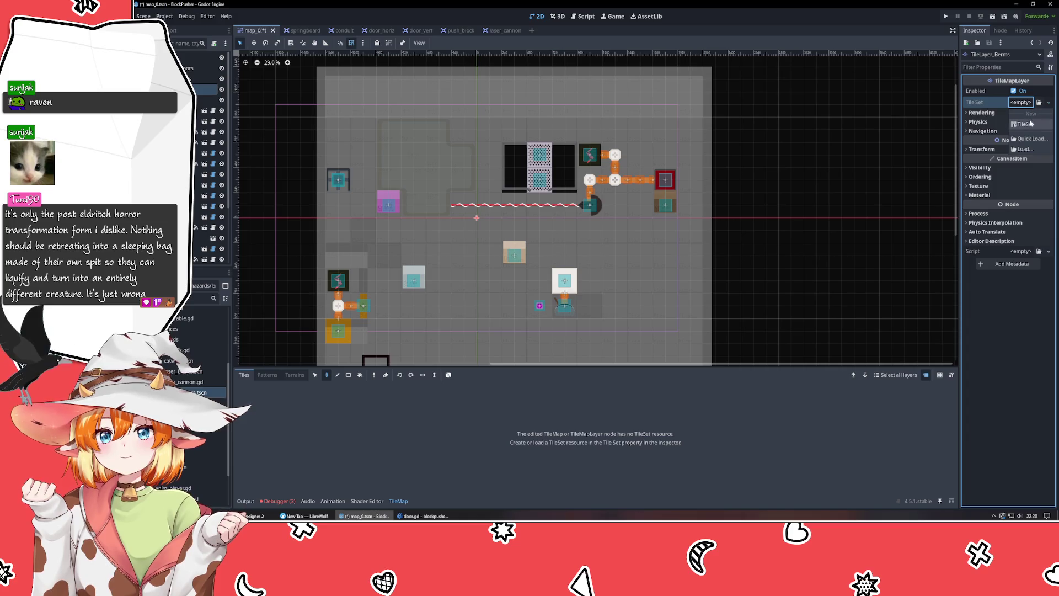
left_click(1029, 125)
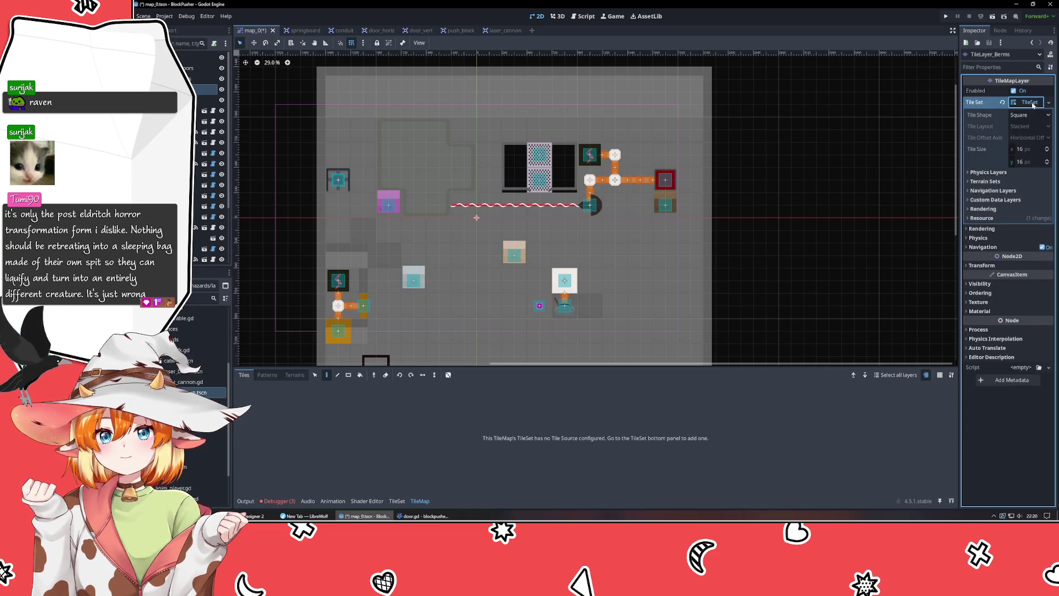
left_click(1029, 150)
type("240")
key("Tab")
type("240")
key("Tab")
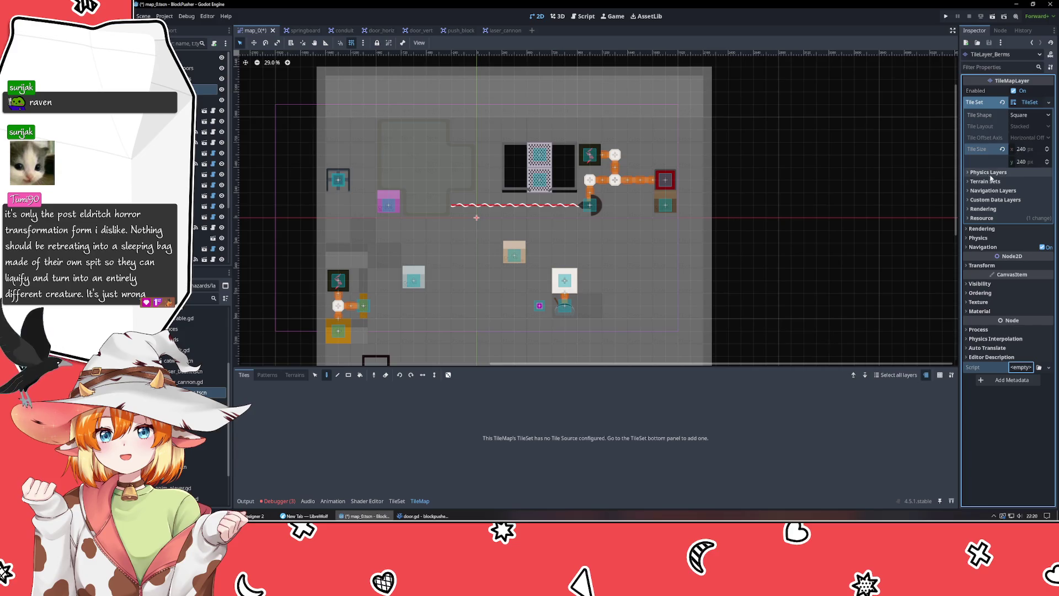
left_click(990, 174)
left_click(993, 194)
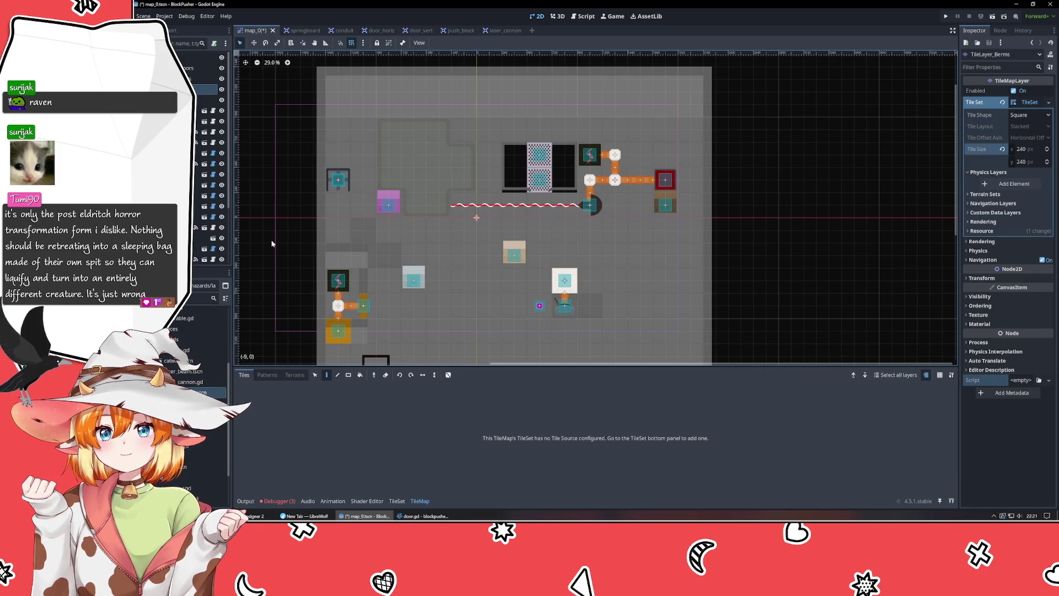
- On TileLayer_Walls' tile set, add a second physics layer that uses only collision layer 5
left_click(204, 78)
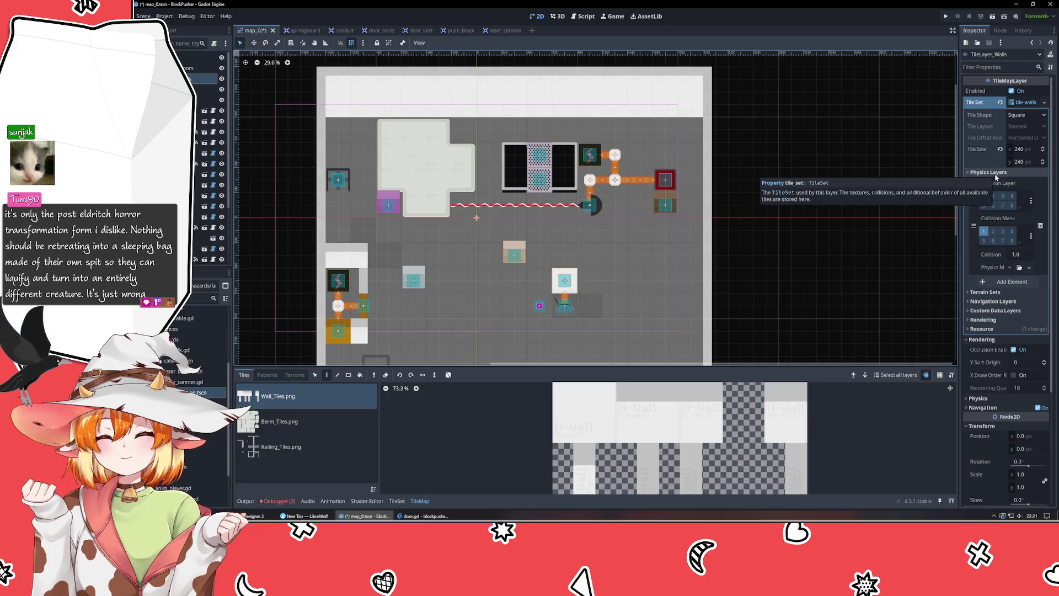
left_click(1002, 282)
left_click(988, 303)
left_click(987, 293)
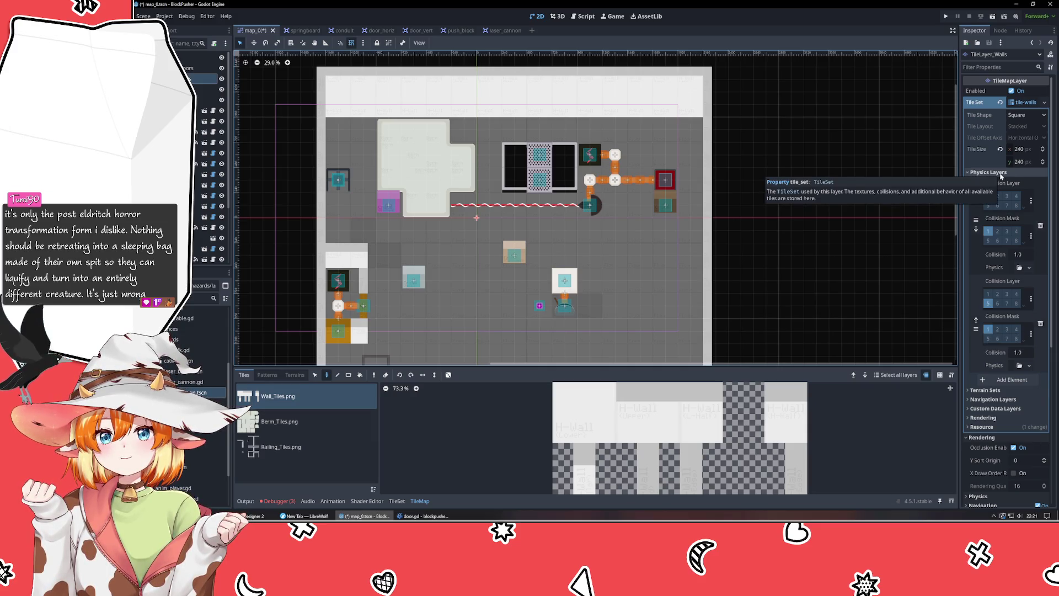
left_click(999, 173)
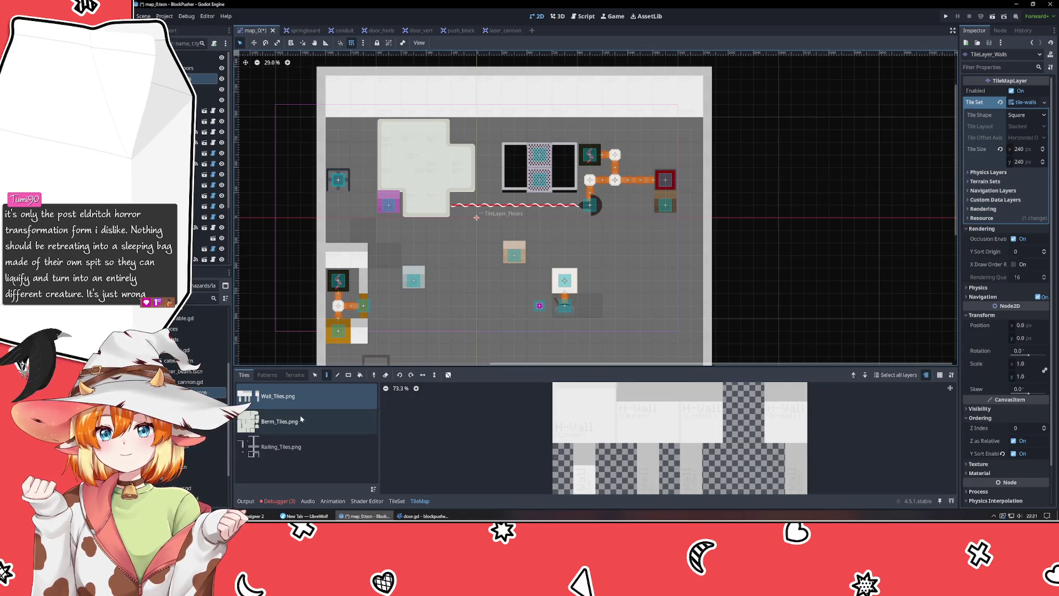
- Open the TileSet editor on Berm_Tiles.png and select the top-left berm tile
left_click(301, 420)
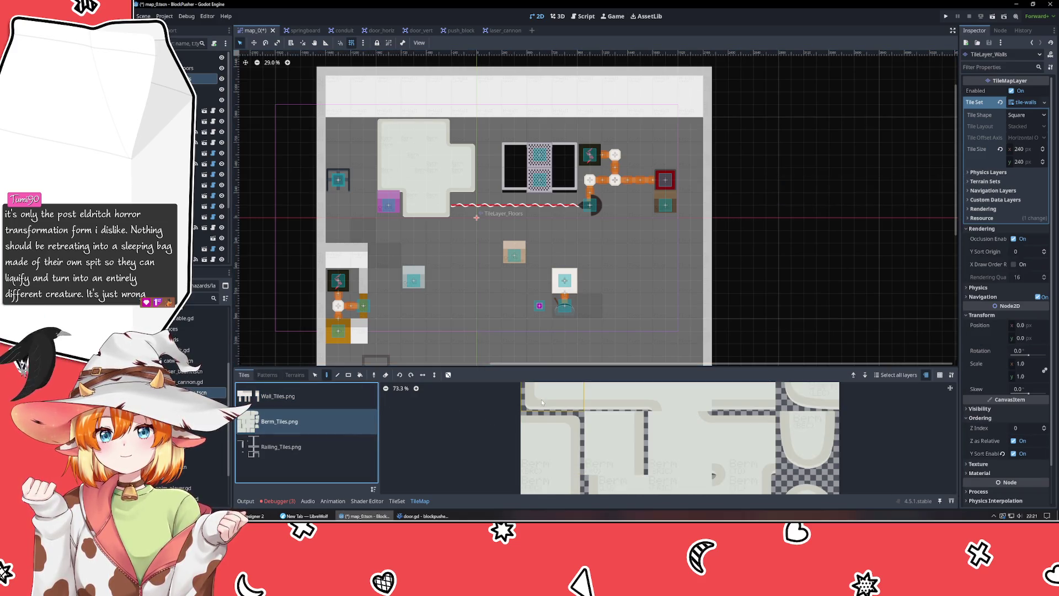
left_click(397, 500)
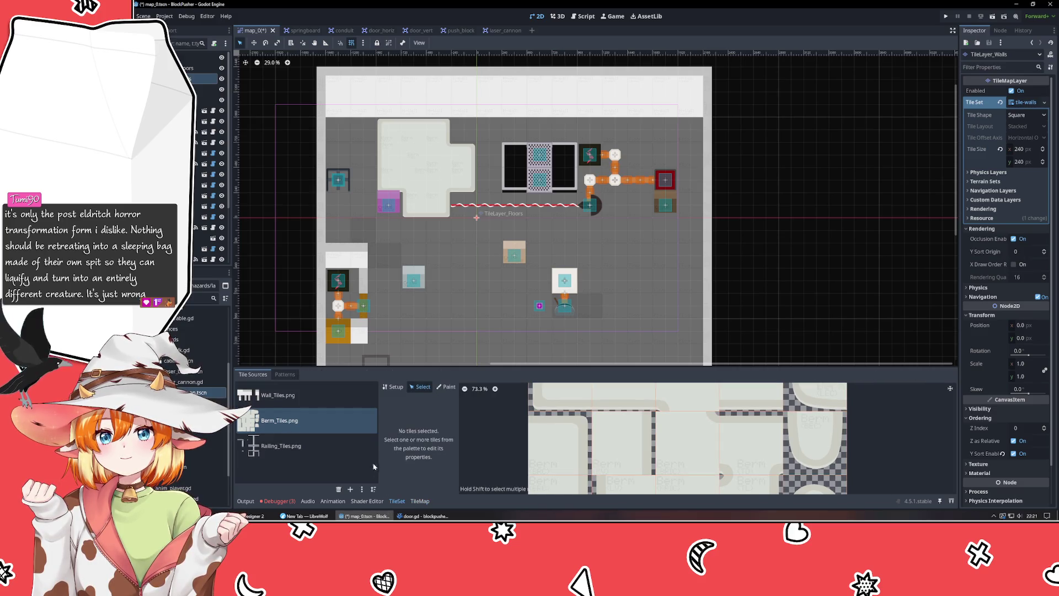
left_click(546, 403)
scroll(434, 434, "down", 2)
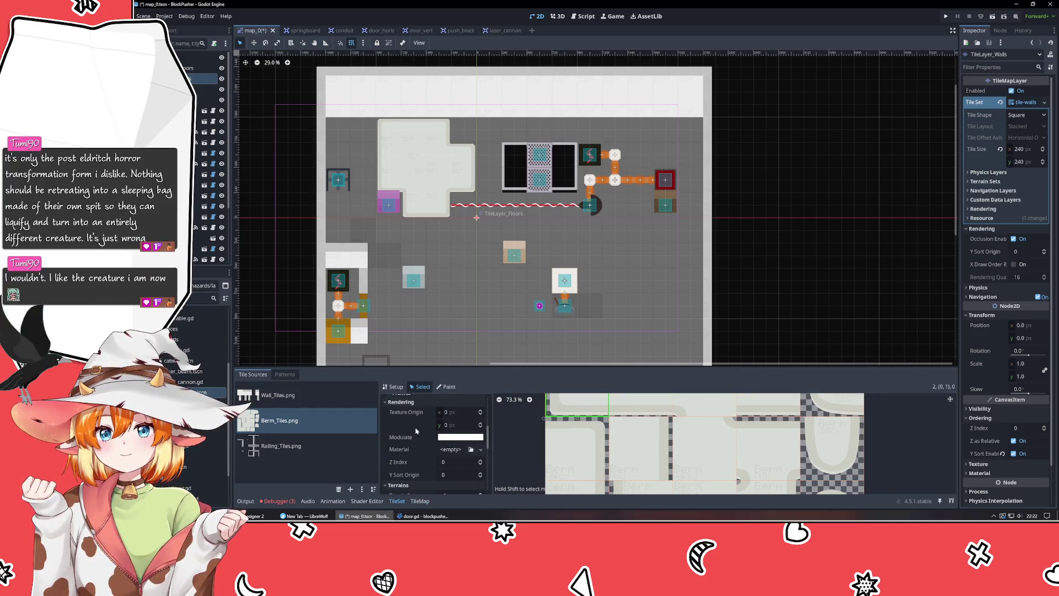
scroll(408, 444, "down", 1)
- Collapse the tile's Animation and Terrain sections and expand Physics Layer 0
left_click(409, 450)
scroll(408, 451, "up", 4)
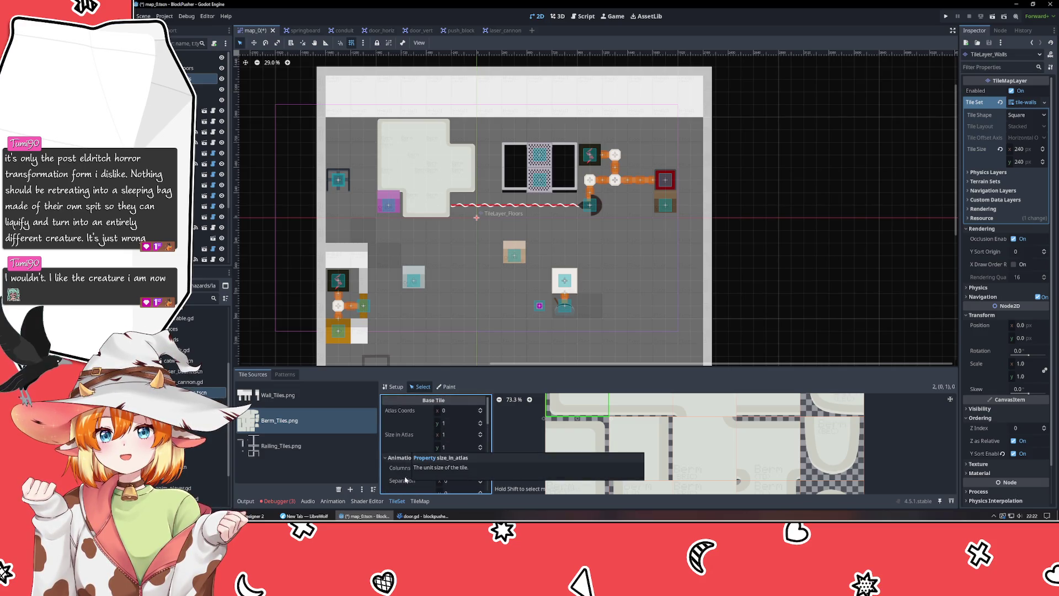
left_click(404, 458)
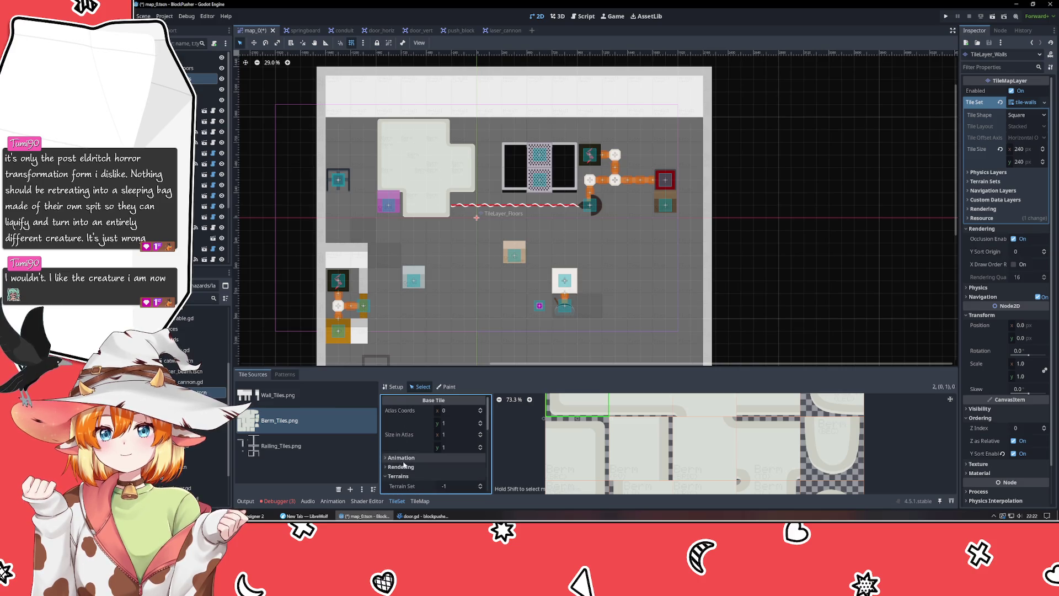
scroll(404, 464, "down", 2)
left_click(403, 428)
left_click(412, 446)
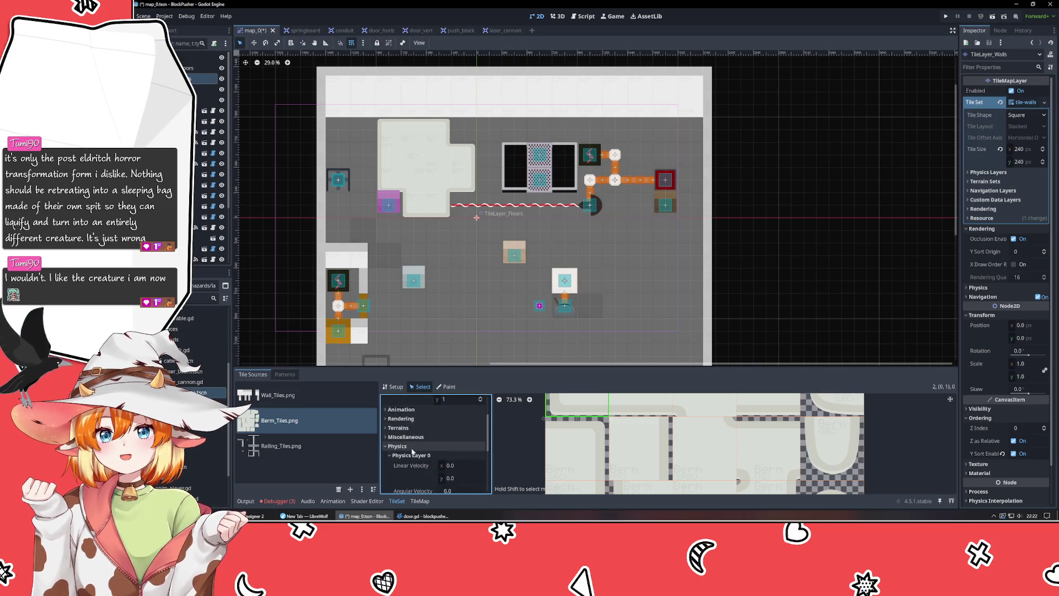
scroll(412, 451, "up", 1)
left_click(406, 477)
scroll(413, 457, "down", 2)
scroll(417, 452, "down", 1)
scroll(420, 456, "up", 1)
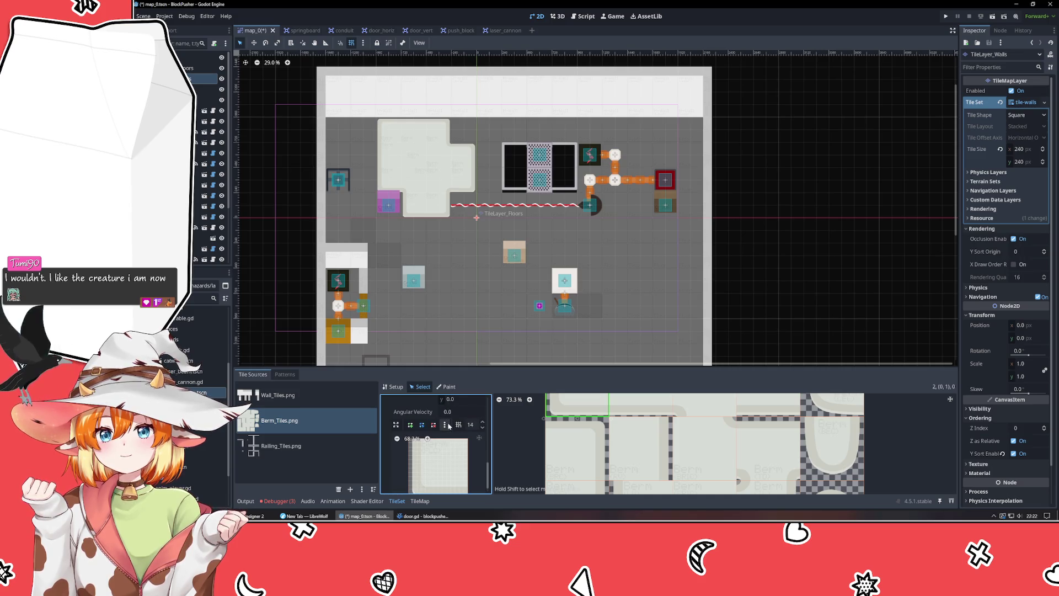
- Reset the tile's collision polygon to default, then clear it and undo the clear
left_click(445, 425)
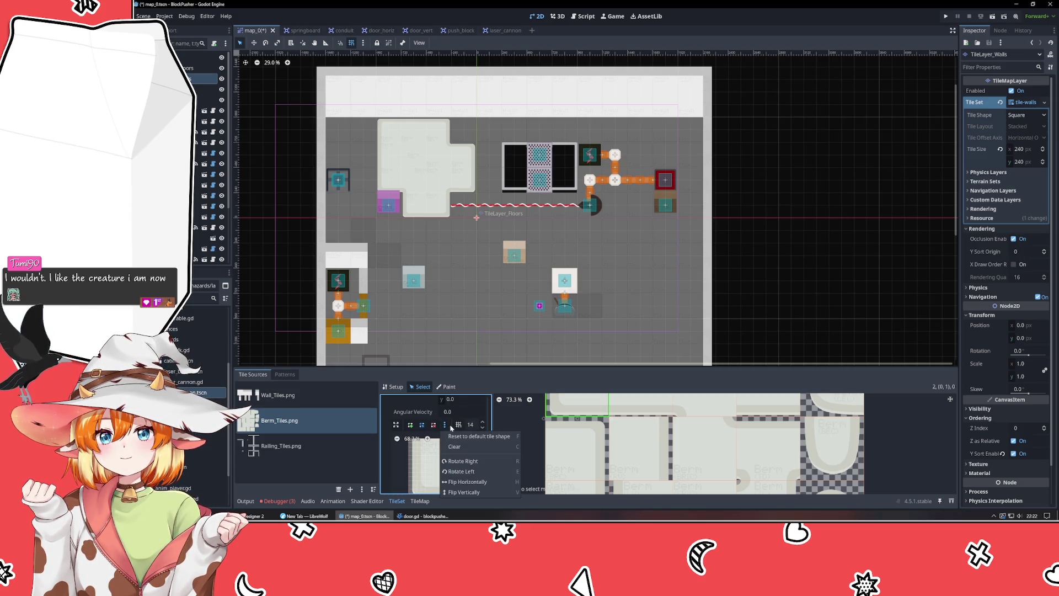
left_click(463, 435)
scroll(455, 435, "up", 4)
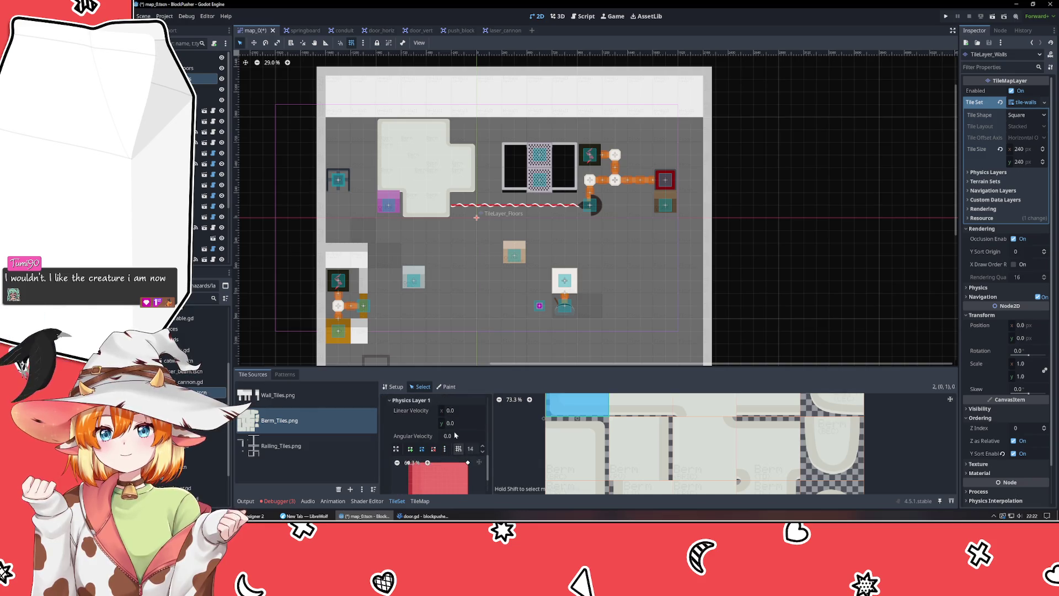
scroll(452, 434, "up", 4)
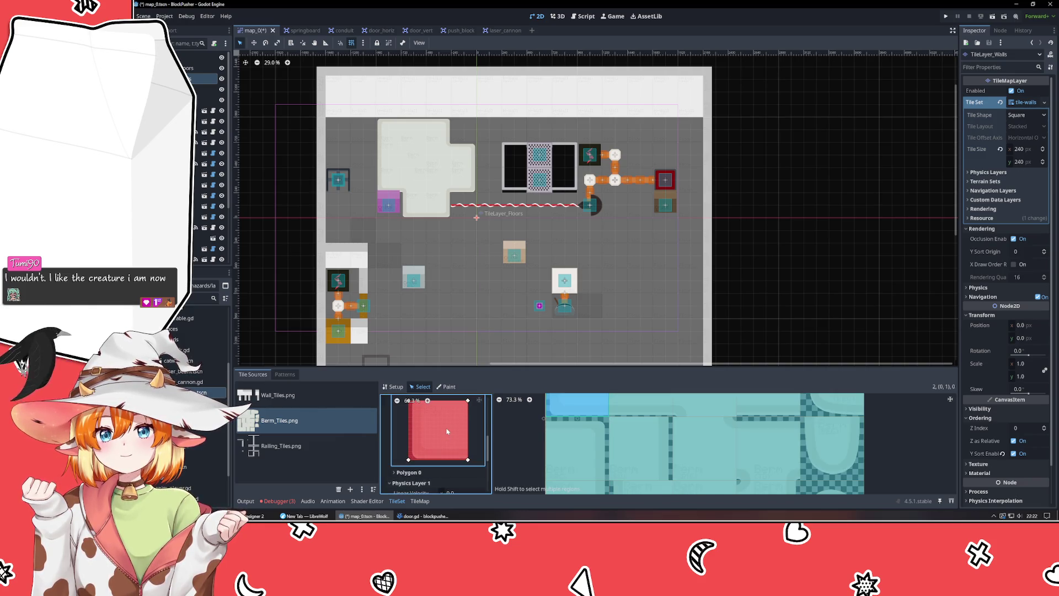
scroll(446, 429, "up", 3)
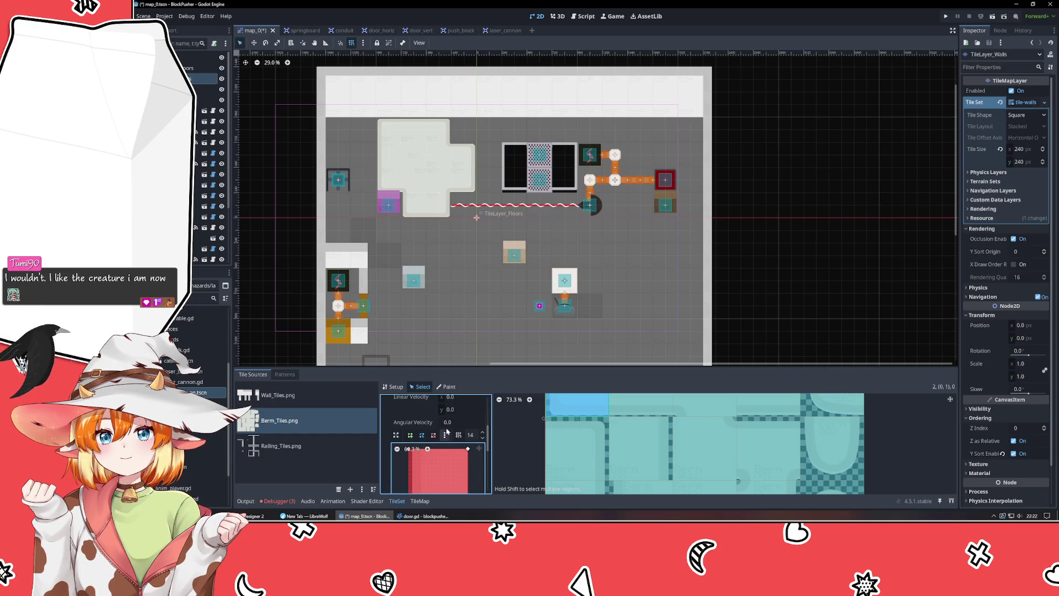
left_click(444, 434)
left_click(461, 457)
scroll(461, 456, "down", 1)
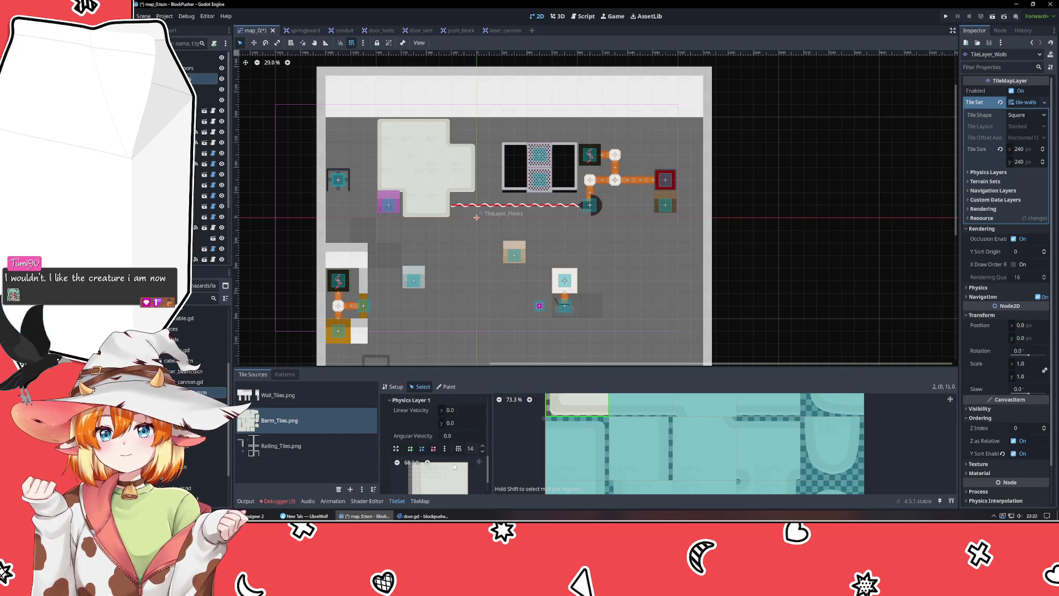
key("ctrl+z")
scroll(446, 469, "up", 1)
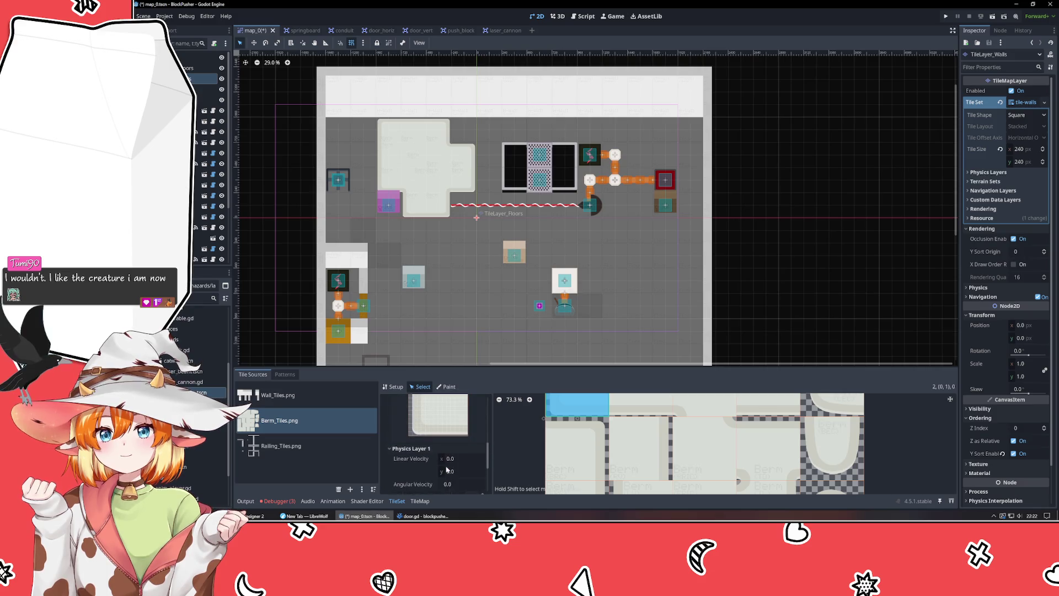
- Select the neighbouring berm tile and bring up its collision polygon options menu
left_click(623, 410)
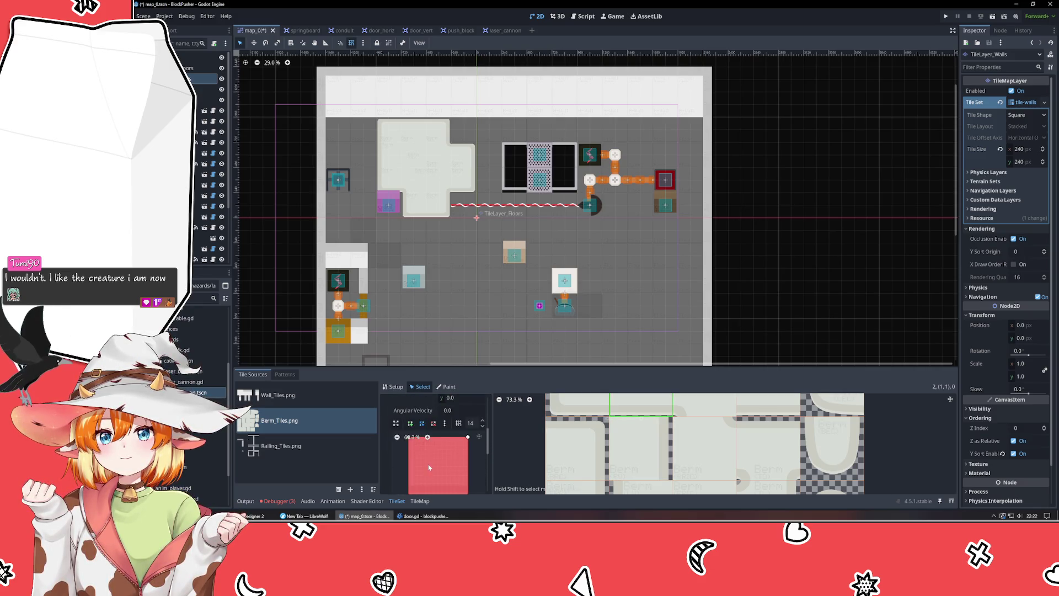
scroll(425, 466, "down", 1)
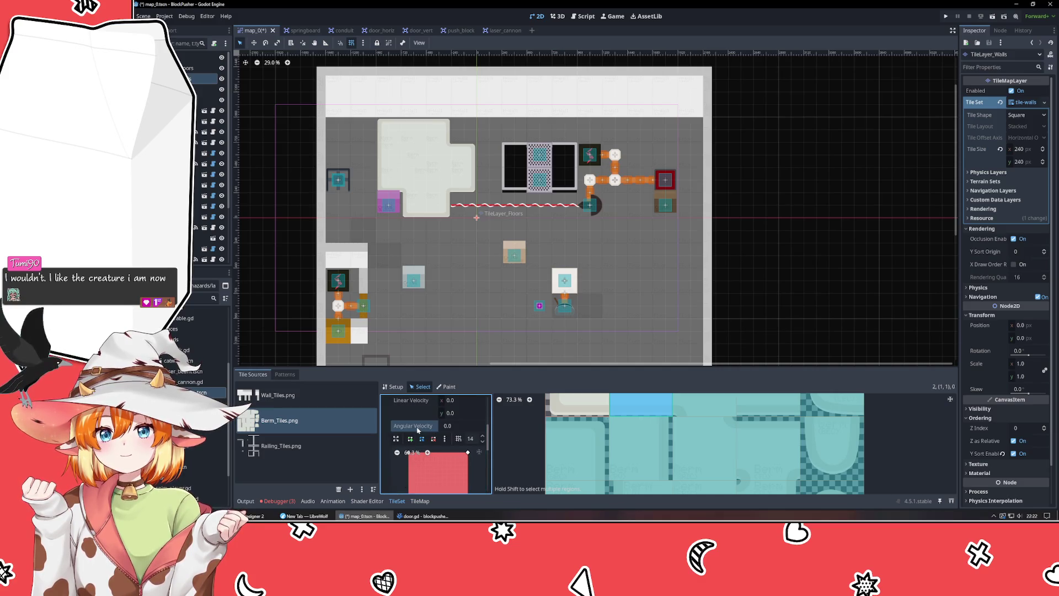
scroll(408, 441, "up", 5)
scroll(422, 448, "down", 5)
scroll(422, 448, "up", 3)
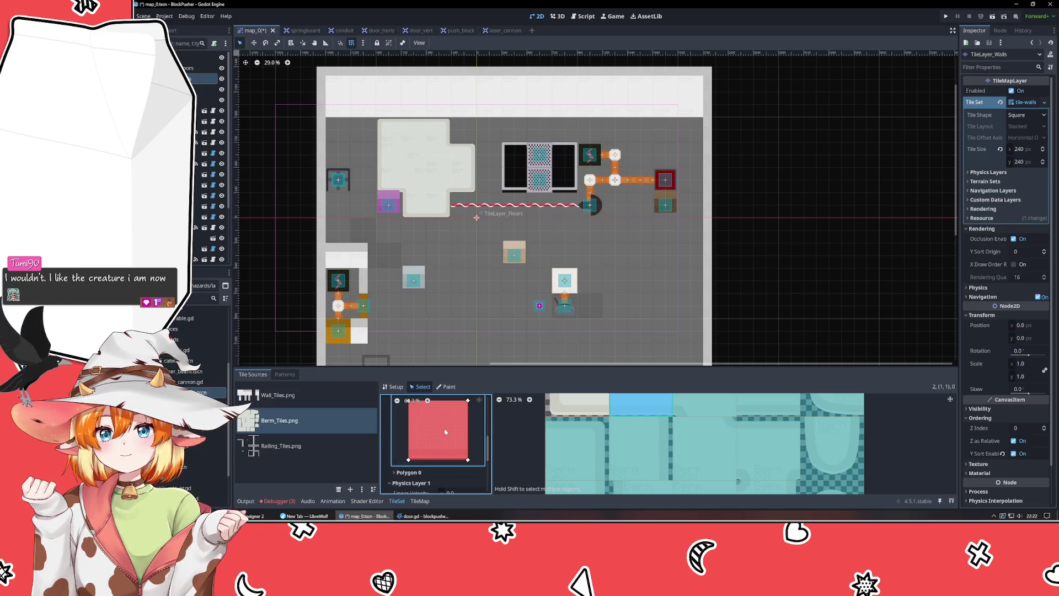
scroll(445, 428, "up", 2)
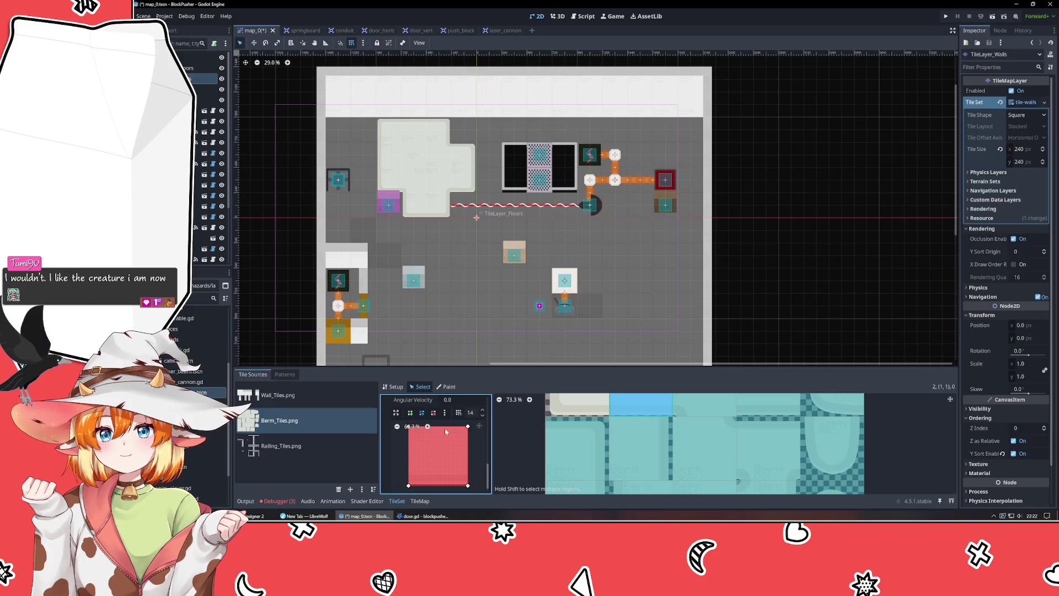
left_click(444, 412)
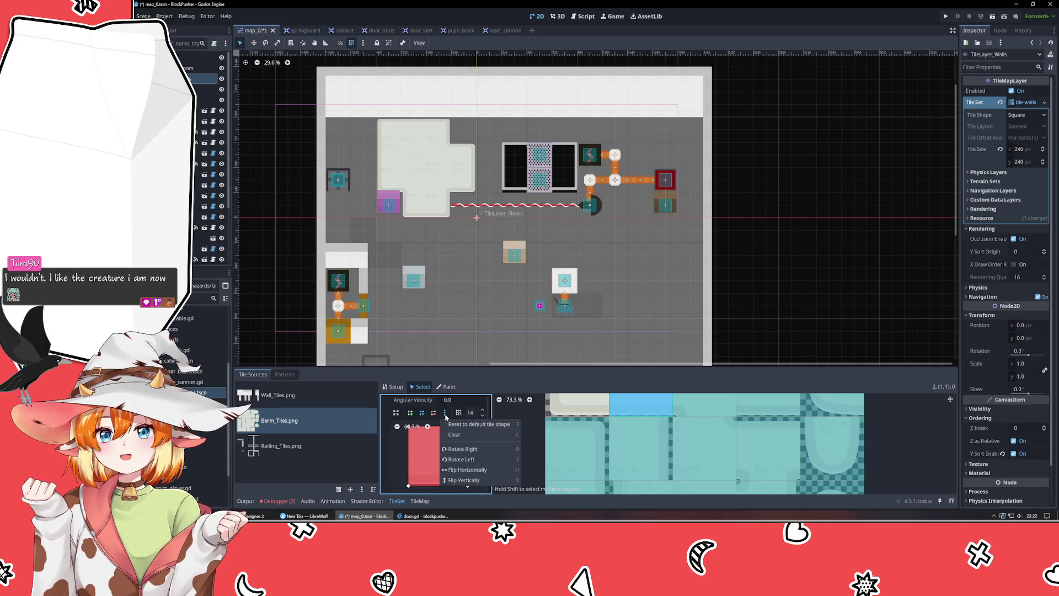
- Clear the collision polygons of individual berm tiles, including atlas tiles (3,1) and (4,1)
left_click(457, 438)
left_click(681, 403)
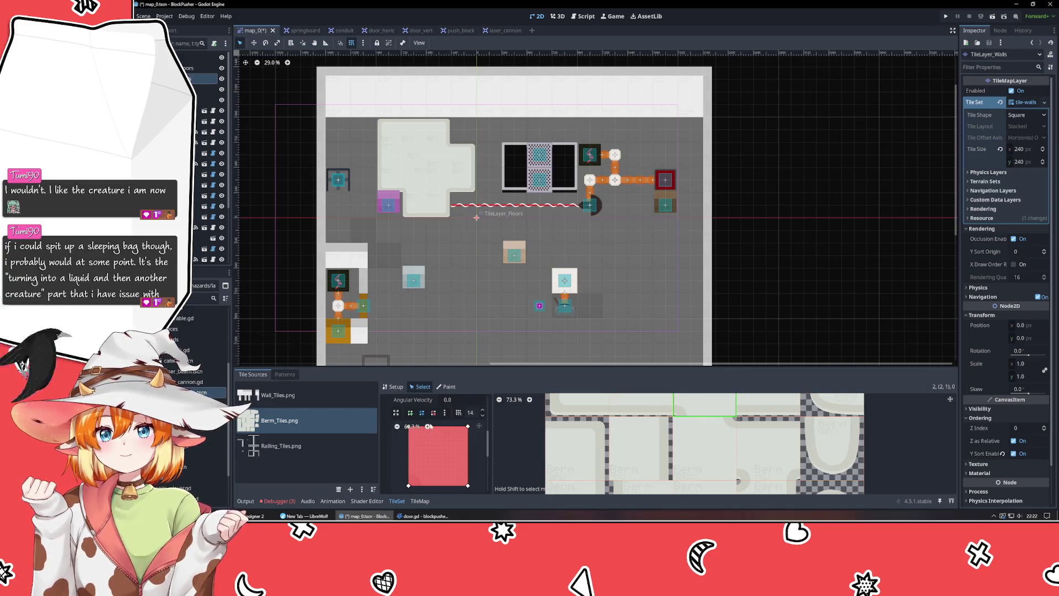
left_click(445, 413)
left_click(454, 434)
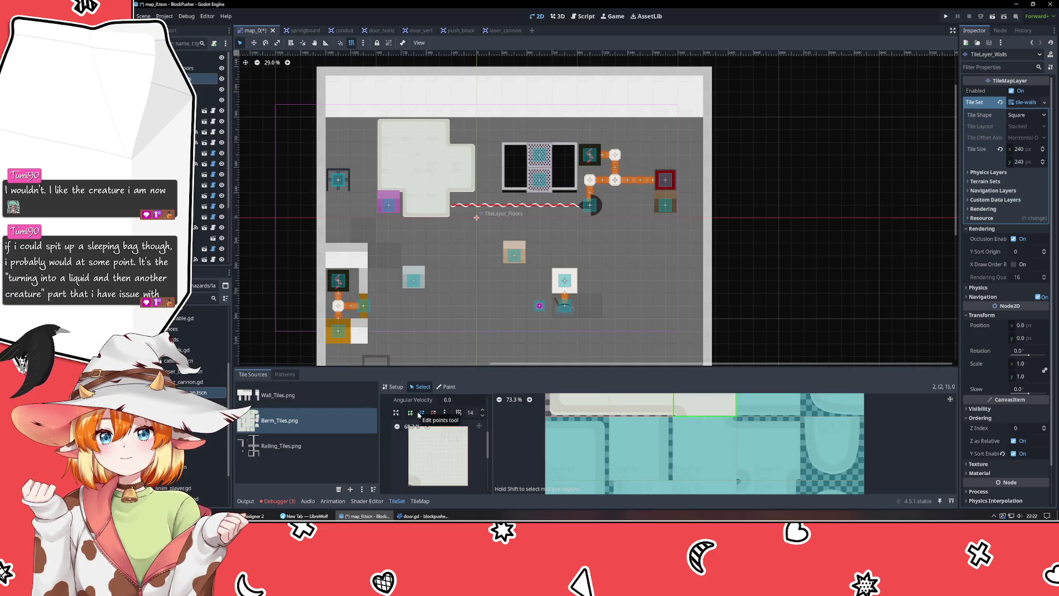
key("ctrl+z")
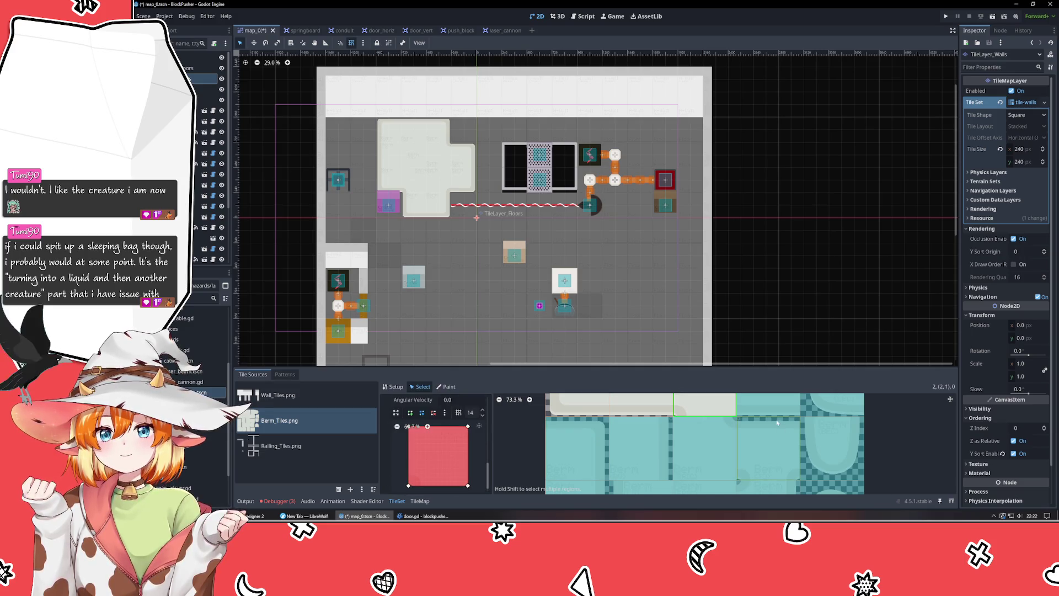
left_click(768, 404)
scroll(461, 430, "down", 1)
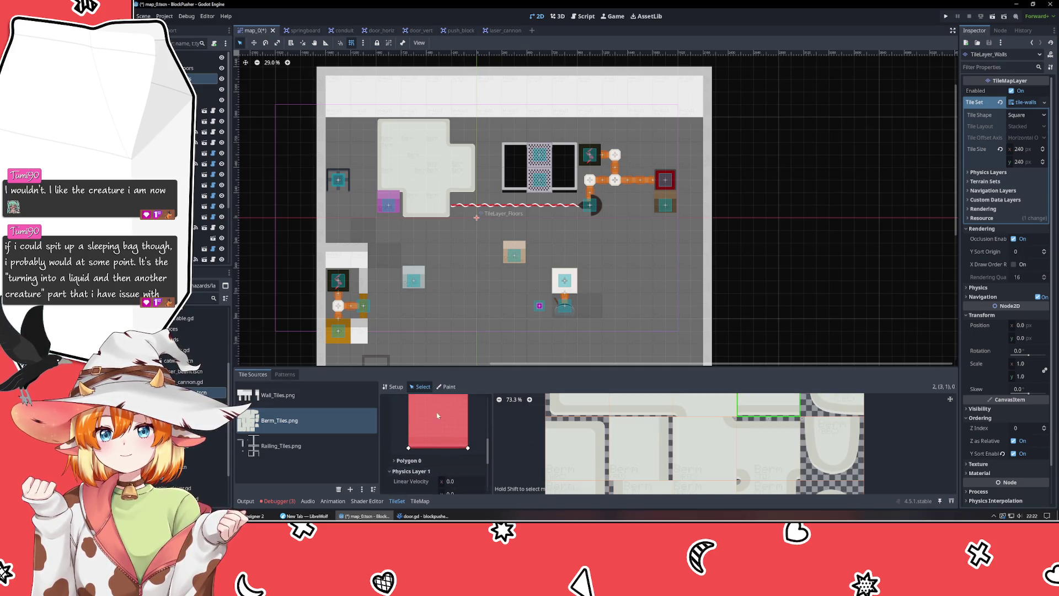
left_click(445, 411)
left_click(454, 433)
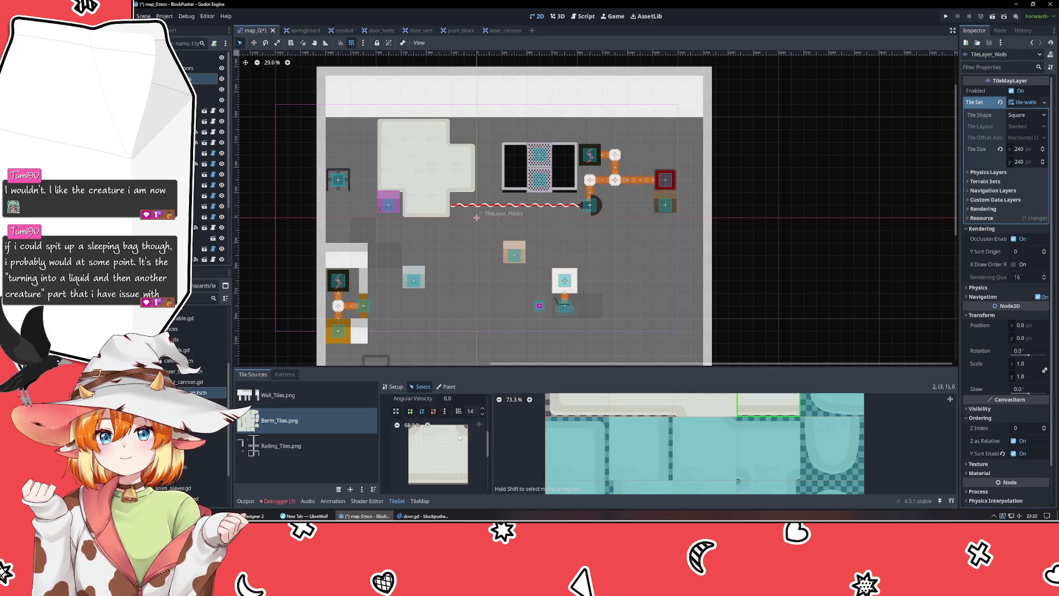
left_click(815, 415)
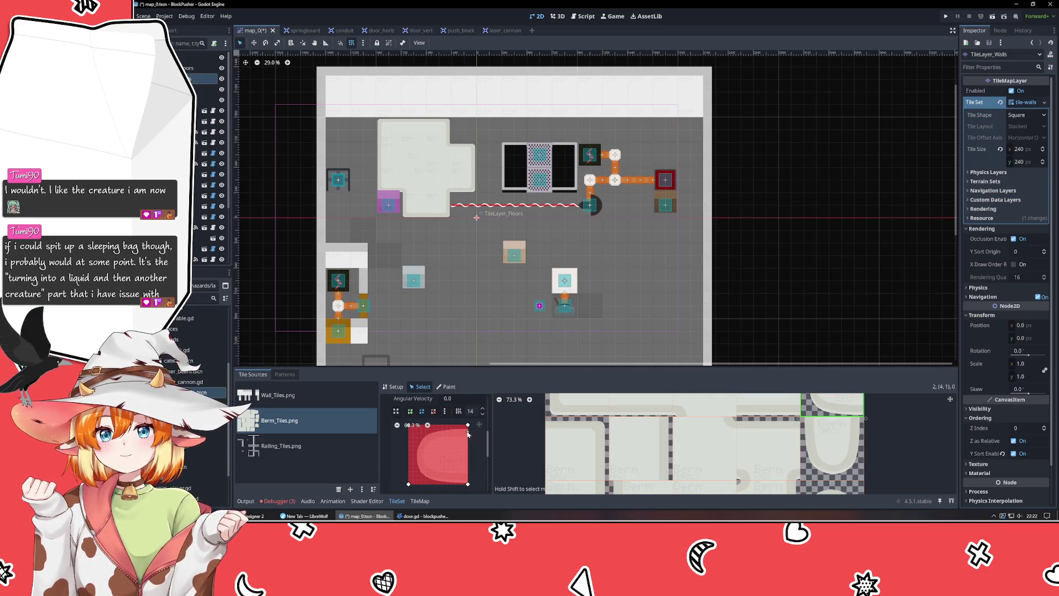
left_click(444, 412)
left_click(453, 433)
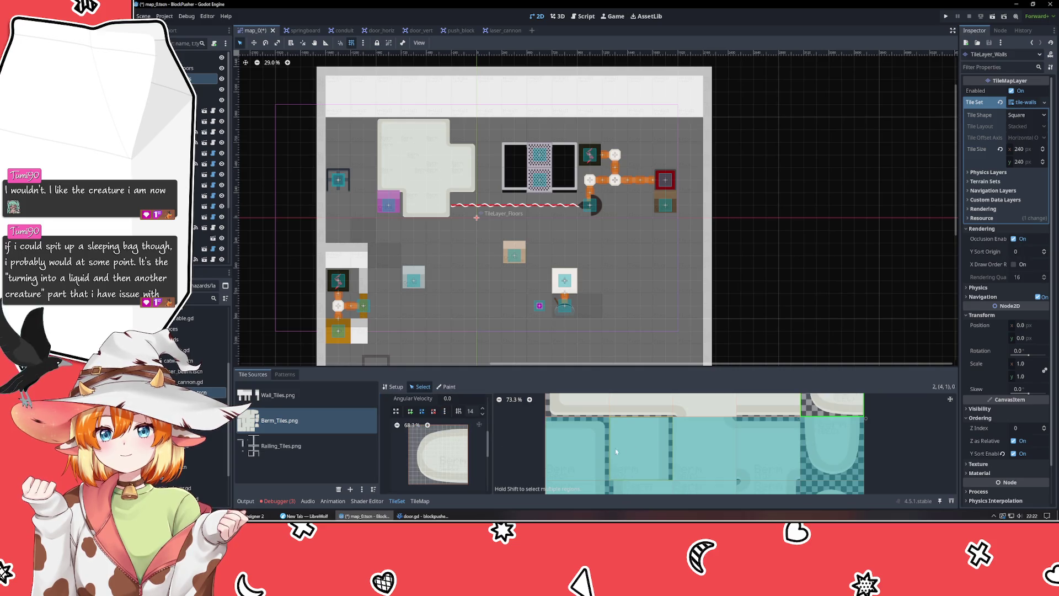
- Multi-select the remaining berm tiles across rows 1–3 and clear all their collision polygons
left_click(576, 450)
scroll(611, 455, "down", 2)
scroll(611, 455, "left", 2)
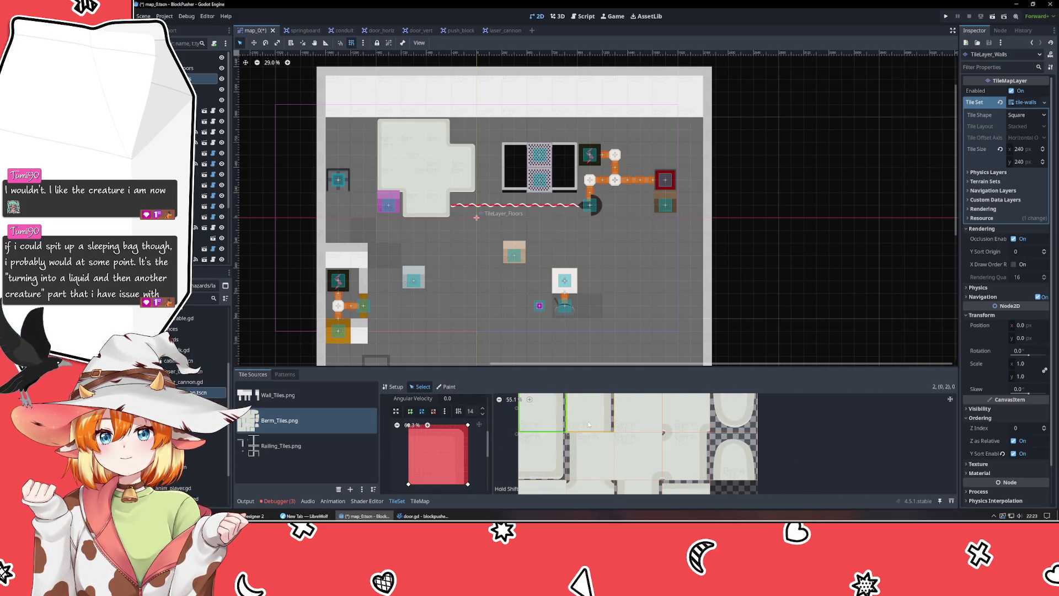
scroll(632, 425, "up", 1)
left_click(637, 405, "shift")
left_click(685, 405, "shift")
left_click(733, 406, "shift")
left_click(733, 449, "shift")
left_click(689, 446, "shift")
left_click(640, 450, "shift")
left_click(590, 450, "shift")
left_click(542, 449, "shift")
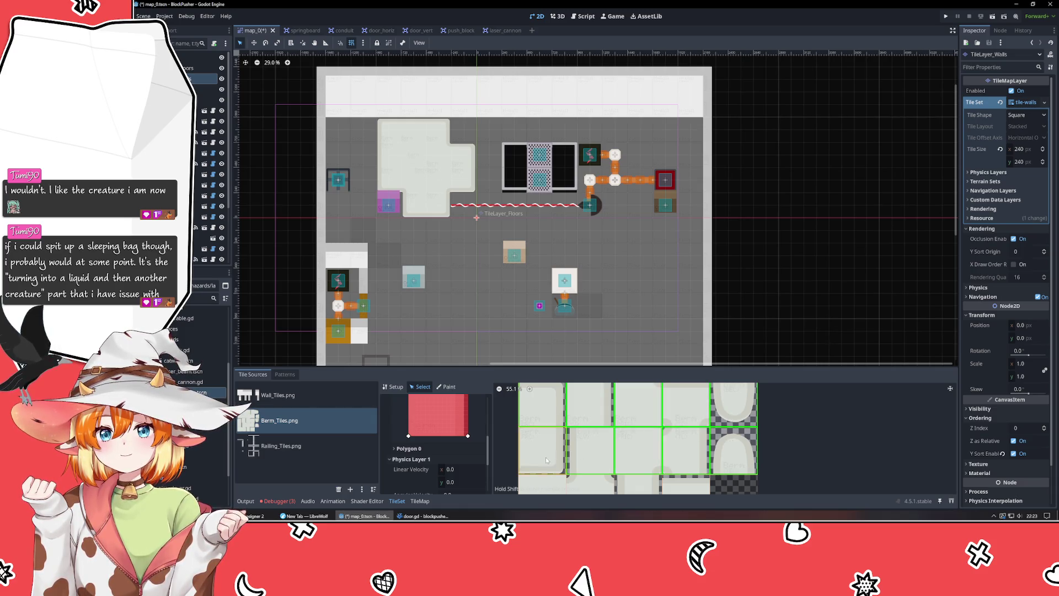
left_click(590, 484, "shift")
left_click(638, 484, "shift")
left_click(685, 484, "shift")
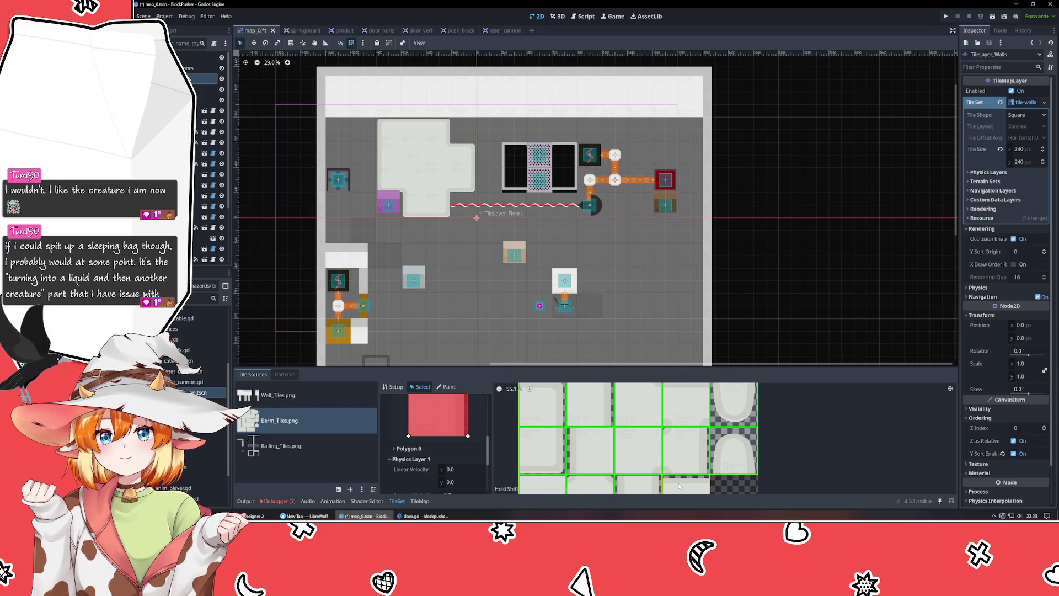
scroll(418, 447, "down", 3)
key("f")
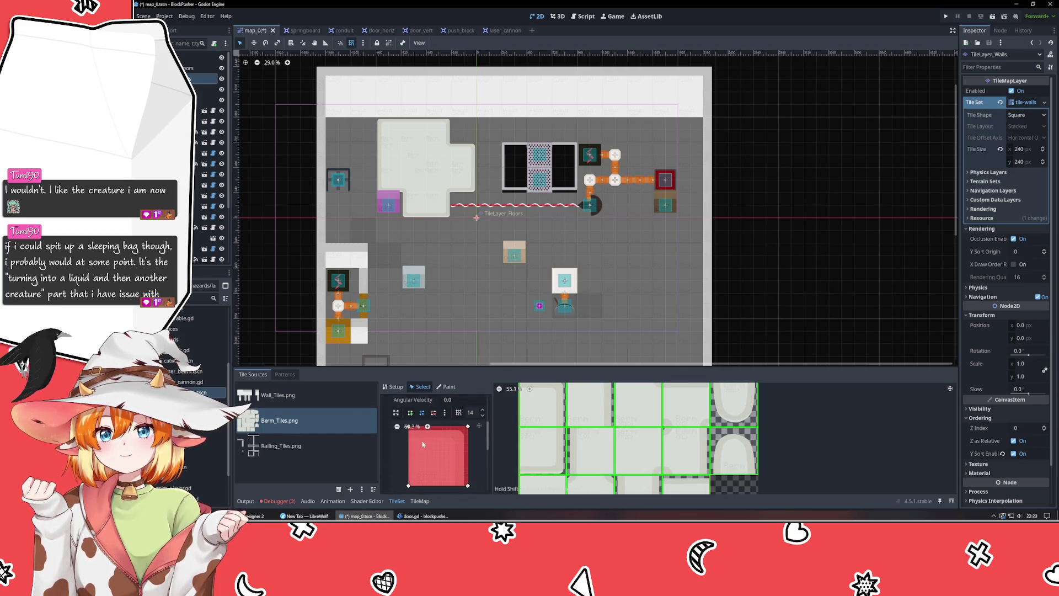
left_click(444, 413)
left_click(453, 436)
- Check several berm tiles, including the left corner tile, to confirm their collision is gone
left_click(618, 449)
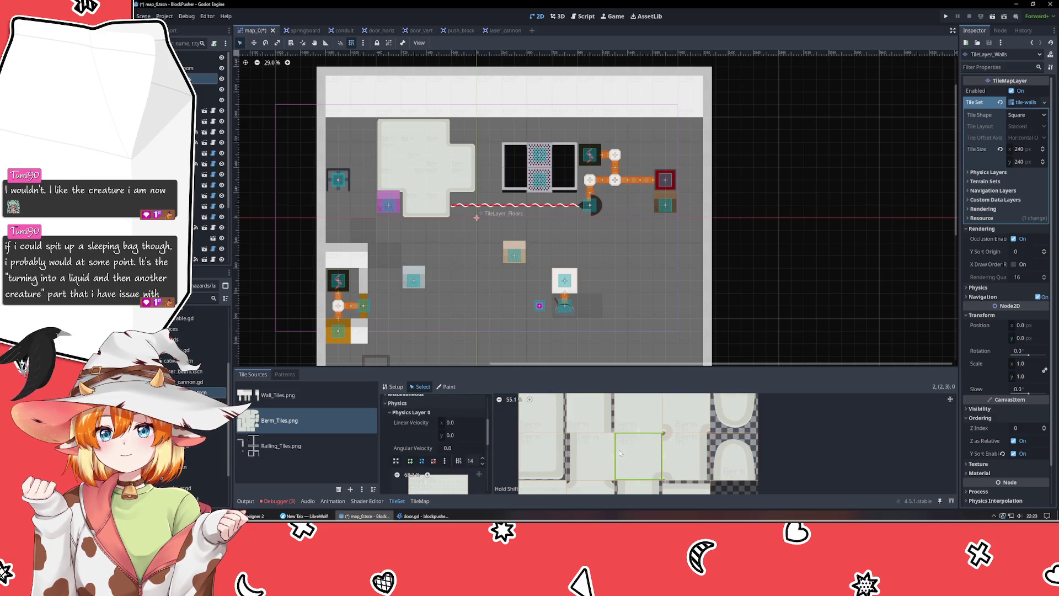
left_click(536, 455)
scroll(607, 437, "down", 3)
left_click(588, 472)
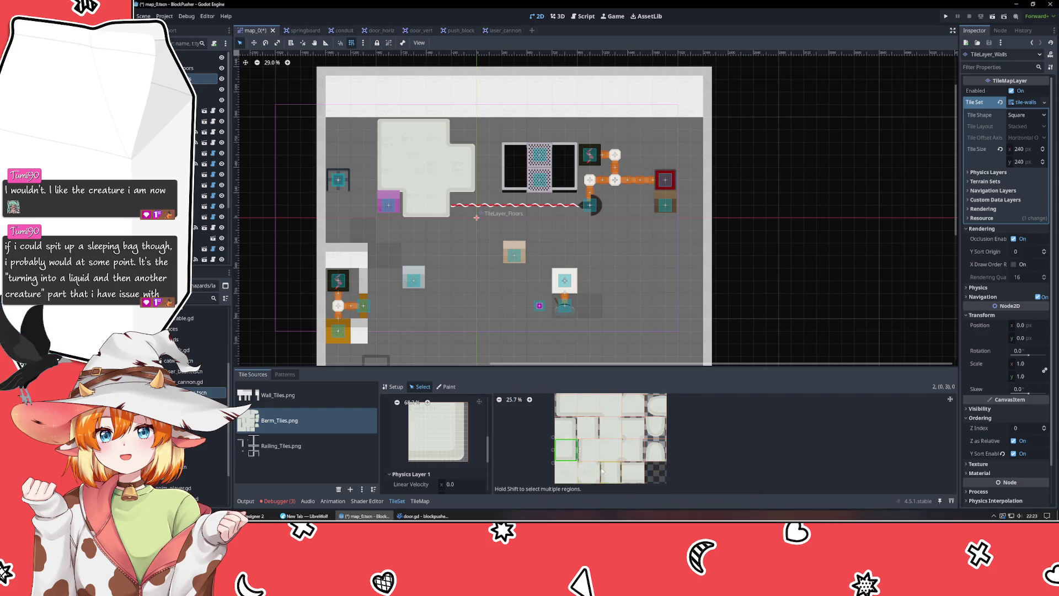
scroll(428, 438, "down", 1)
scroll(429, 438, "down", 3)
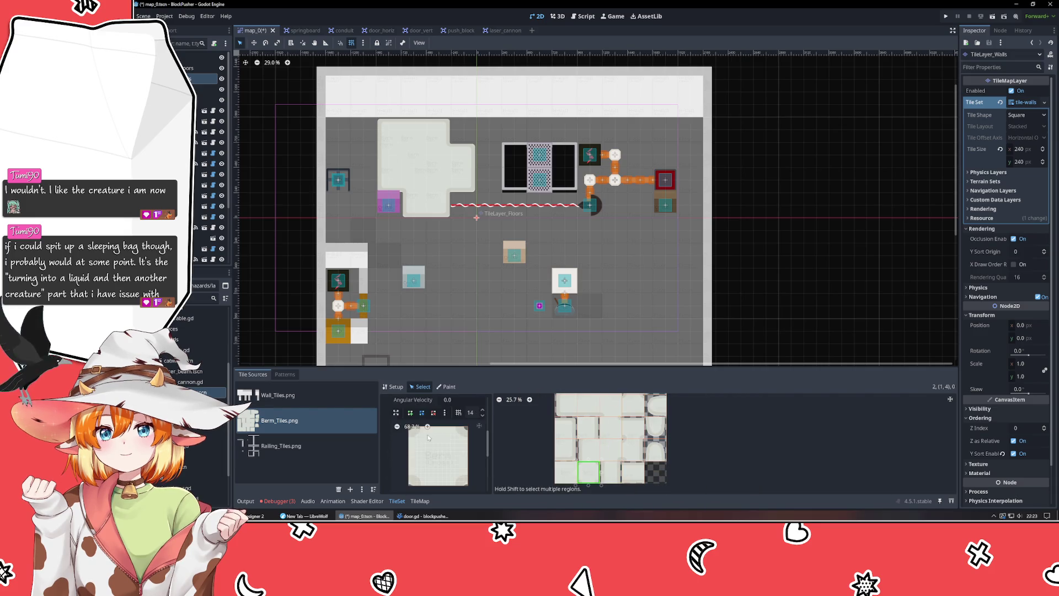
- Select the TileLayer_Berms node in the Scene dock and request its deletion
left_click(206, 100)
left_click(207, 89)
key("Delete")
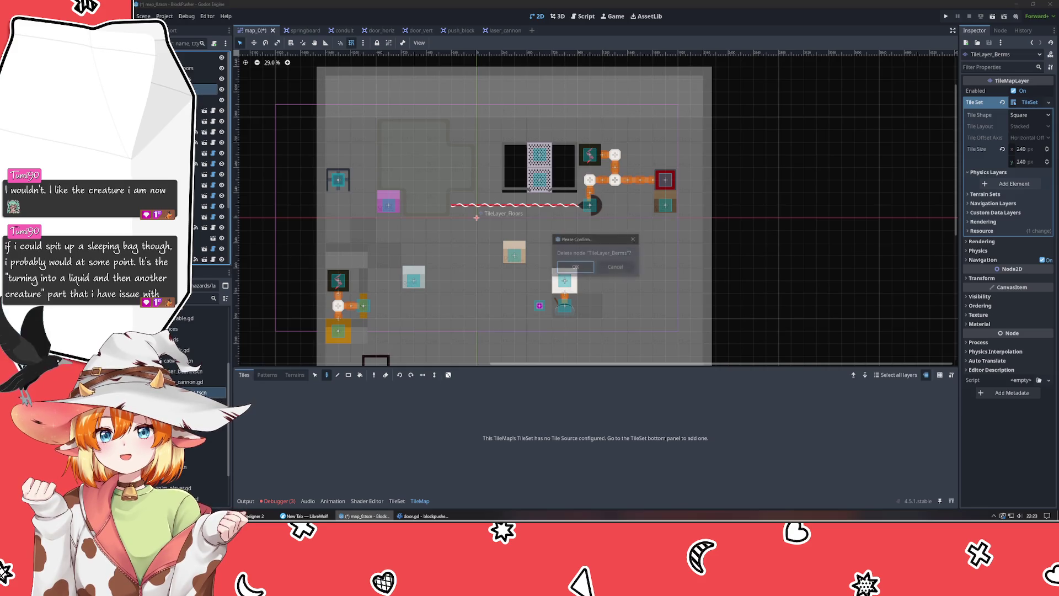
- Confirm deleting TileLayer_Berms, pan the map, and save map_0
key("Return")
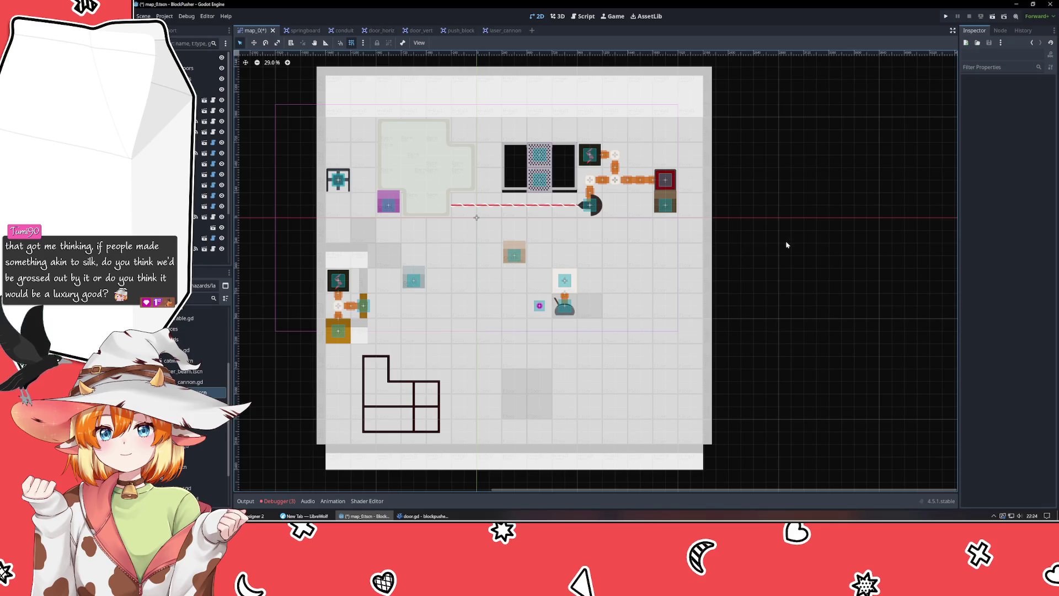
mouse_move(787, 303)
left_mouse_down()
mouse_move(803, 260)
mouse_move(832, 356)
mouse_move(825, 347)
left_mouse_up()
key("ctrl+s")
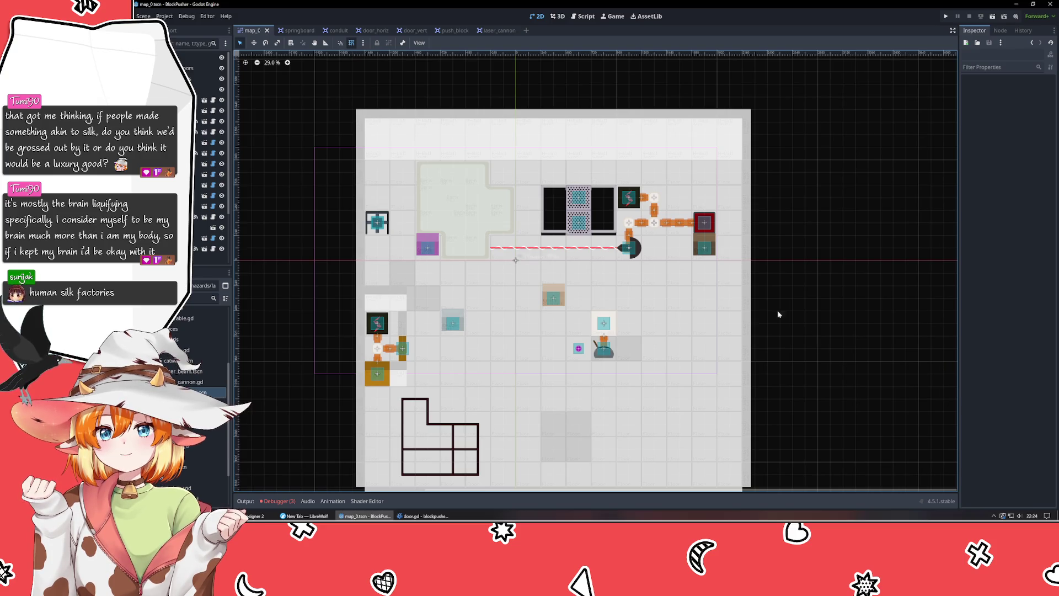
- Inspect PowerBank2's settings (Max Charge 2, Emit Time 4), then select the DoorVert node
scroll(209, 154, "up", 5)
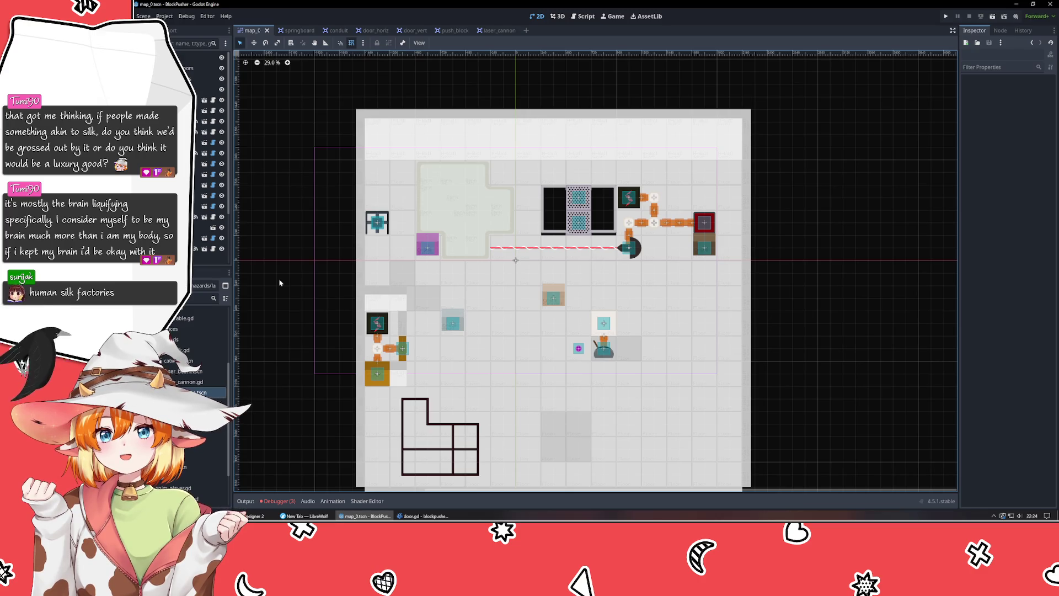
scroll(223, 253, "down", 3)
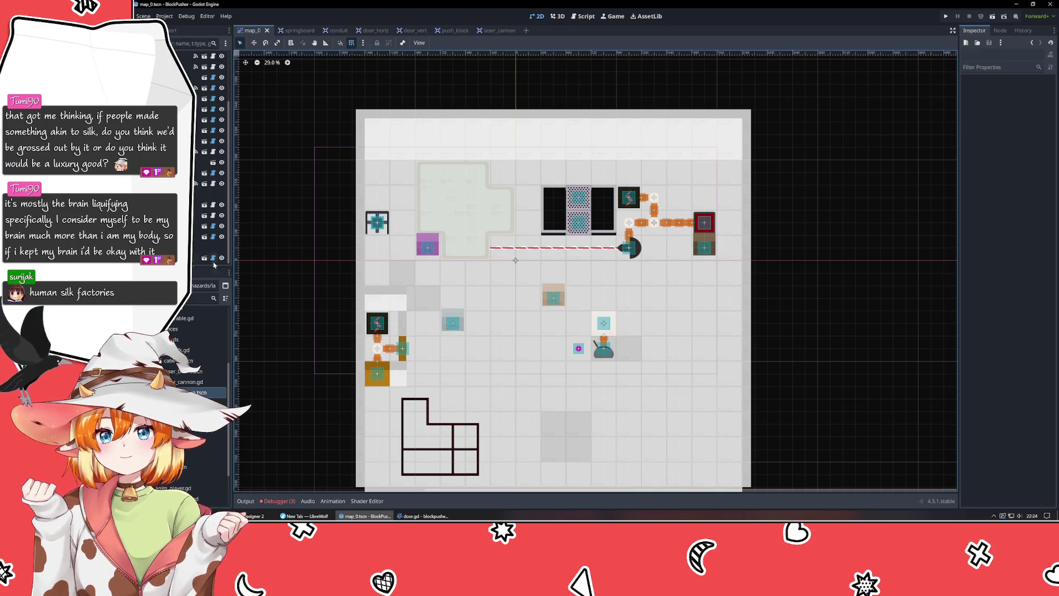
left_click(202, 250)
scroll(212, 158, "up", 3)
left_click(212, 167)
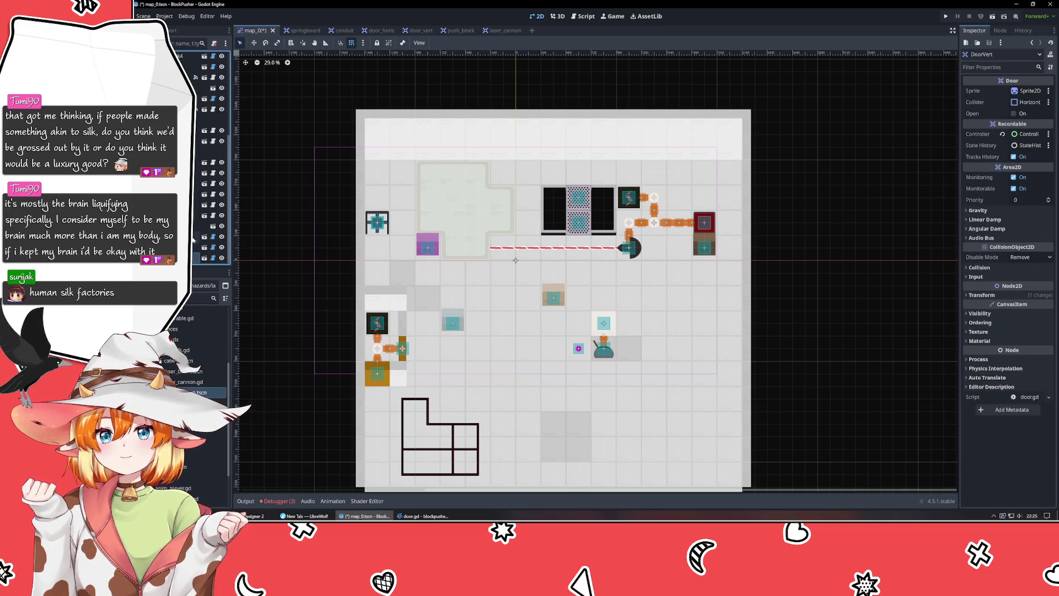
- Review the LaserCircuits, pressure pad and lever nodes, deselect, and save map_0
scroll(209, 232, "down", 2)
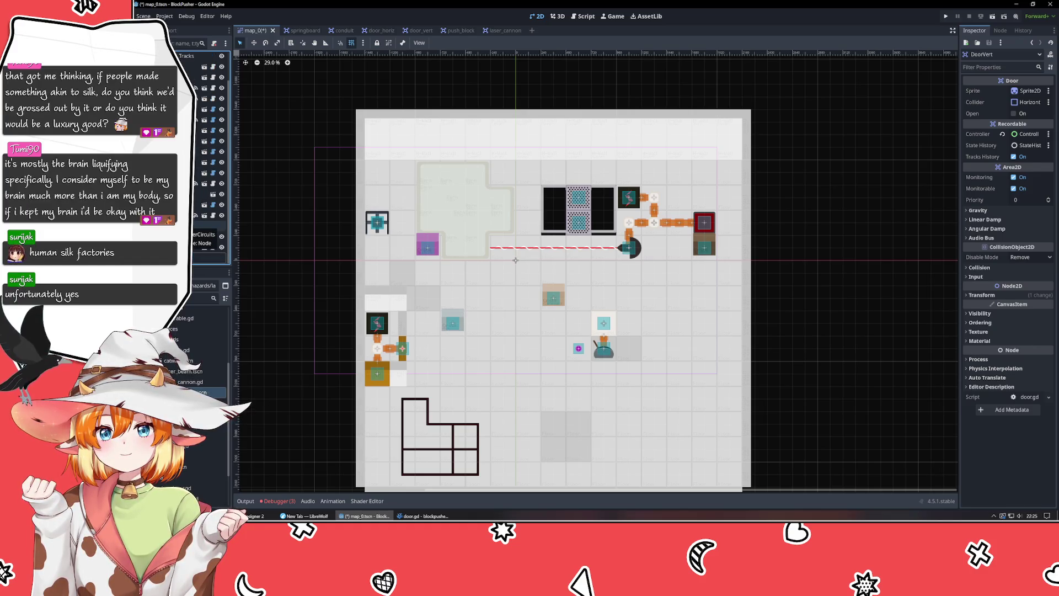
left_click(209, 226)
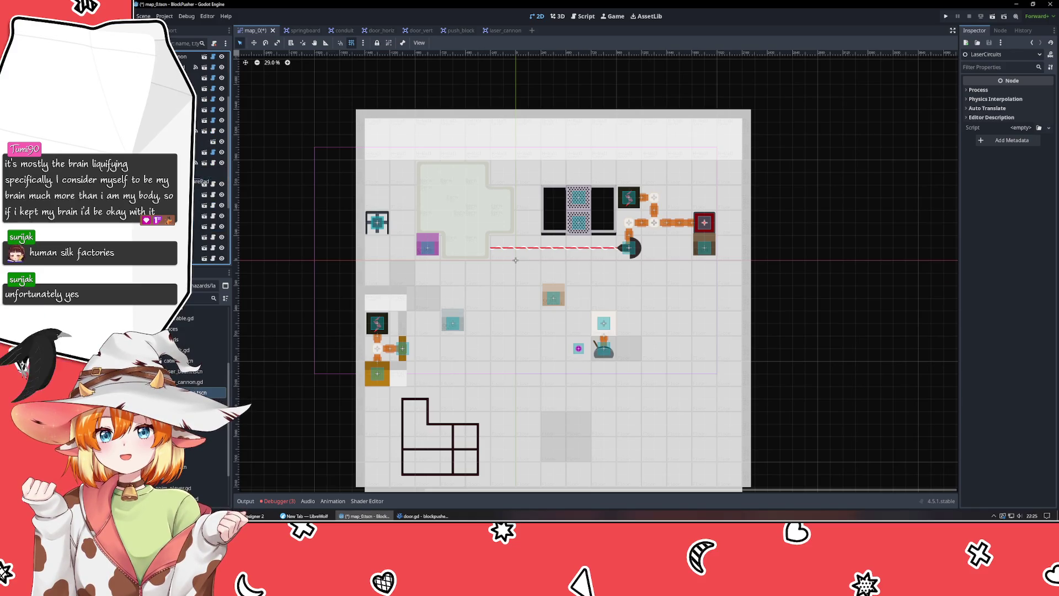
left_click(210, 163)
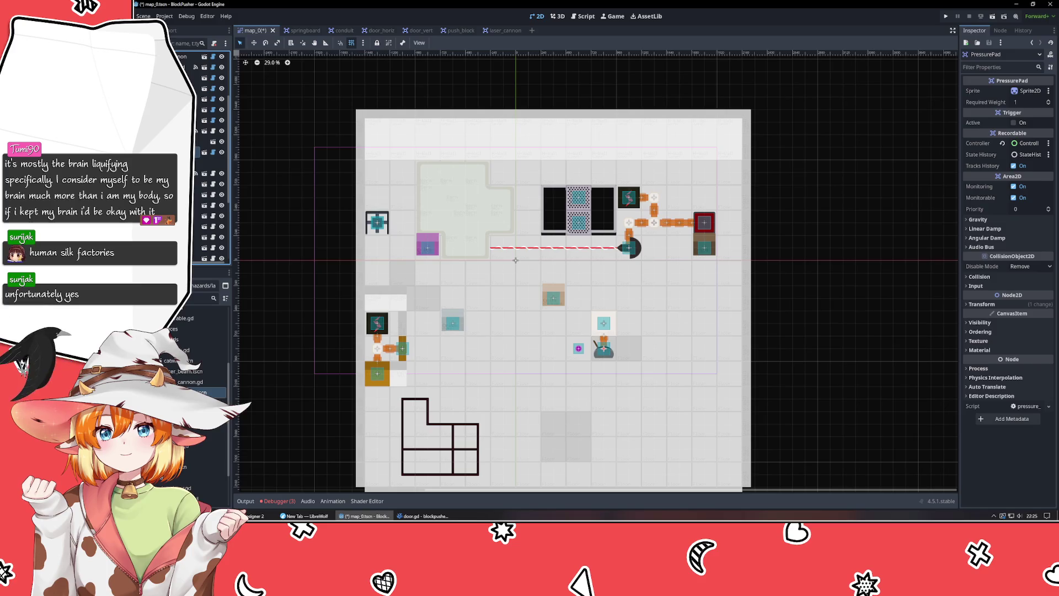
left_click(201, 215)
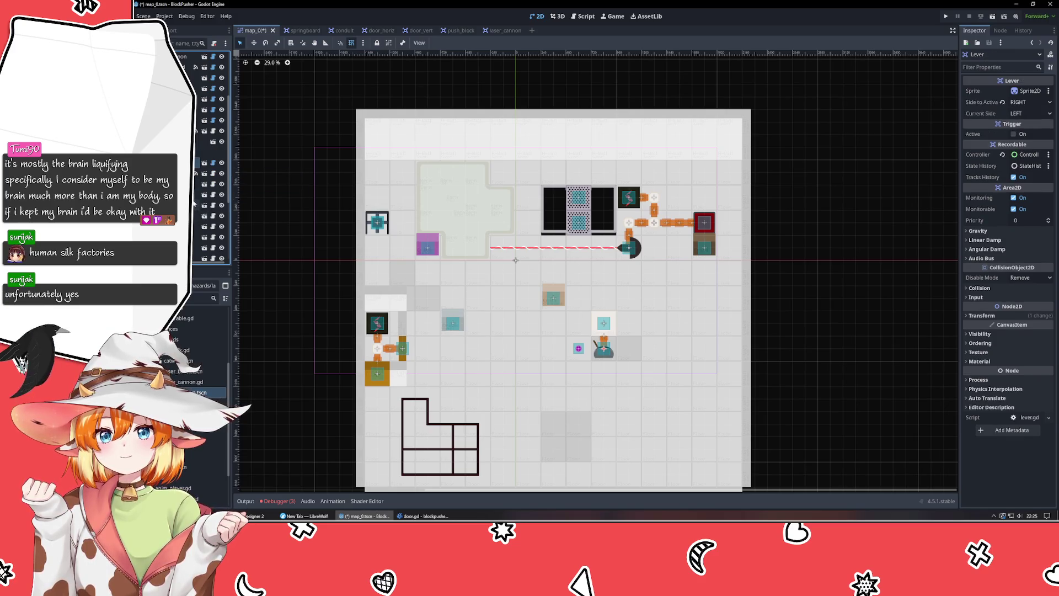
scroll(199, 204, "up", 3)
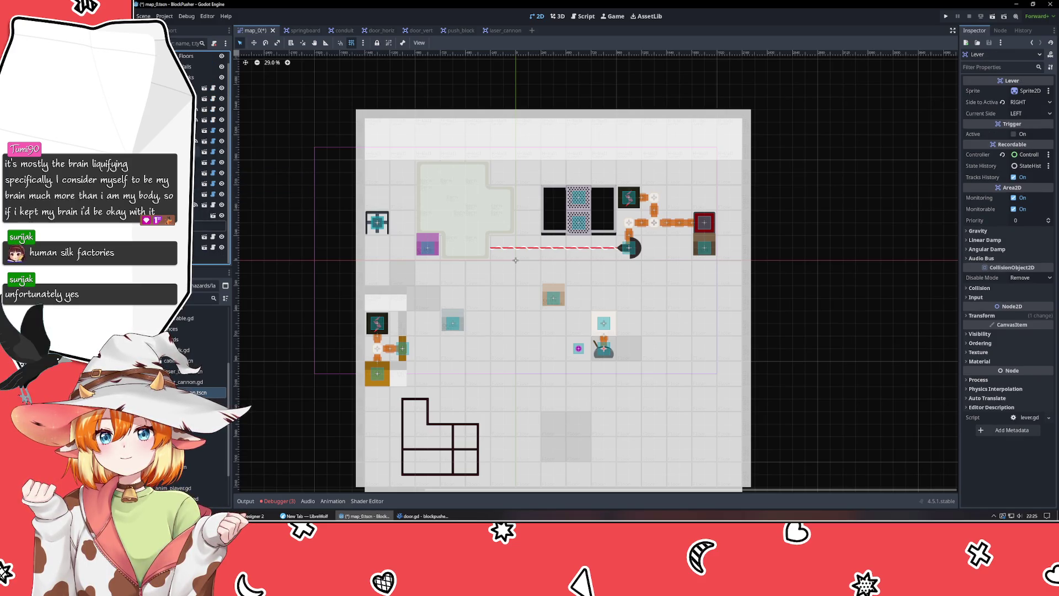
left_click(270, 224)
key("ctrl+s")
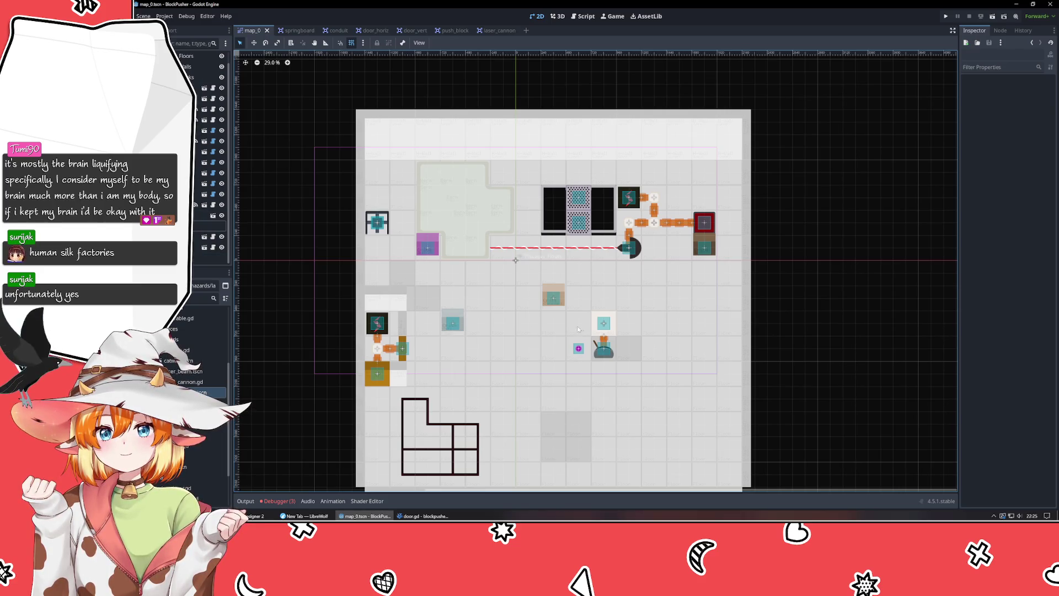
- Pick Conduit13 and the lever on the map, then inspect the pressure pad, PowerBank and Conduit12
left_click(602, 350)
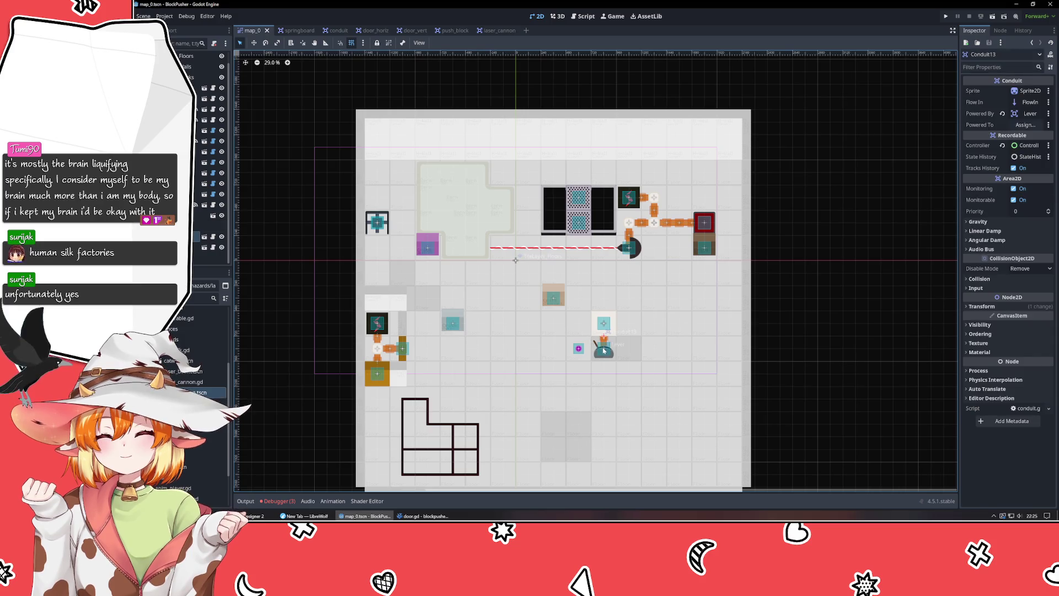
left_click(610, 355)
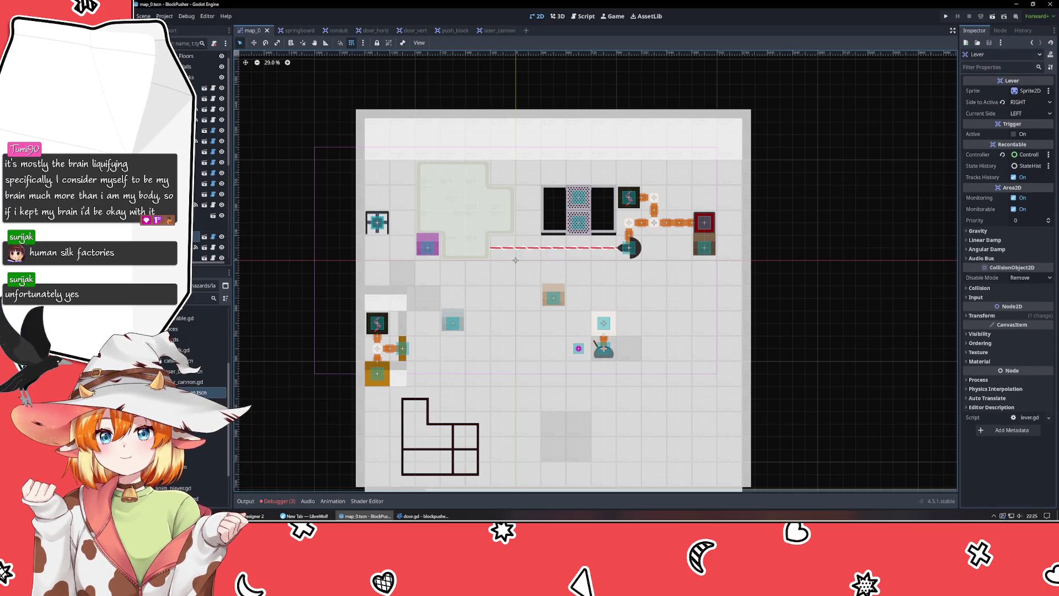
key("ctrl+d")
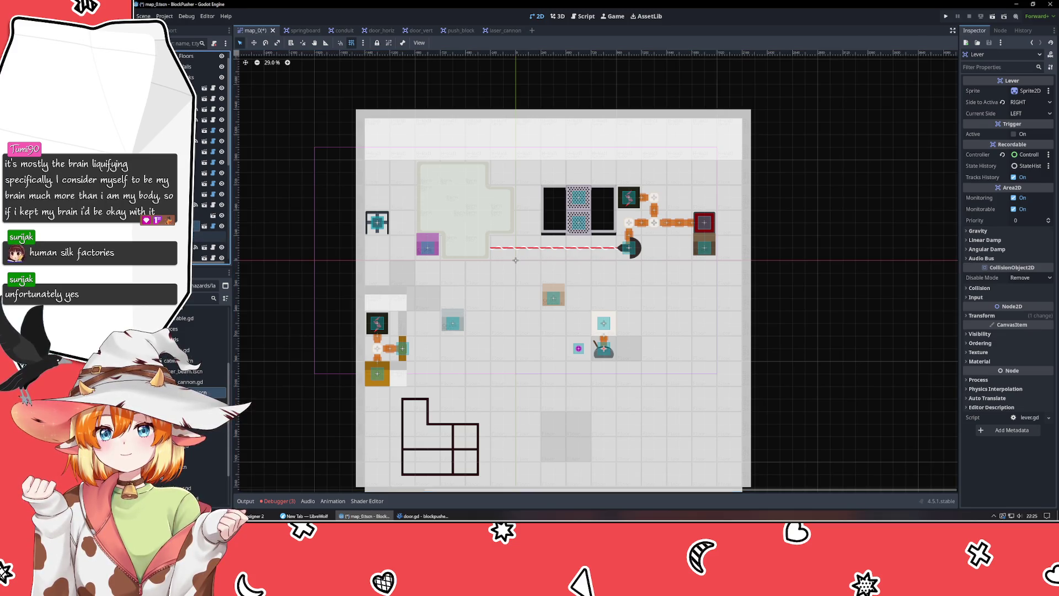
left_click(190, 196)
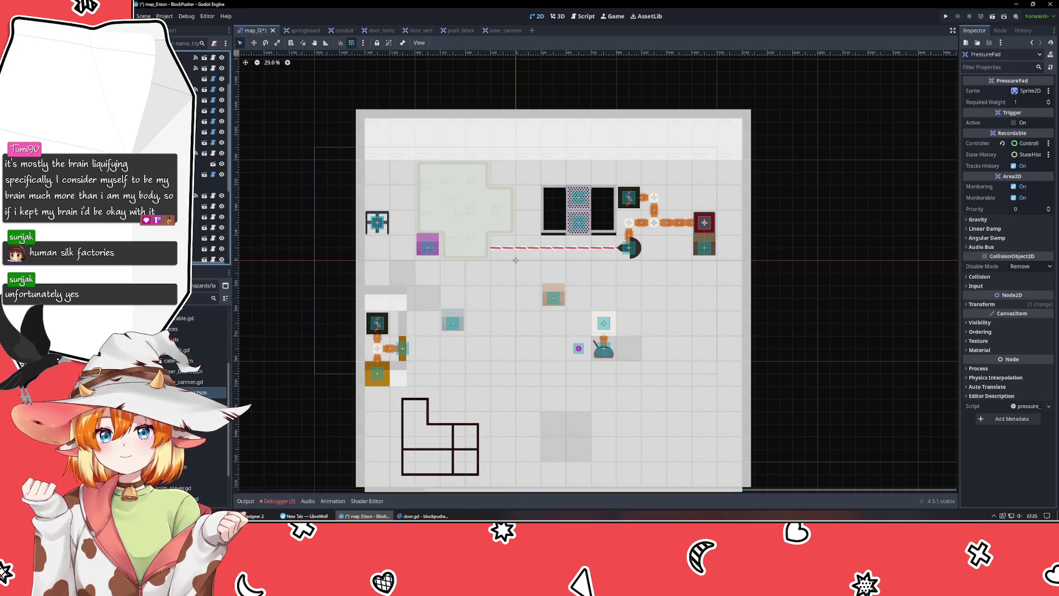
left_click(191, 209)
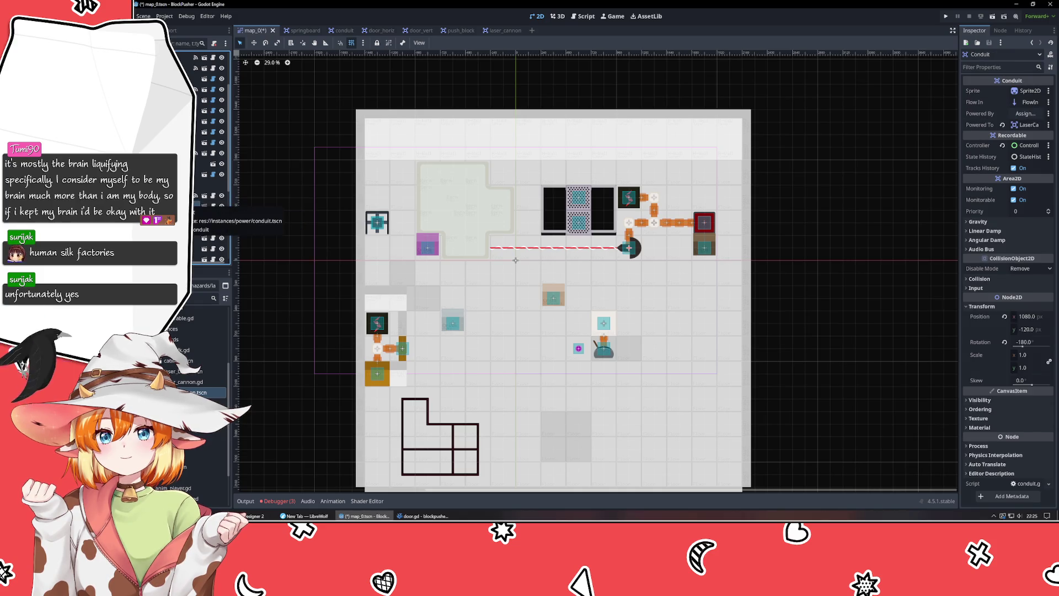
scroll(207, 165, "up", 3)
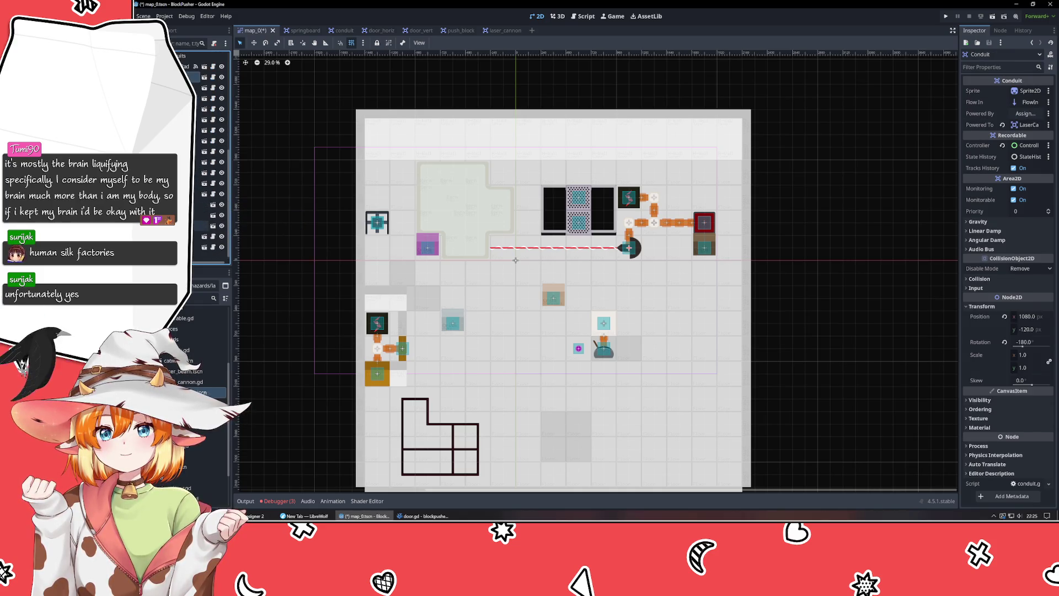
scroll(207, 165, "down", 2)
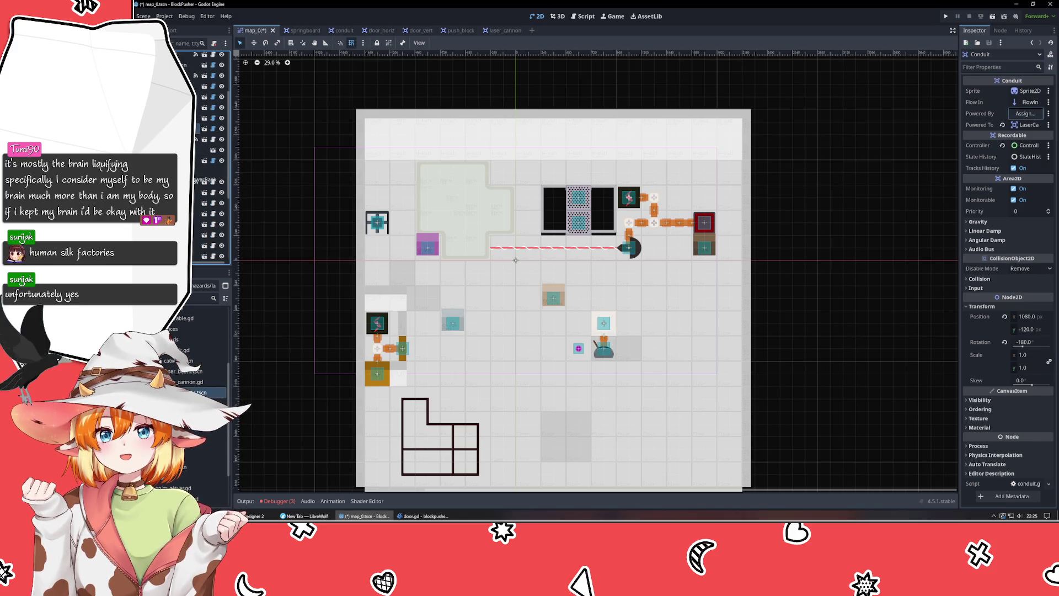
left_click(207, 171)
left_click(209, 254)
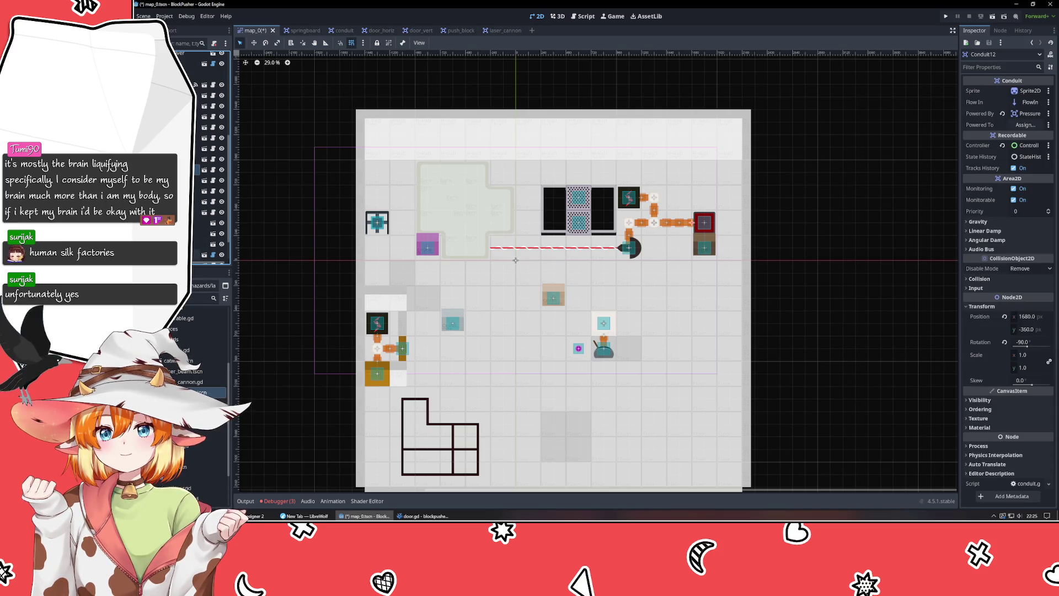
- Inspect the ConduitCap3 and ConduitCap2 sprites alongside the PowerBank and pressure pad nodes
left_click(210, 89)
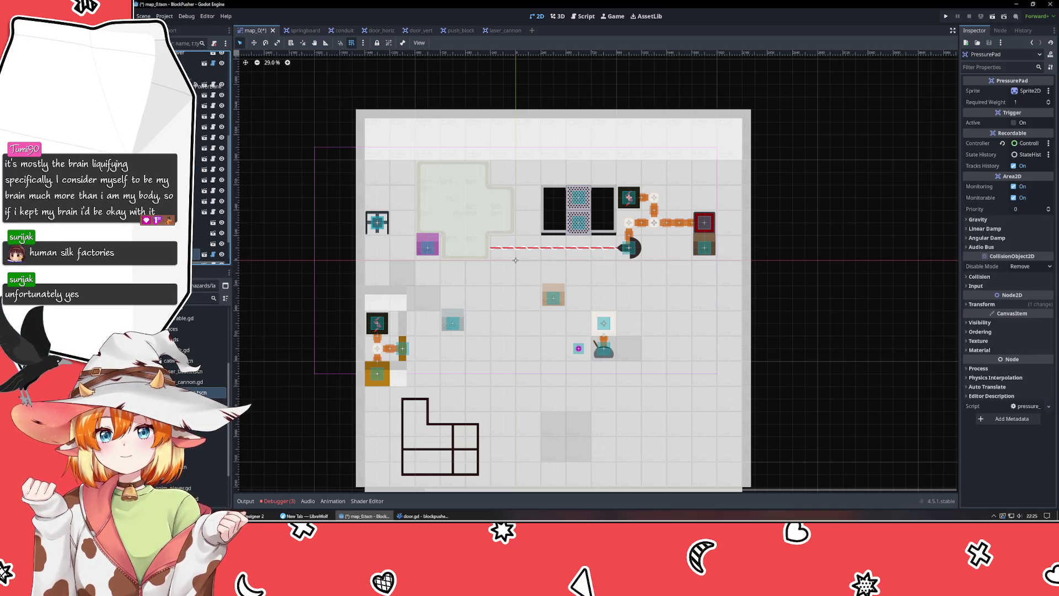
left_click(210, 237)
left_click(210, 249)
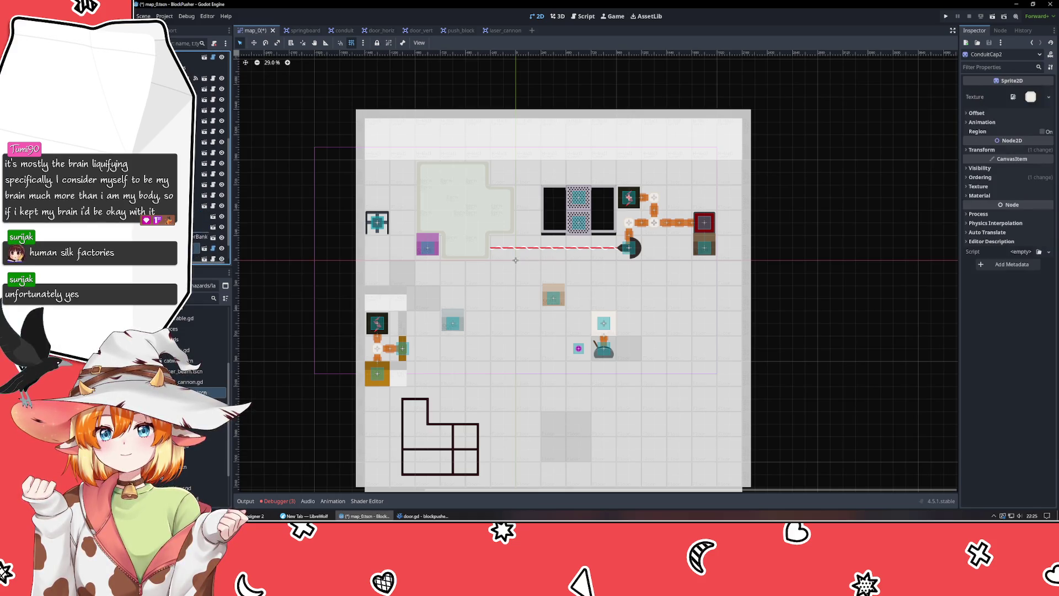
left_click(207, 84)
left_click(209, 80)
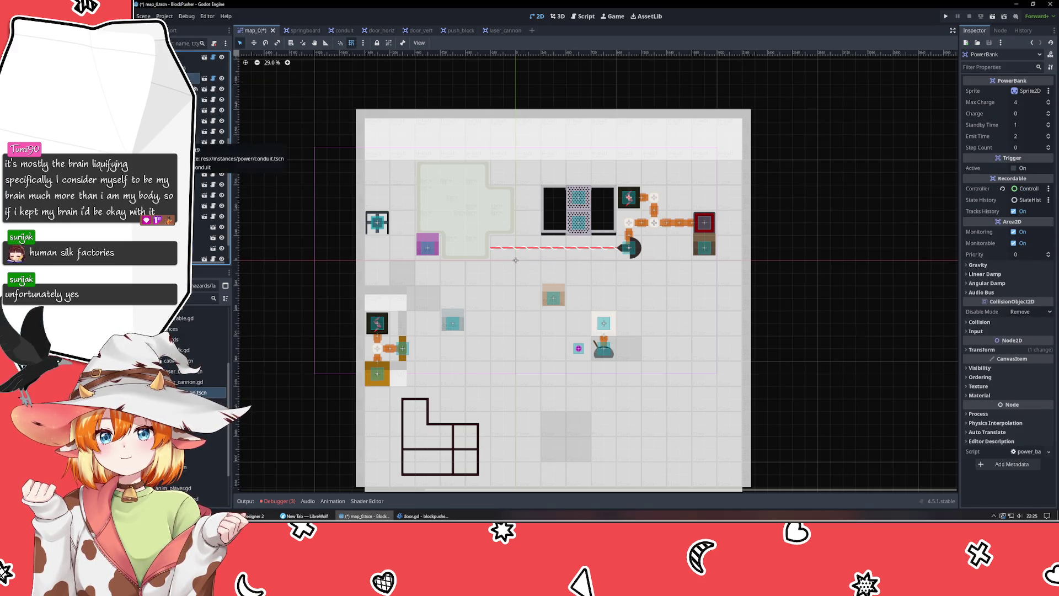
scroll(209, 227, "up", 1)
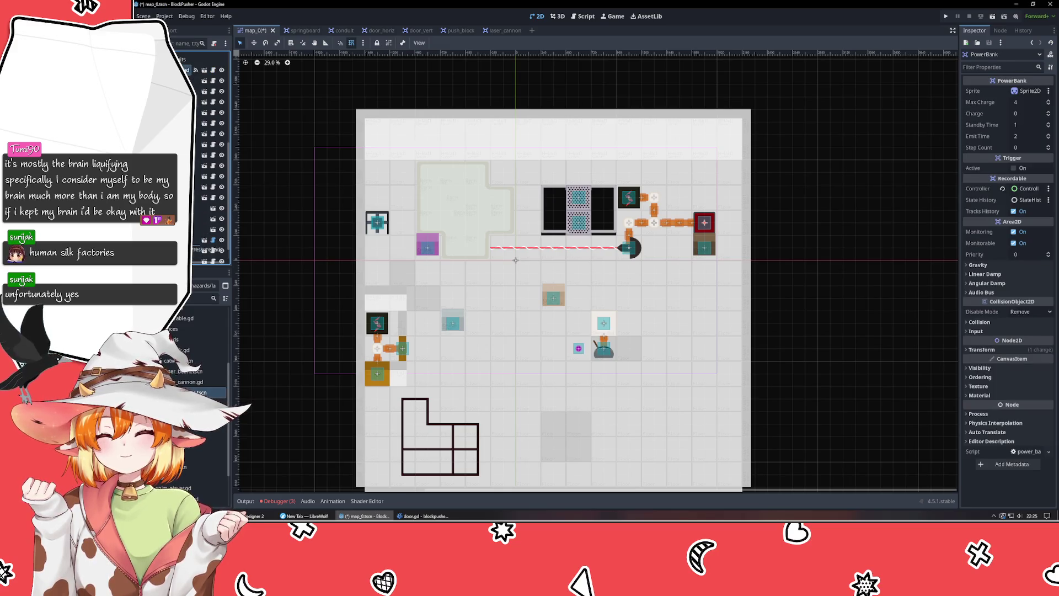
left_click(209, 229)
scroll(210, 228, "down", 2)
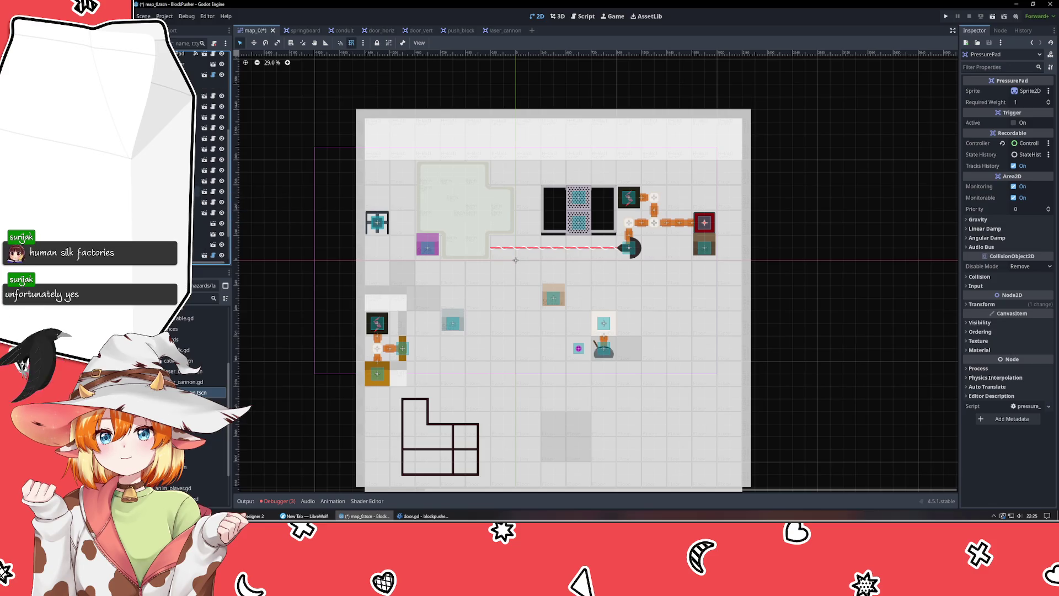
scroll(210, 228, "down", 5)
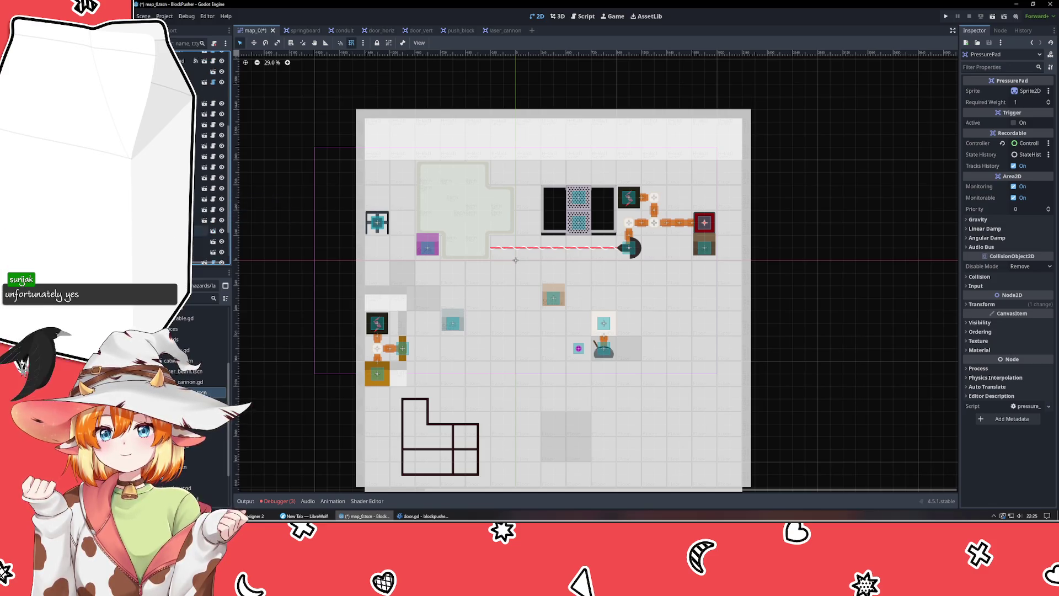
scroll(210, 229, "up", 10)
left_click(198, 69)
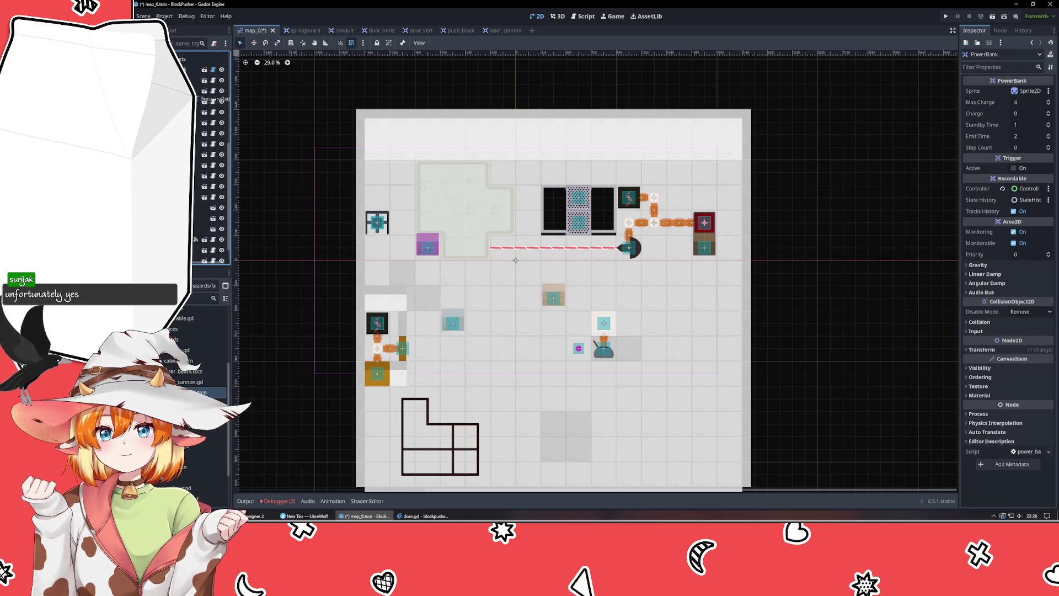
left_click(199, 238)
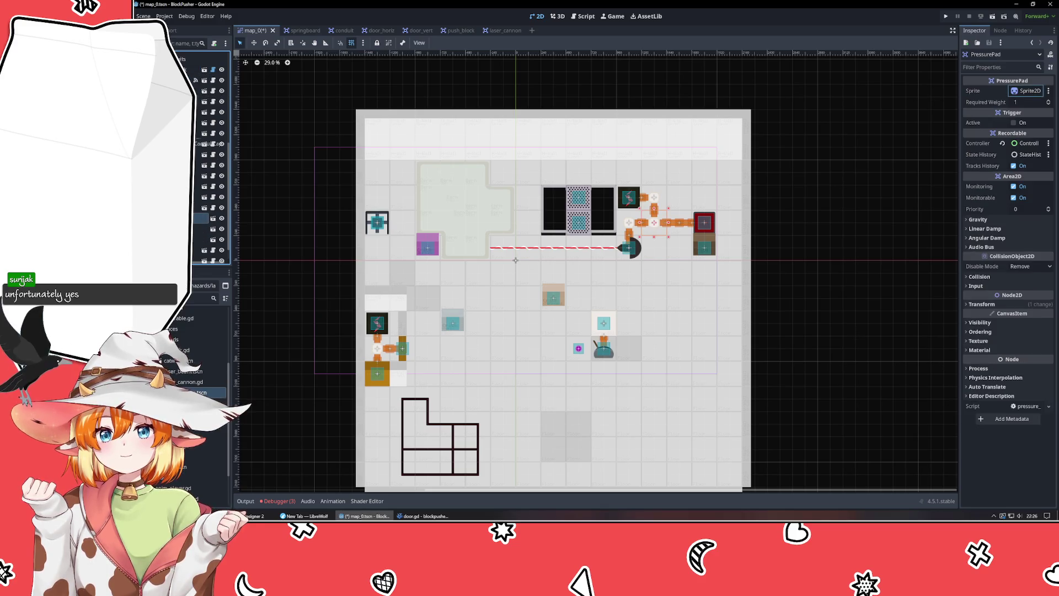
- Select both conduit cap sprites together, then clear the selection and save map_0
left_click(199, 90)
left_click(198, 228)
left_click(198, 239, "ctrl")
scroll(210, 166, "down", 3)
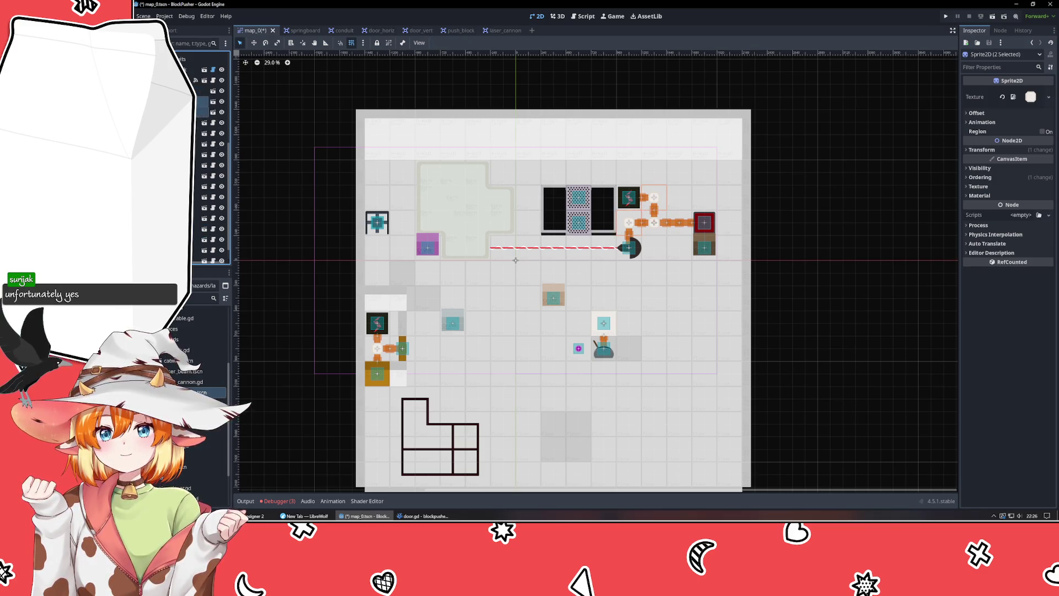
left_click(303, 193)
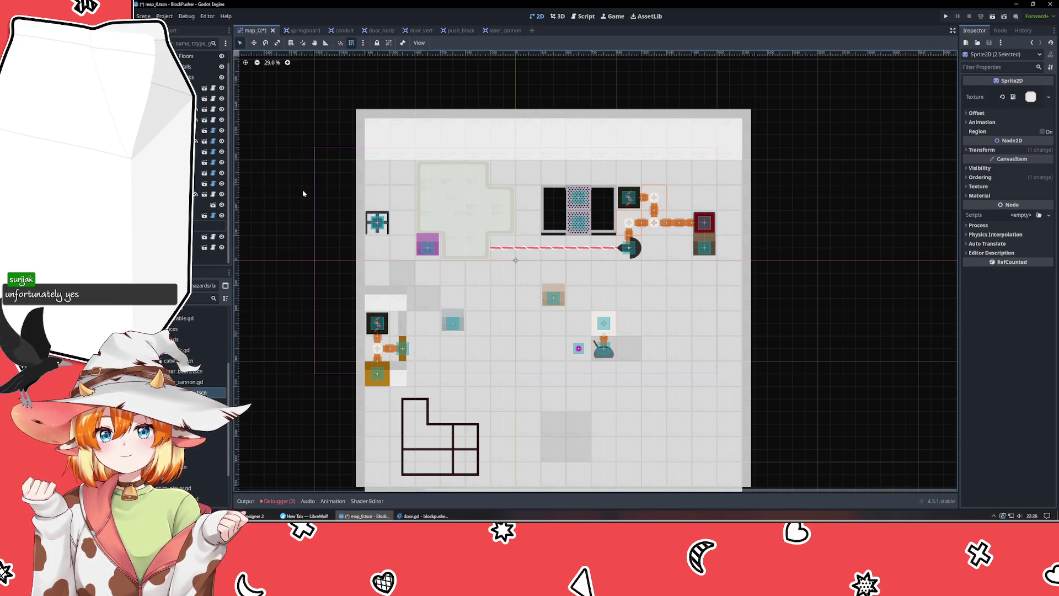
key("ctrl+s")
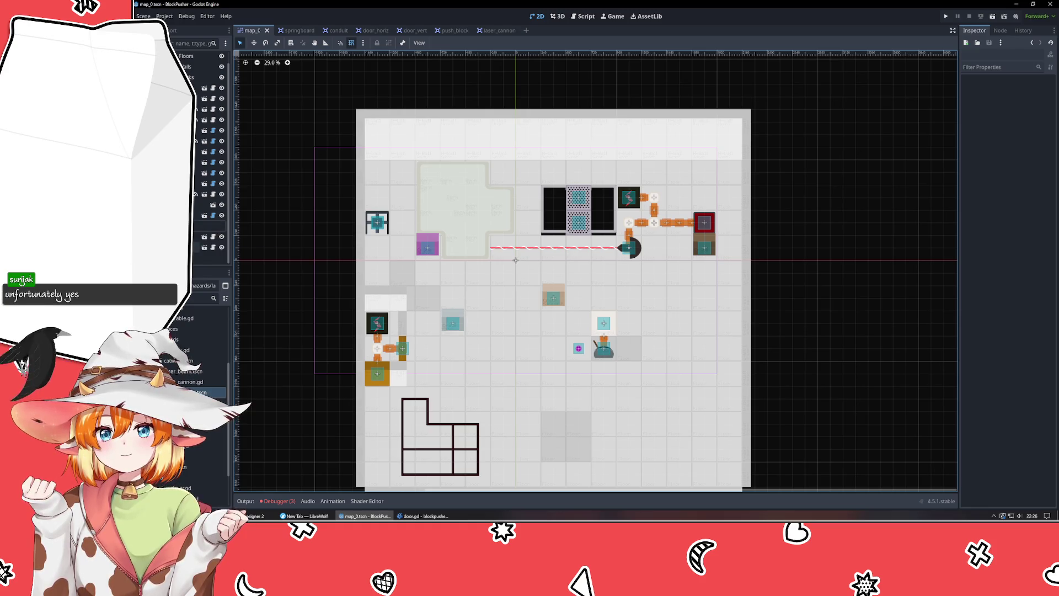
- Inspect the Conduit14, area and BoxReceiver nodes in the Scene dock
left_click(187, 247)
left_click(187, 226, "shift")
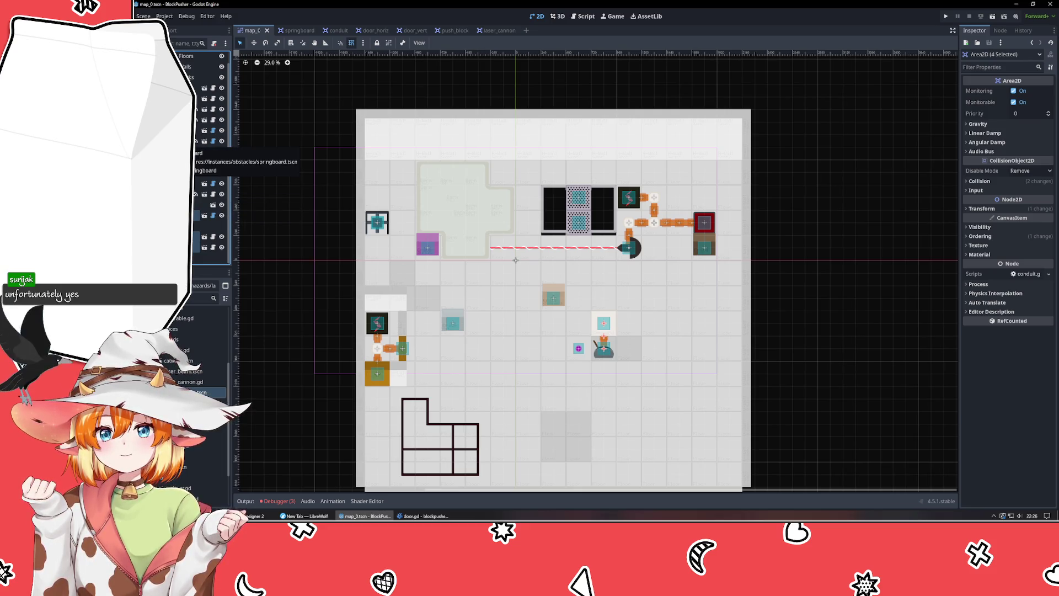
left_click(199, 215)
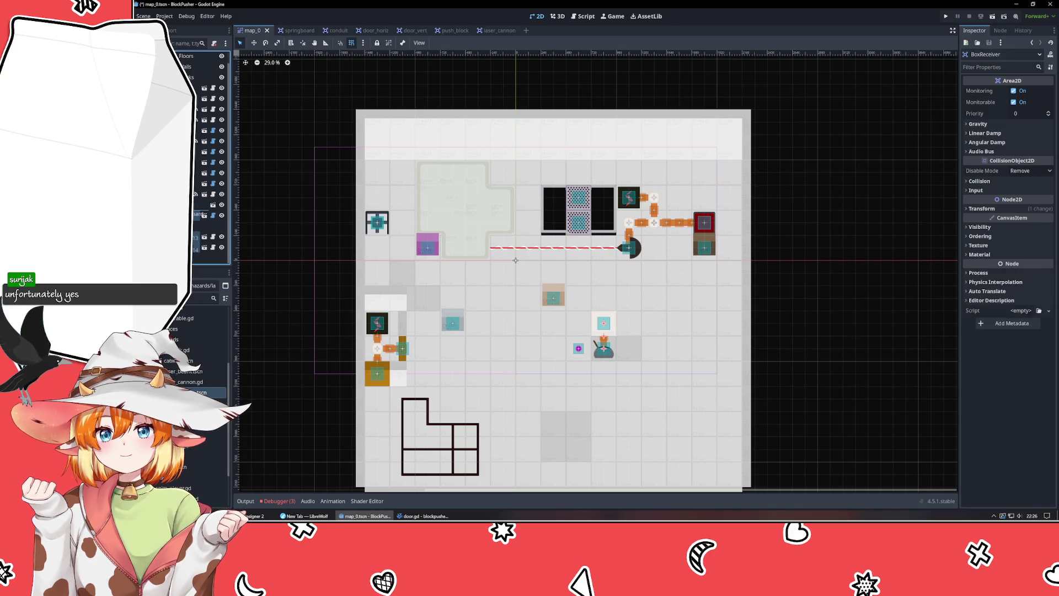
key("ctrl+z")
left_click(200, 194)
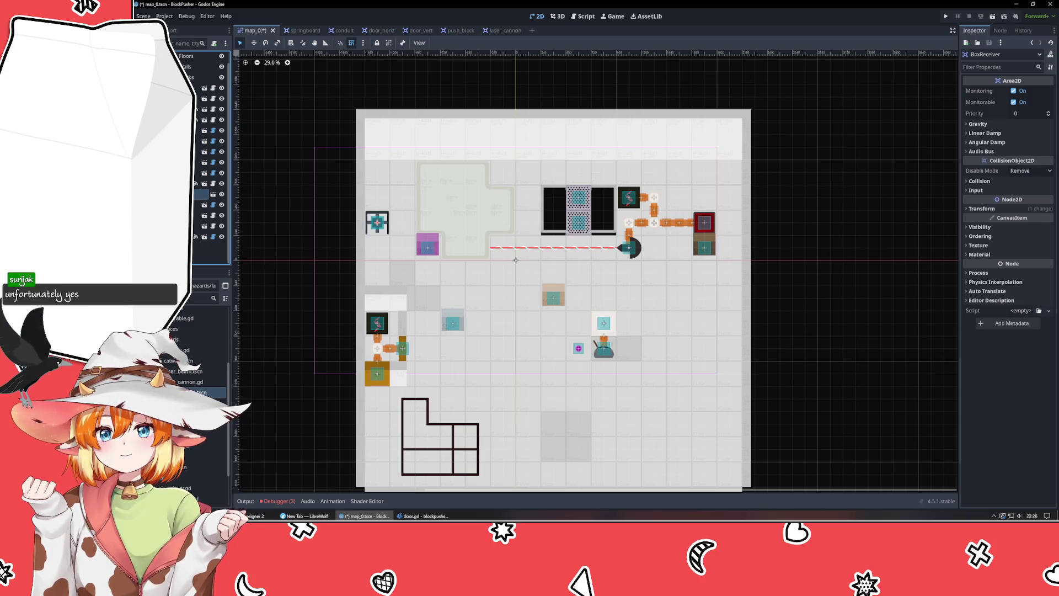
- Arrow through PushBlock4, PushBlock2 and LaserCannon, deselect, and save map_0
key("Up")
key("Up")
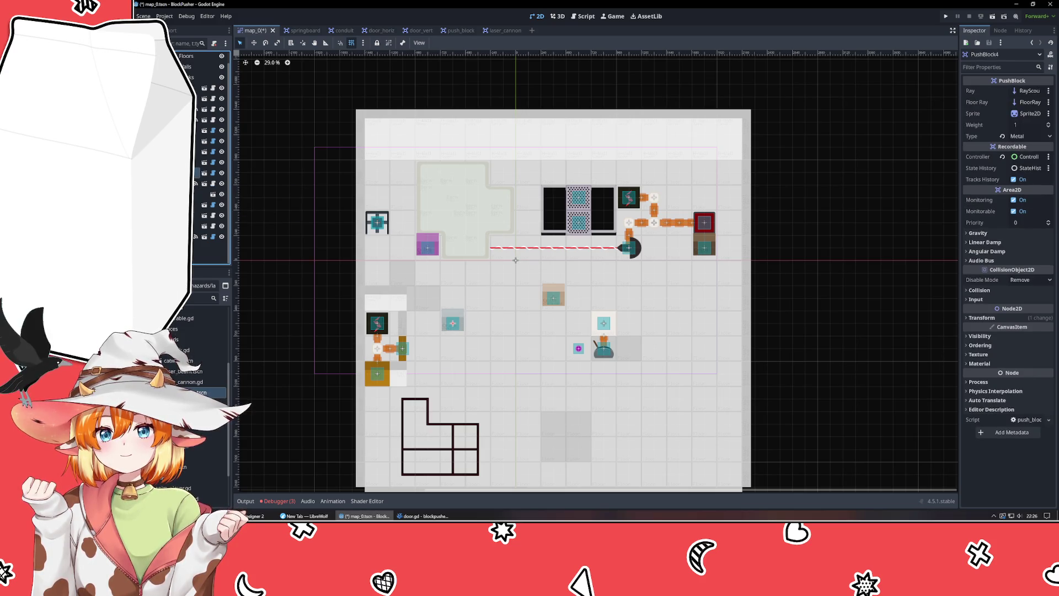
key("Up")
key("Up")
key("Up")
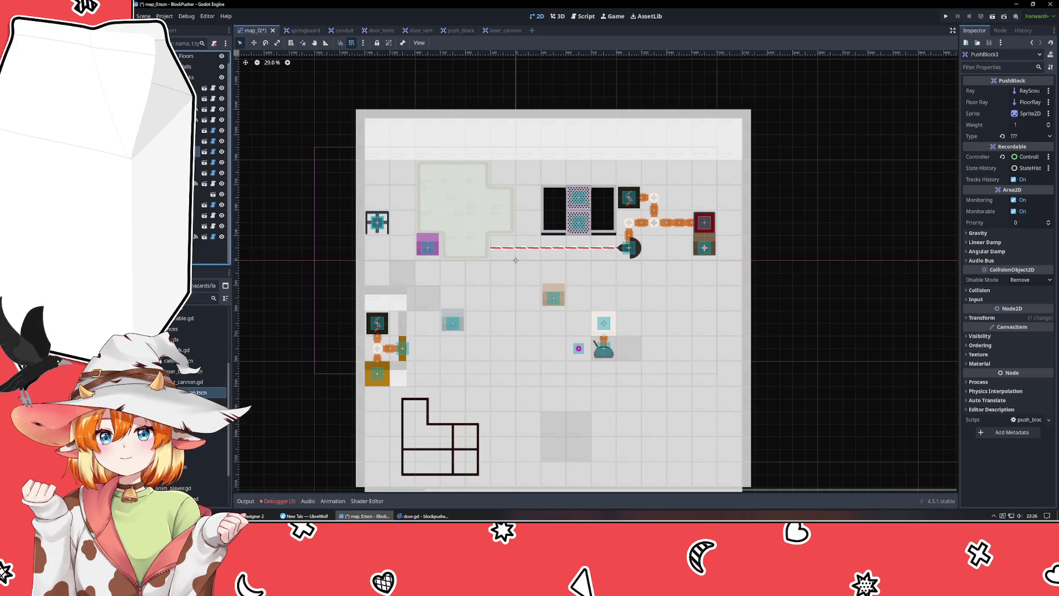
key("Up")
key("Up")
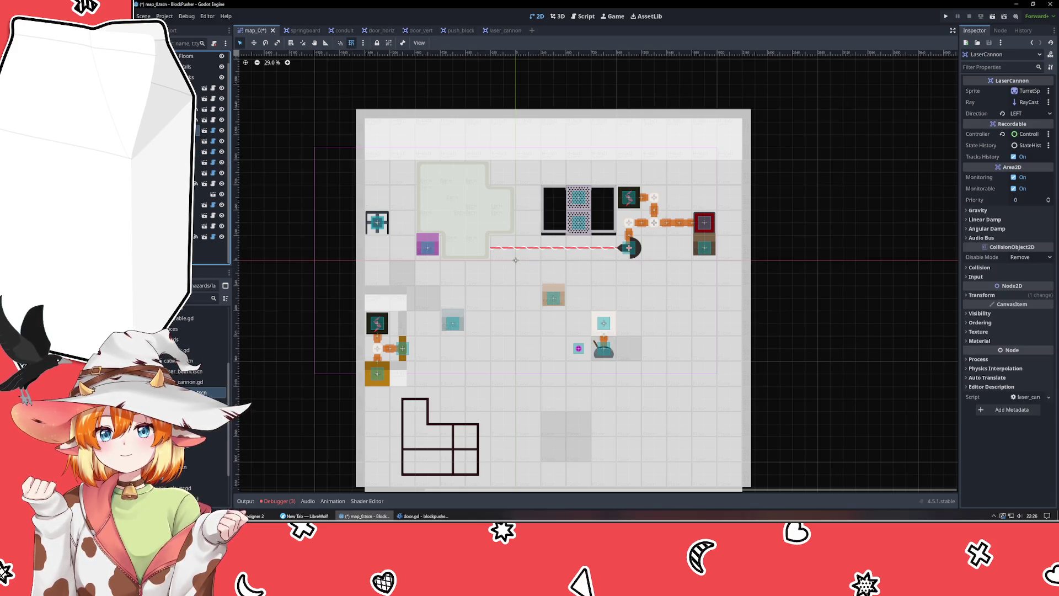
key("Down")
key("Down")
key("Down")
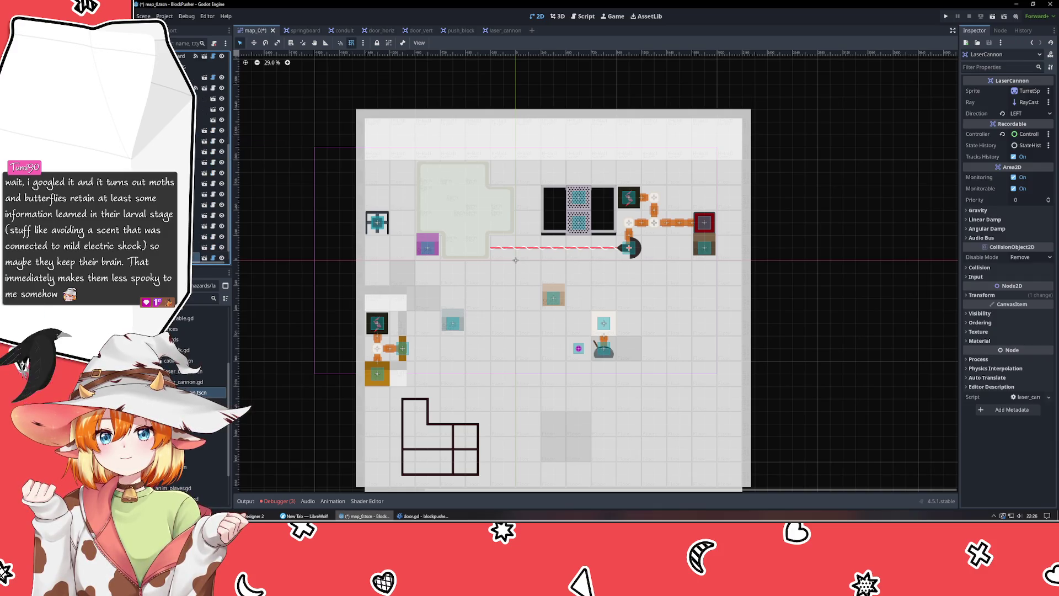
key("Down")
key("Up")
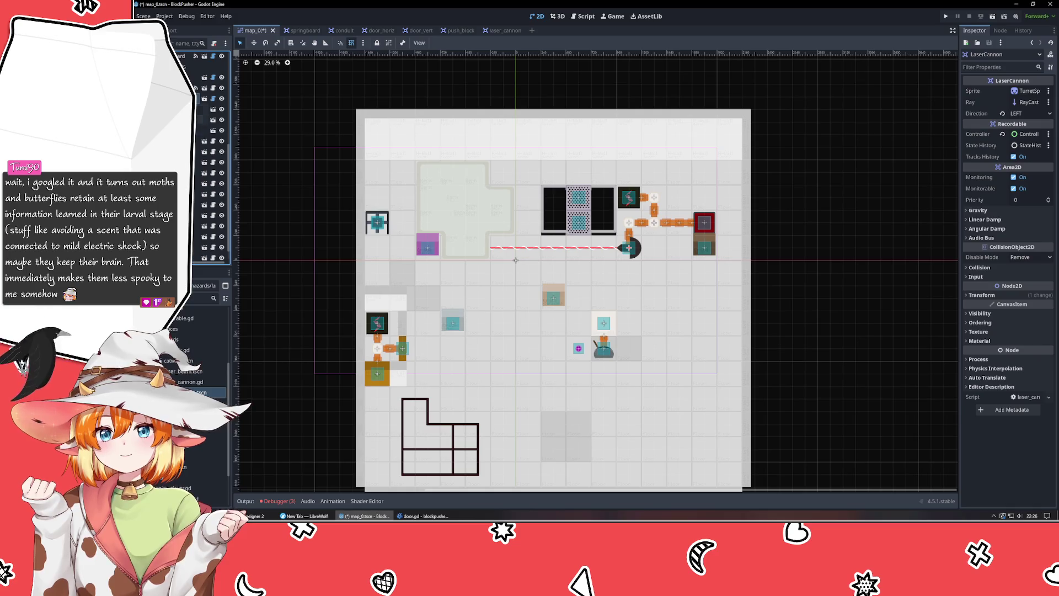
scroll(213, 160, "down", 1)
scroll(213, 159, "down", 2)
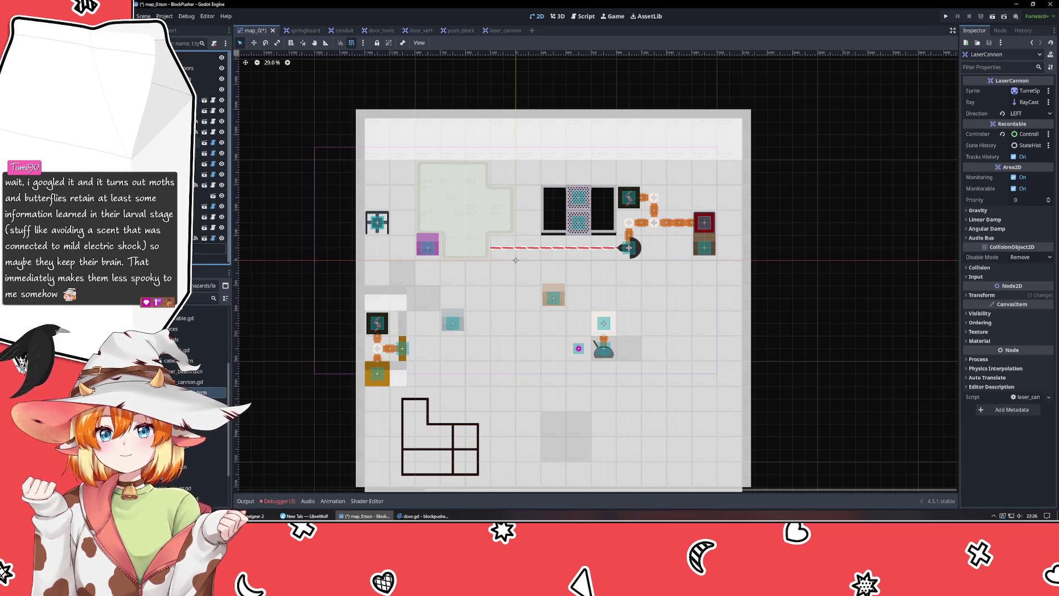
left_click(270, 196)
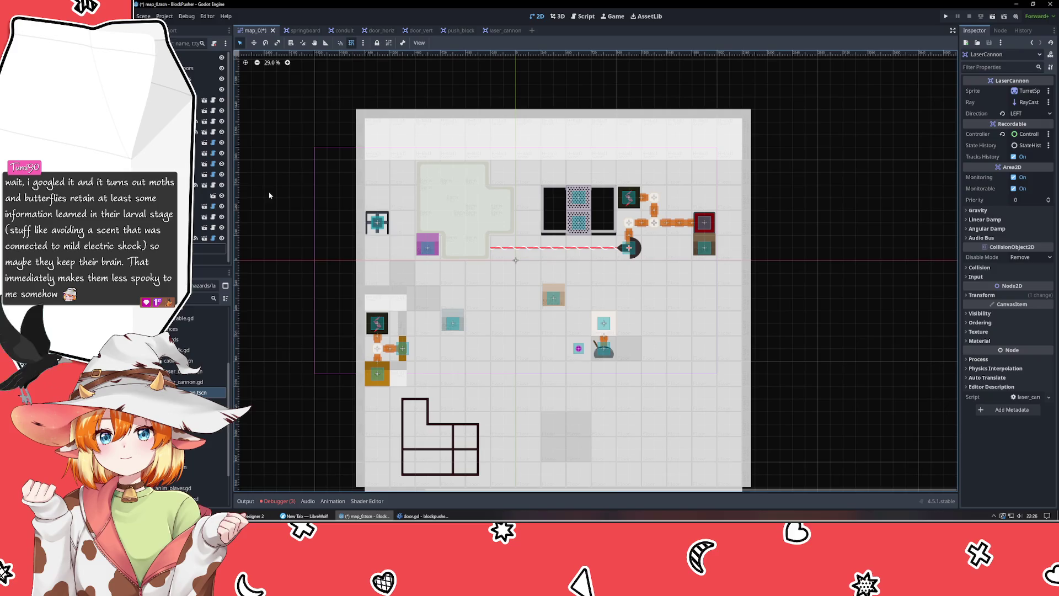
key("ctrl+s")
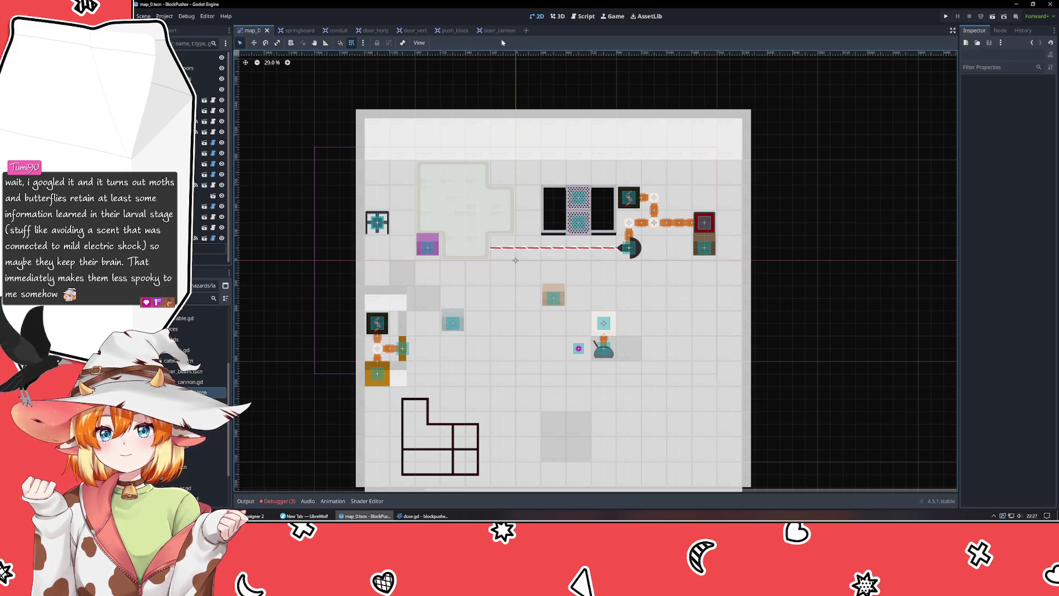
- Open laser_cannon.tscn to inspect its RayCast2D, then run BlockPusher from map_0
double_click(624, 251)
left_click(199, 100)
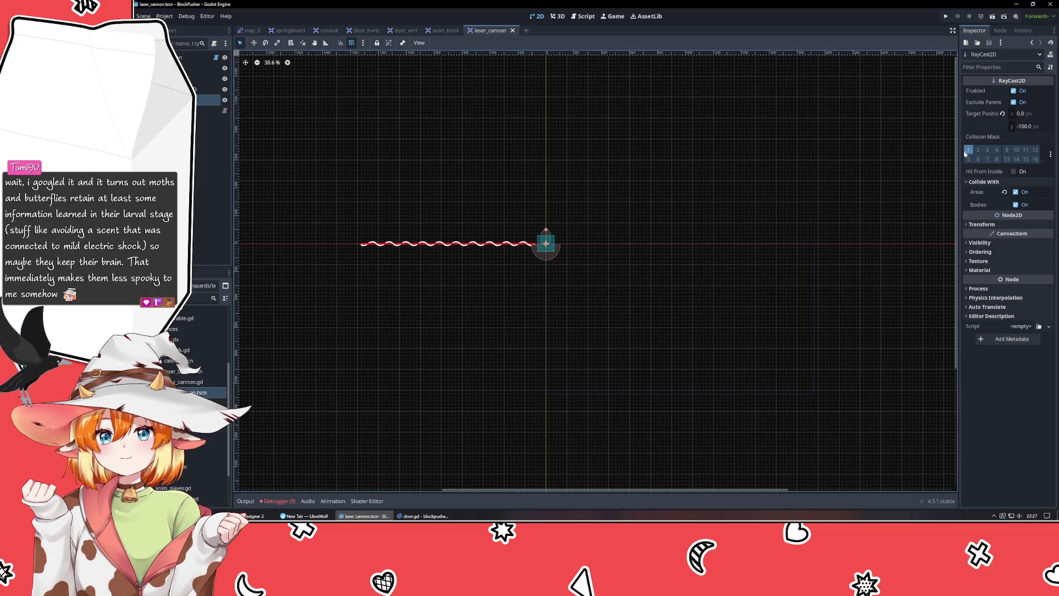
key("ctrl+Tab")
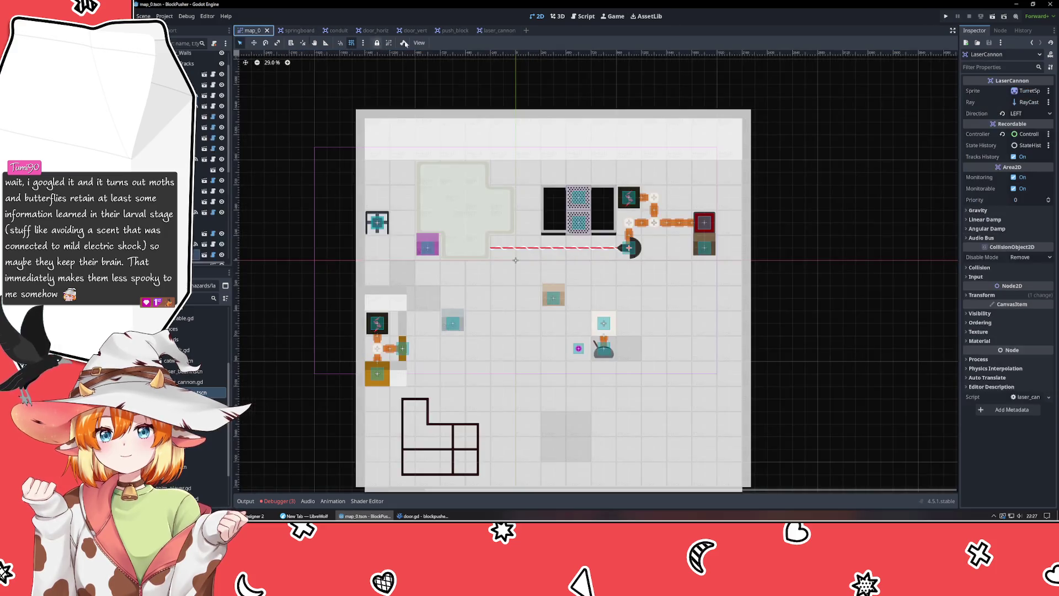
left_click(945, 17)
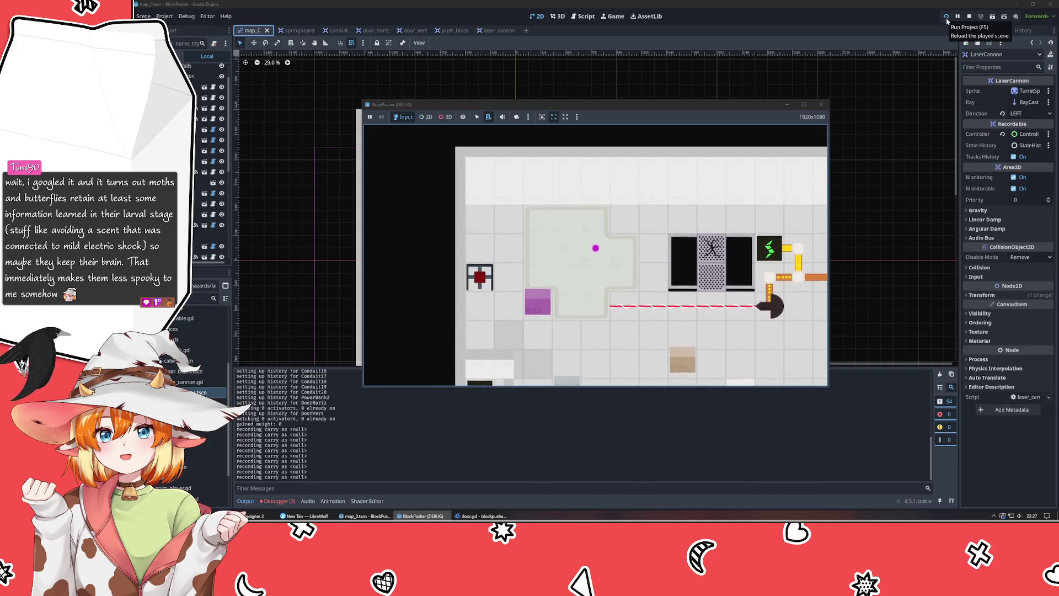
- Stop the debug run and select pusher.gd in the FileSystem dock
left_click(821, 104)
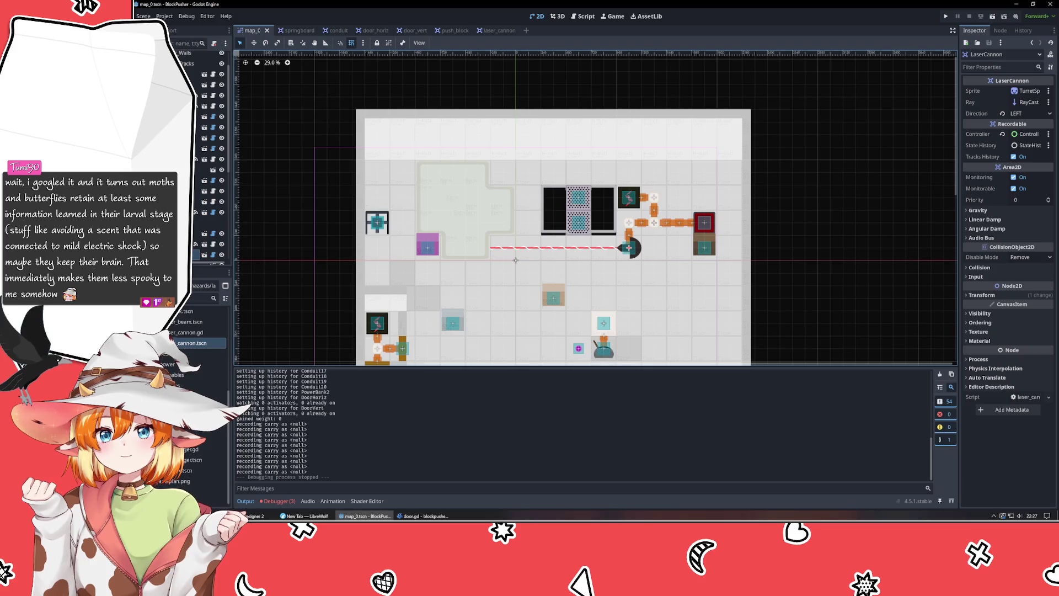
left_click(193, 353)
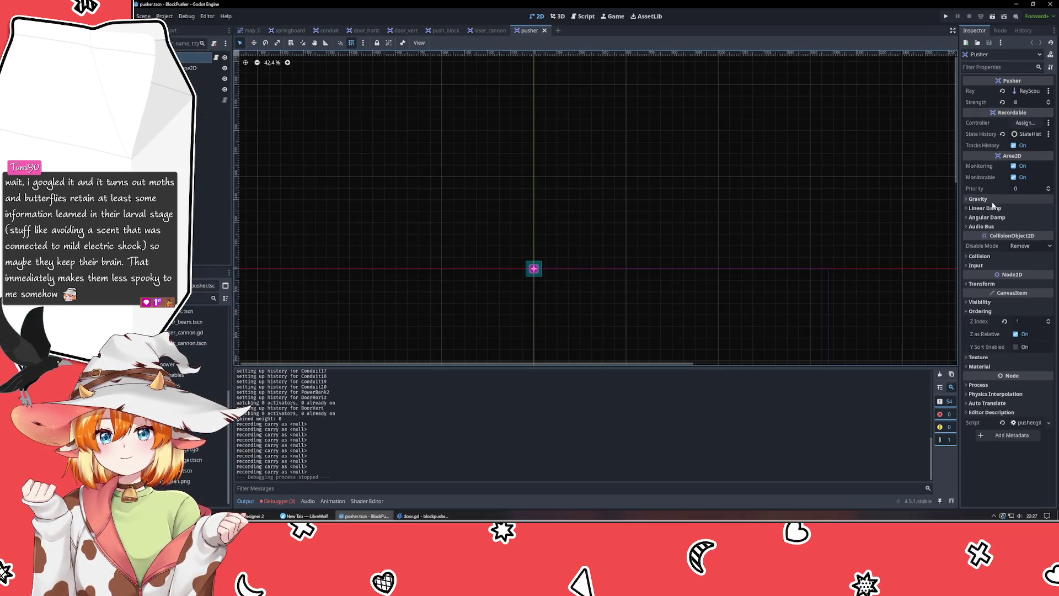
- Put the Pusher on collision layer 5, save, and test-run the game
left_click(980, 256)
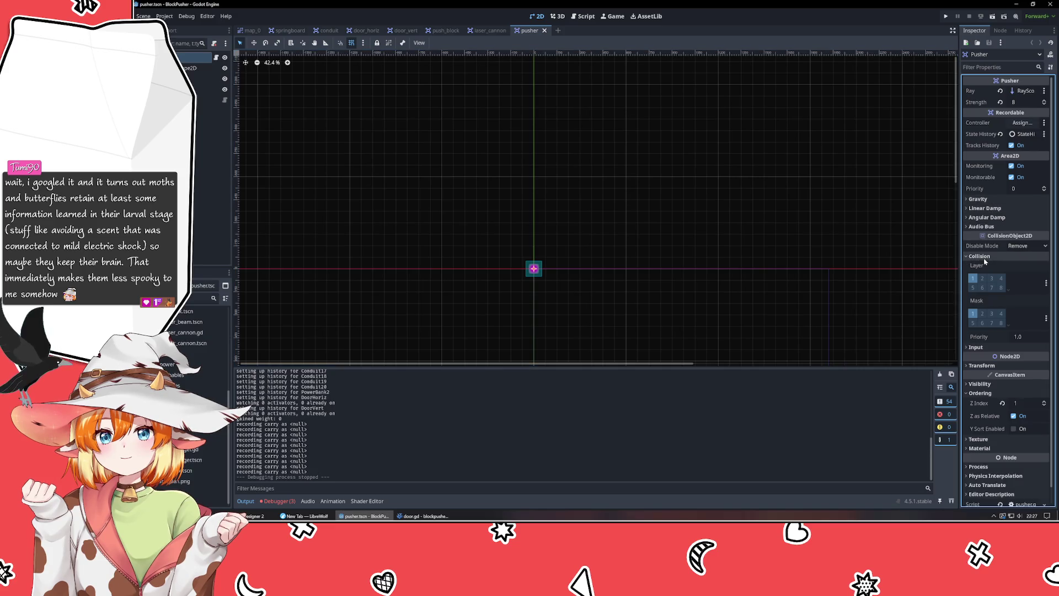
left_click(974, 288)
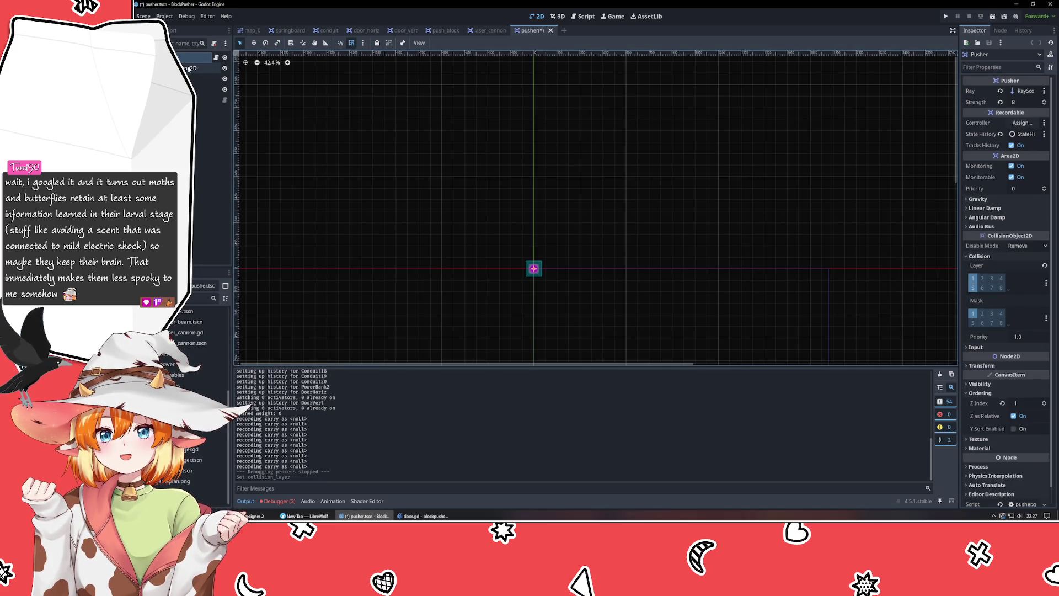
key("ctrl+s")
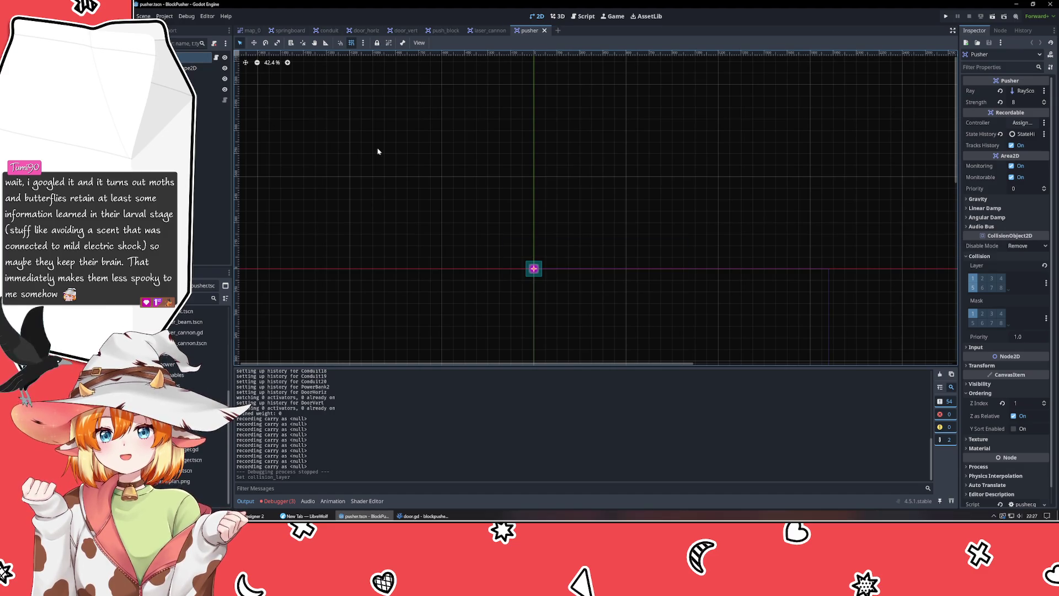
key("F5")
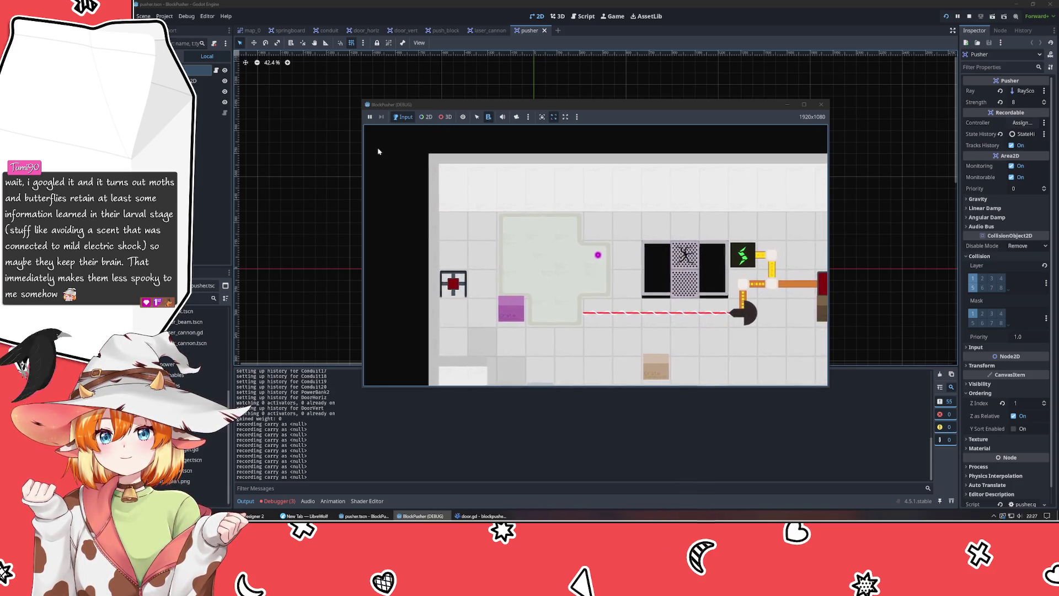
key("F8")
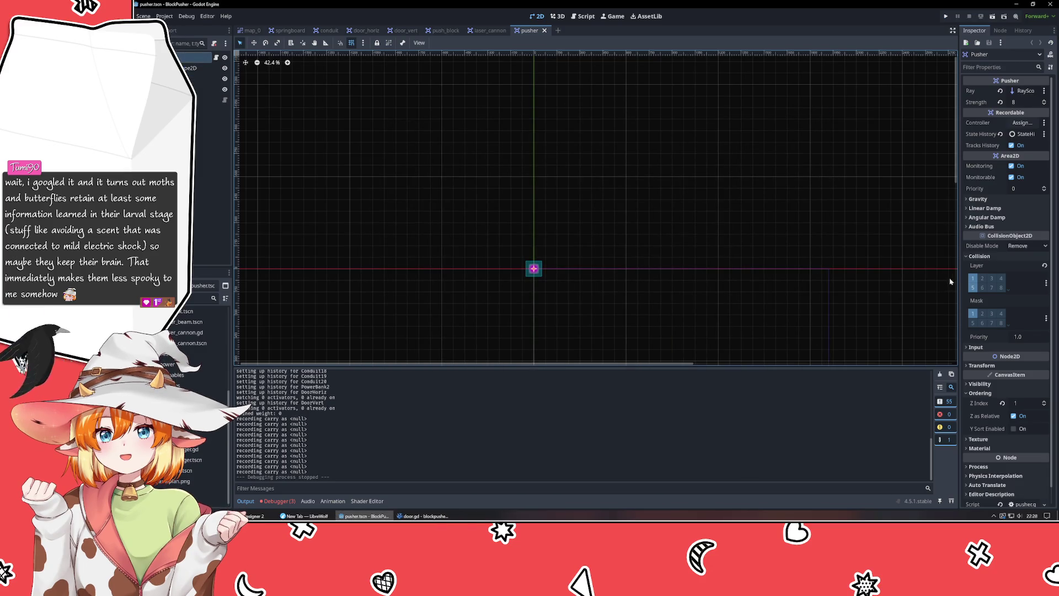
- Move bit 5 from the Pusher's collision layer to its mask, rerun, and test movement
left_click(972, 287)
left_click(972, 323)
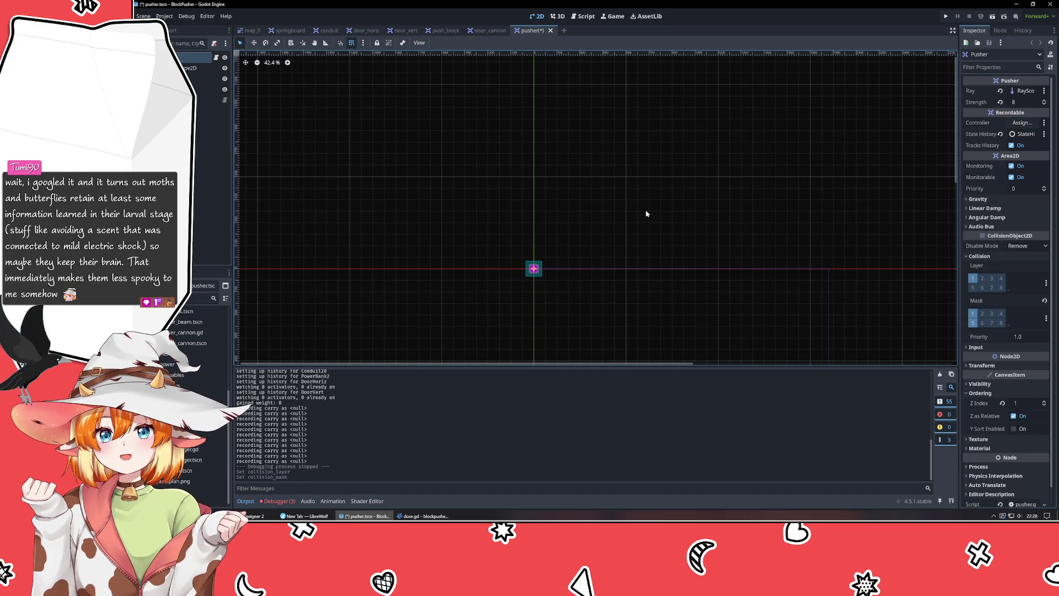
key("F5")
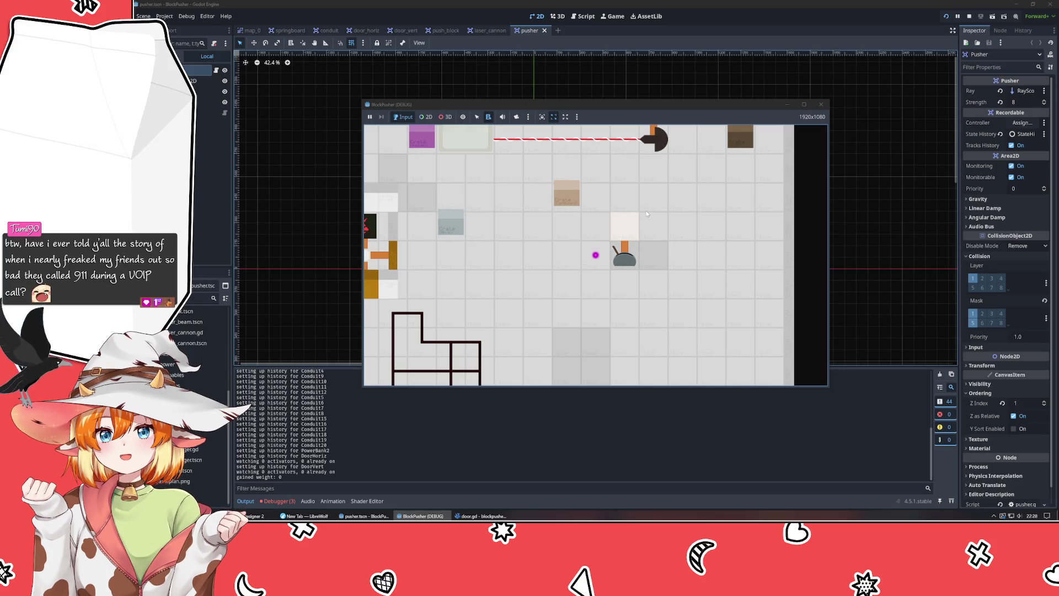
key("Left")
key("Left")
key("Left")
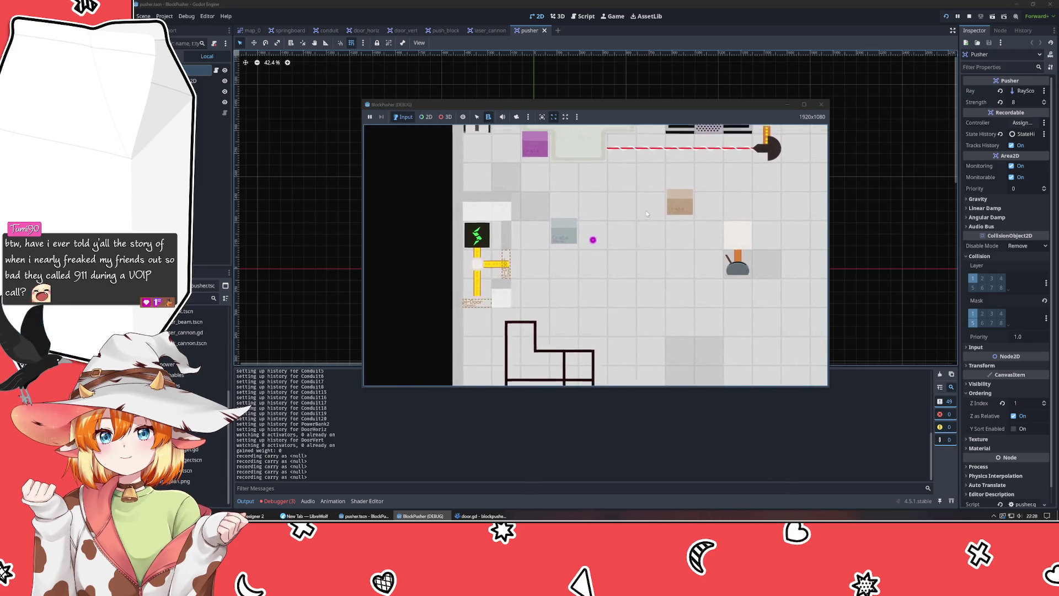
key("Up")
key("Up")
key("Up")
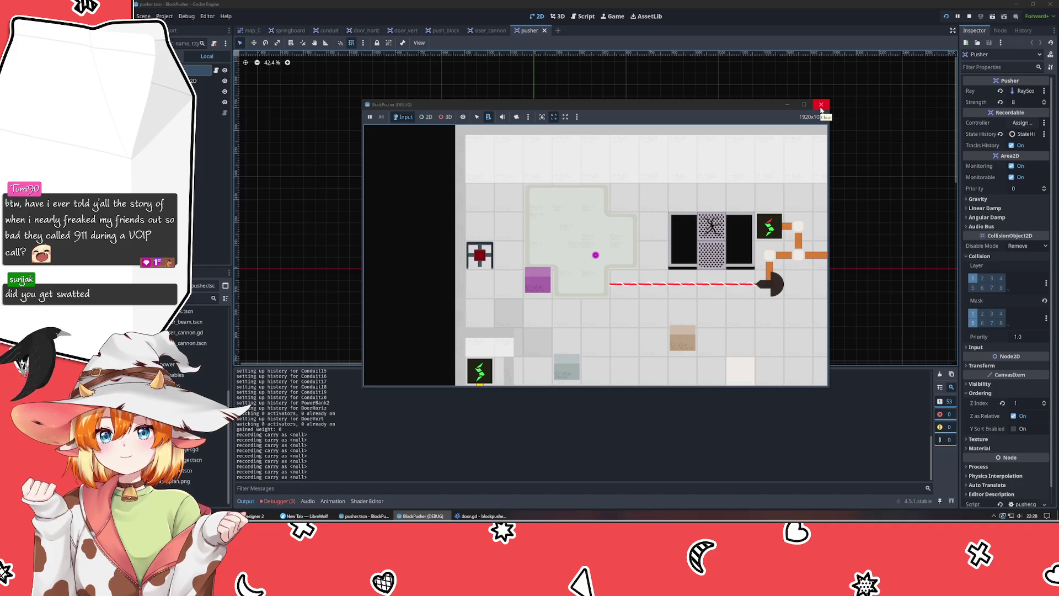
left_click(821, 105)
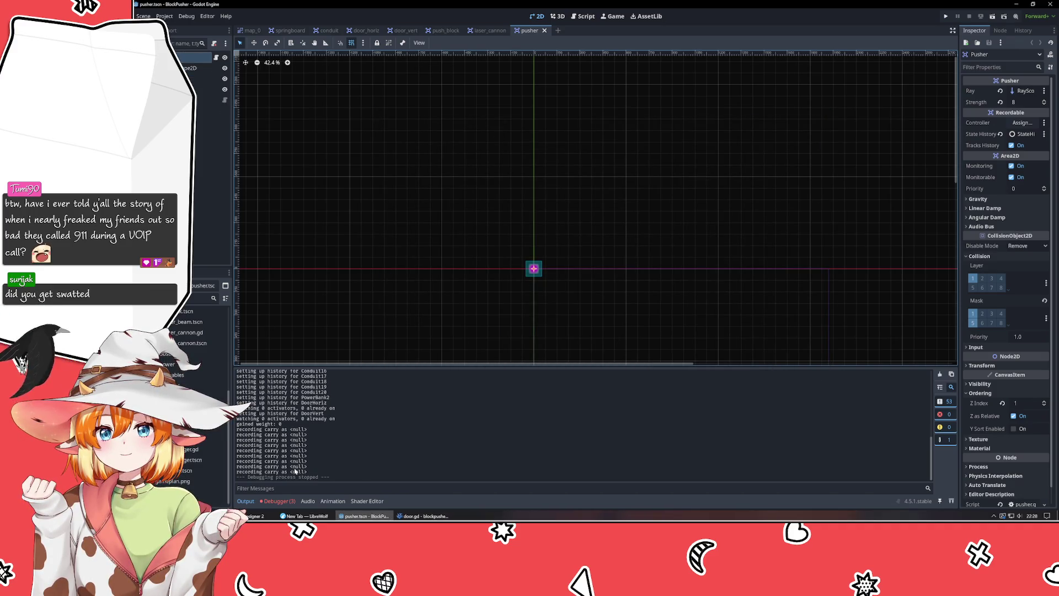
- Open pusher.gd in VSCodium and highlight every use of the ray variable
mouse_move(422, 516)
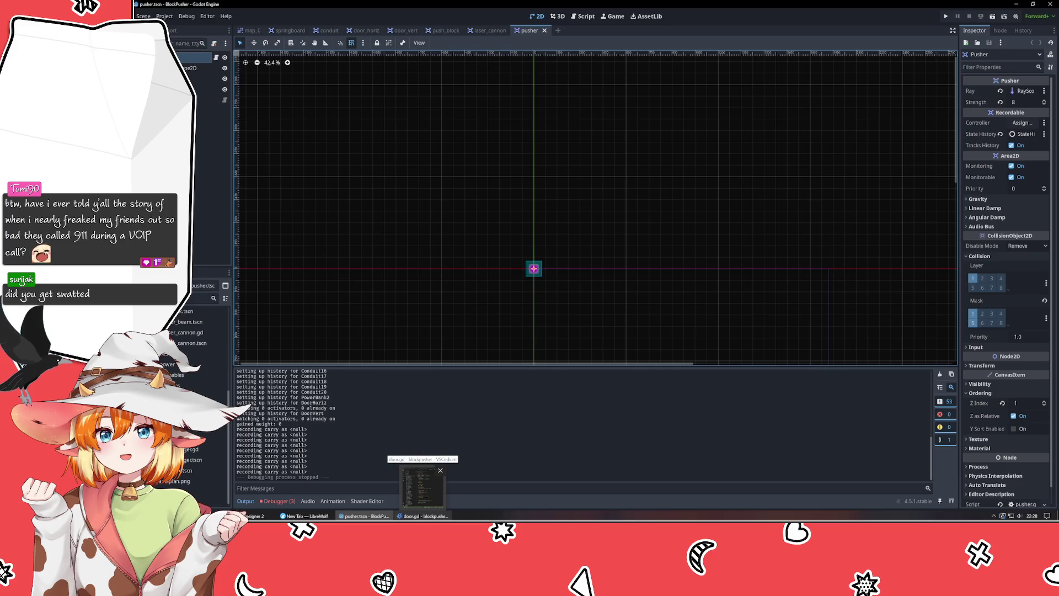
left_click(423, 516)
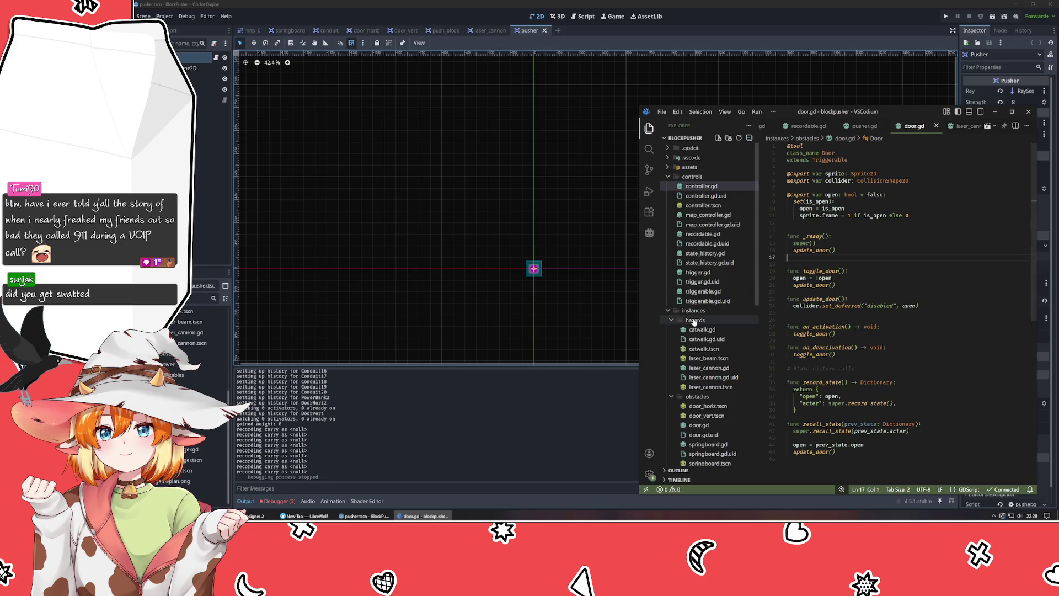
left_click(667, 312)
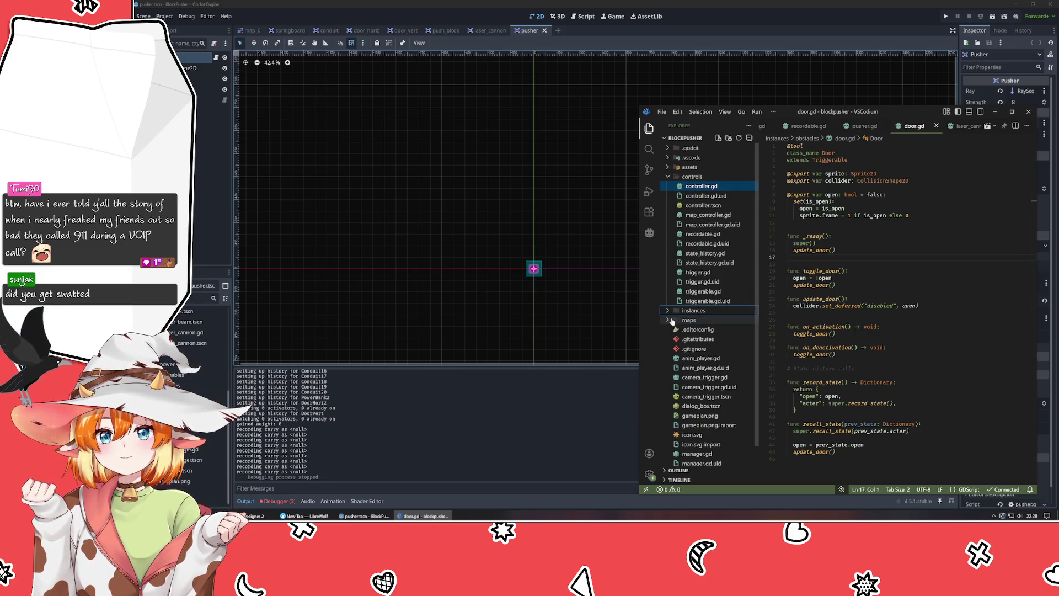
left_click(667, 312)
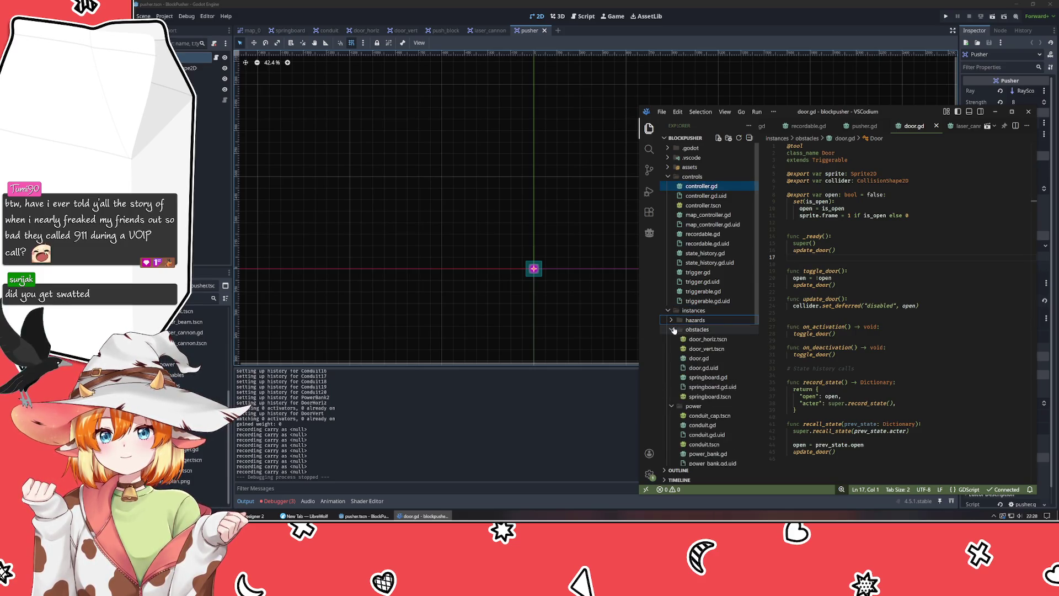
left_click(673, 338)
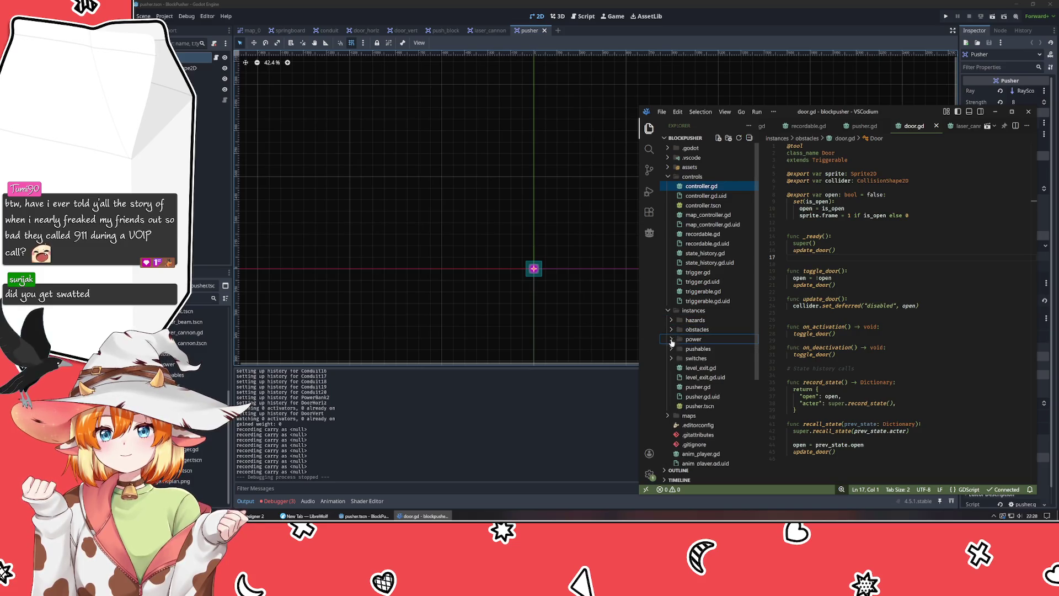
left_click(697, 386)
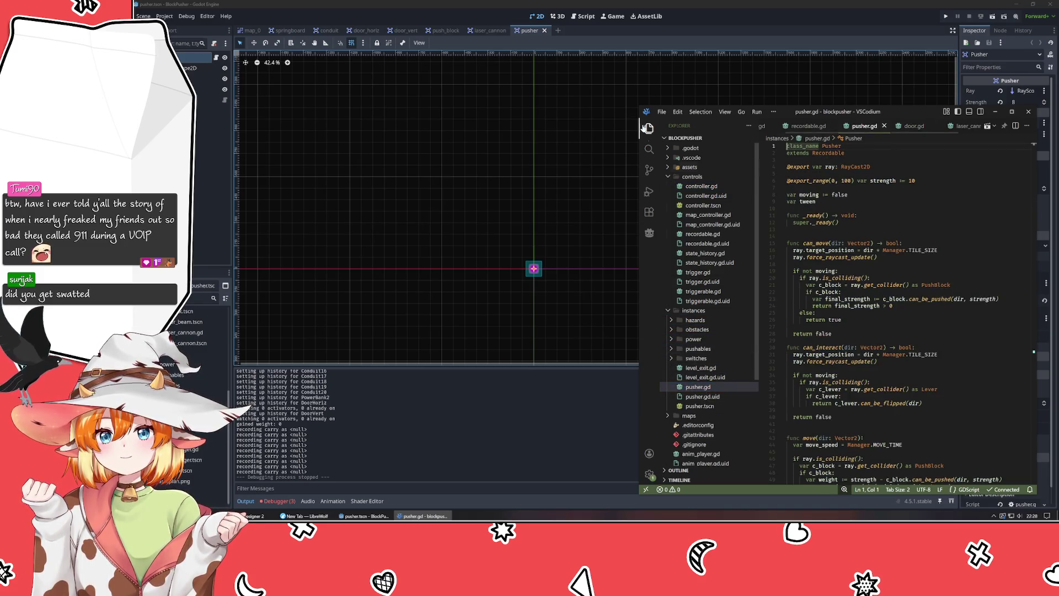
left_click_drag(639, 108, 529, 29)
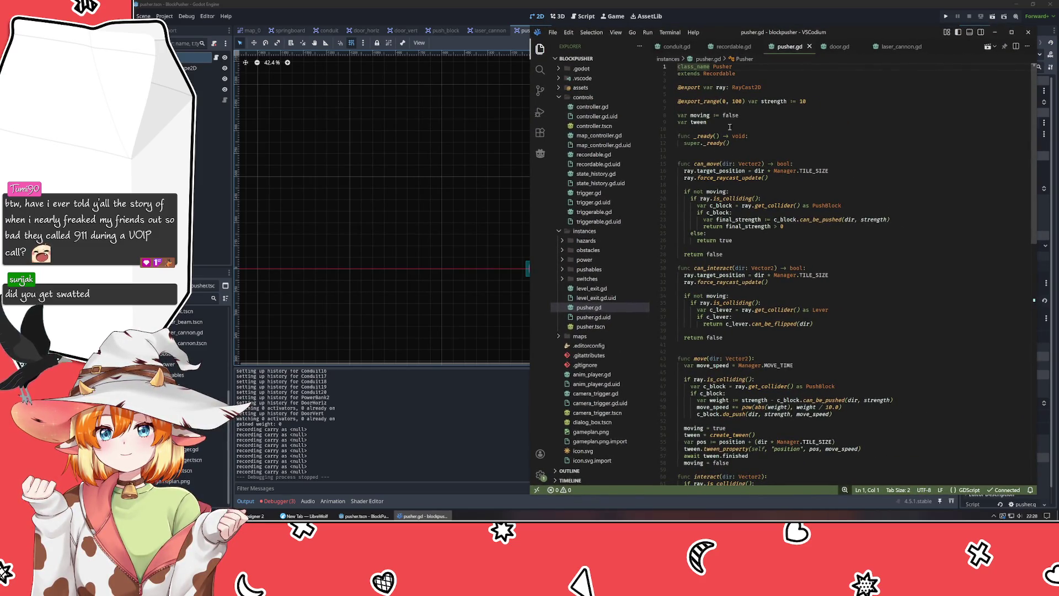
left_click(725, 87)
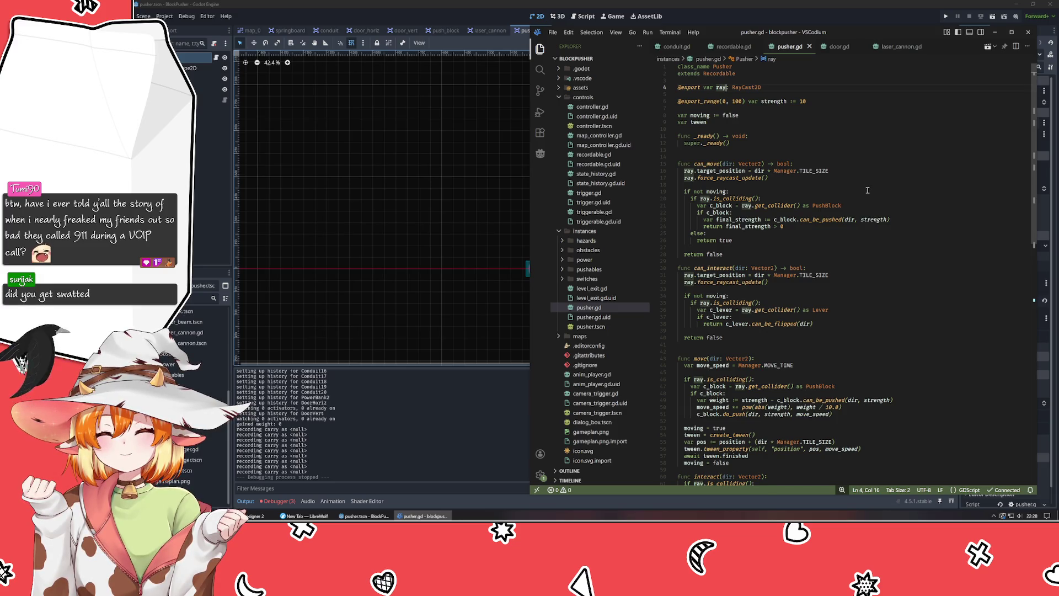
- Add layer 5 to the pusher's RayScout collision mask in Godot
scroll(866, 190, "down", 4)
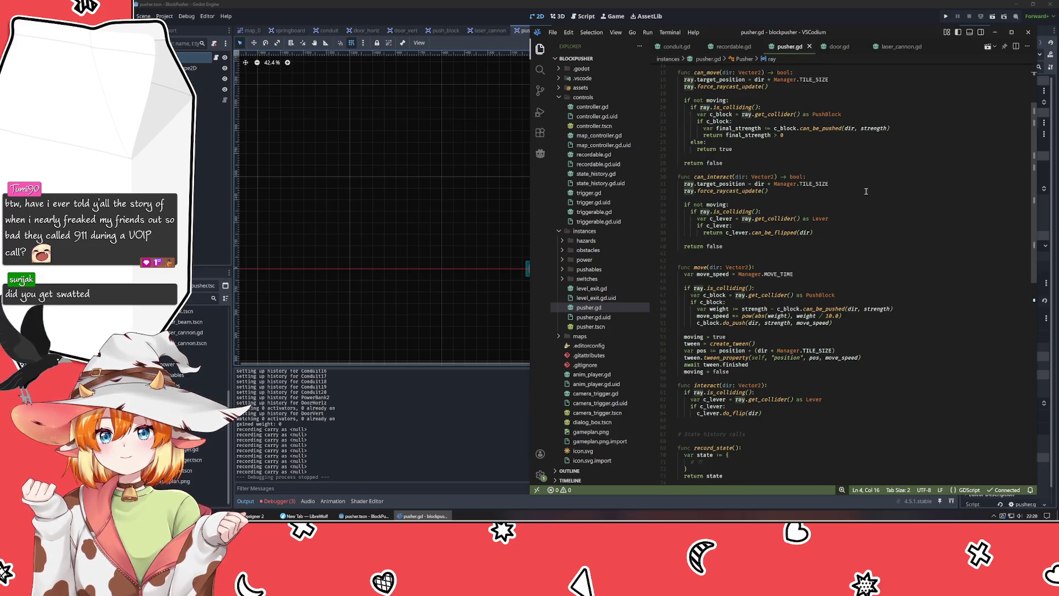
scroll(866, 191, "down", 4)
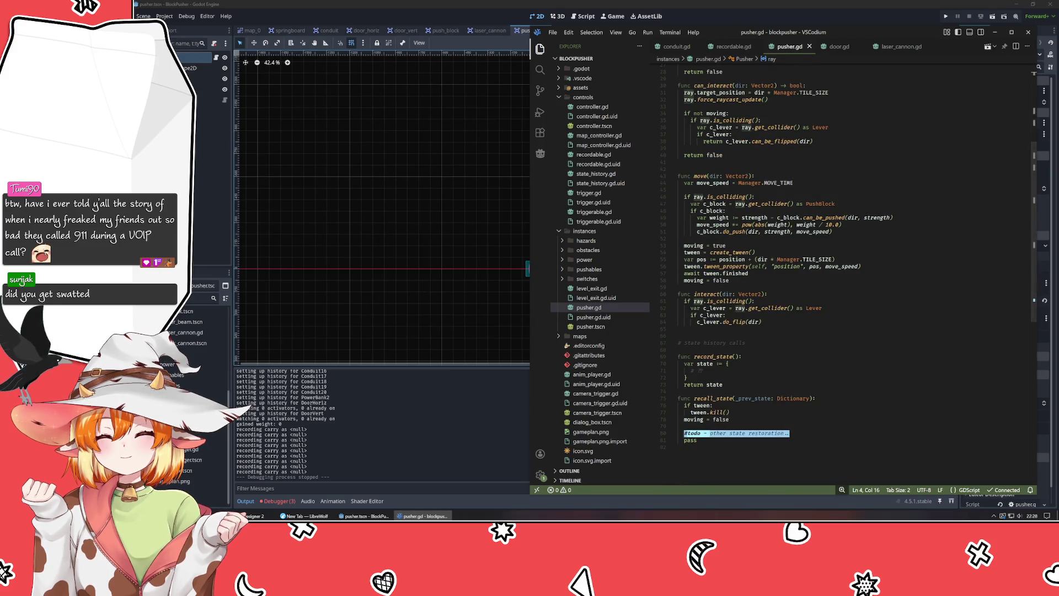
left_click(207, 89)
left_click(972, 159)
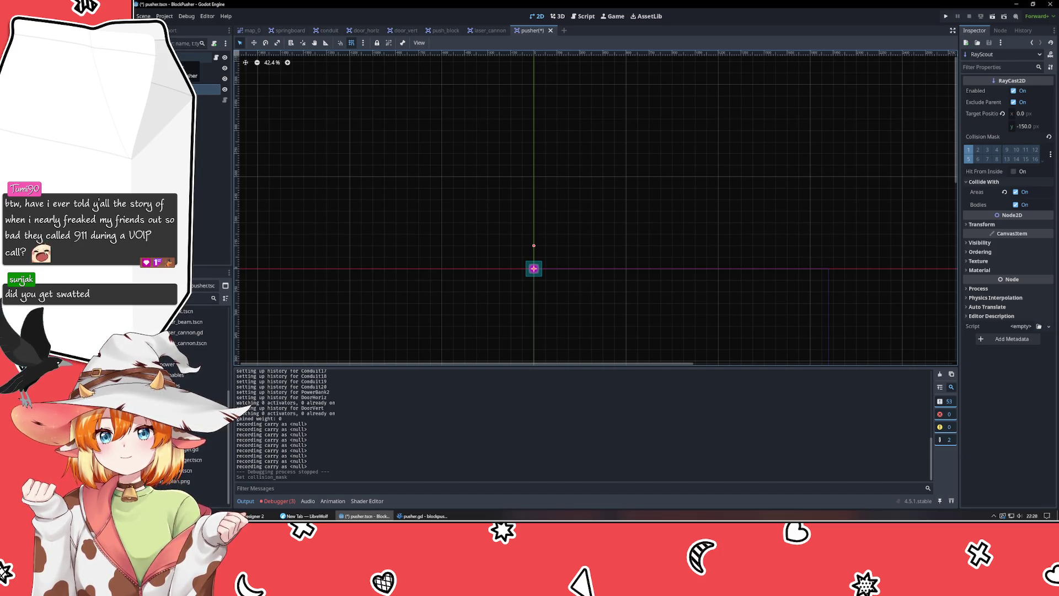
- Save the pusher scene, then add collision mask layer 5 to push_block's RayScout ray
key("ctrl+s")
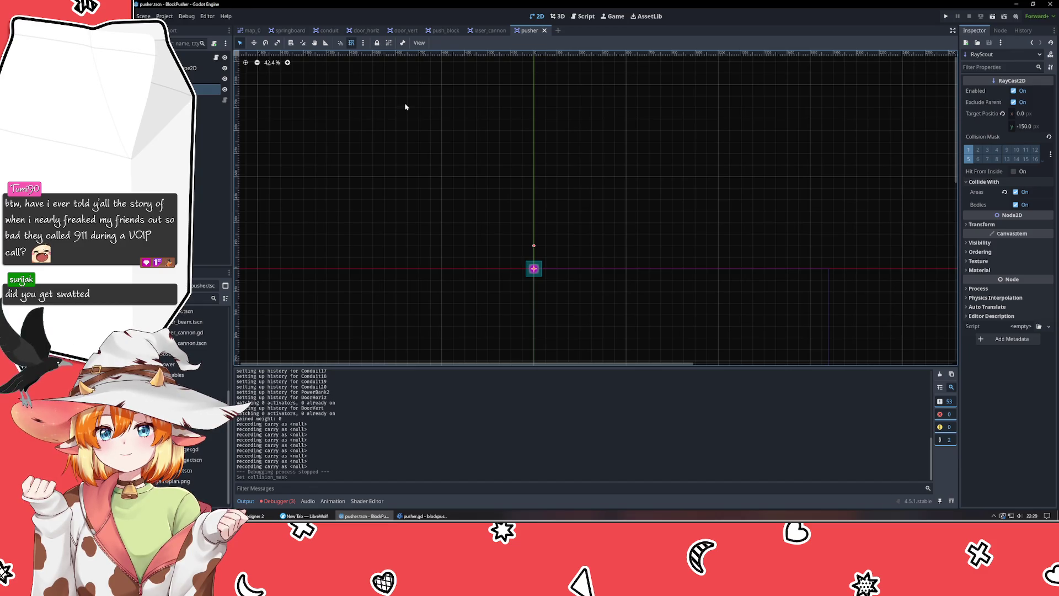
left_click(447, 31)
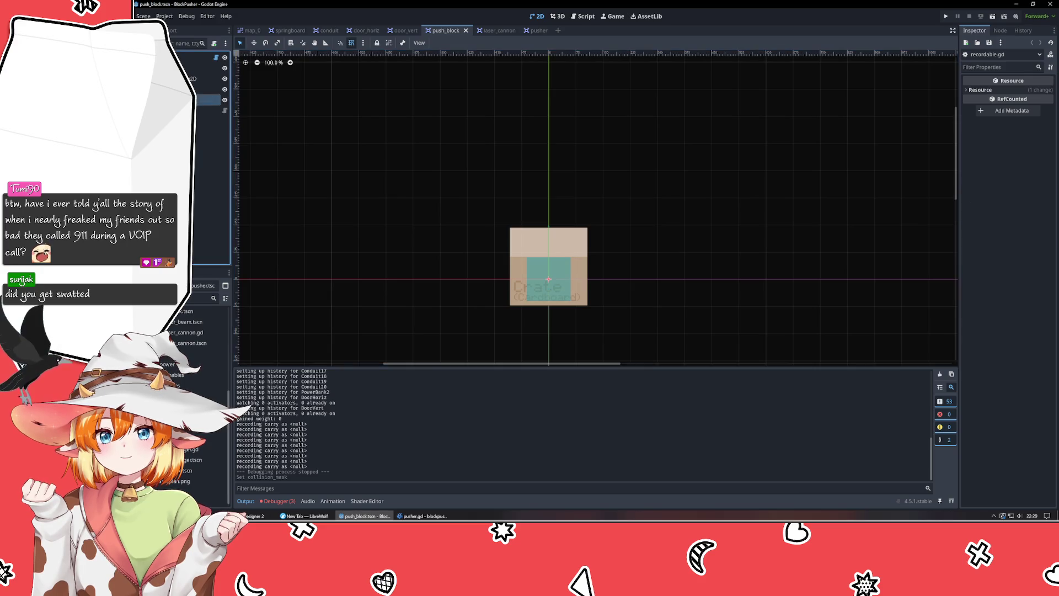
left_click(209, 89)
left_click(967, 159)
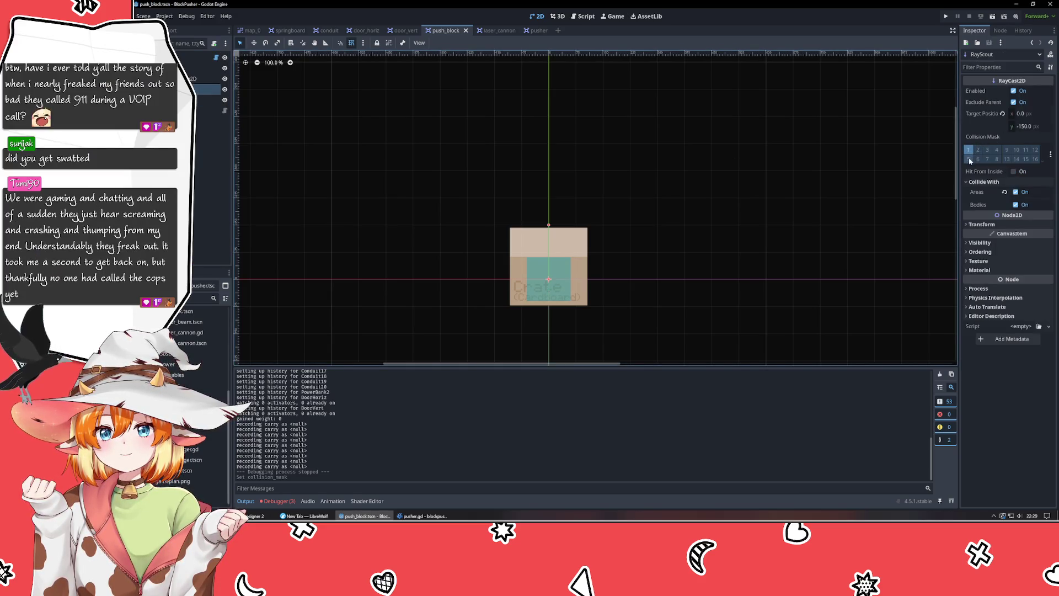
- Add collision mask layer 5 to the PushBlock root node and save push_block
left_click(201, 57)
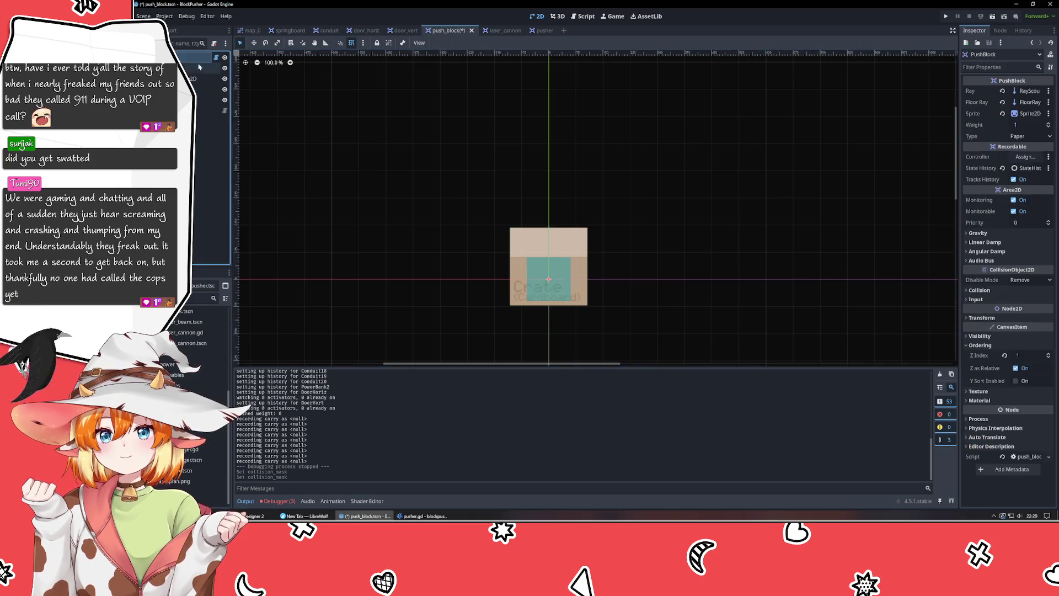
left_click(980, 290)
left_click(973, 357)
key("ctrl+s")
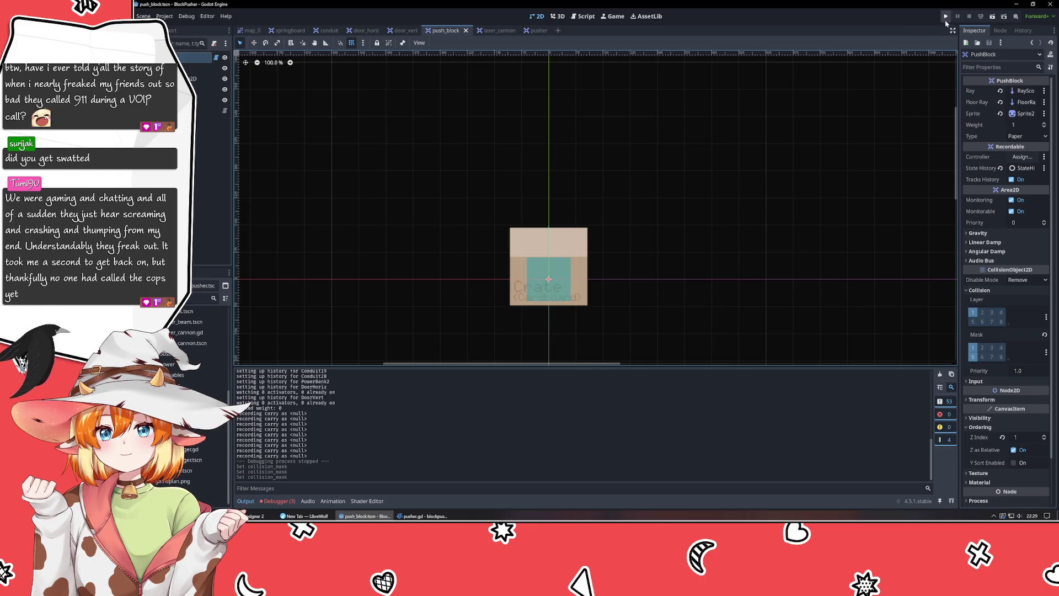
left_click(946, 21)
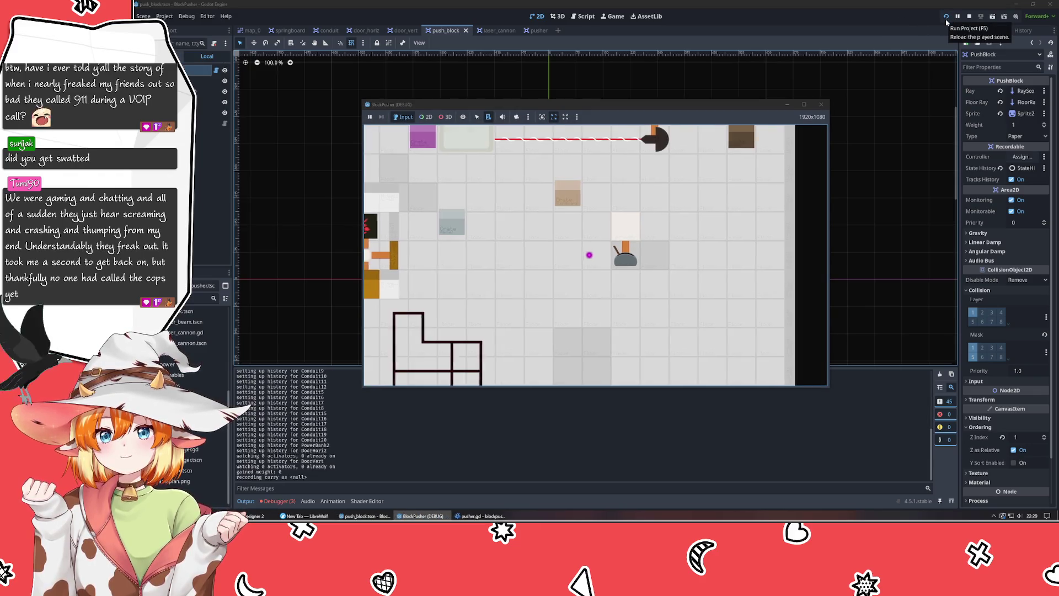
key("Left")
key("Left")
key("Left")
key("Up")
key("Up")
key("Up")
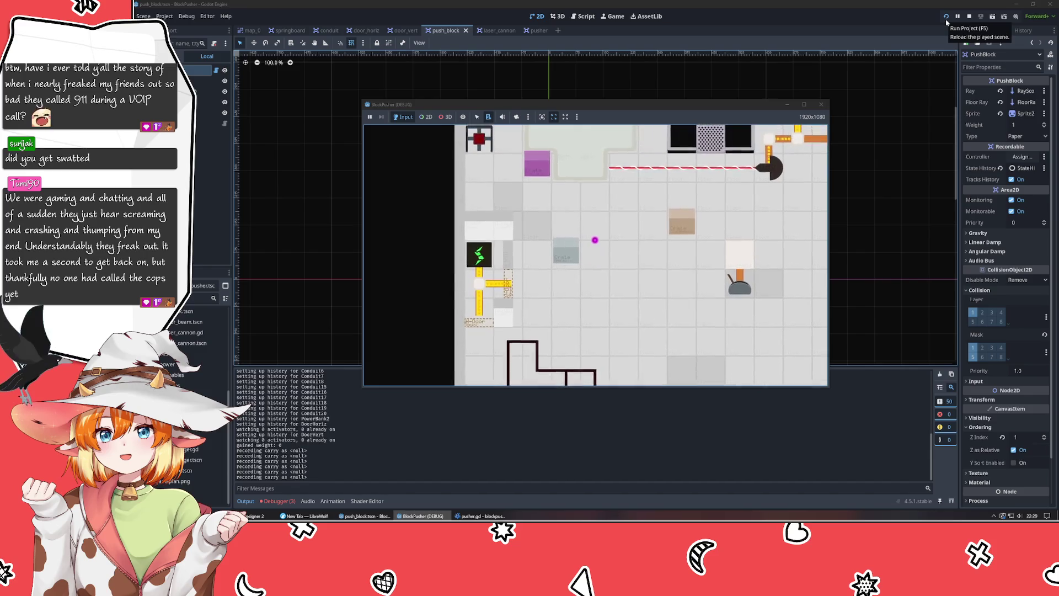
key("Left")
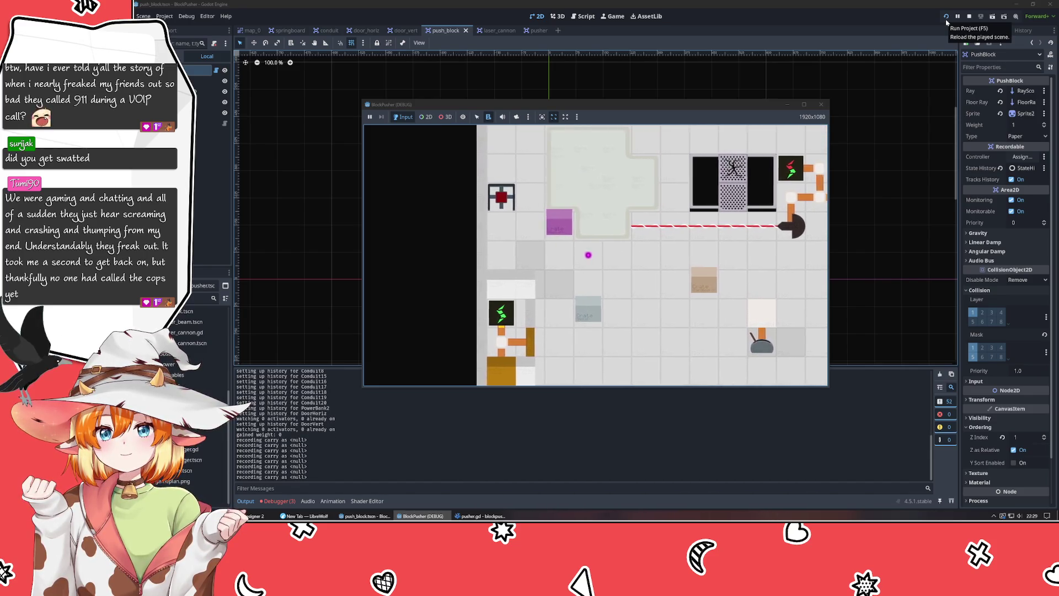
key("Left")
key("Down")
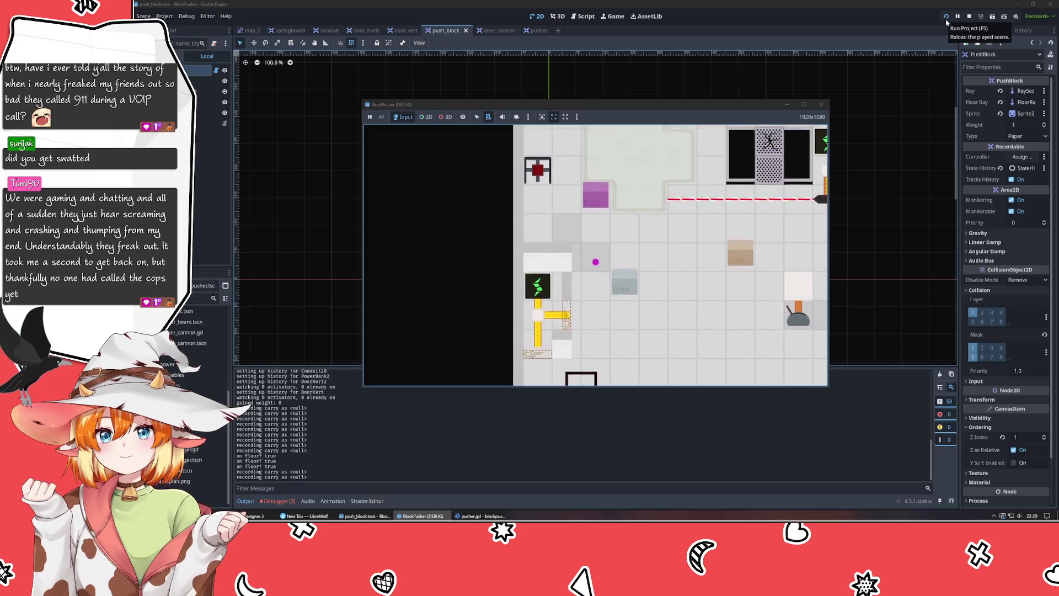
key("Down")
key("Right")
key("Down")
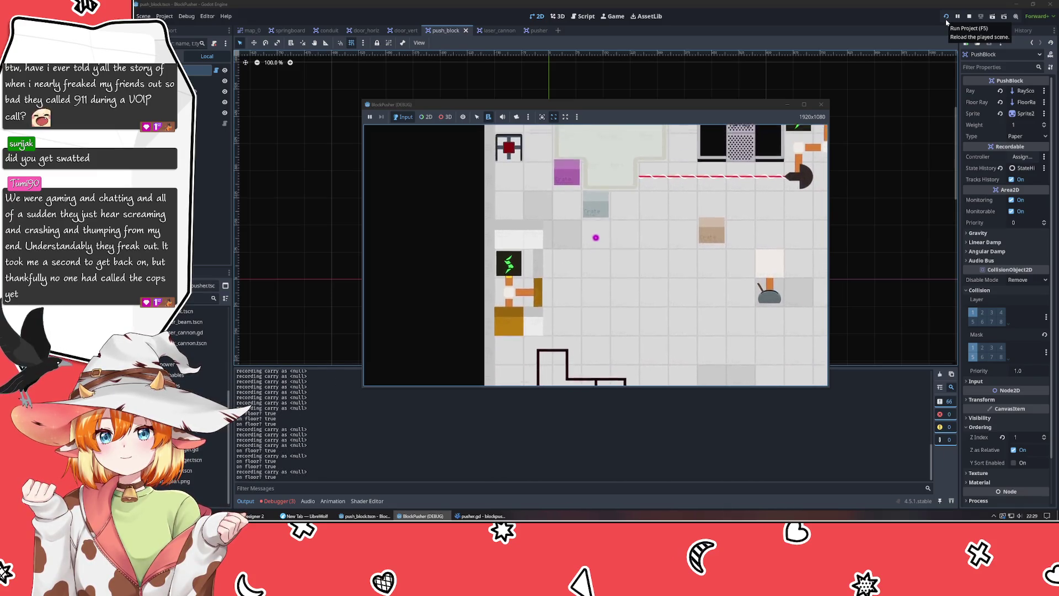
key("Up")
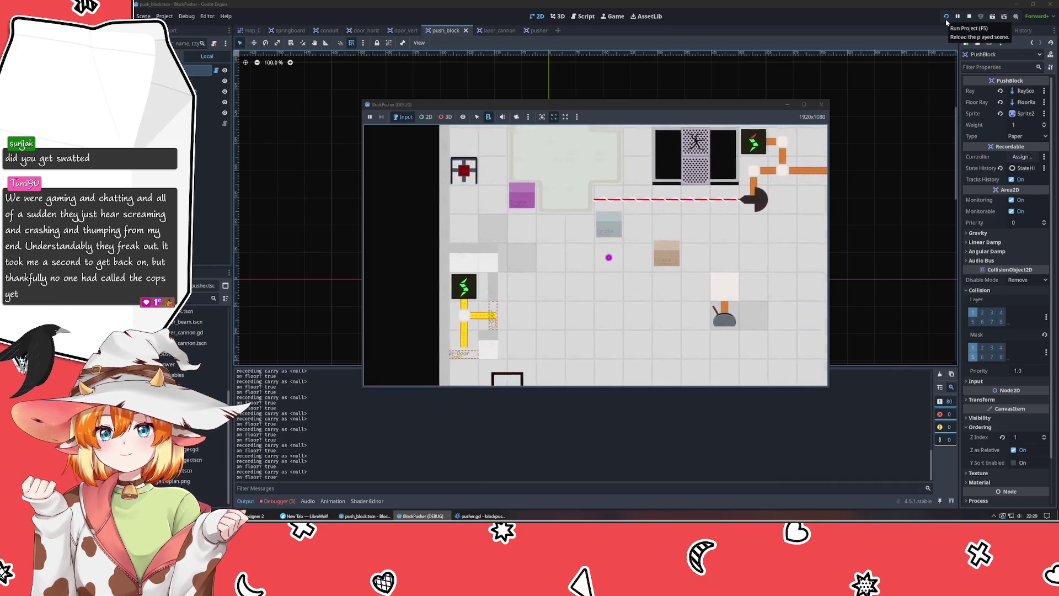
left_click(822, 105)
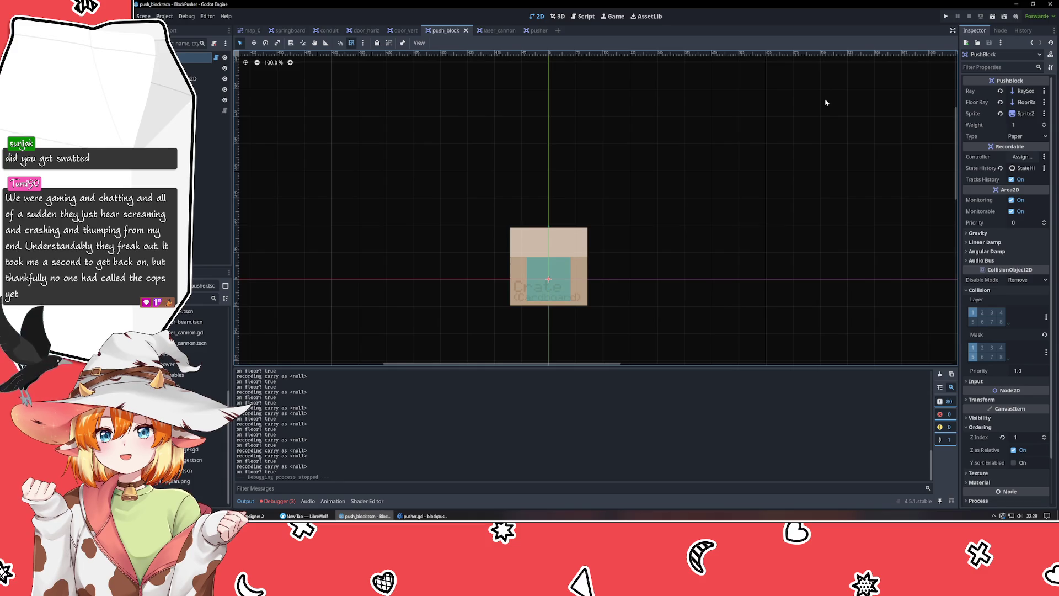
- Deselect PushBlock and adjust the view around the crate
left_click(612, 169)
mouse_move(578, 159)
left_mouse_down()
mouse_move(548, 109)
mouse_move(563, 134)
mouse_move(577, 134)
left_mouse_up()
scroll(549, 109, "down", 2)
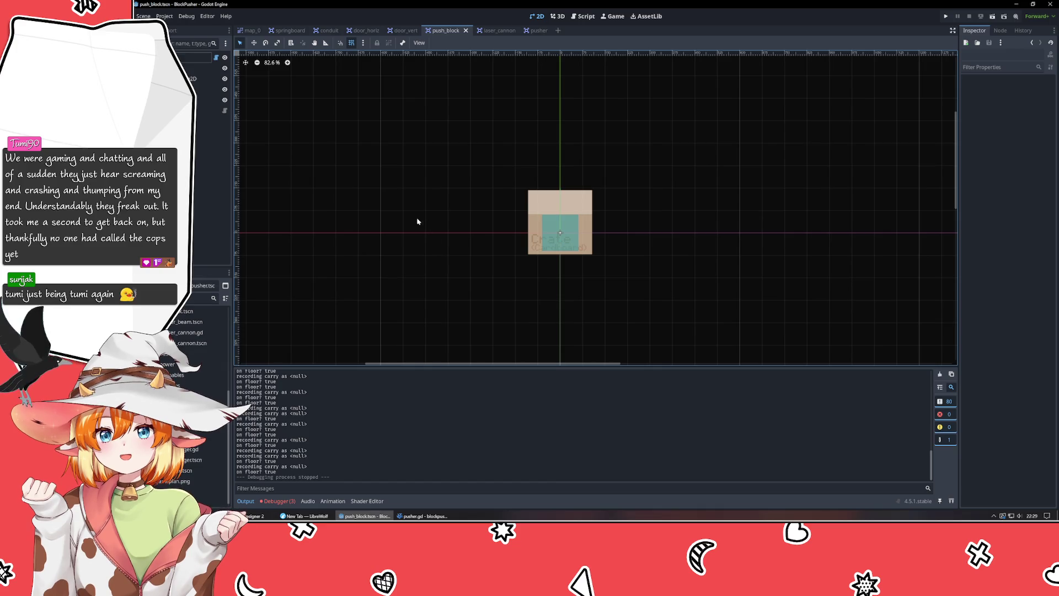
mouse_move(305, 163)
left_mouse_down()
mouse_move(482, 366)
mouse_move(448, 298)
mouse_move(448, 246)
left_mouse_up()
- Move the laser_cannon beam's first Line2D point from x -225 to -150, then return to map_0
key("ctrl+Tab")
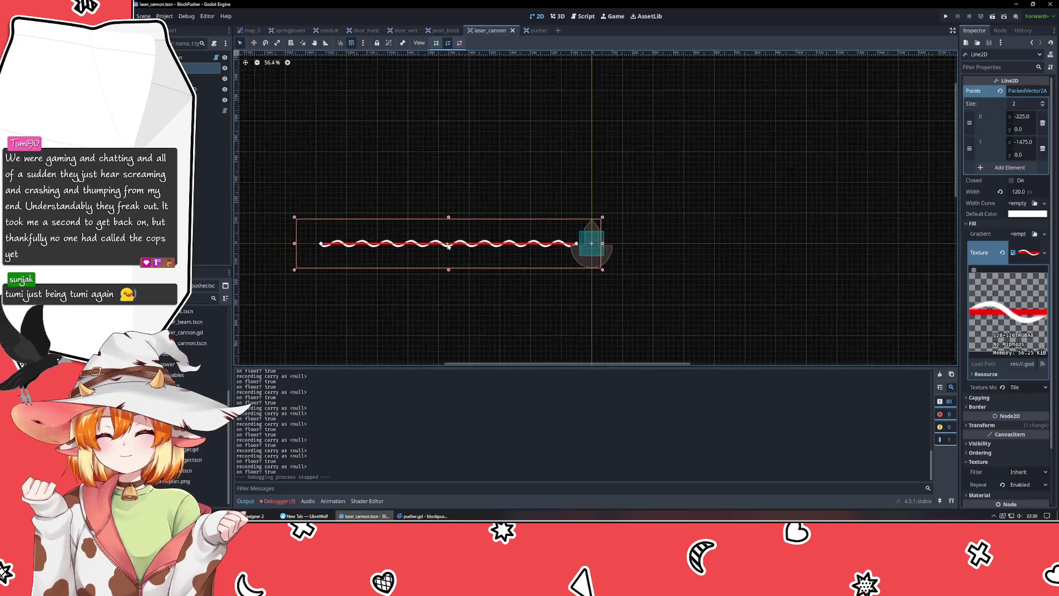
scroll(448, 246, "up", 1)
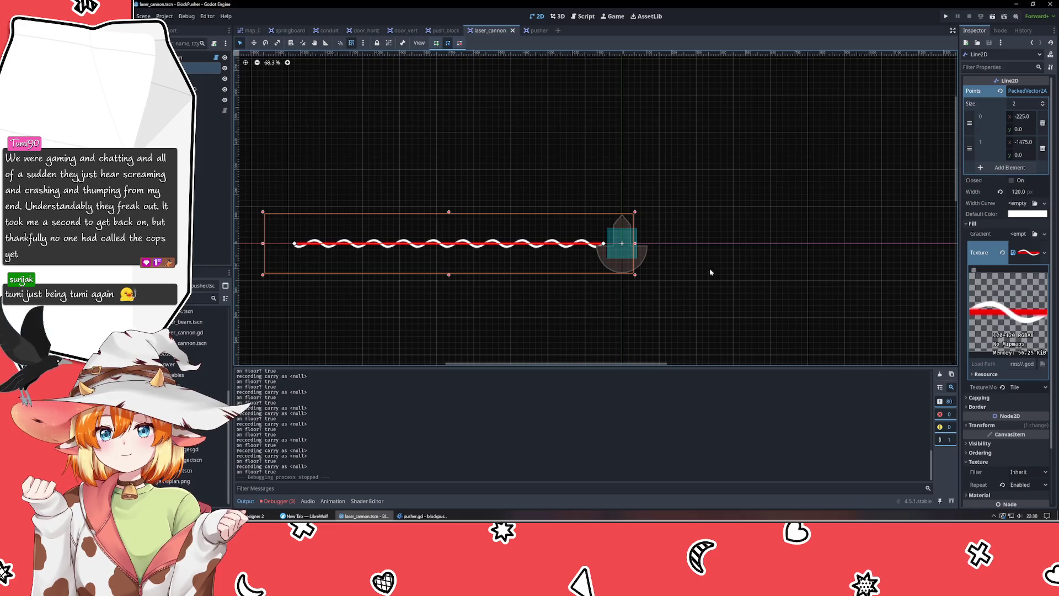
left_click_drag(603, 243, 621, 244)
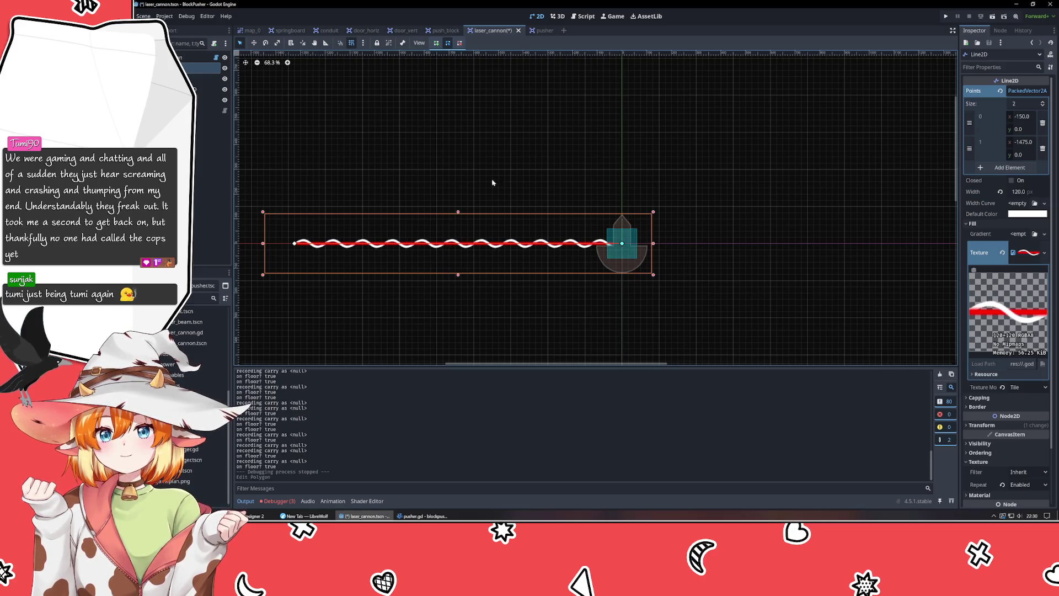
left_click(247, 32)
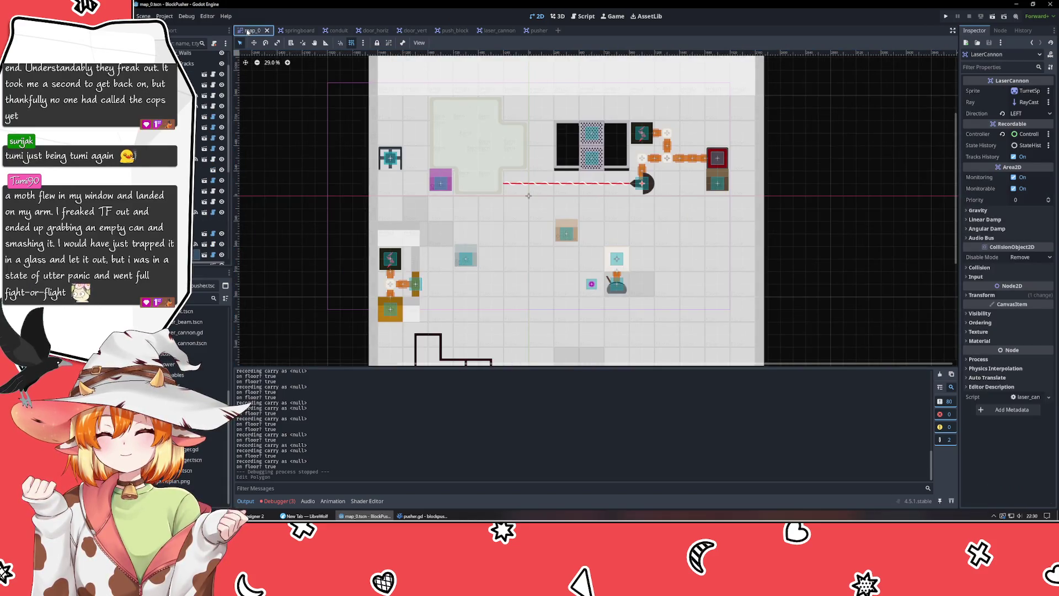
scroll(726, 178, "up", 2)
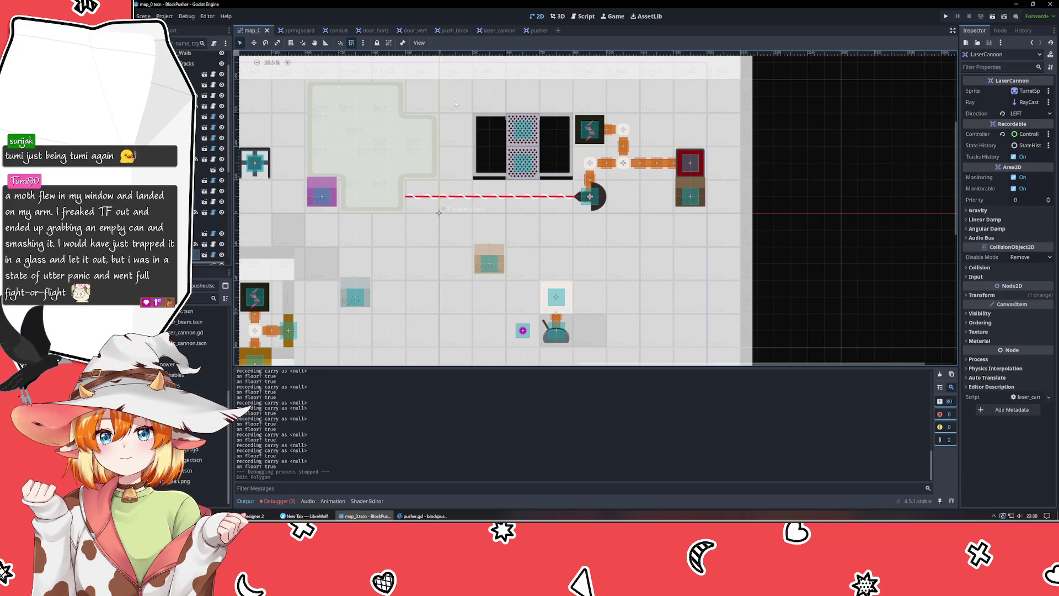
scroll(502, 96, "down", 3)
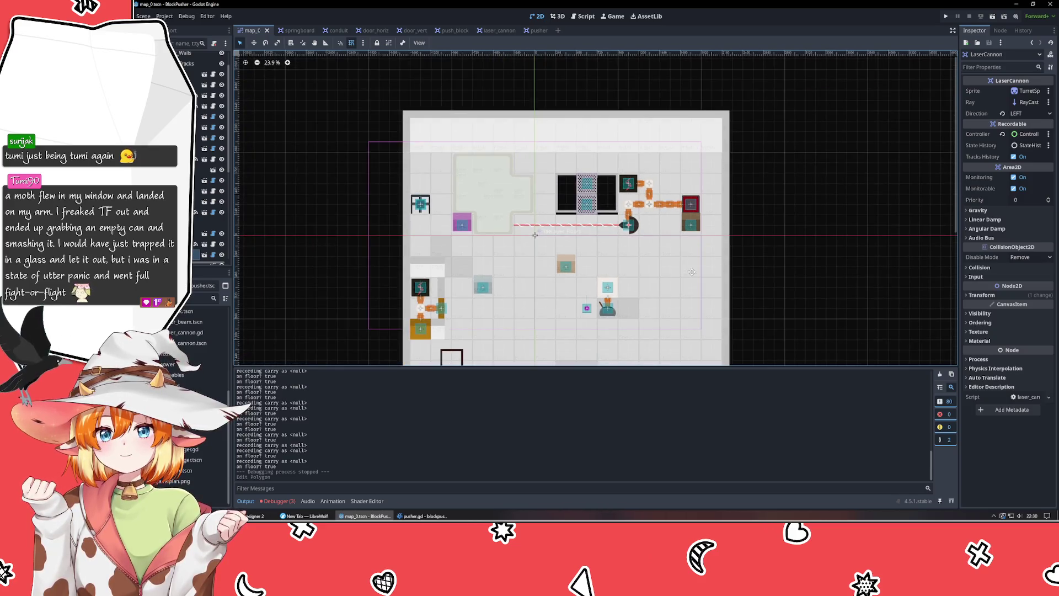
left_click_drag(681, 183, 679, 194)
scroll(498, 284, "up", 4)
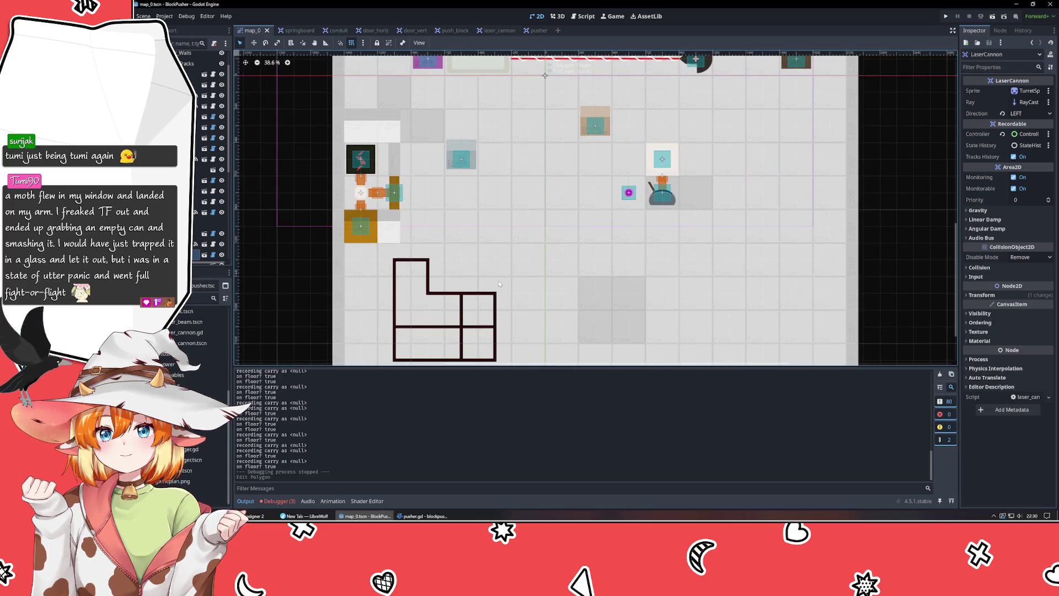
scroll(565, 294, "up", 4)
left_click_drag(565, 293, 565, 292)
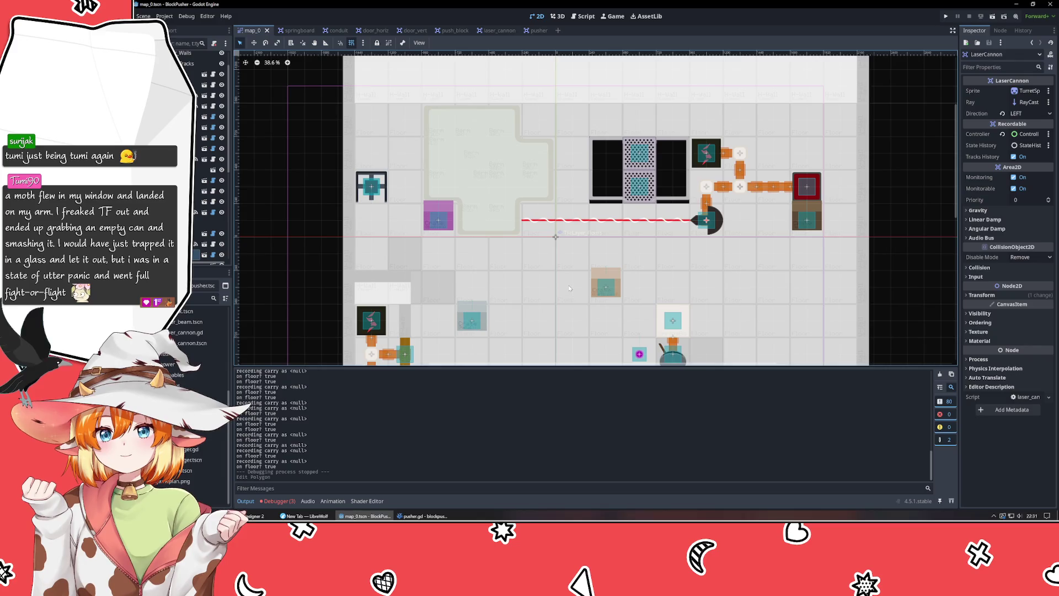
mouse_move(567, 262)
left_mouse_down()
mouse_move(410, 226)
mouse_move(487, 200)
left_mouse_up()
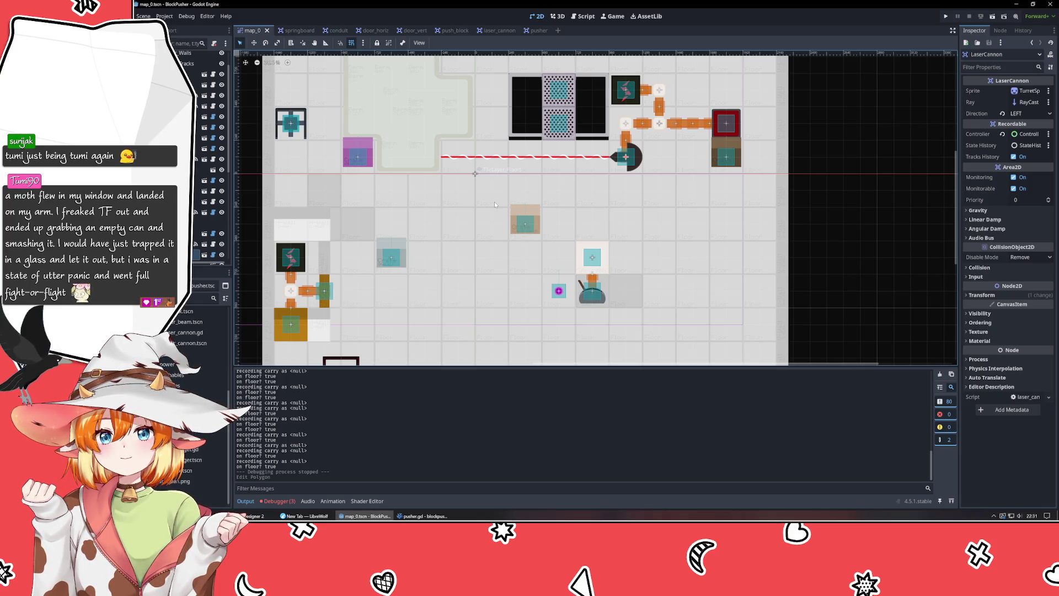
left_click(594, 280)
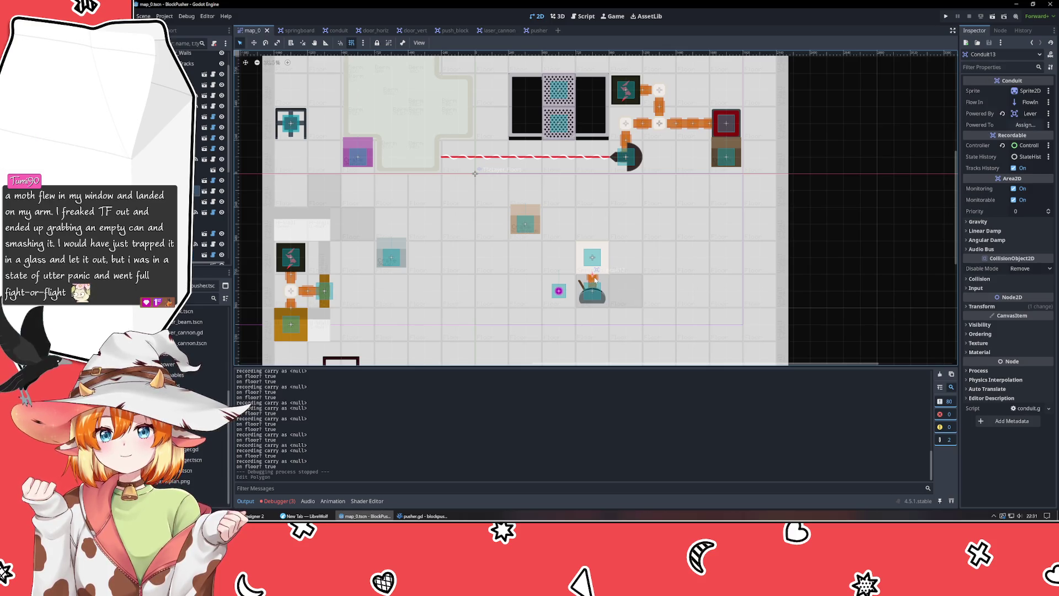
- Delete the Conduit14 node from map_0
left_click(208, 202)
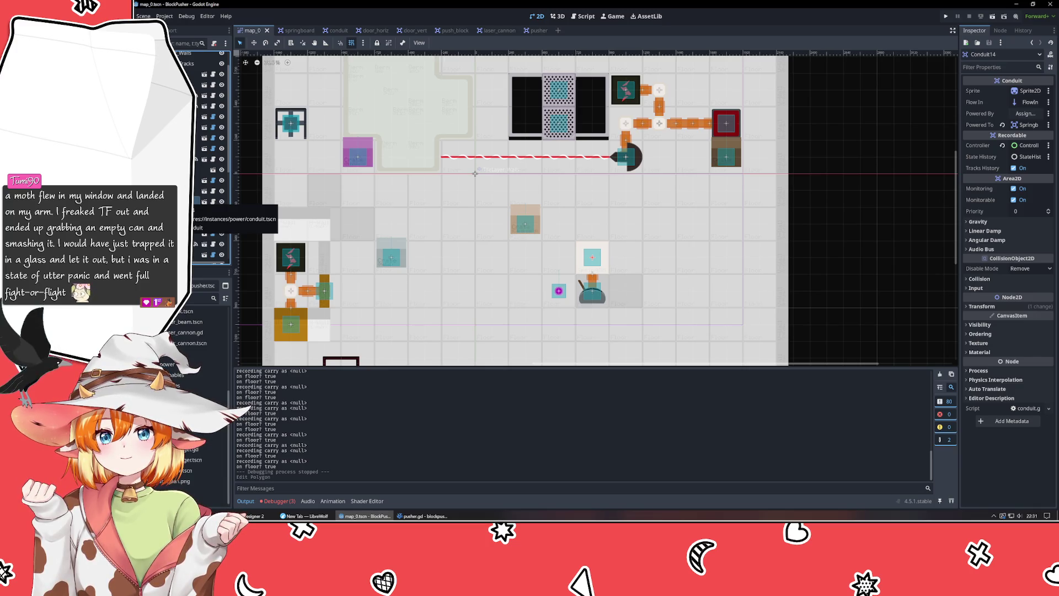
key("Delete")
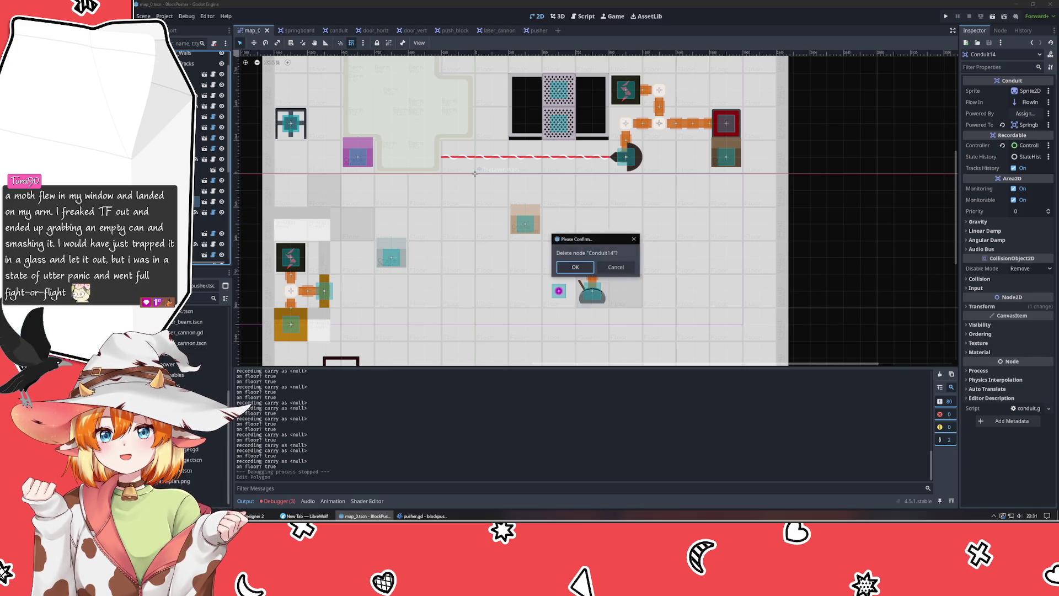
key("Return")
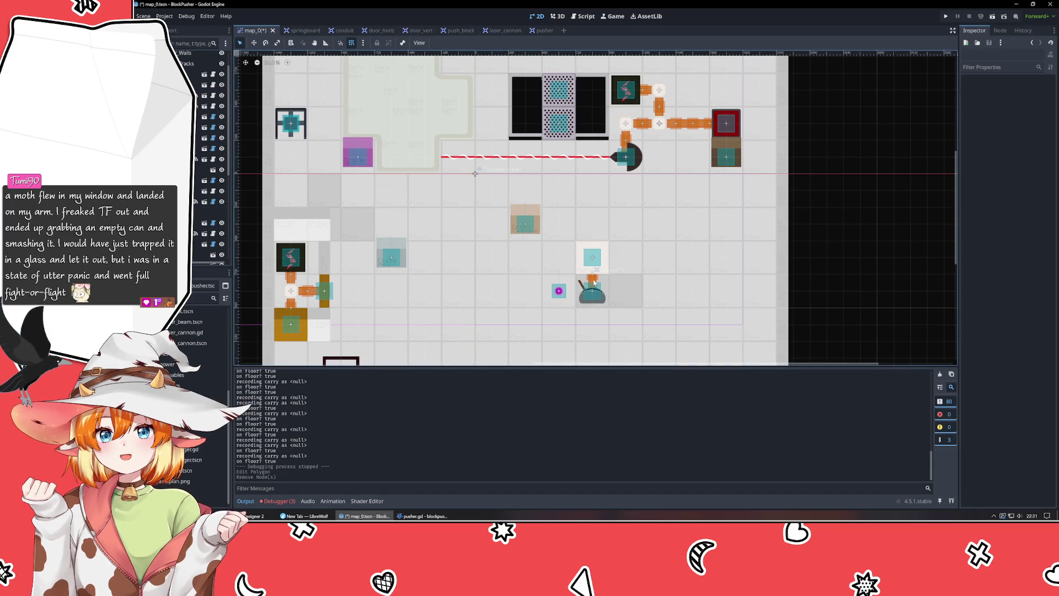
- Set Conduit13's Powered To target to the Springboard node and save map_0
left_click(594, 283)
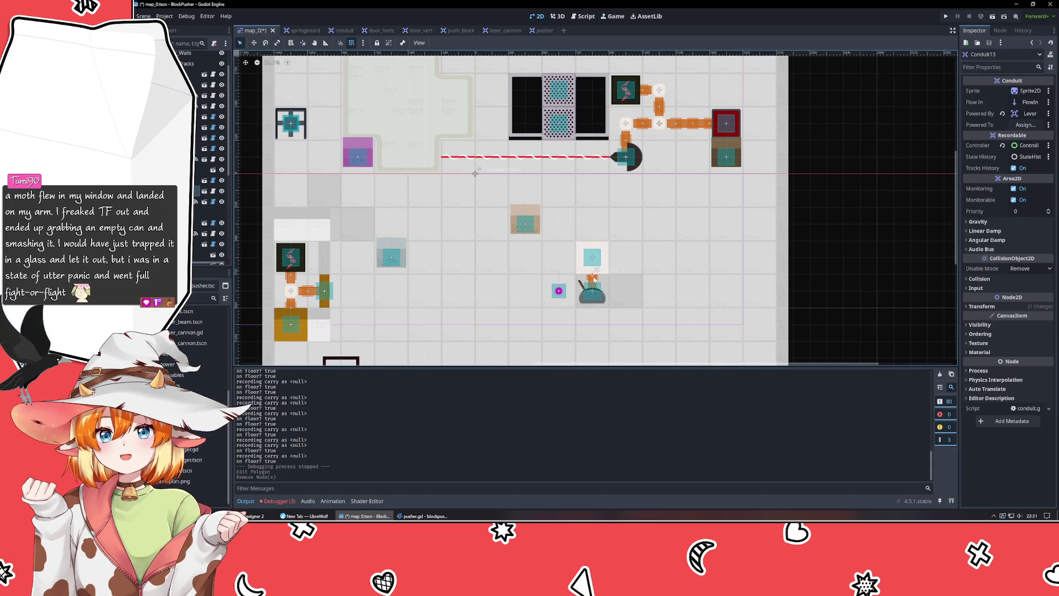
left_click(1026, 125)
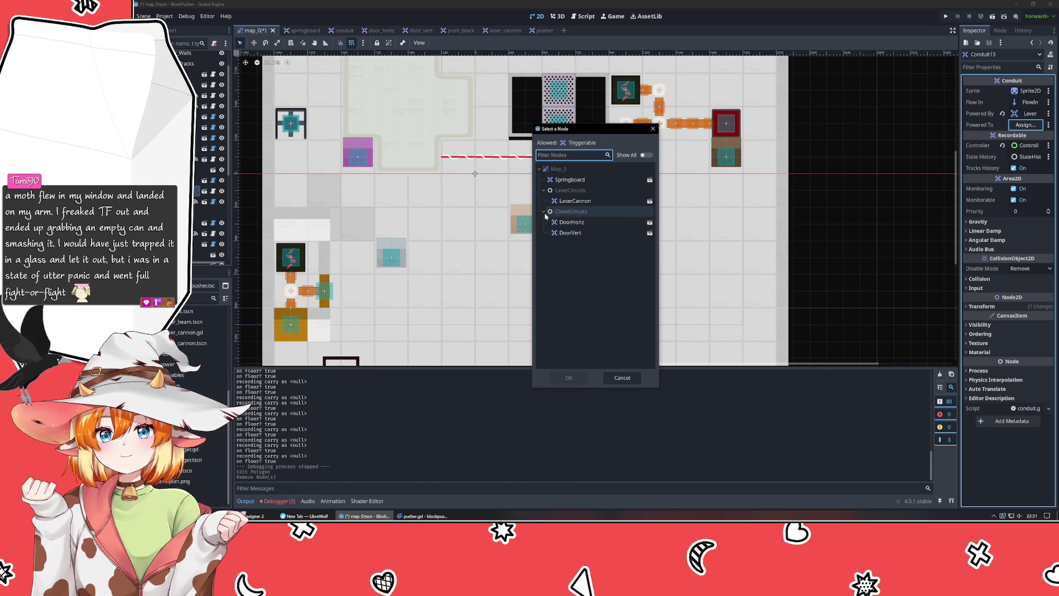
left_click_drag(594, 129, 759, 137)
left_click(742, 187)
double_click(750, 189)
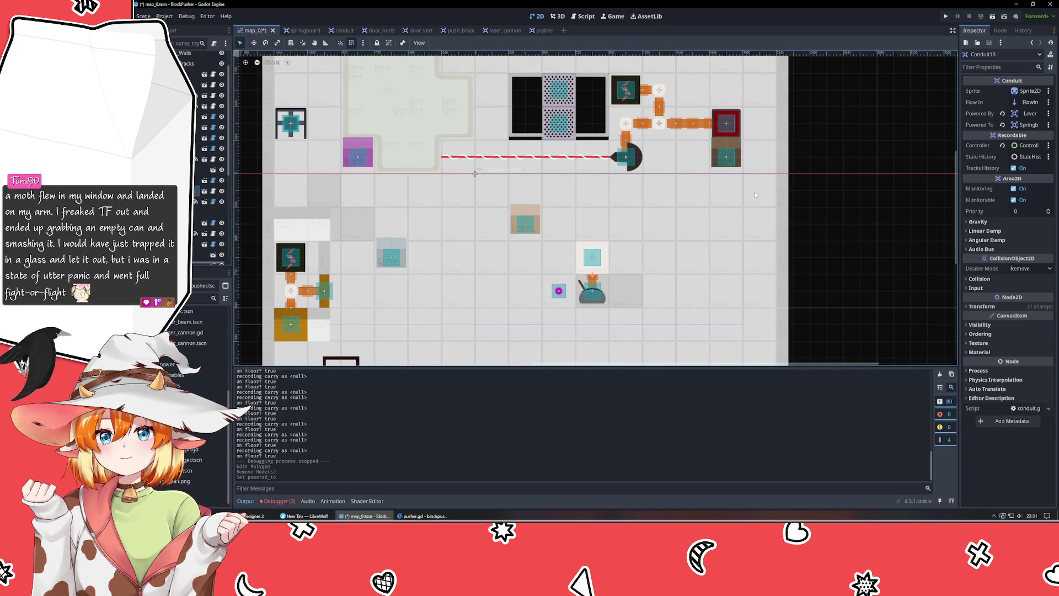
key("ctrl+s")
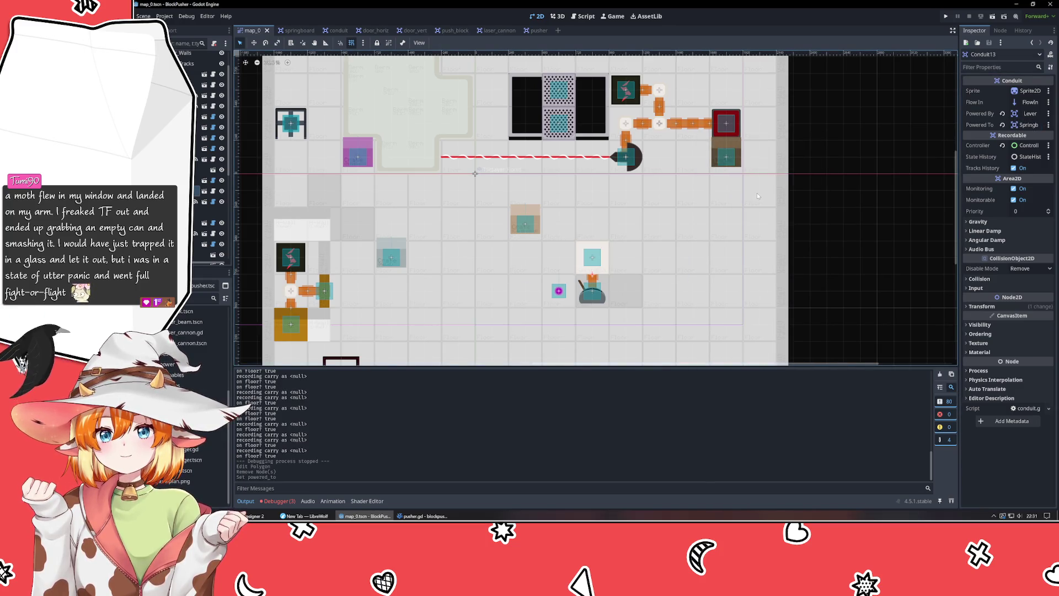
left_click(940, 16)
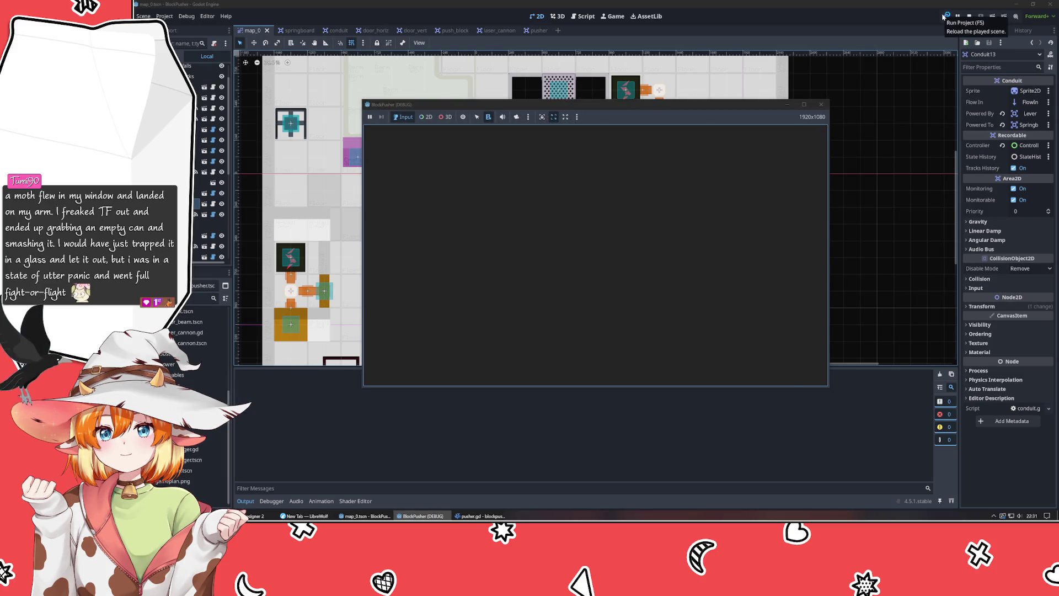
key("Left")
key("Left")
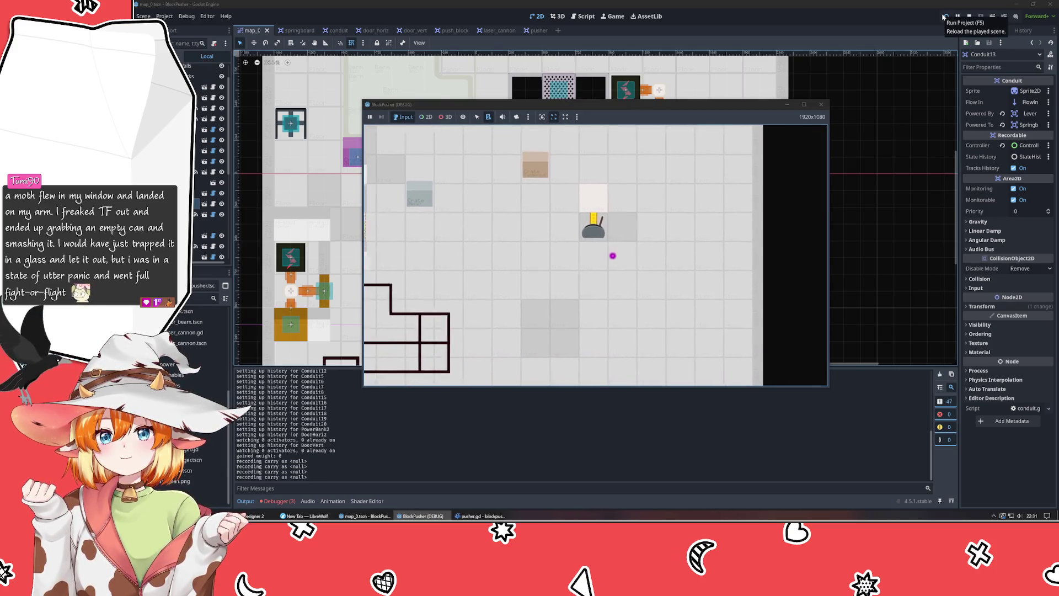
left_click(820, 104)
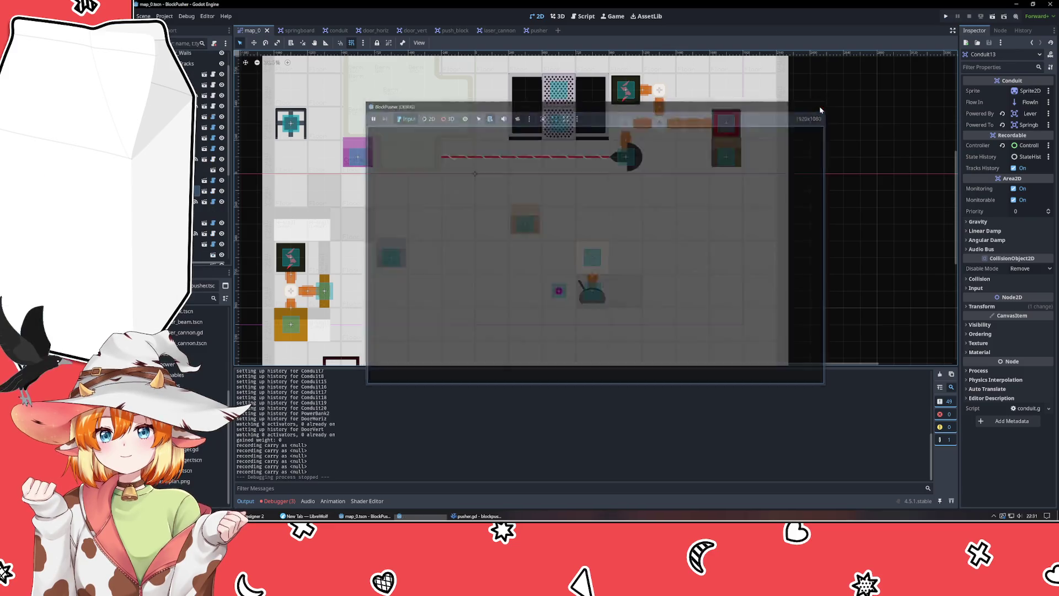
left_click(830, 247)
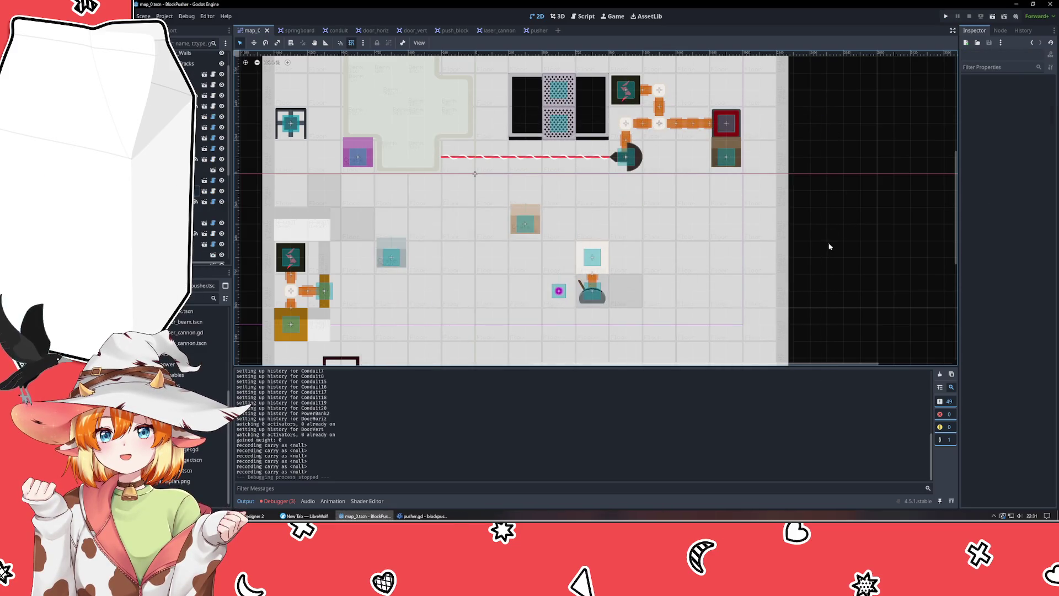
left_click(595, 280)
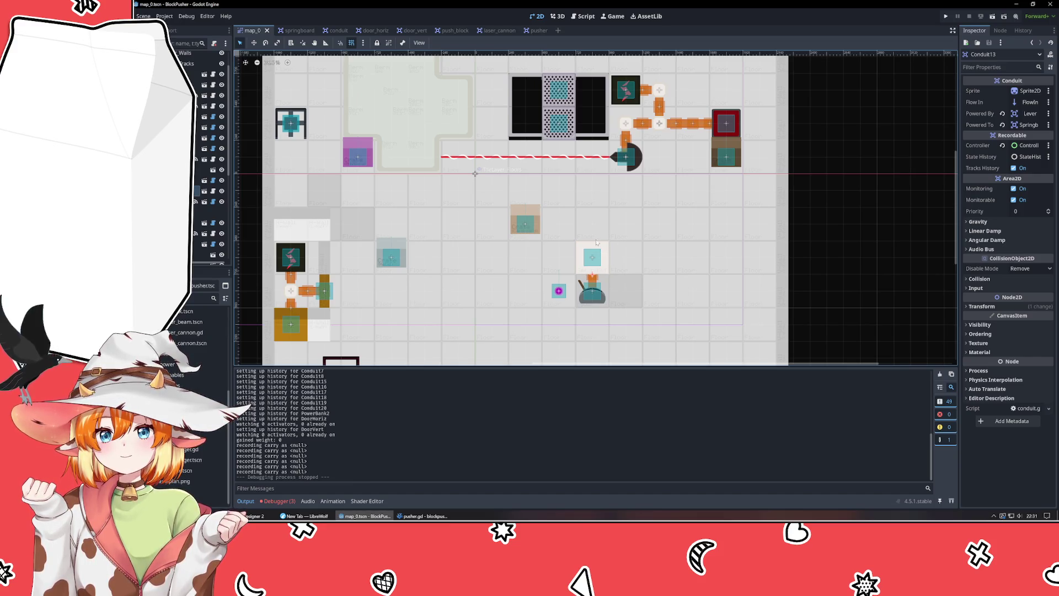
- Bring conduit.gd forward in VSCodium and review the powered_by and powered_to code in _ready
left_click(213, 191)
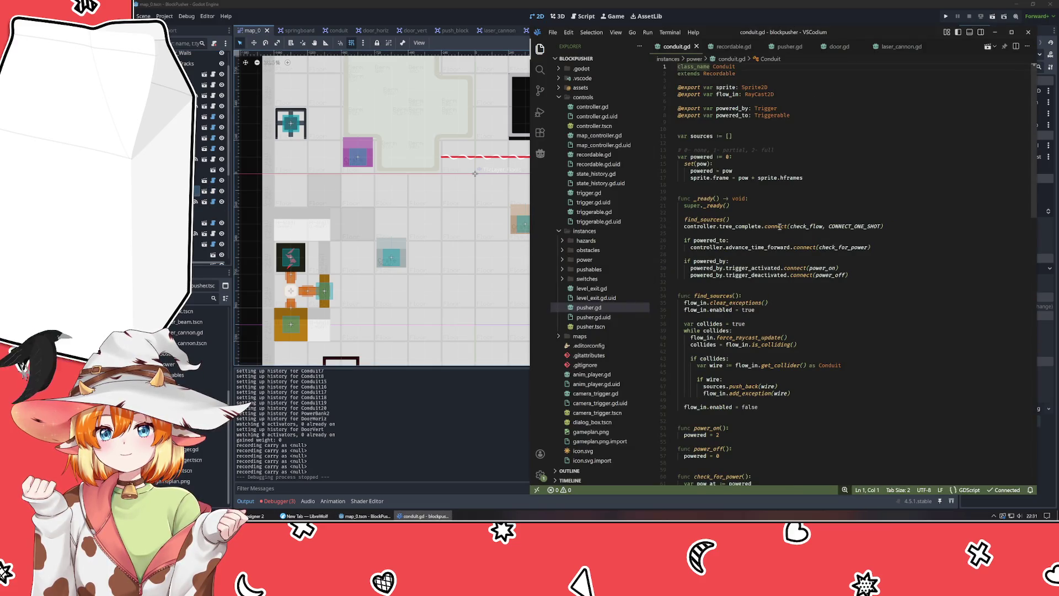
left_click(866, 288)
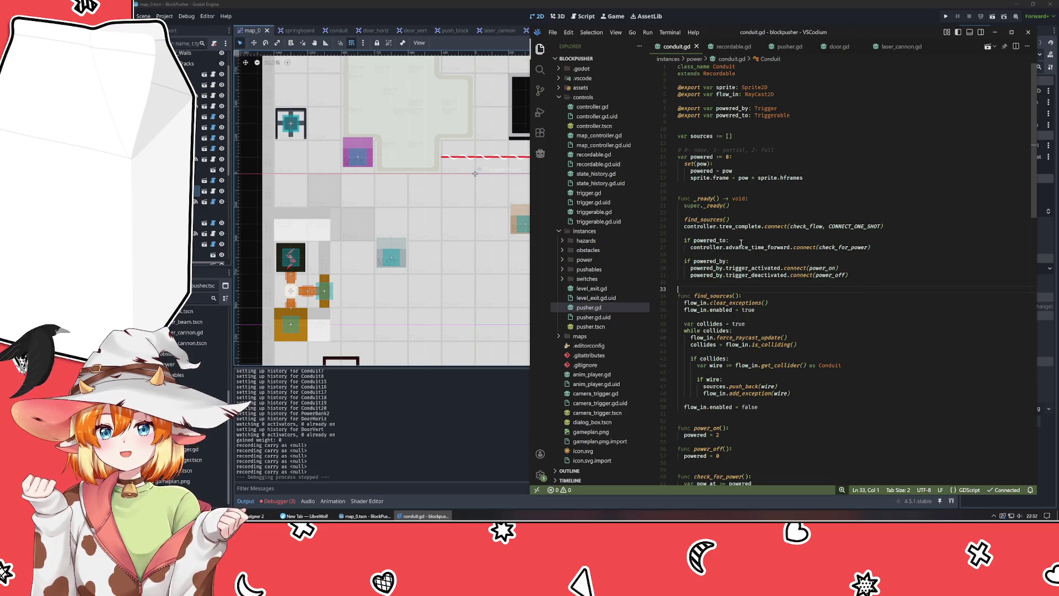
left_click(717, 241)
left_click(716, 261)
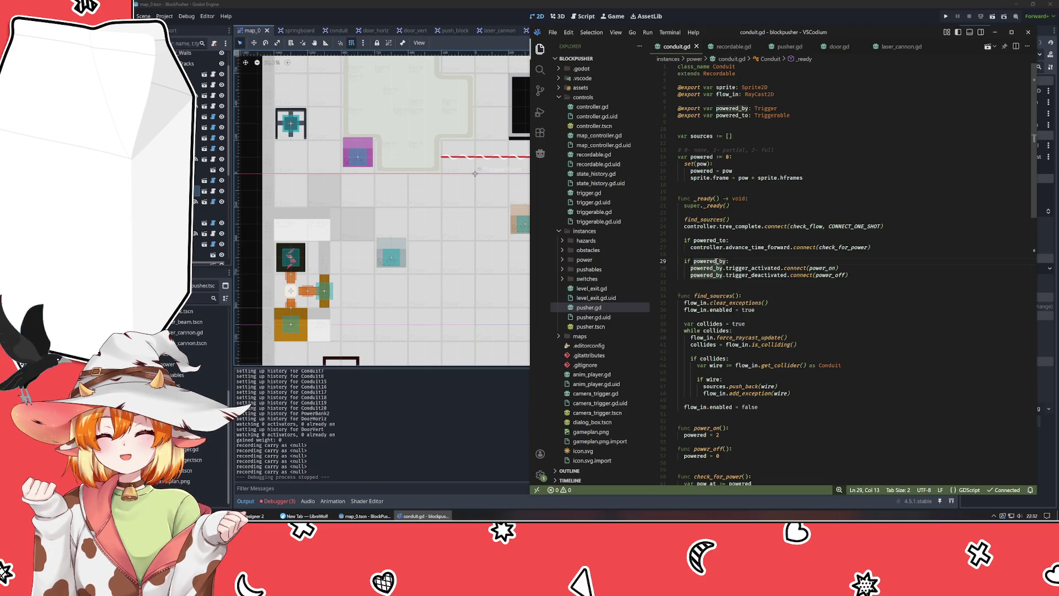
left_click(706, 239)
scroll(803, 271, "down", 6)
scroll(803, 272, "down", 10)
scroll(804, 272, "up", 12)
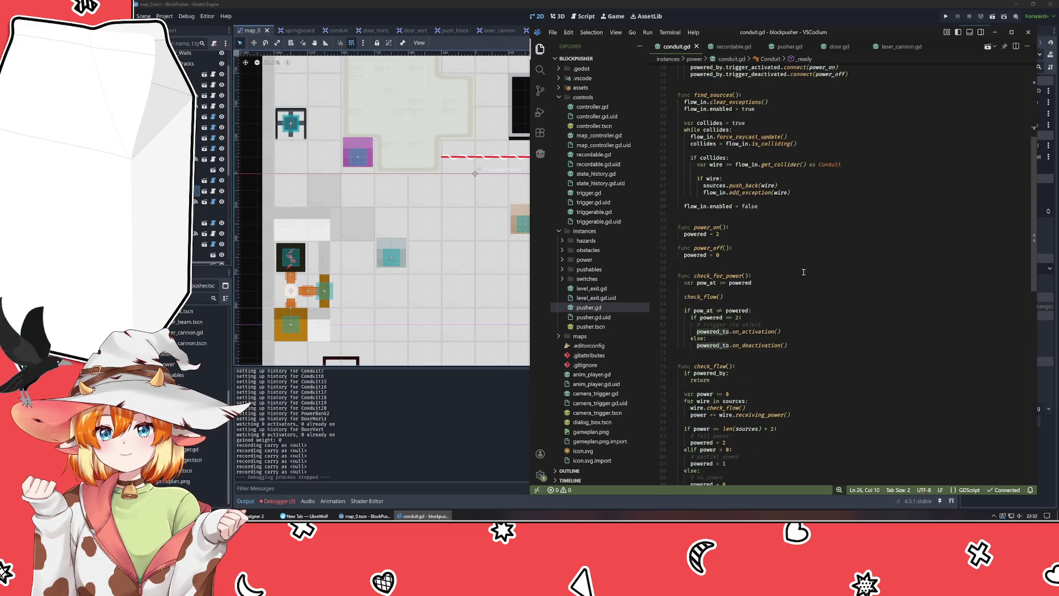
scroll(803, 272, "up", 4)
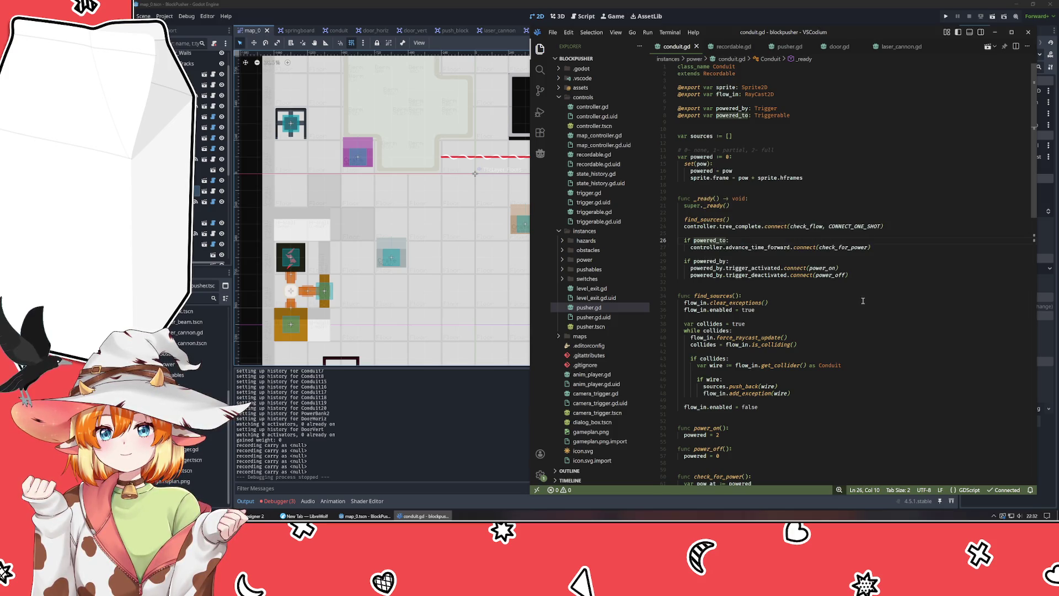
- Move the powered_by block above the powered_to check with Alt+Up, save, and run the game
left_click(861, 280)
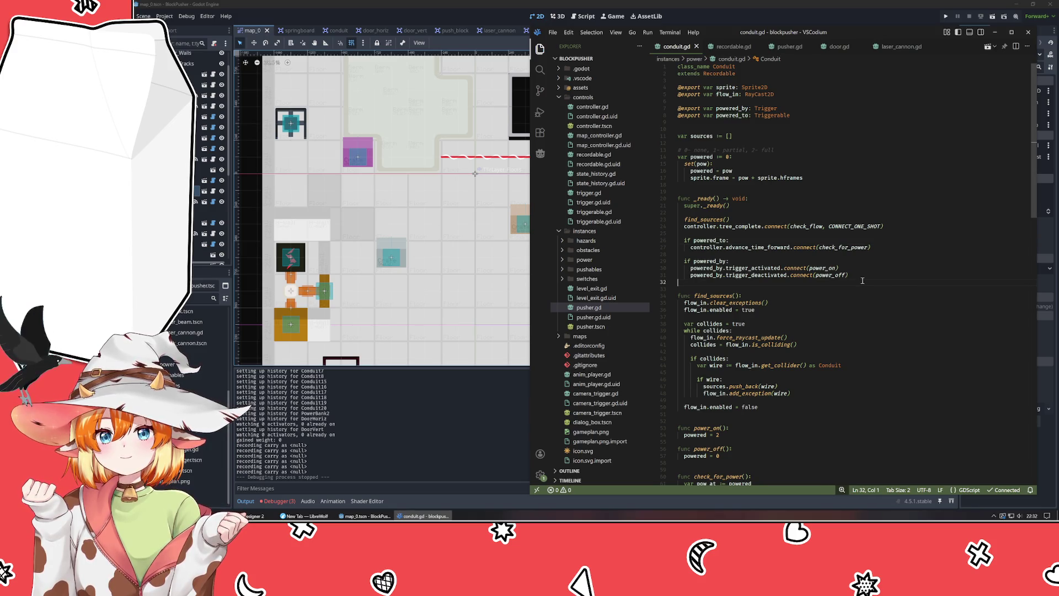
key("shift+Up")
key("shift+Up")
key("shift+Up")
key("alt+Up")
key("alt+Up")
key("alt+Up")
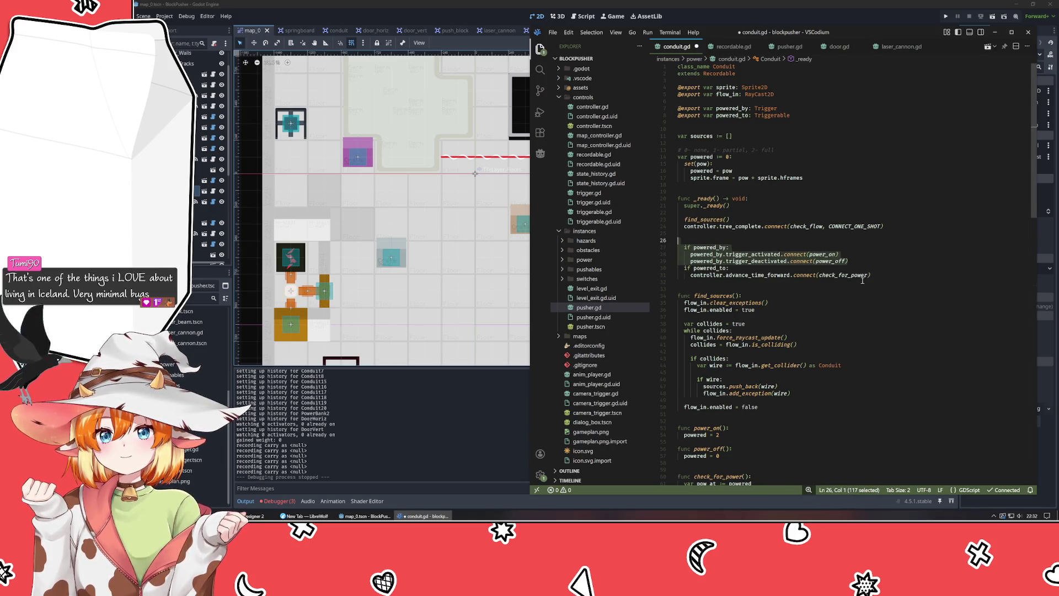
key("Right")
key("ctrl+s")
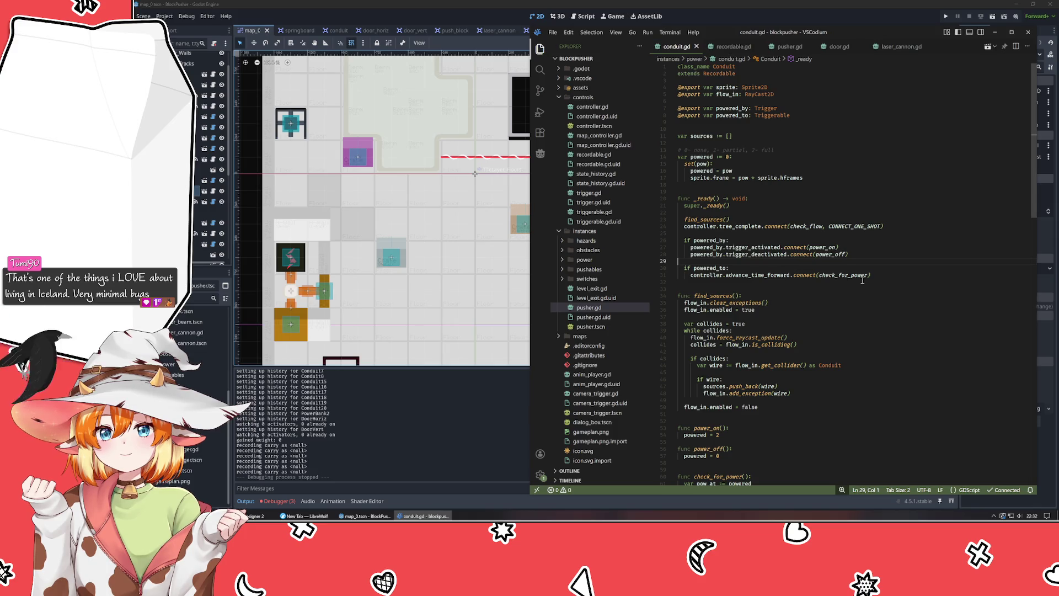
scroll(862, 280, "down", 3)
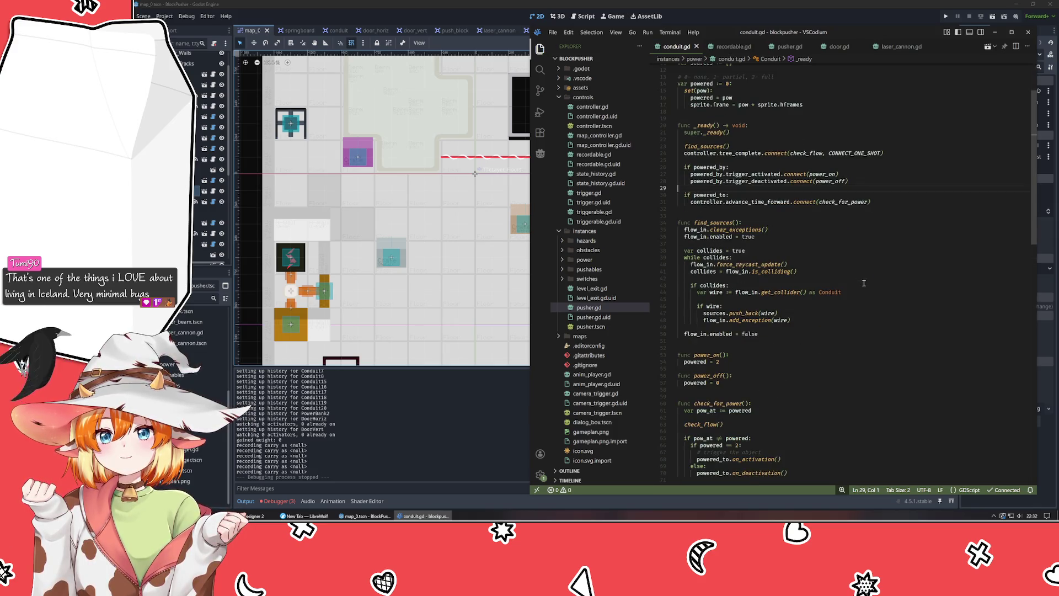
left_click(946, 16)
- Flip the lever in the running game, close it, and return to conduit.gd in VSCodium
key("e")
left_click(969, 16)
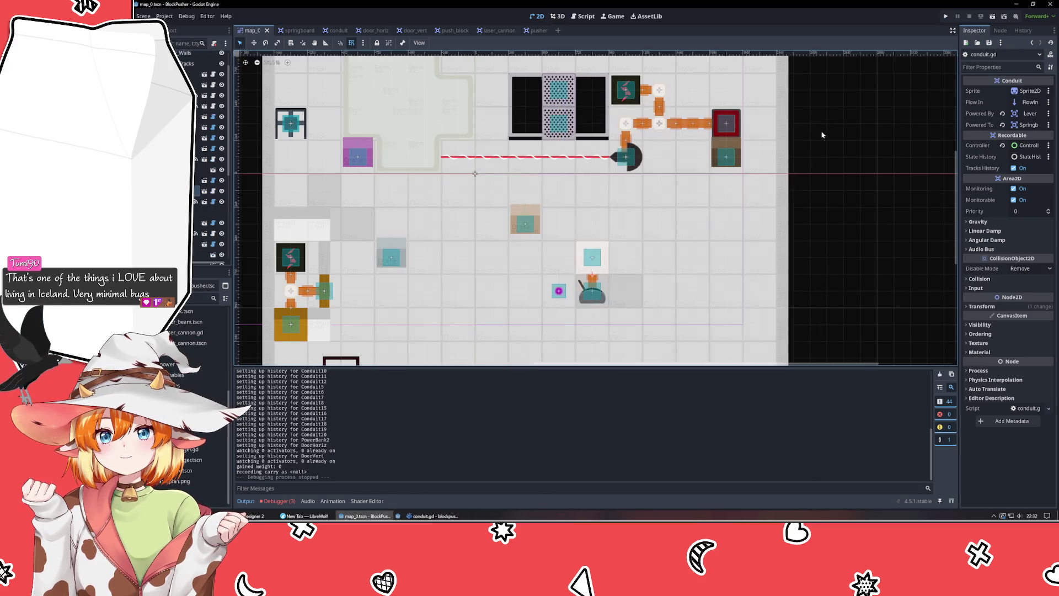
key("alt+Tab")
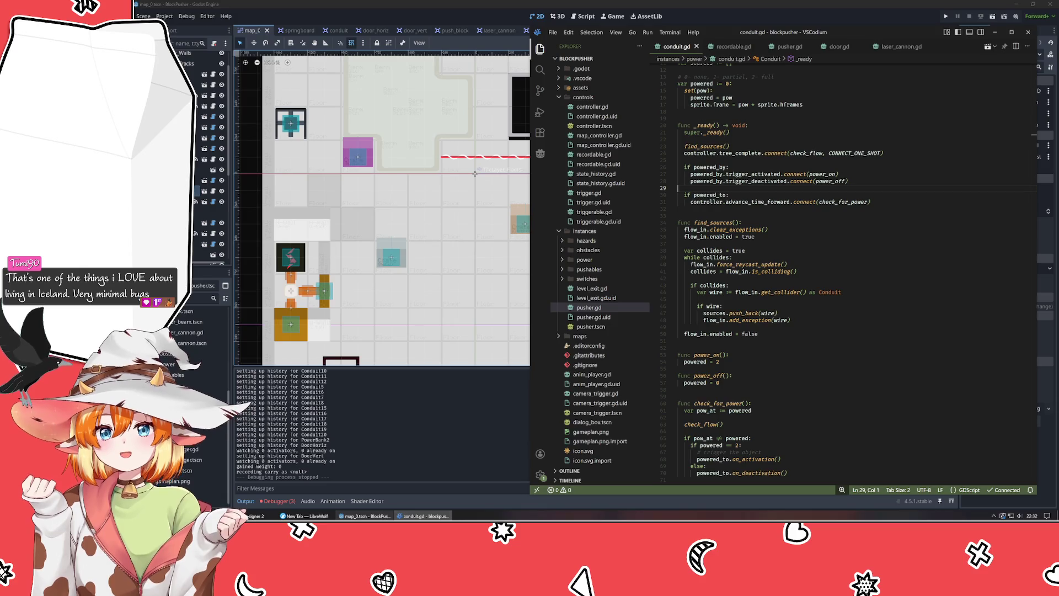
- Review the powered_to check in _ready and the uses of powered in check_for_power
left_click(838, 320)
left_click(838, 327)
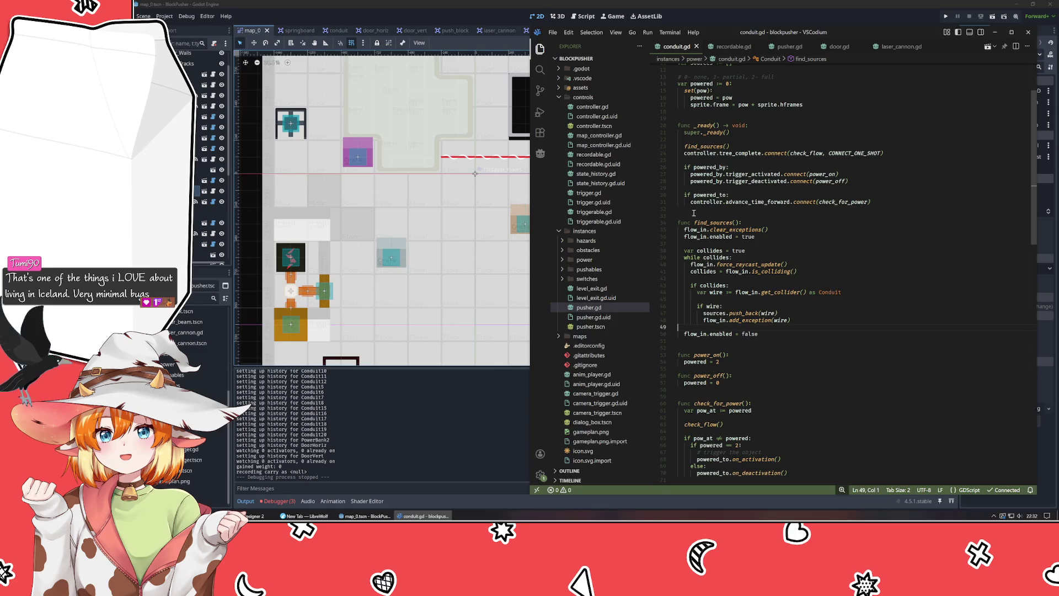
left_click(713, 194)
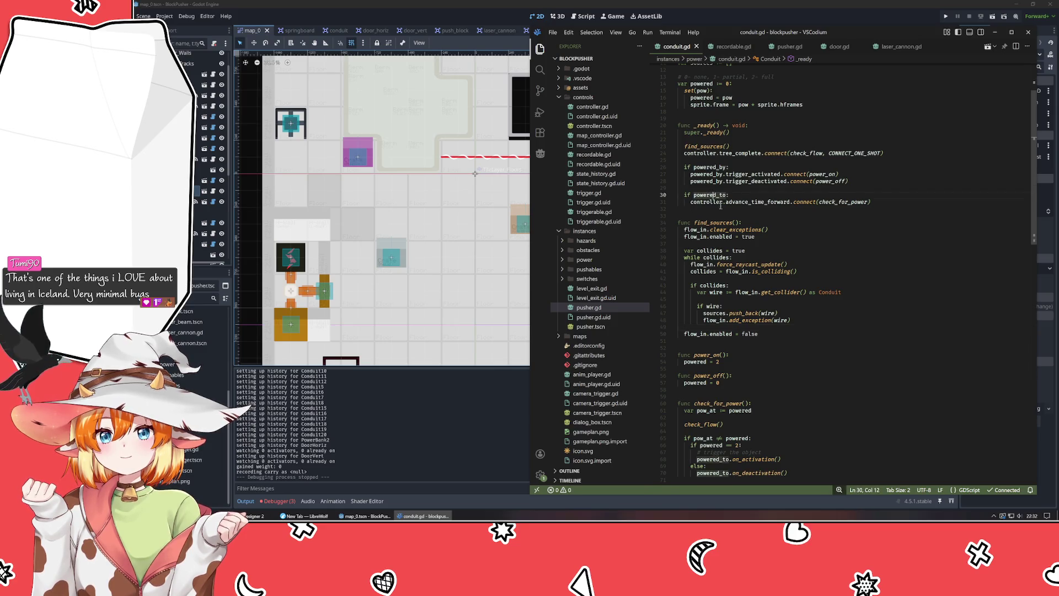
scroll(749, 222, "down", 4)
scroll(749, 221, "down", 2)
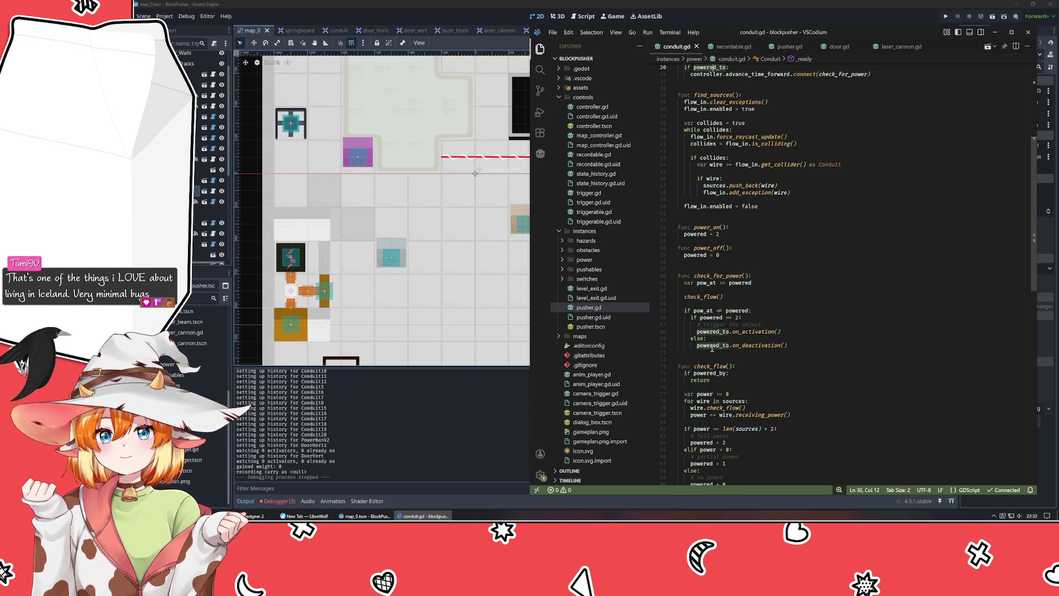
left_click(710, 311)
left_click(741, 311)
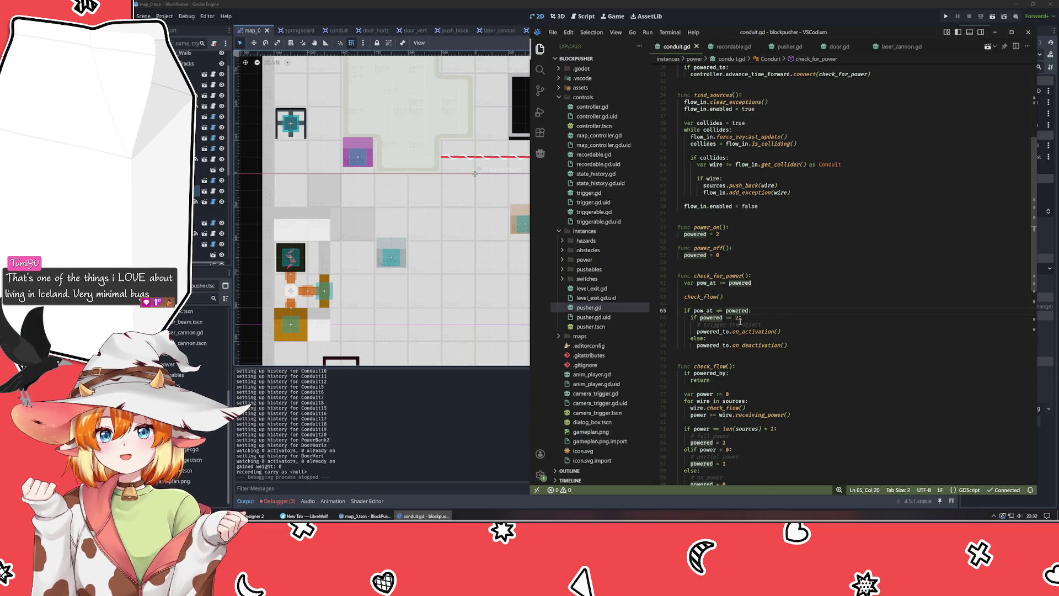
- Inspect the powered_by check in check_flow and the check_for_power function
mouse_move(716, 313)
scroll(805, 325, "down", 3)
left_click(716, 303)
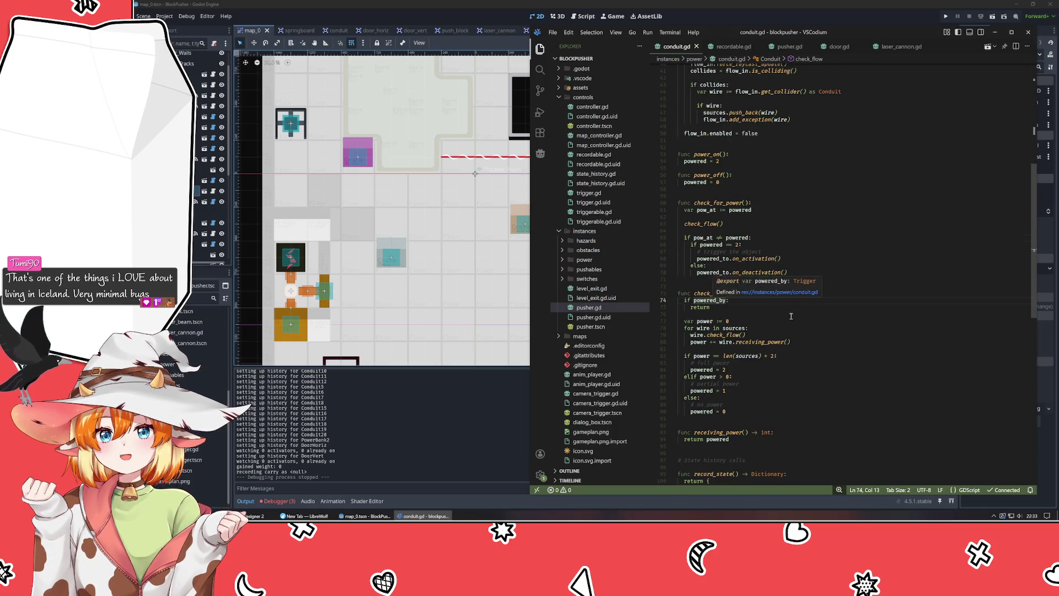
scroll(799, 317, "down", 3)
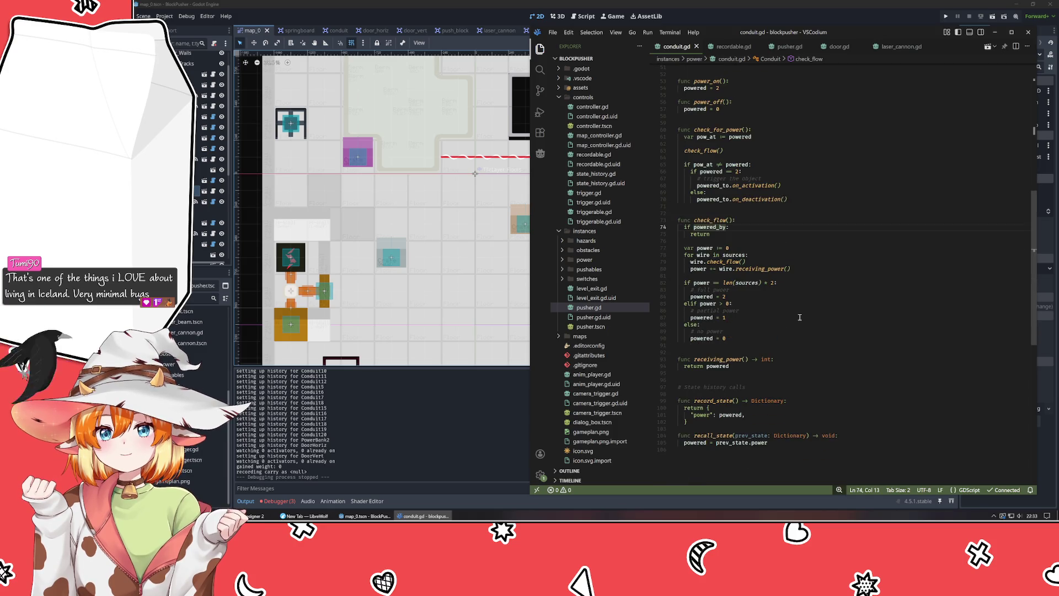
left_click(719, 131)
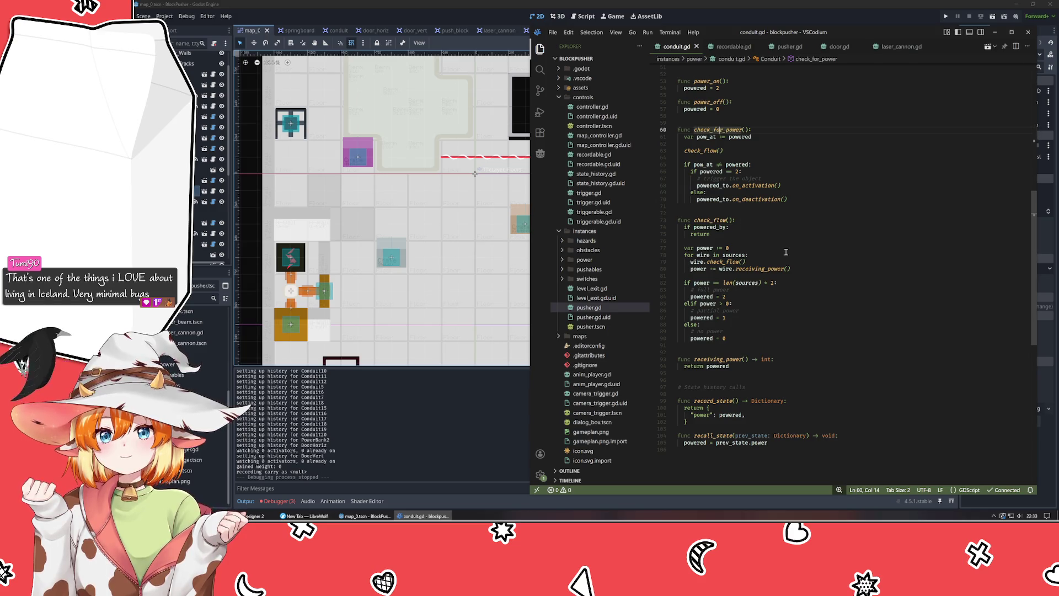
scroll(805, 296, "up", 5)
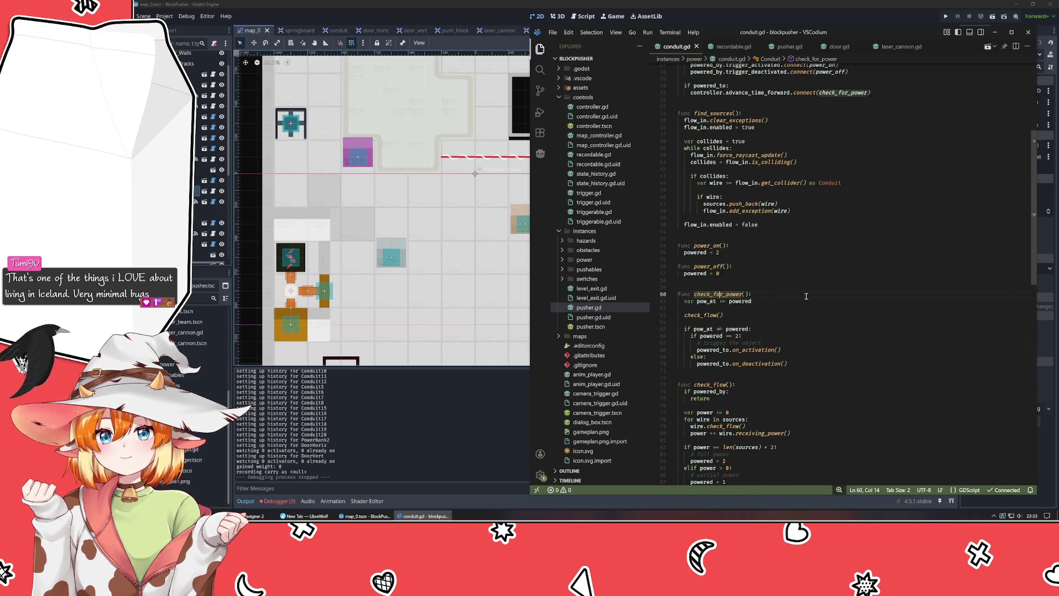
scroll(806, 296, "up", 4)
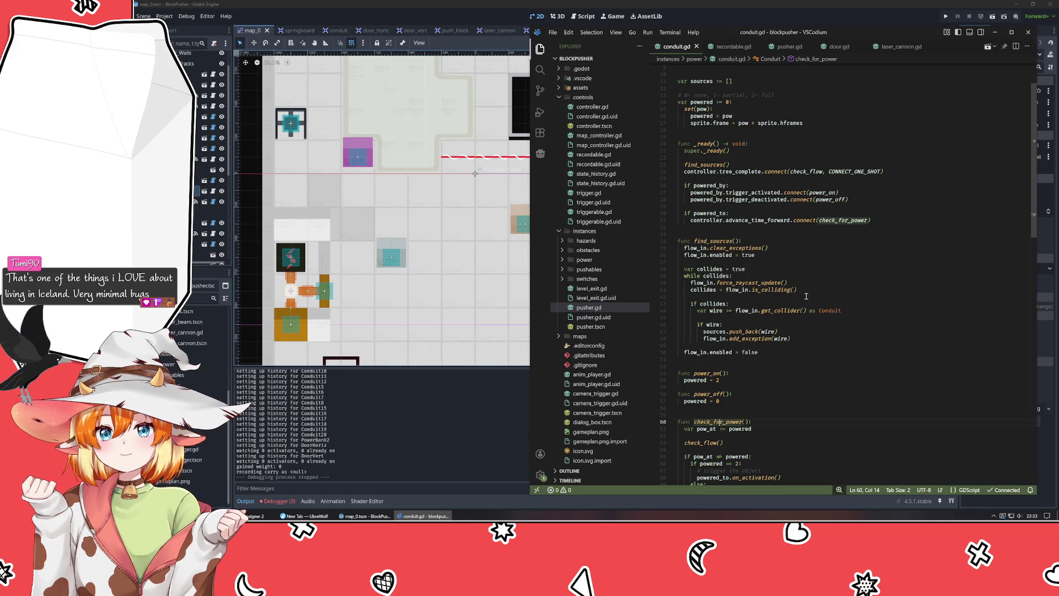
scroll(806, 296, "down", 5)
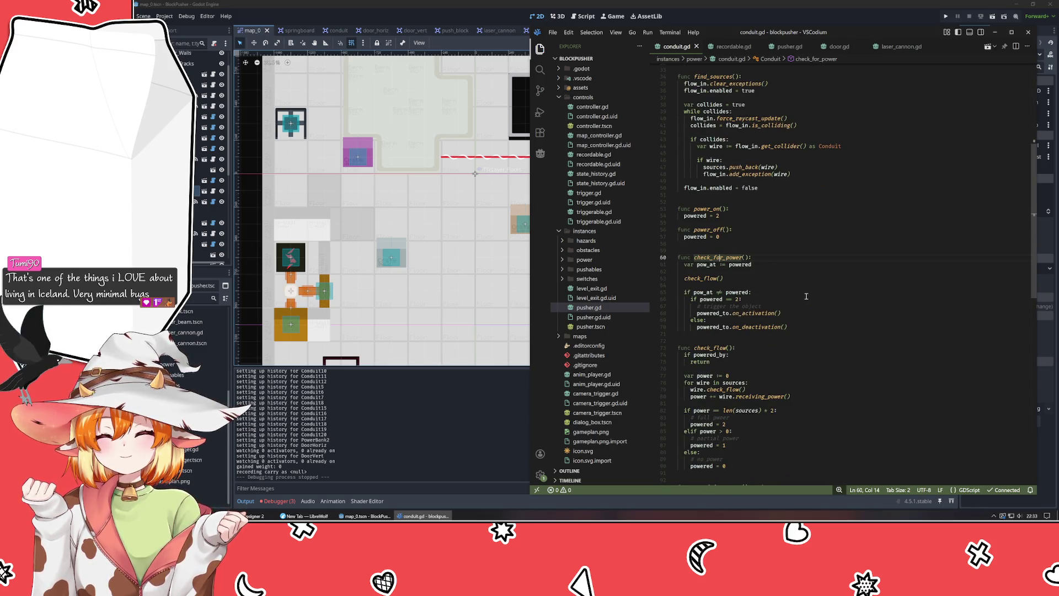
scroll(805, 296, "up", 5)
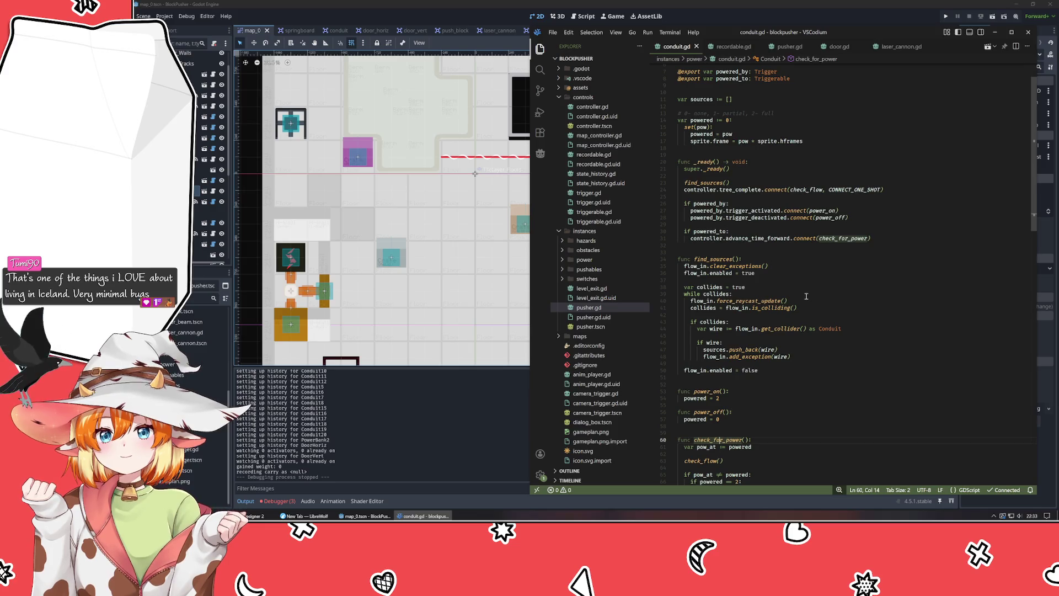
scroll(806, 296, "down", 5)
- Append 'and not powered_to' to check_flow's 'if powered_by:' guard, save, and run with F5
left_click(693, 260)
scroll(710, 317, "down", 2)
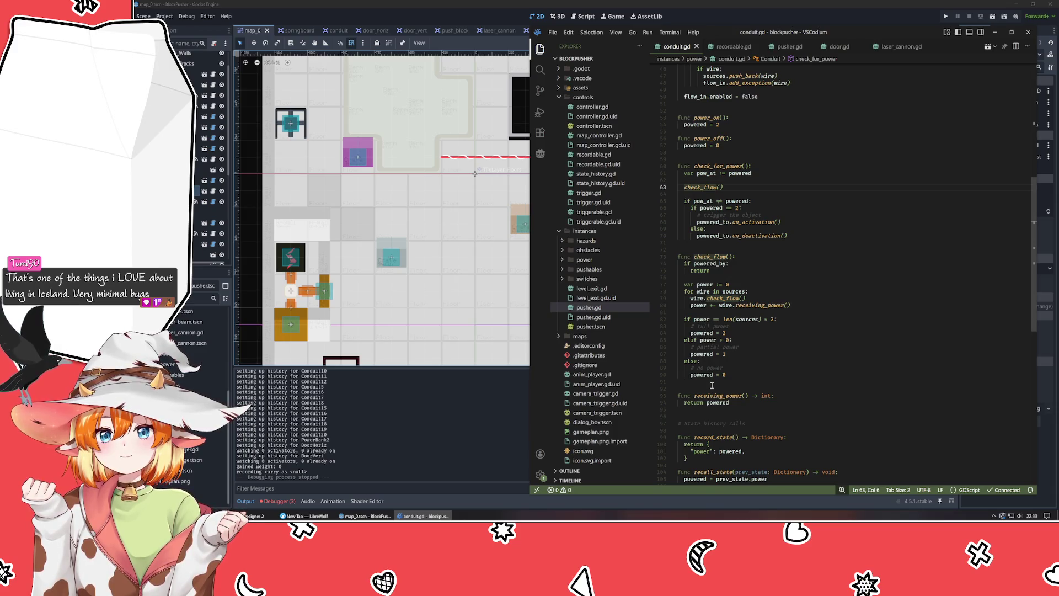
left_click(727, 264)
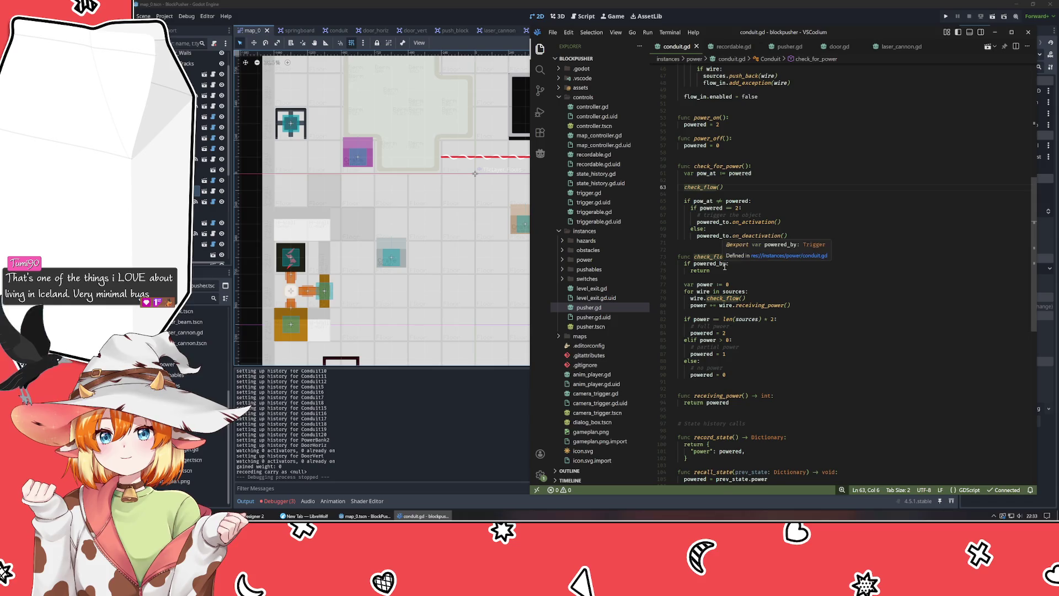
type("a")
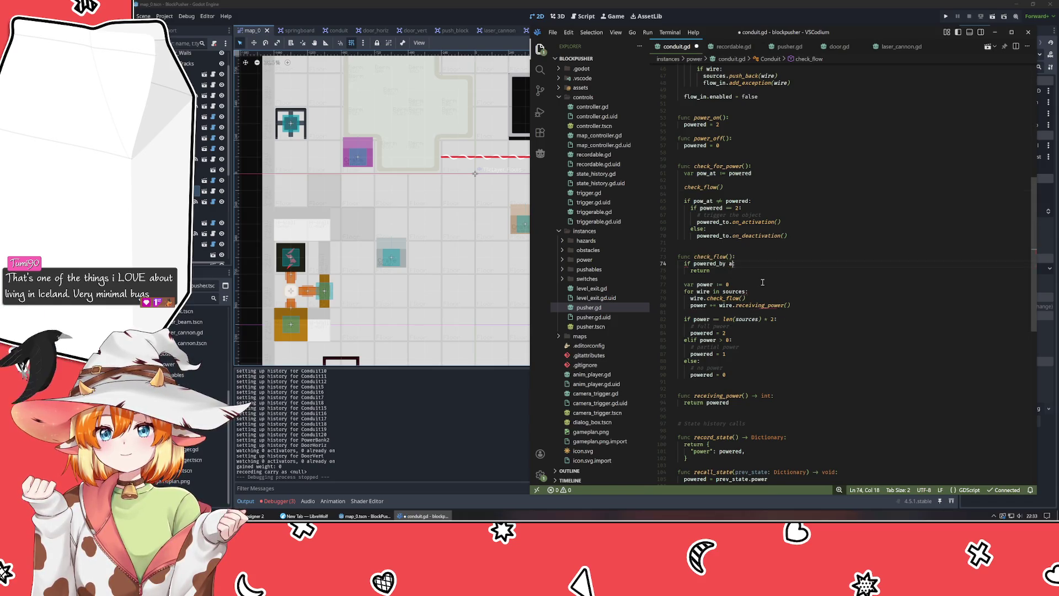
type("nd not powered_to")
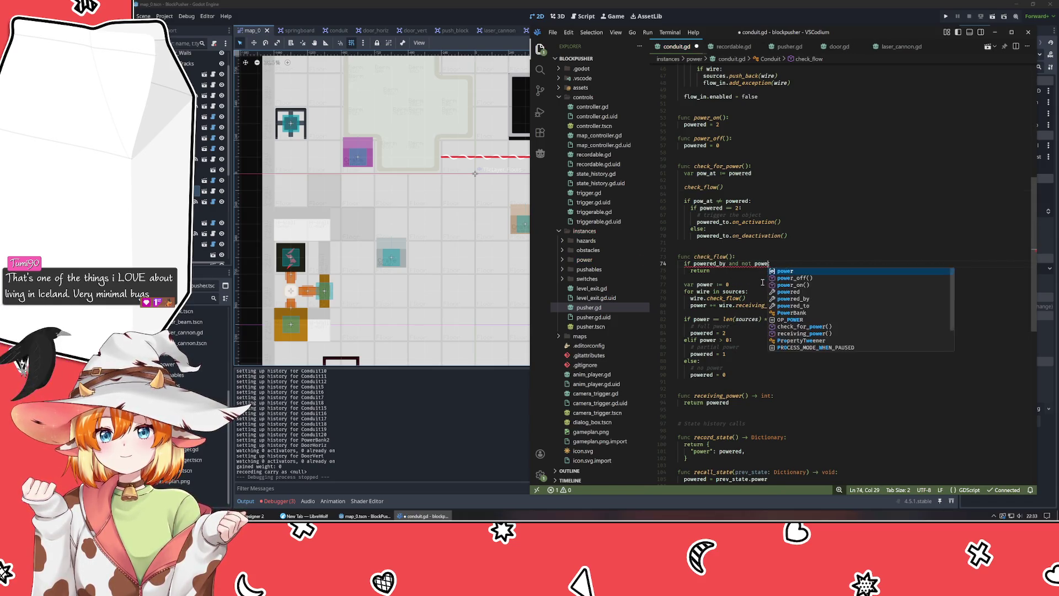
key("ctrl+s")
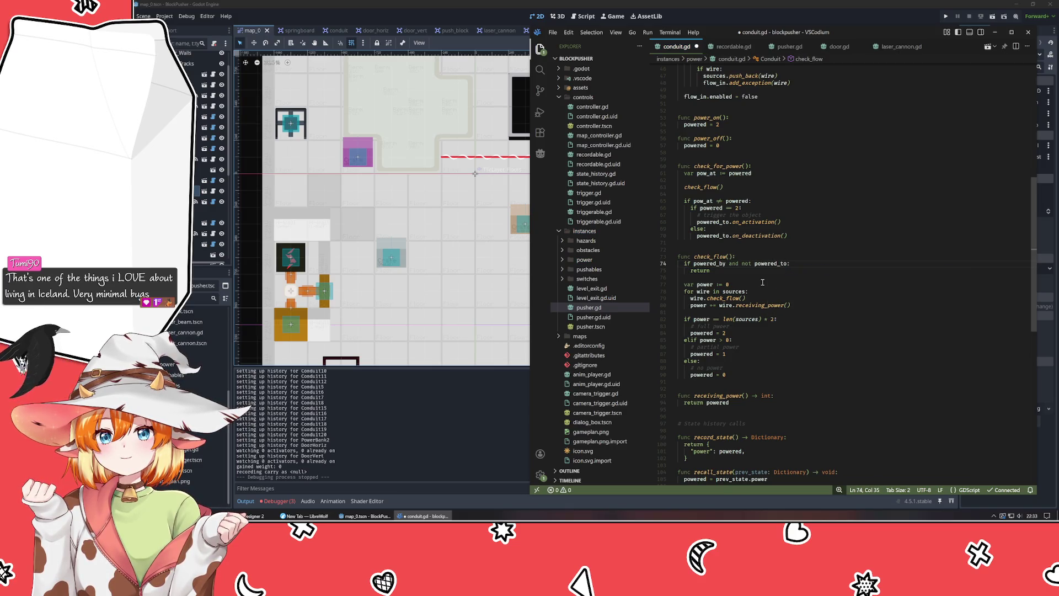
key("alt+Tab")
key("F5")
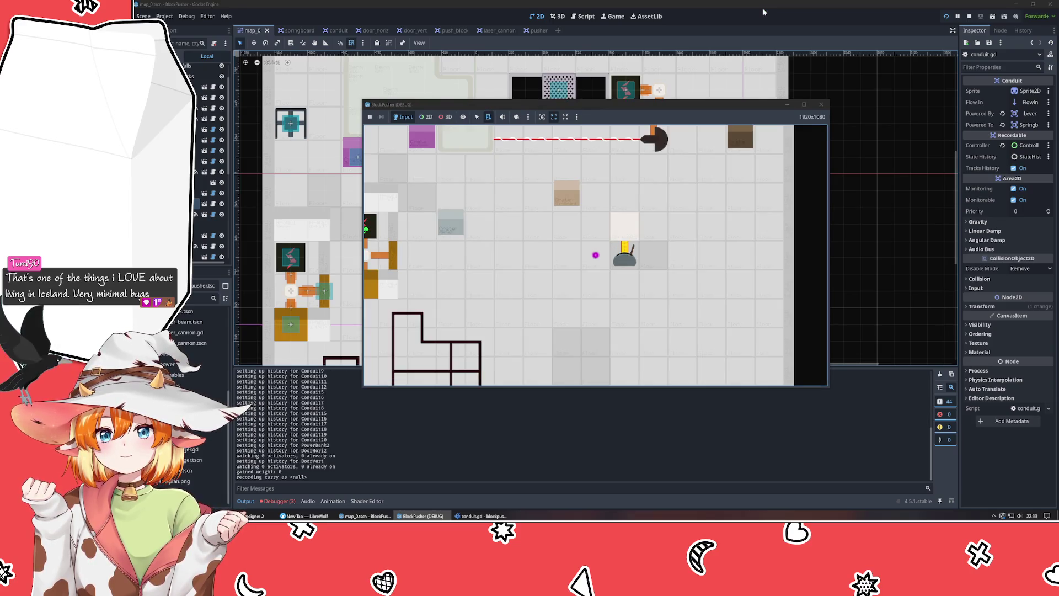
- Walk the player around the lever with the arrow keys, stop the game, and return to conduit.gd
key("Down")
key("Right")
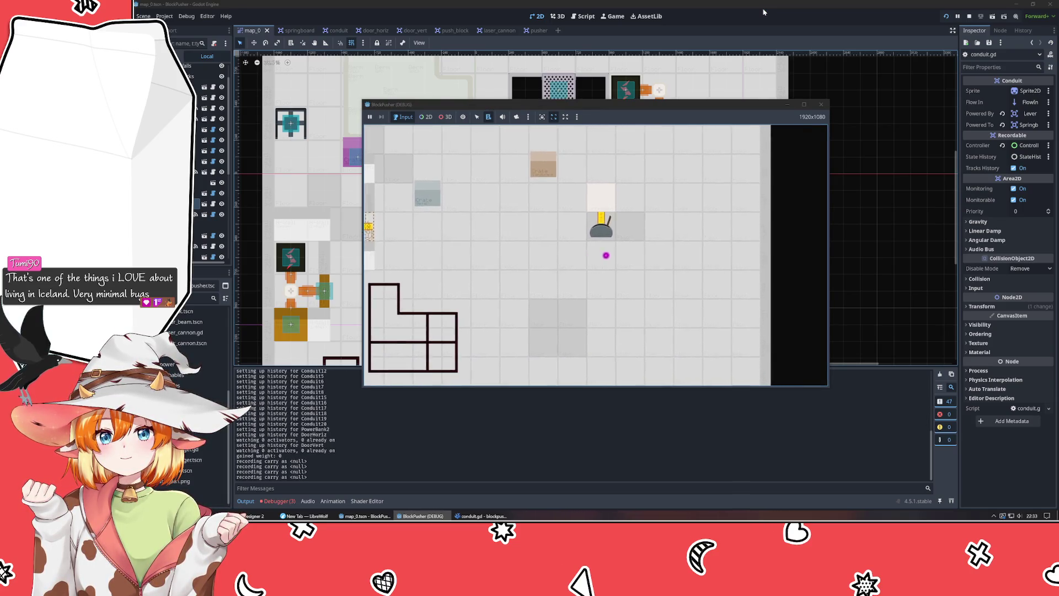
key("Right")
key("Up")
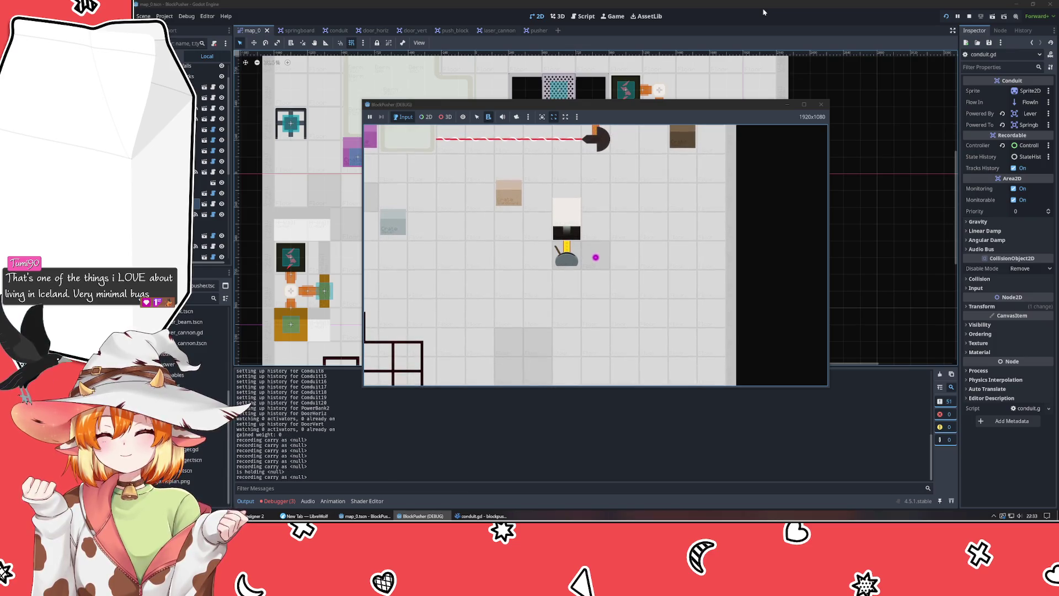
key("Left")
key("Left")
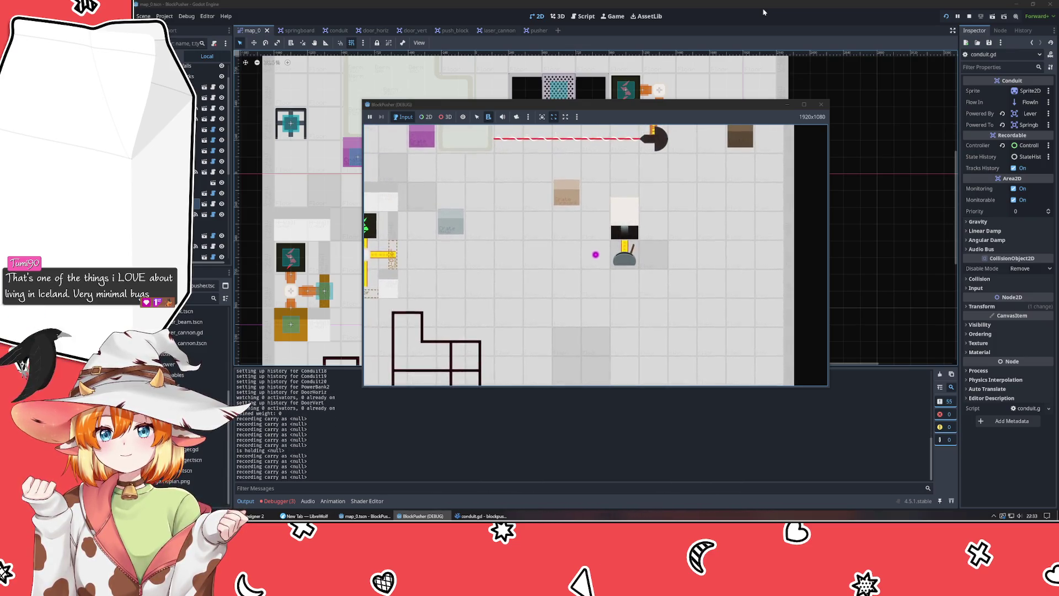
key("Right")
key("Right")
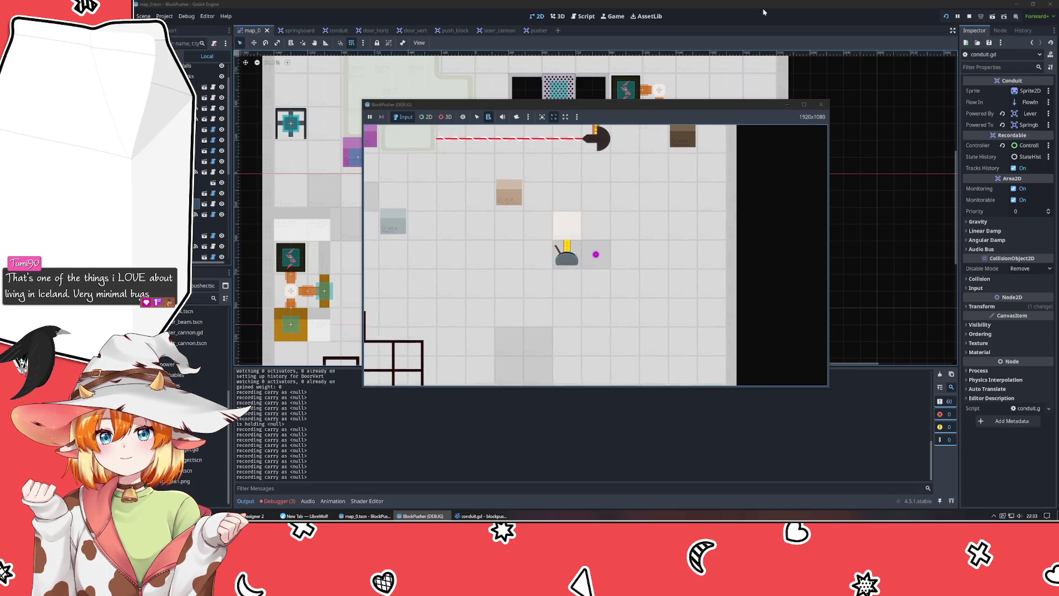
key("Up")
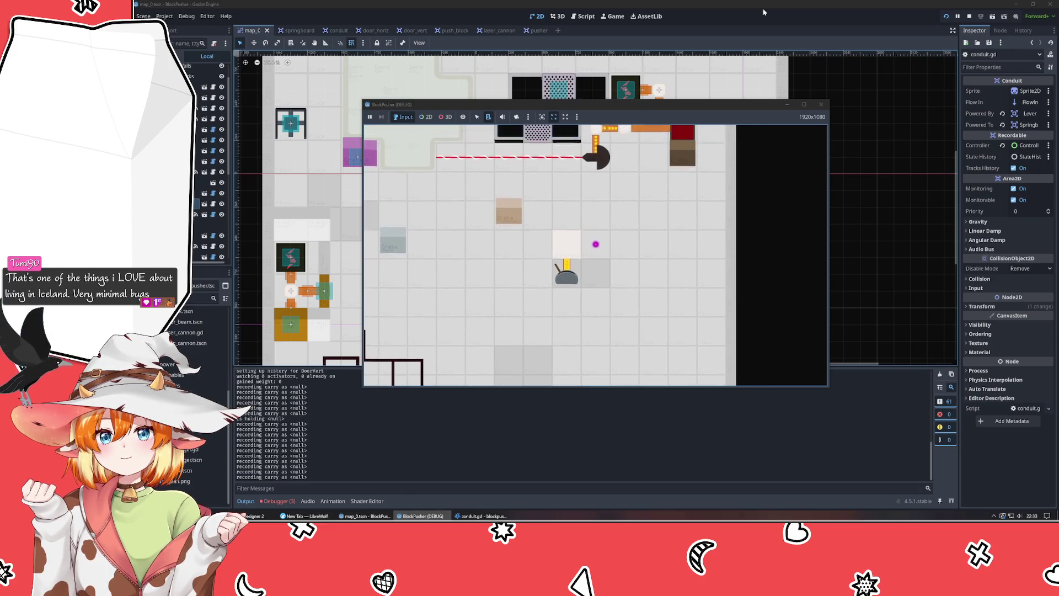
key("Left")
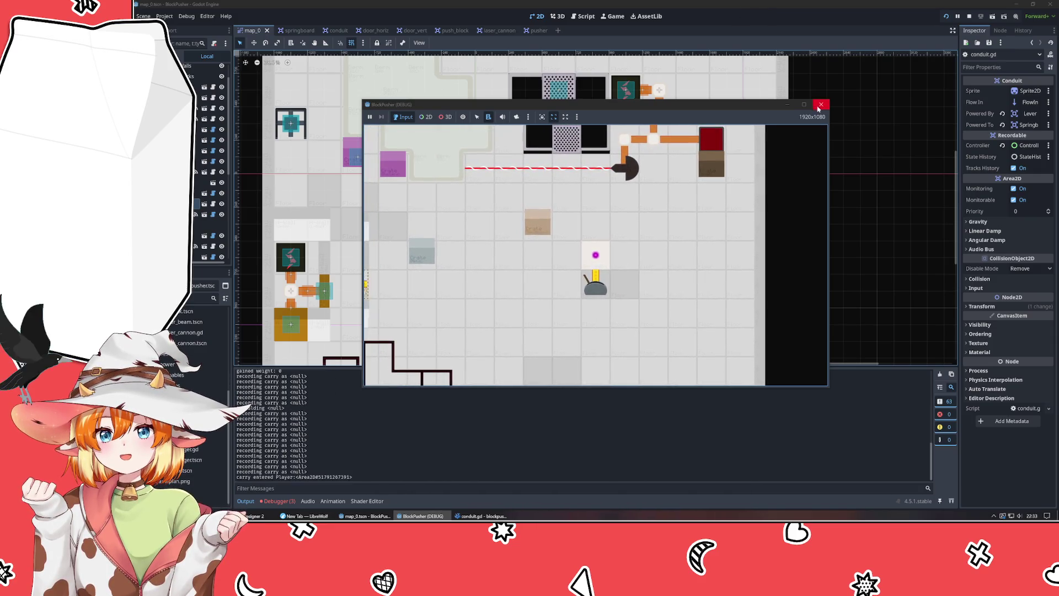
left_click(820, 105)
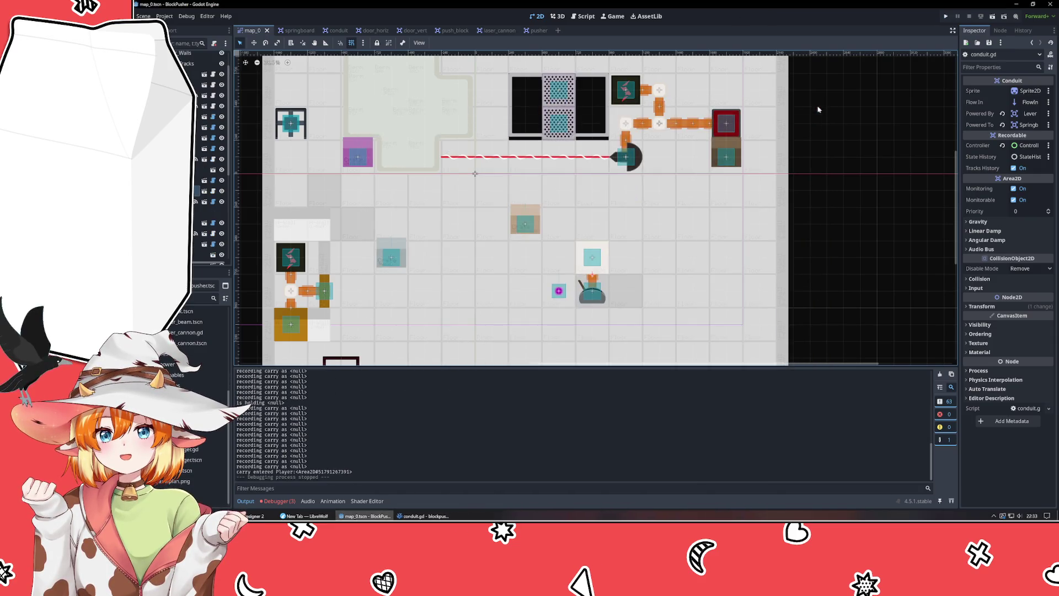
left_click(422, 515)
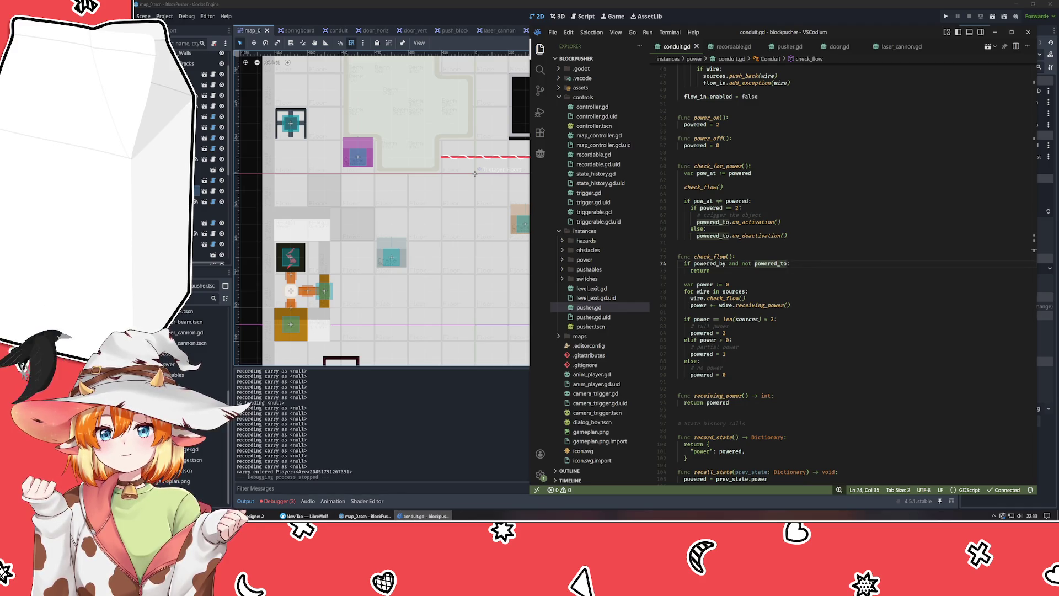
- Remove 'and not powered_to' from check_flow's 'if powered_by:' guard
left_click(714, 270)
left_click(715, 264)
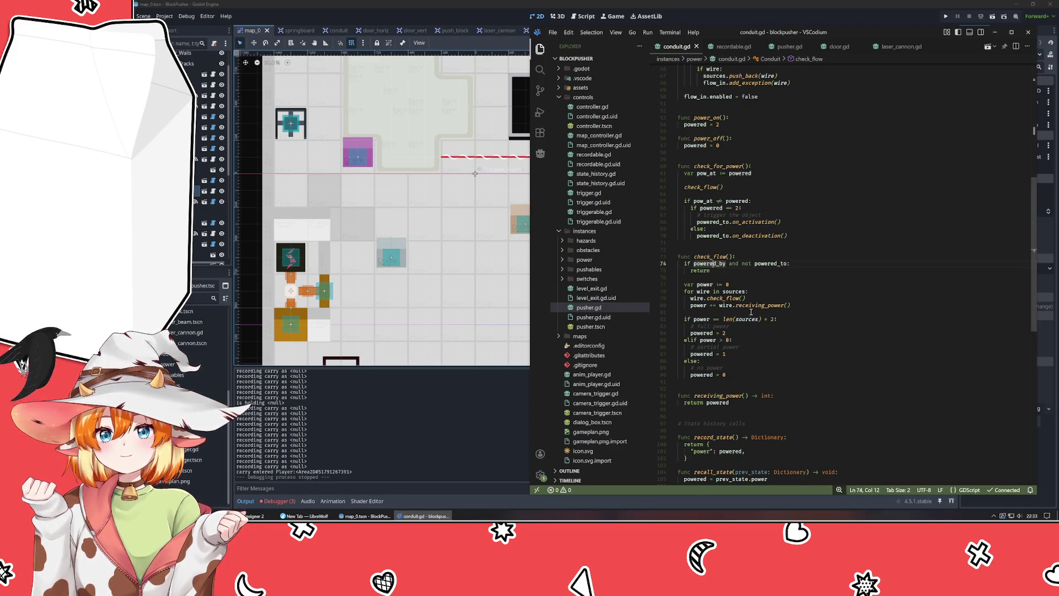
scroll(911, 442, "down", 2)
left_click_drag(788, 227, 735, 230)
key("BackSpace")
key("BackSpace")
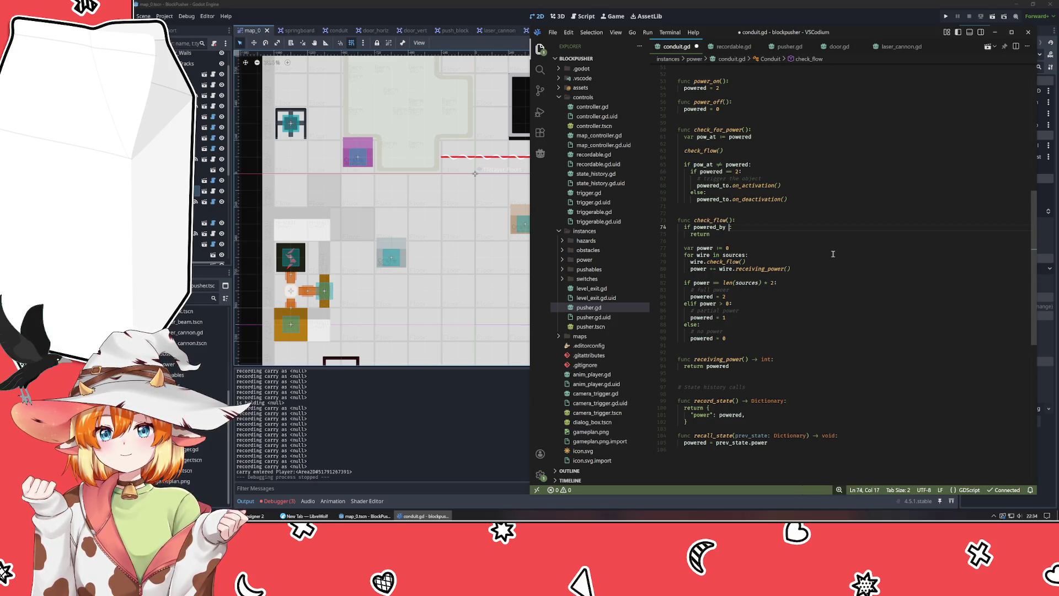
- Nest 'if powered_to:' with a 'pass' body and an 'edge case of single conductor circuit' comment under 'if powered_by:'
left_click(743, 157)
left_click(746, 229)
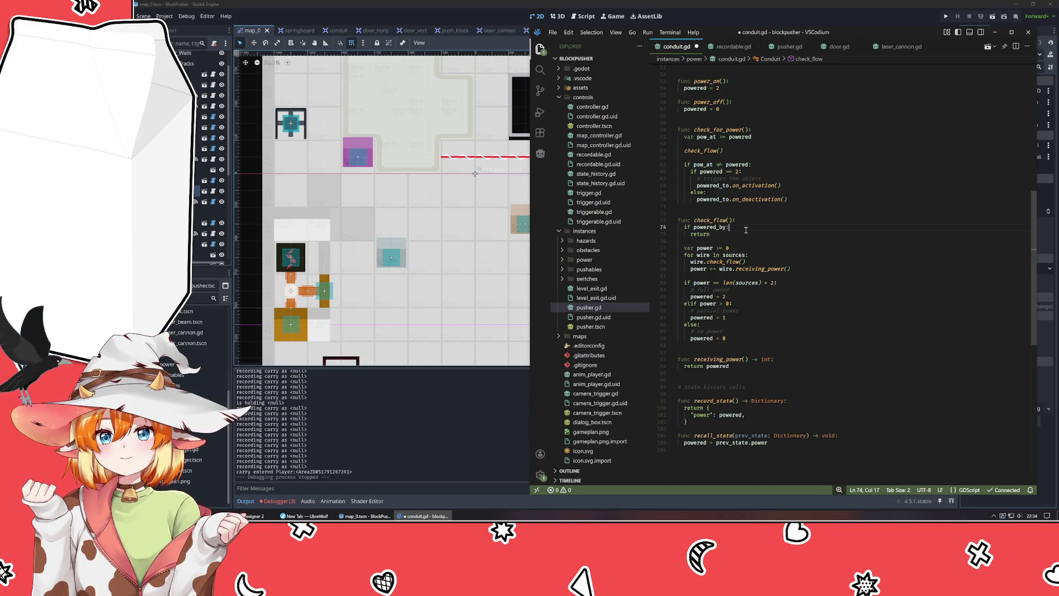
key("Return")
type("if powered_to")
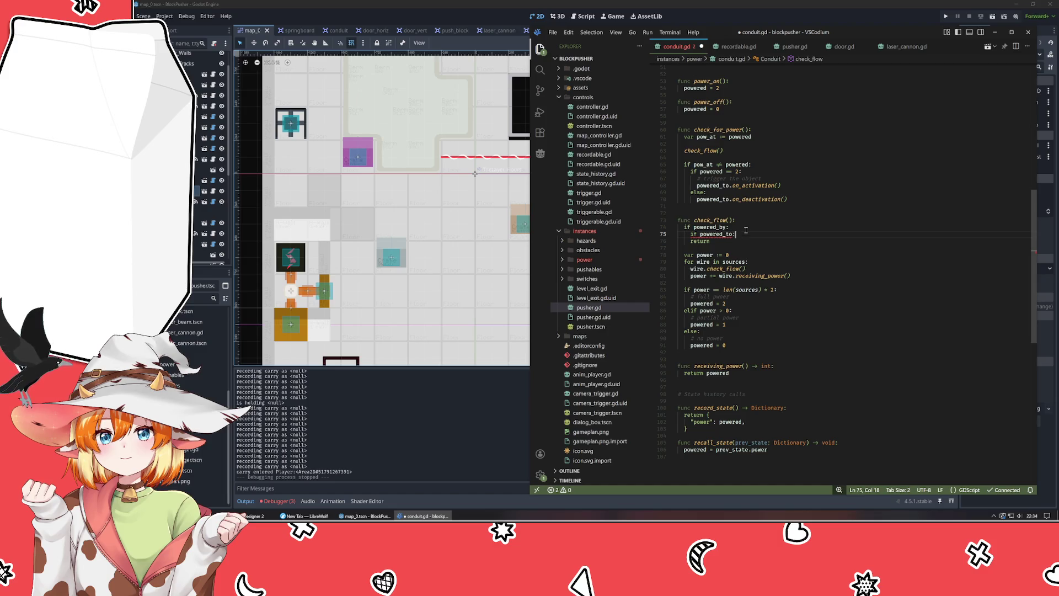
type(":")
key("Return")
type("pass")
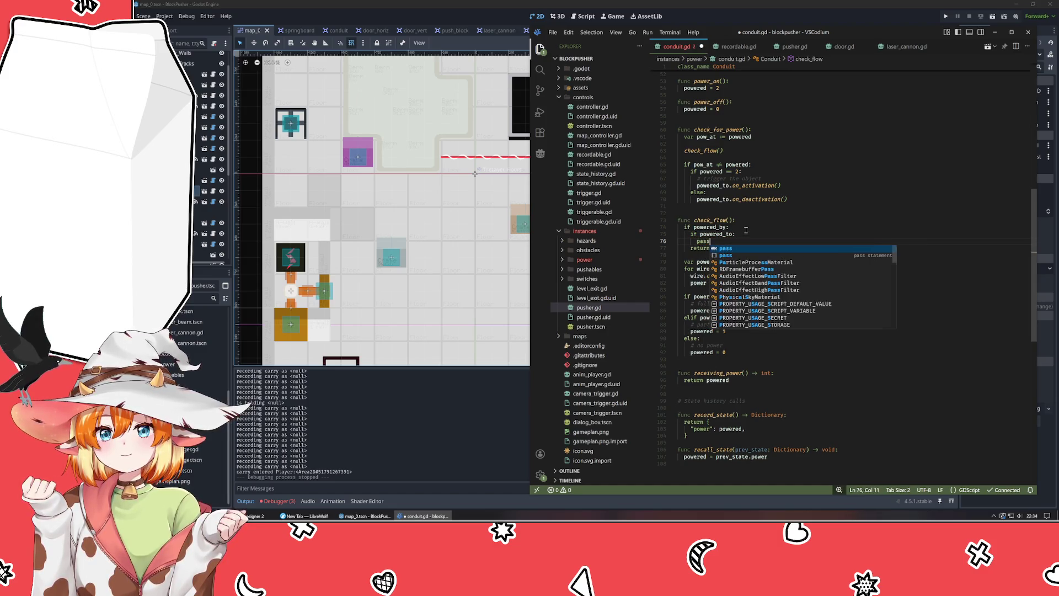
key("Escape")
key("Return")
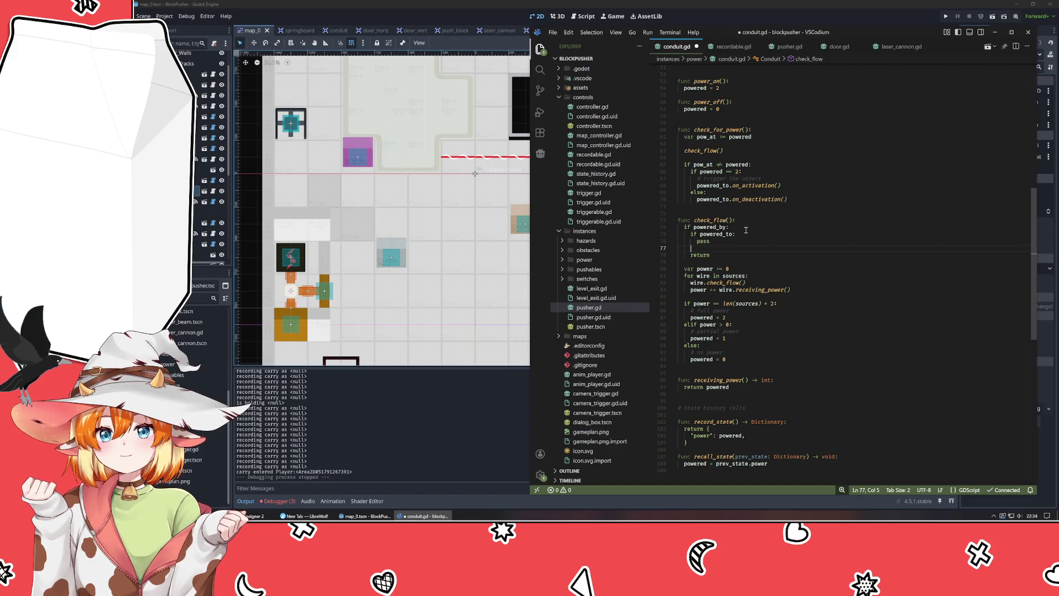
key("Left")
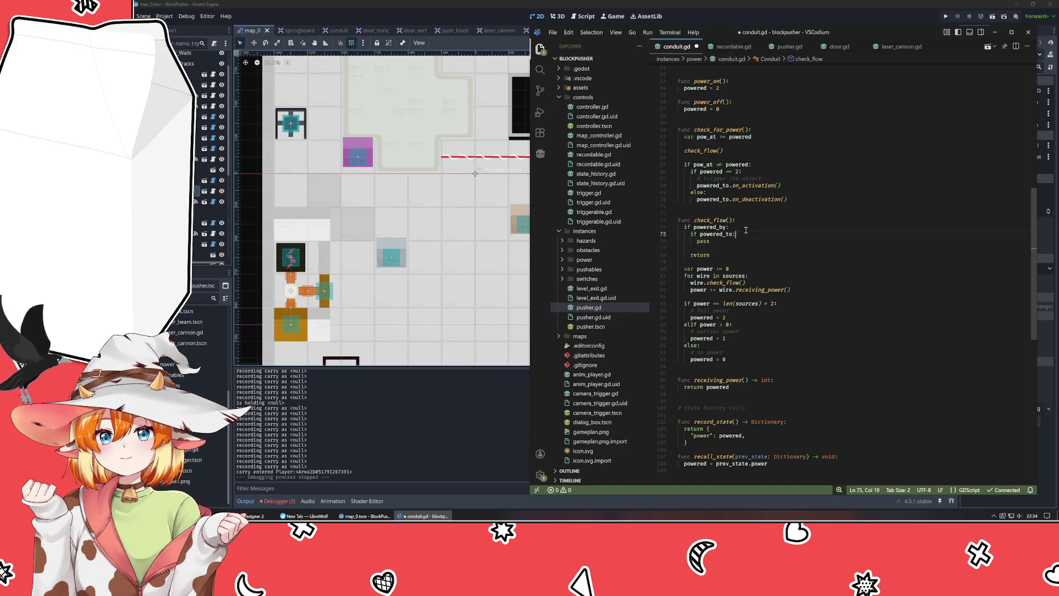
type("edge case of ")
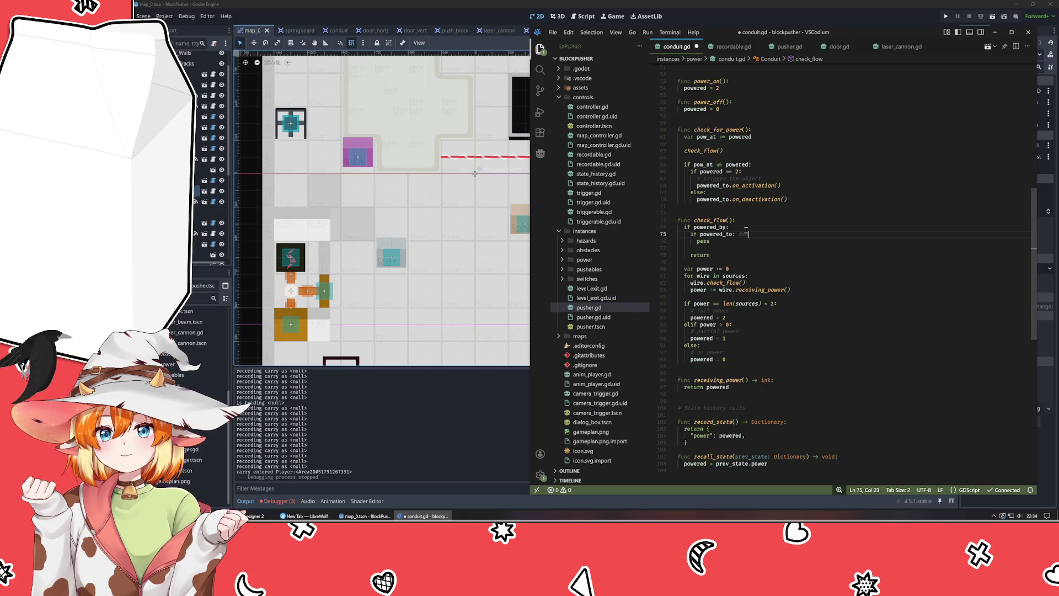
type("single conductor c")
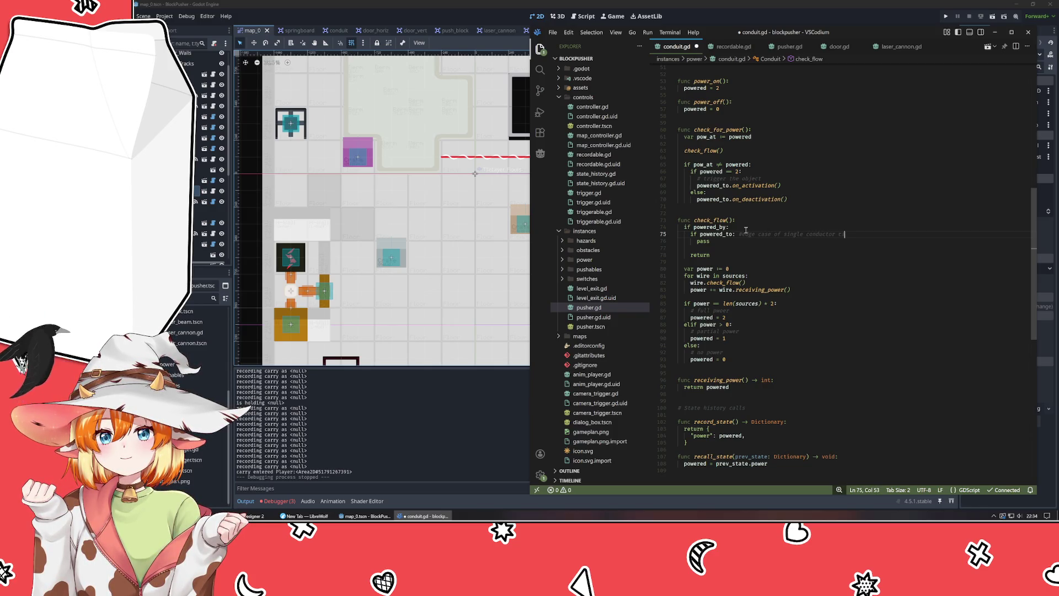
type("ircuits")
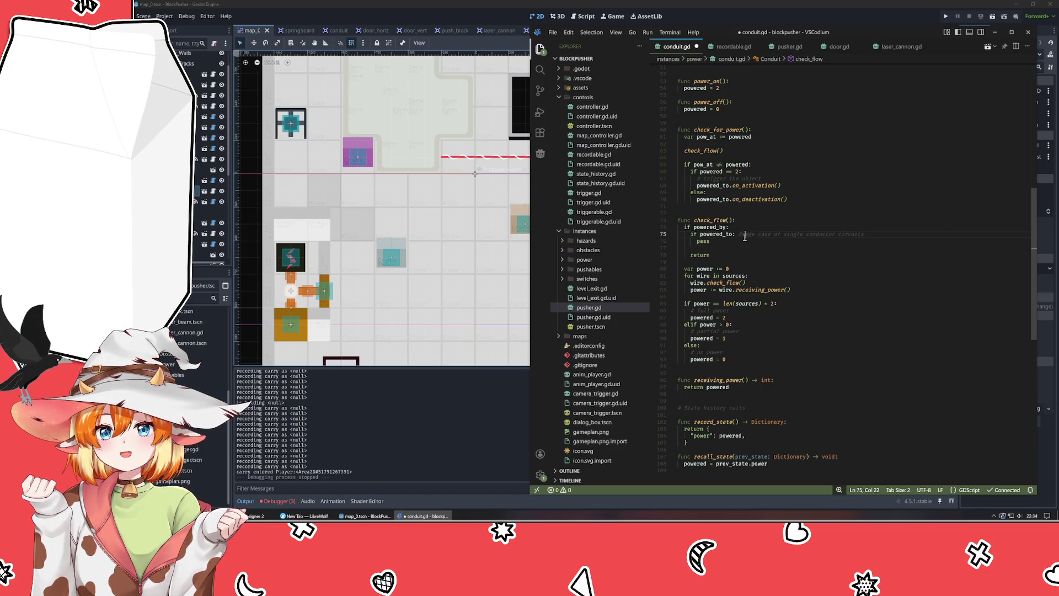
- Check how receiving_power is used, then replace the pass placeholder with 'powered = 2'
left_click(741, 242)
scroll(744, 242, "up", 1)
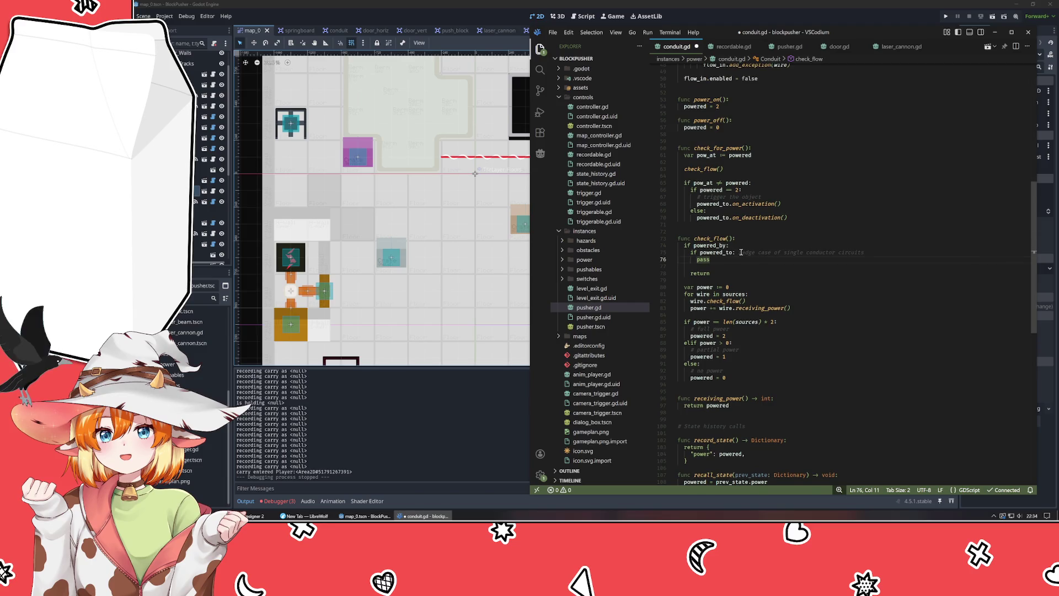
left_click(755, 267)
scroll(748, 270, "up", 5)
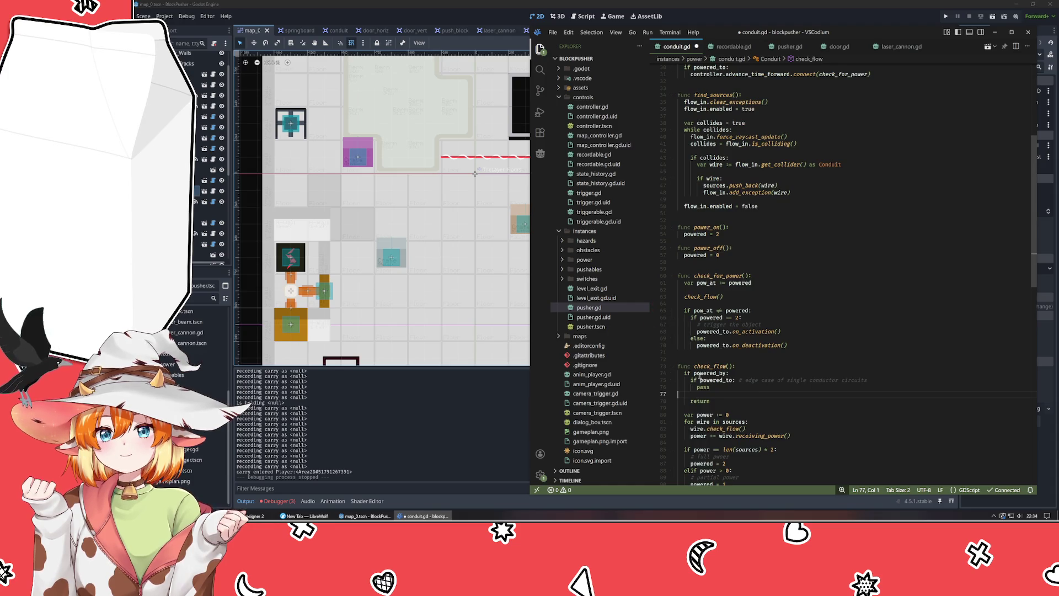
scroll(796, 401, "down", 7)
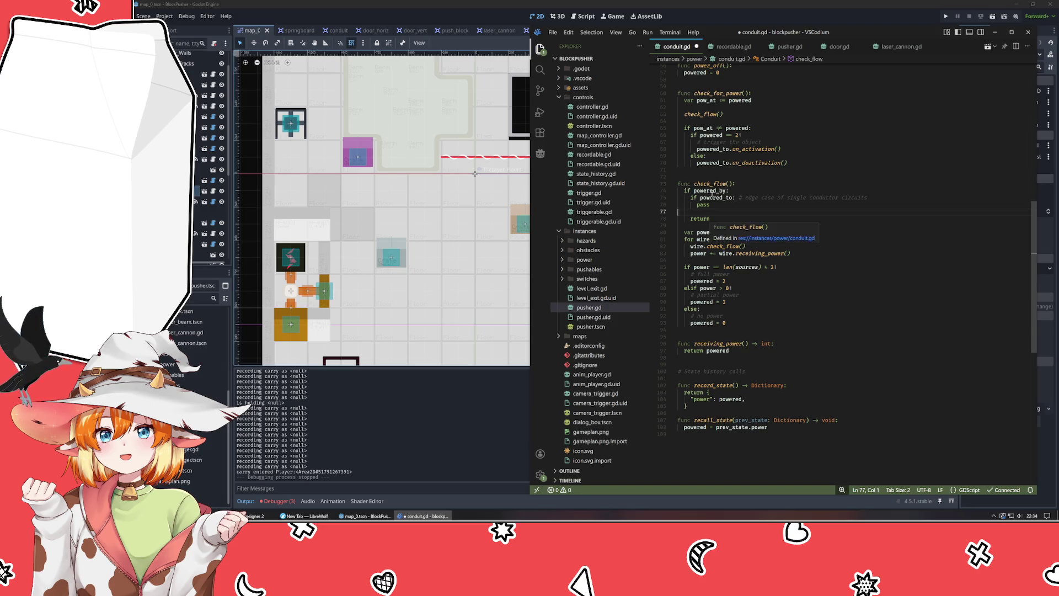
left_click(715, 344)
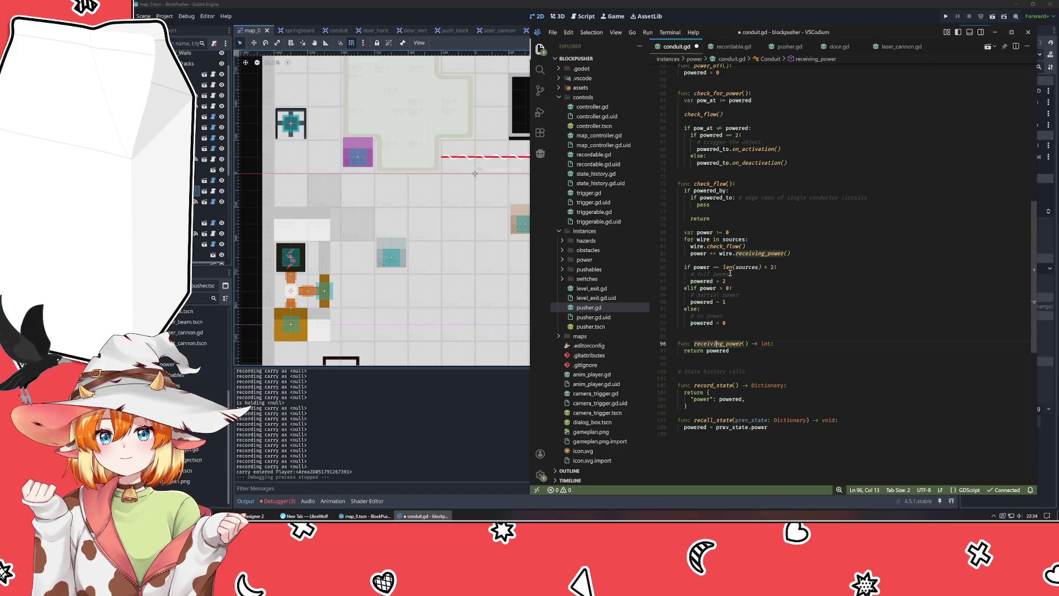
left_click(698, 323)
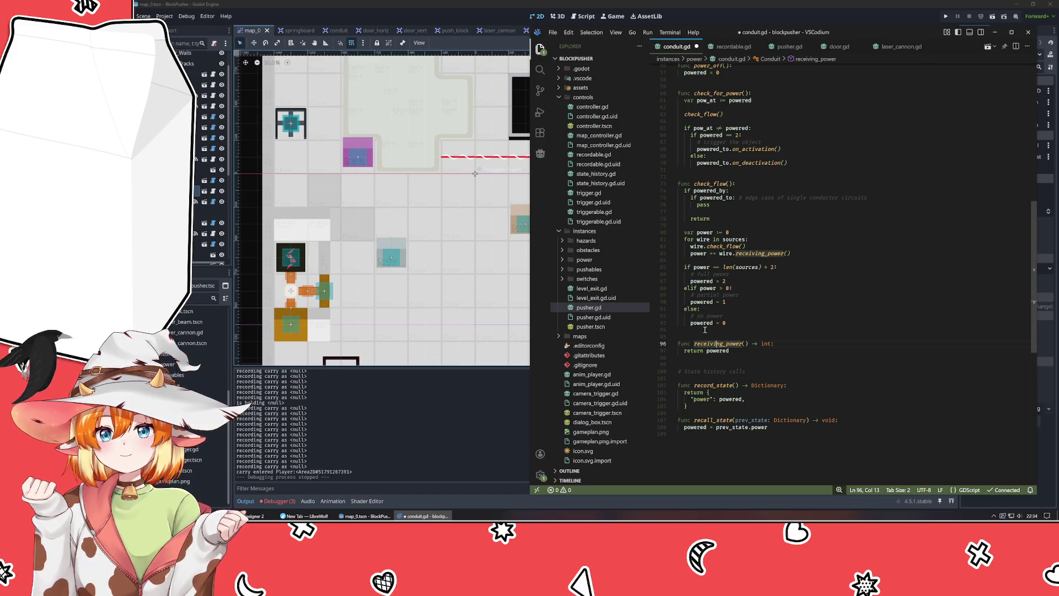
scroll(730, 261, "up", 2)
left_click(720, 259)
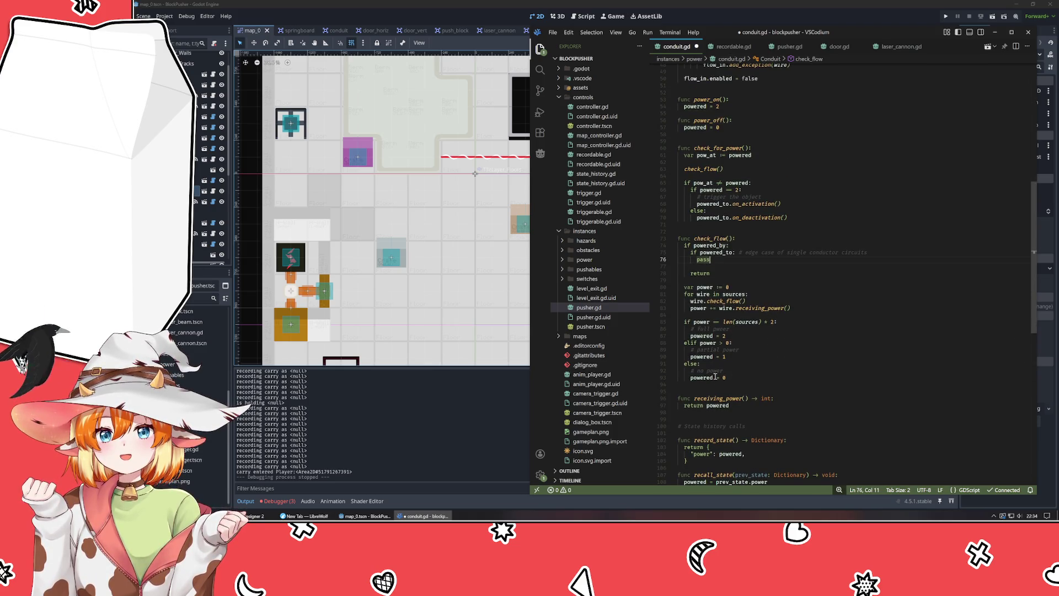
key("BackSpace")
key("BackSpace")
key("BackSpace")
type("powered")
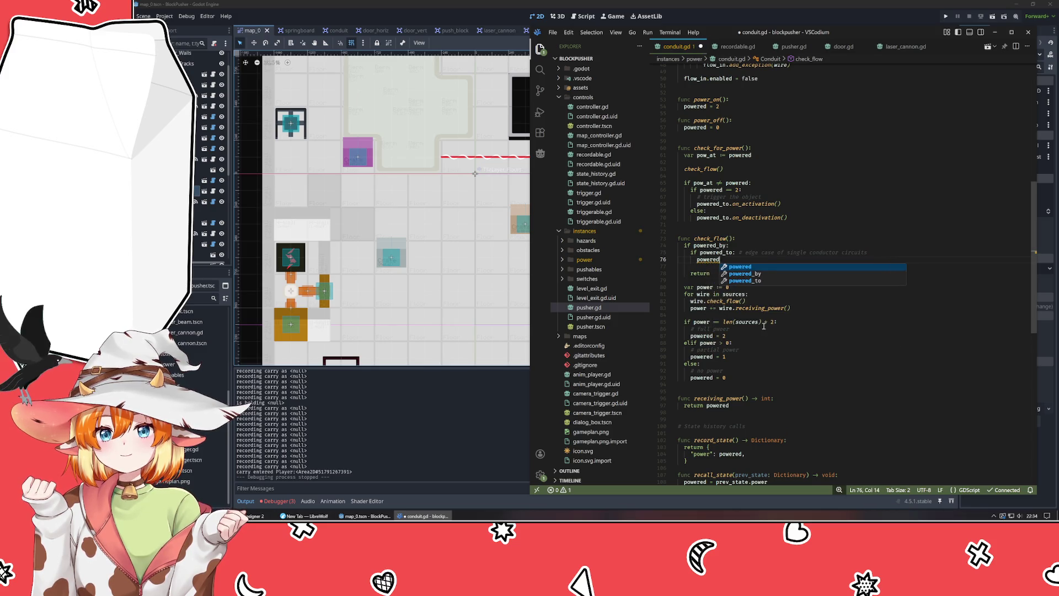
type(" = 2")
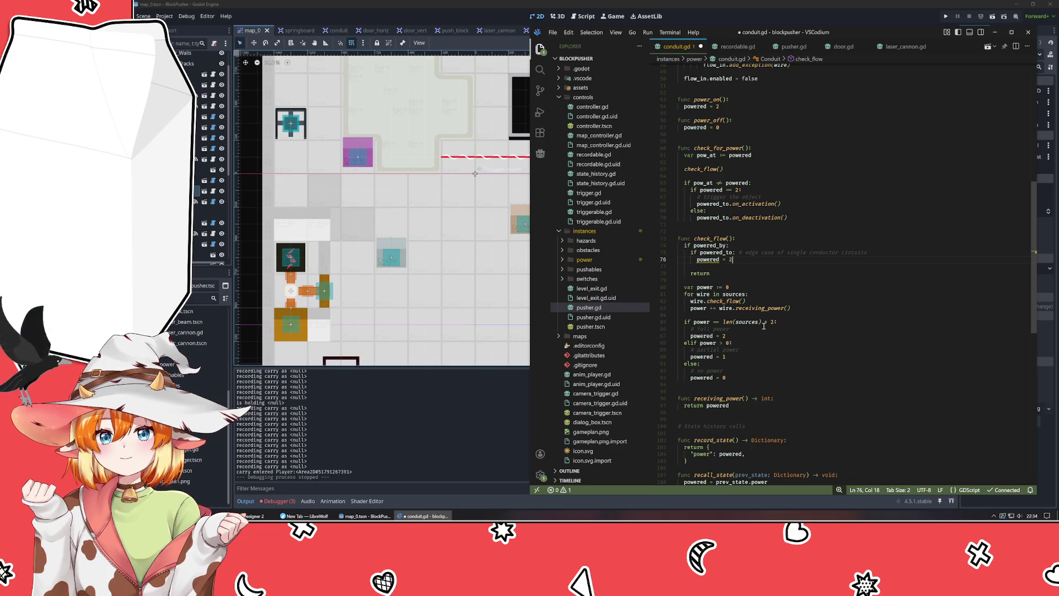
- Tidy the 'powered = 2' assignment line and check how power_on sets powered
key("ctrl+shift+Return")
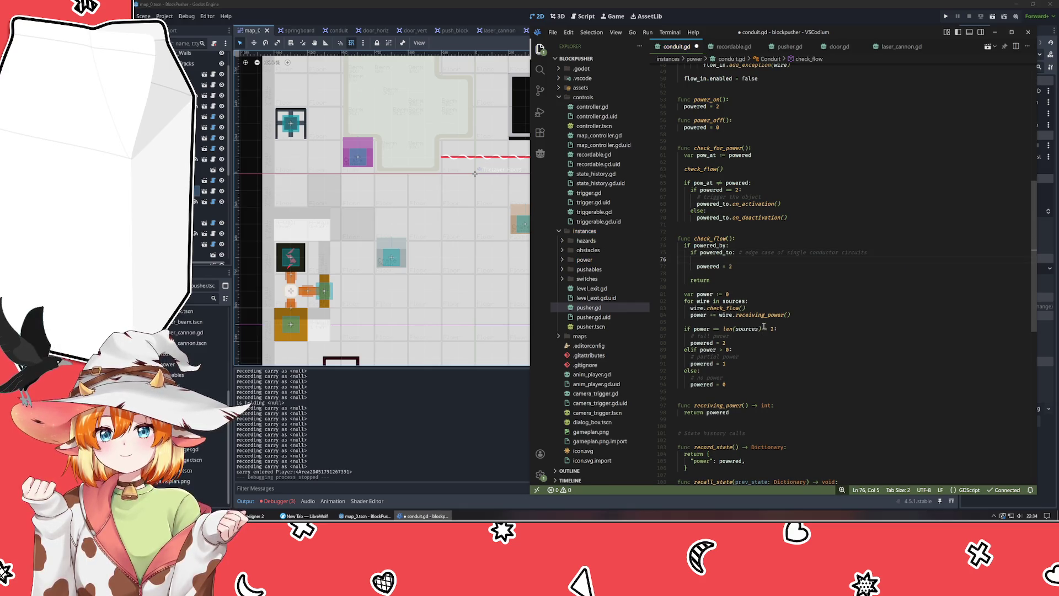
key("ctrl+z")
key("BackSpace")
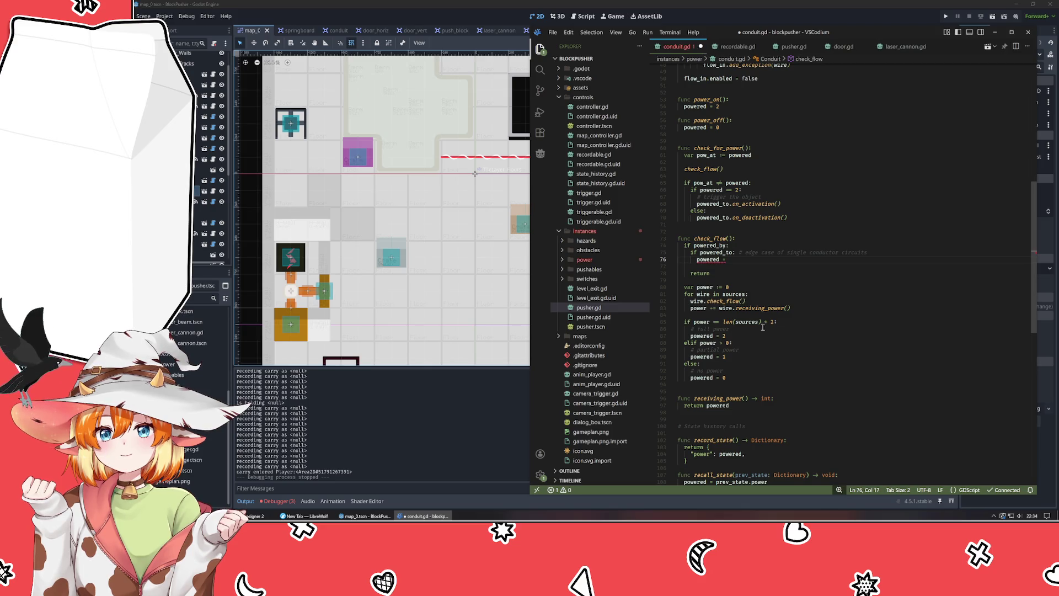
scroll(763, 327, "down", 4)
type("2")
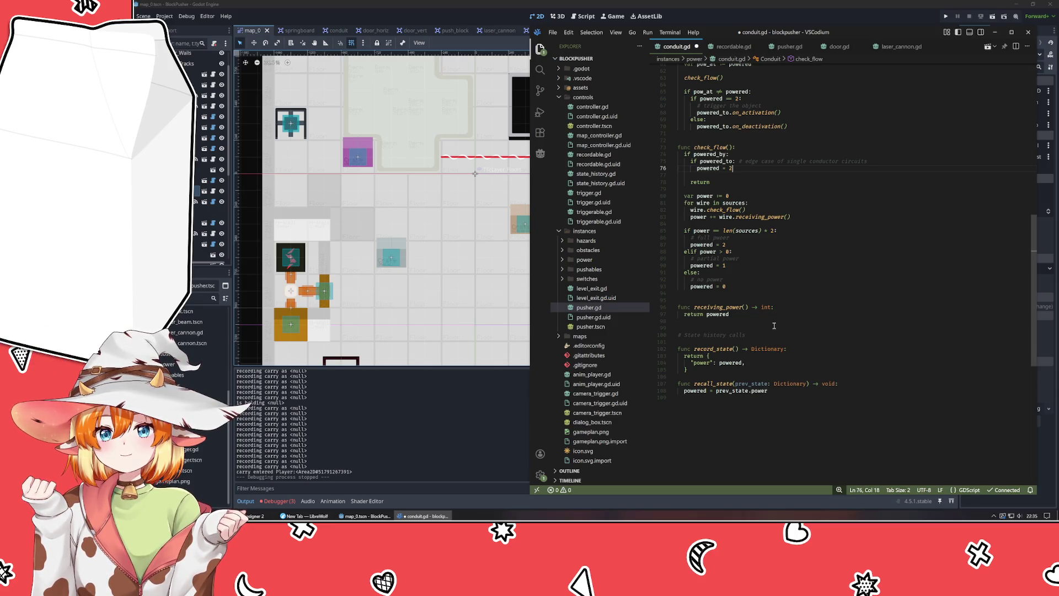
scroll(775, 329, "up", 13)
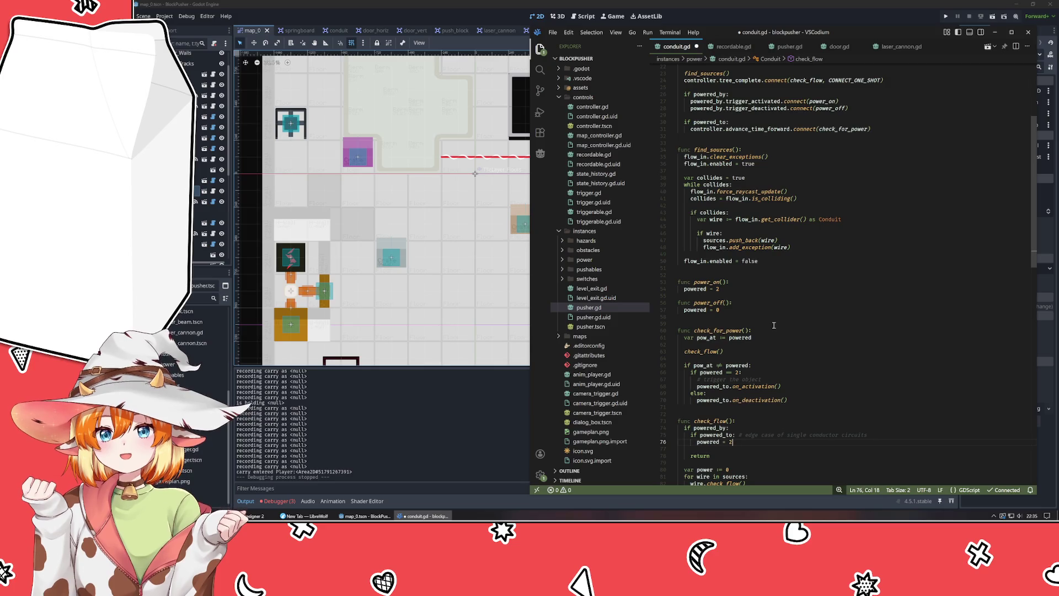
left_click(699, 289)
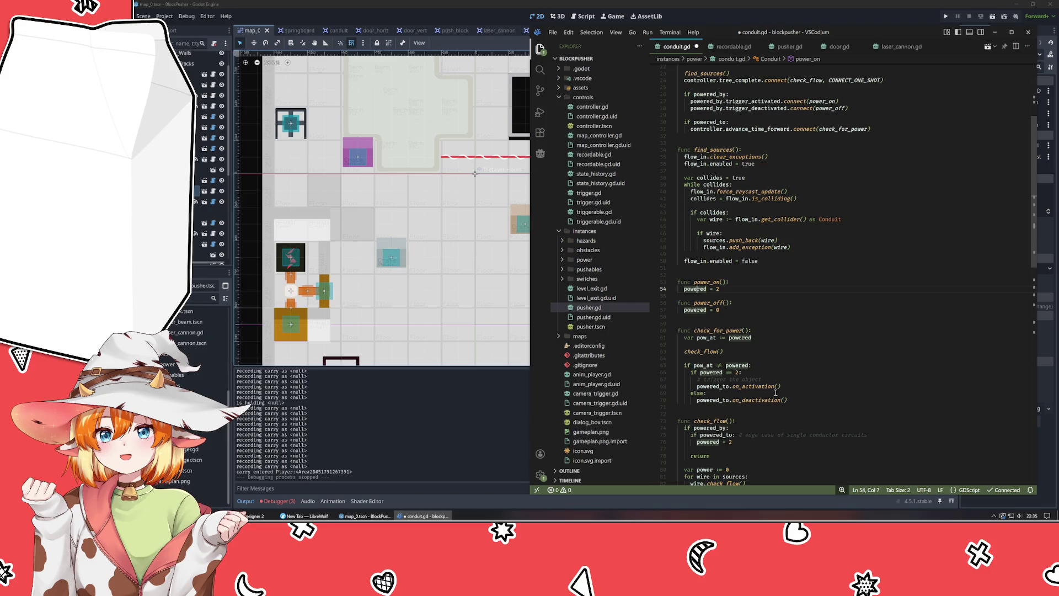
scroll(771, 394, "down", 4)
- Delete the single-conductor edge-case lines from check_flow and highlight the uses of pow_at
left_click_drag(739, 368, 662, 367)
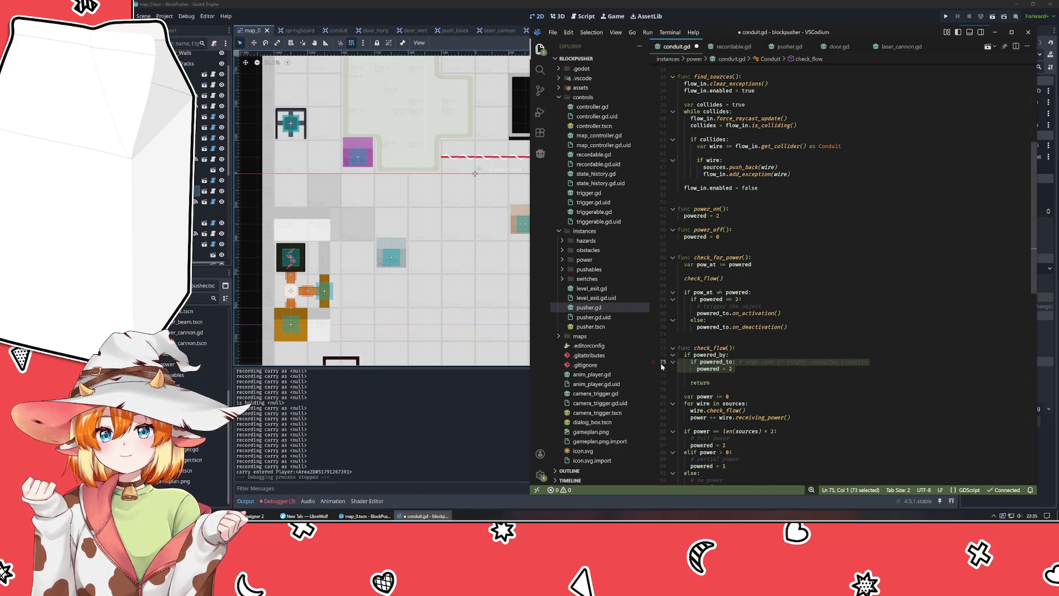
key("BackSpace")
key("BackSpace")
left_click(711, 265)
scroll(805, 254, "up", 10)
scroll(805, 254, "up", 1)
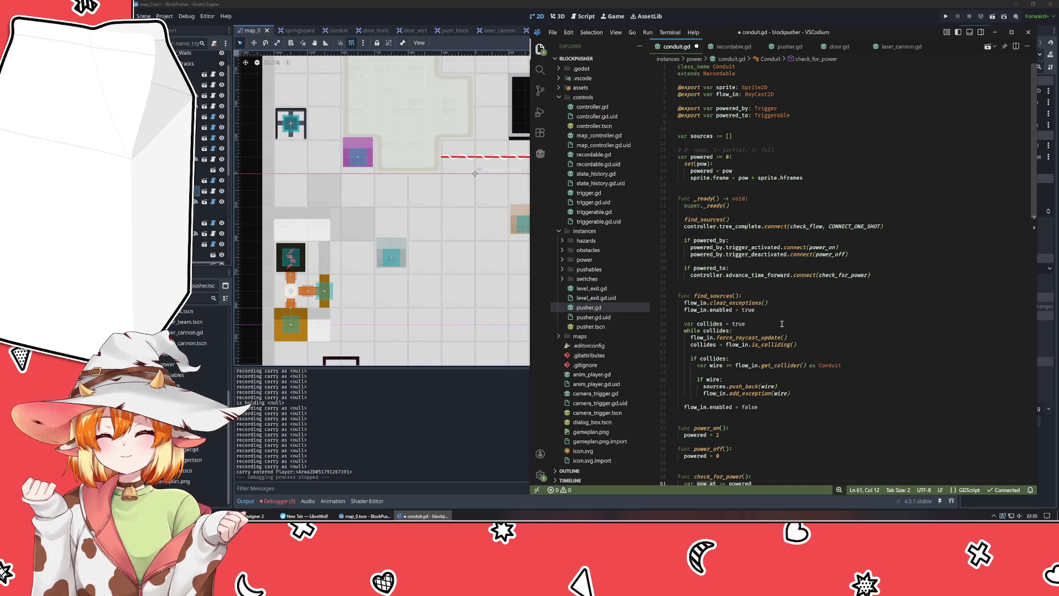
left_click(710, 240)
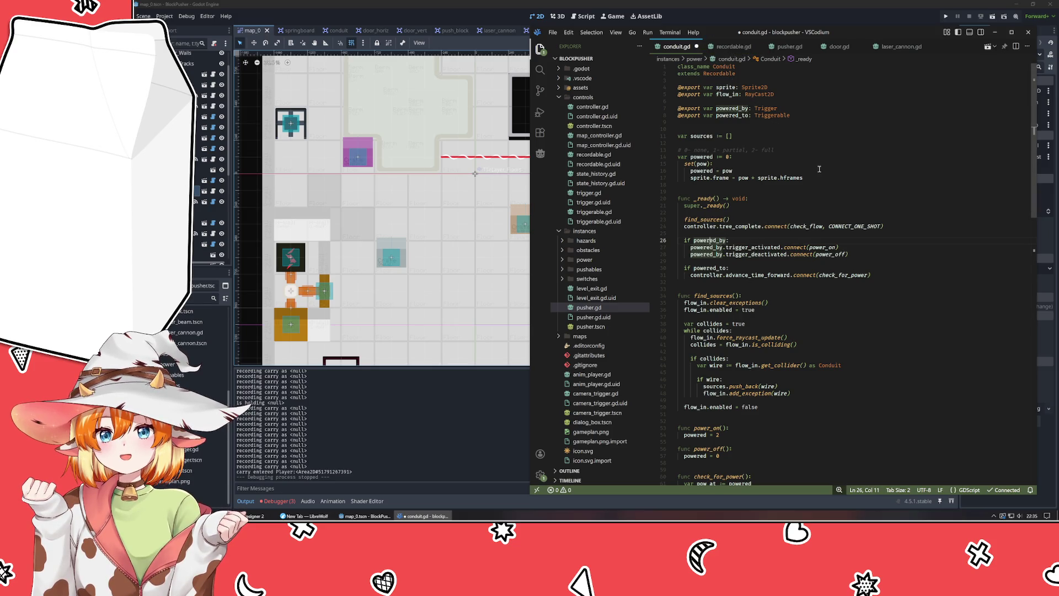
- Open trigger.gd in a split beside conduit.gd, widen VSCodium and narrow the Explorer sidebar
mouse_move(763, 110)
left_click(589, 193)
mouse_move(727, 47)
left_mouse_down()
mouse_move(992, 229)
mouse_move(1031, 233)
left_mouse_up()
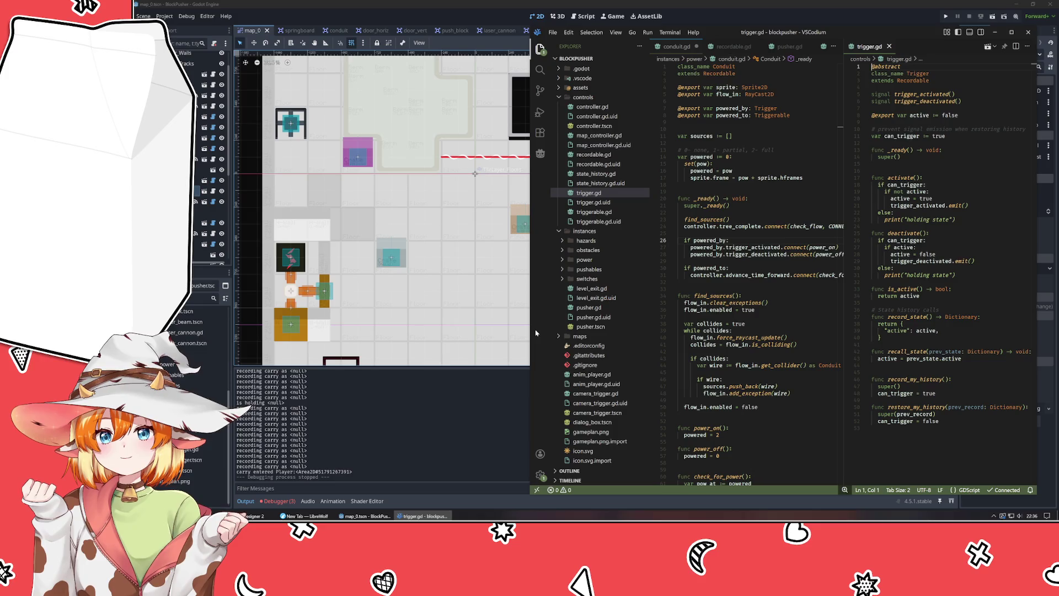
left_click_drag(531, 331, 392, 362)
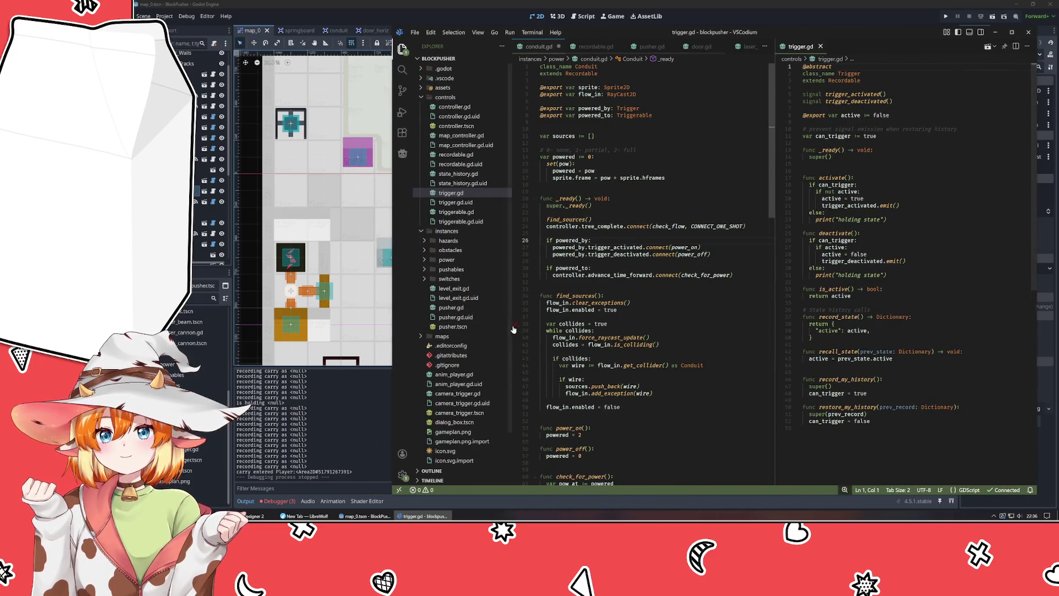
left_click_drag(511, 336, 494, 338)
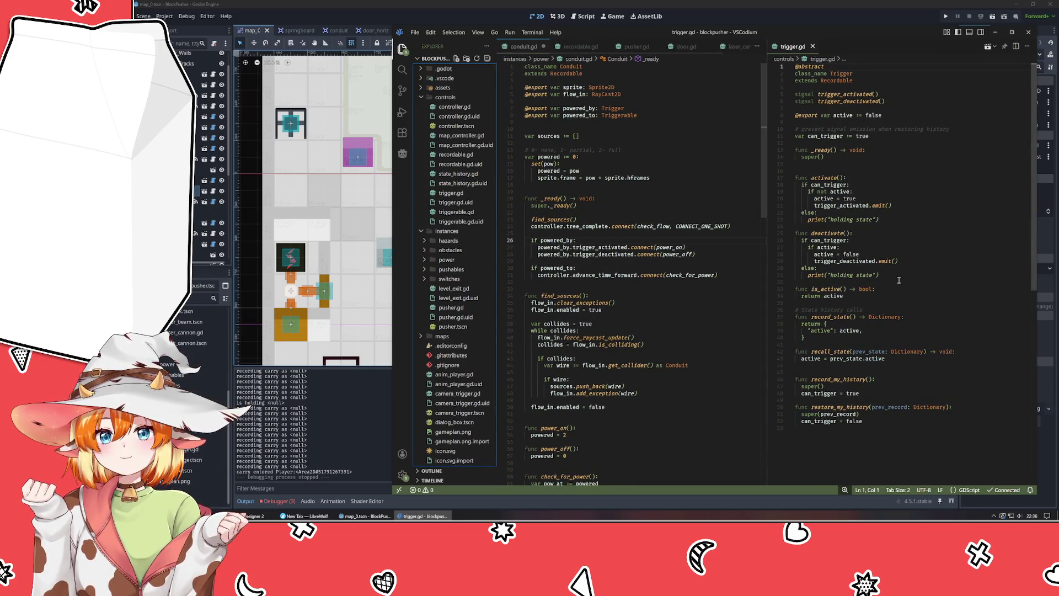
- Review trigger_activated uses in trigger.gd and conduit.gd's power_on connection
left_click(925, 260)
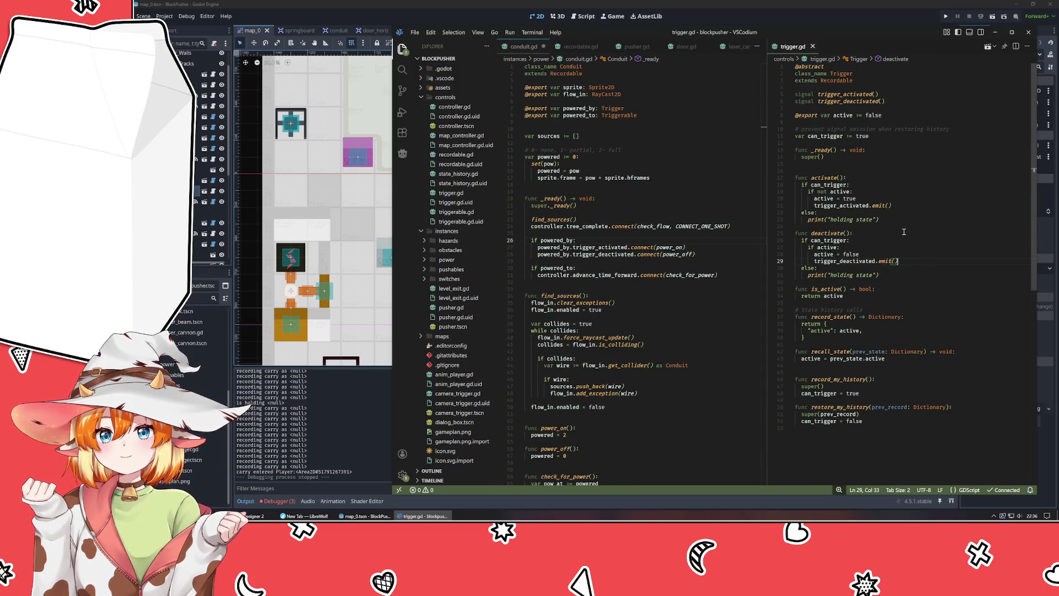
left_click(849, 205)
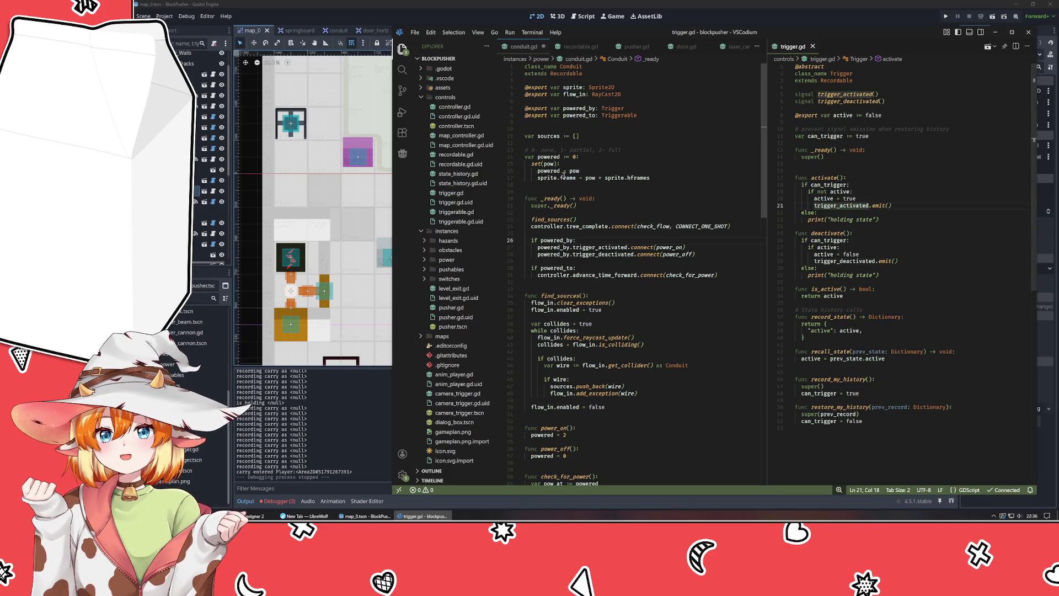
left_click(595, 248)
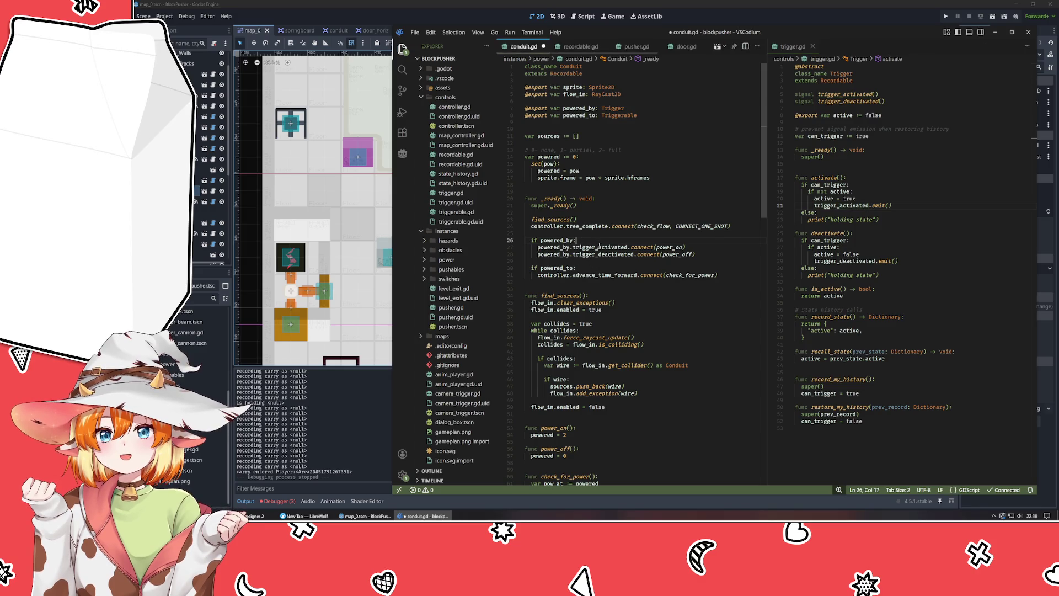
left_click(684, 247)
scroll(692, 343, "down", 5)
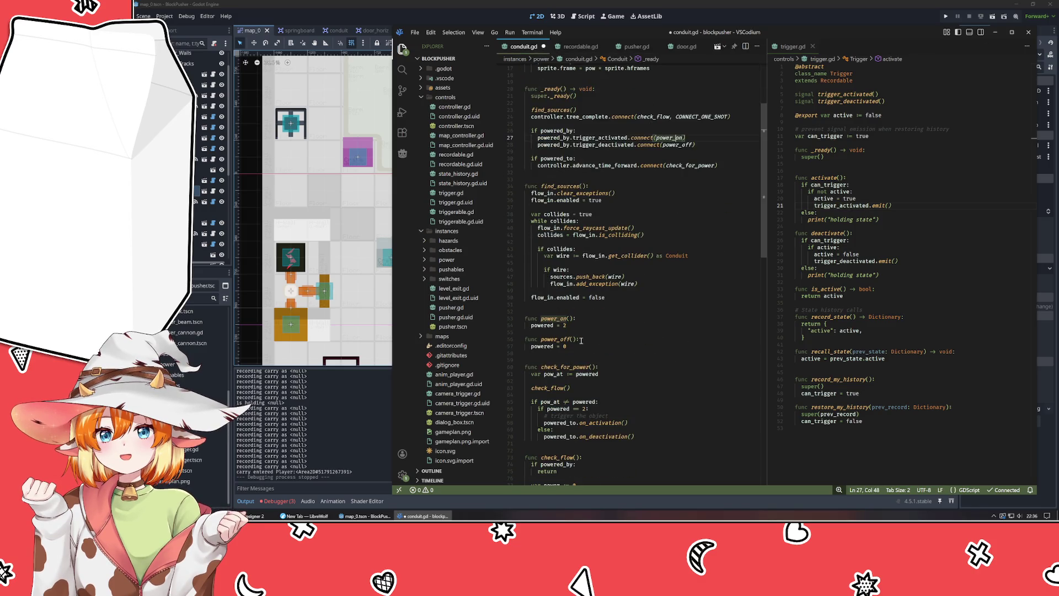
- Trace how power_on sets powered and how check_for_power uses pow_at and powered
left_click(545, 325)
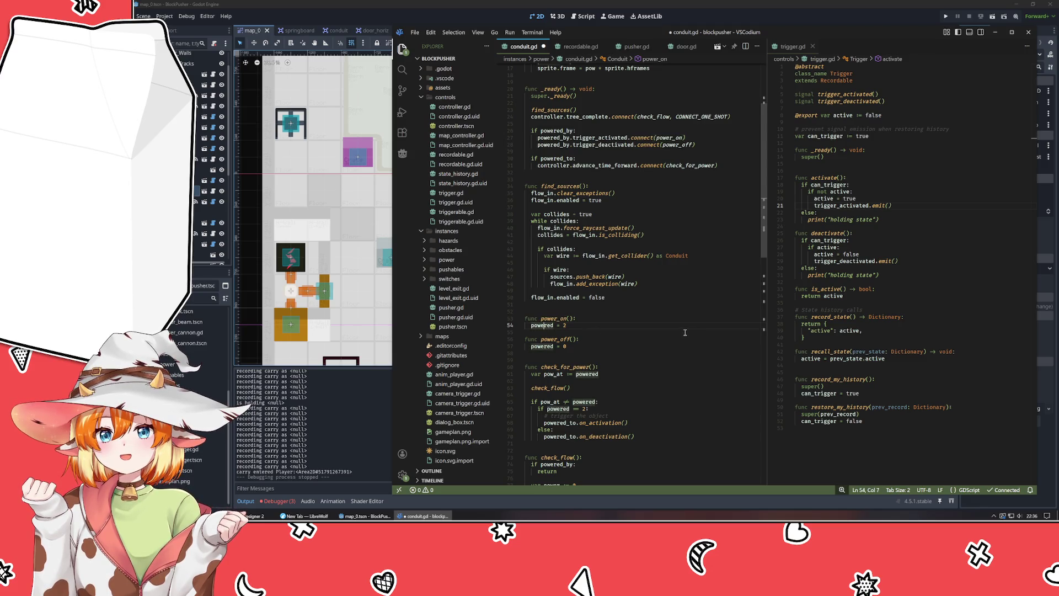
scroll(676, 337, "down", 5)
left_click(558, 292)
scroll(647, 313, "up", 10)
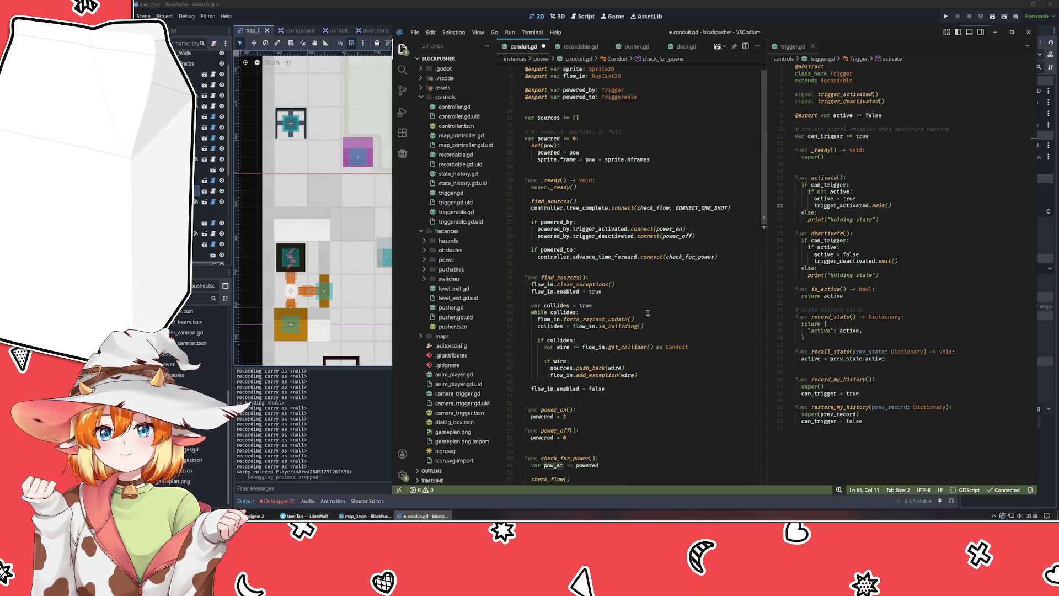
scroll(647, 313, "down", 7)
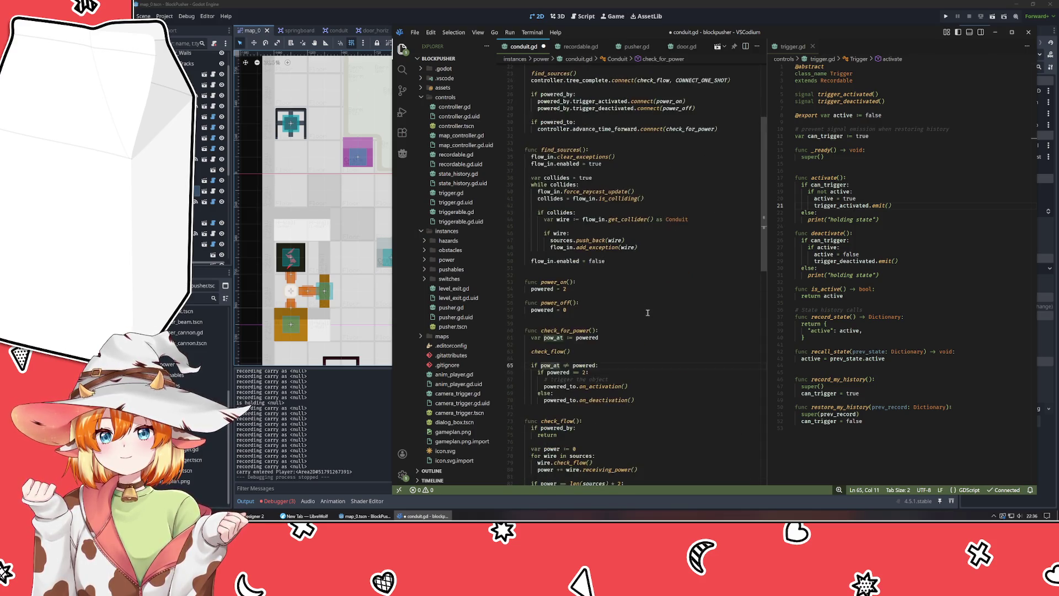
mouse_move(556, 341)
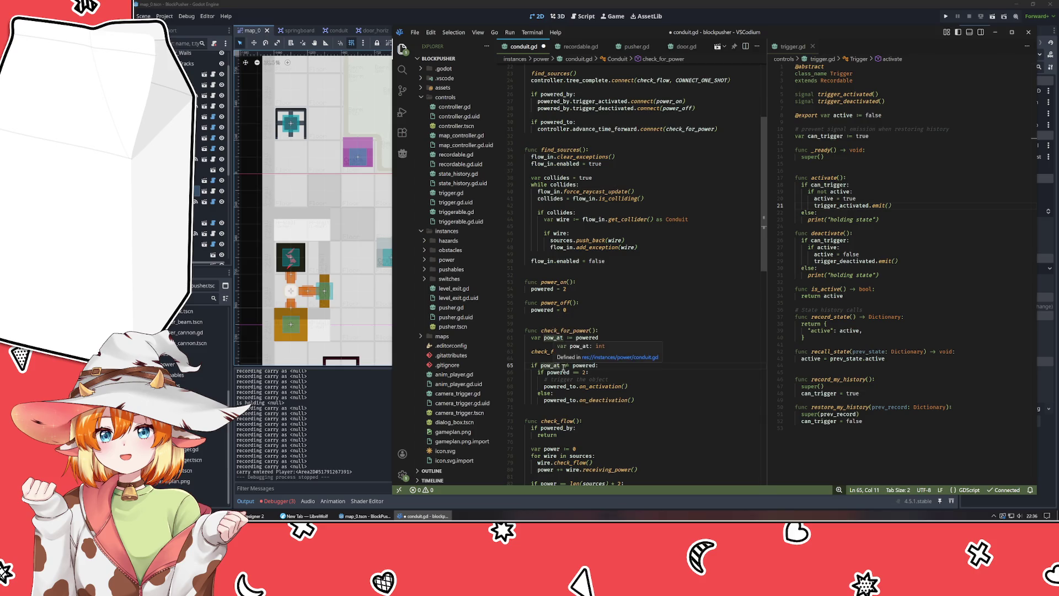
left_click(587, 365)
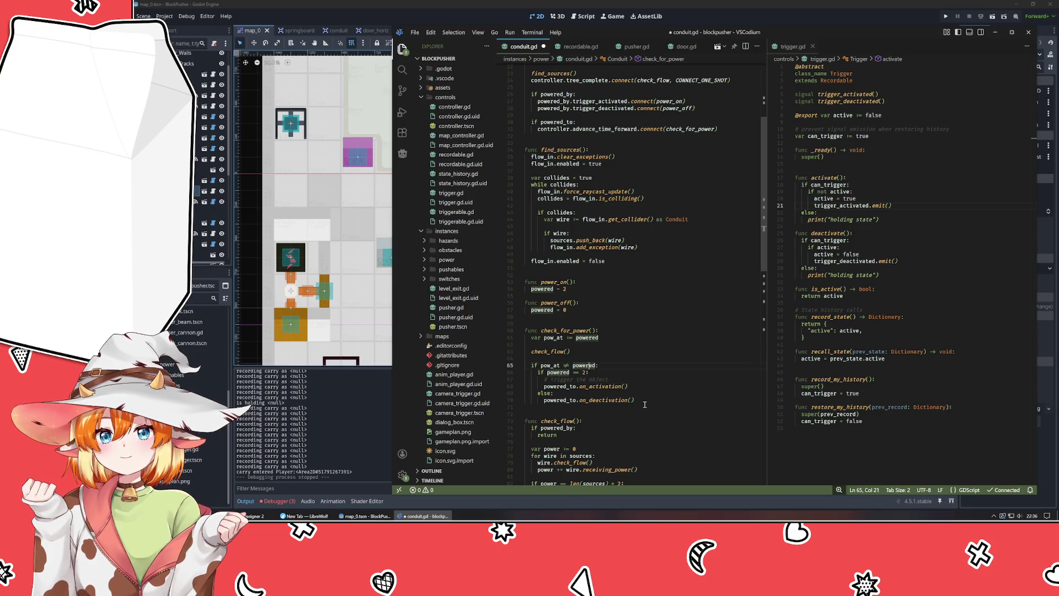
scroll(642, 402, "down", 3)
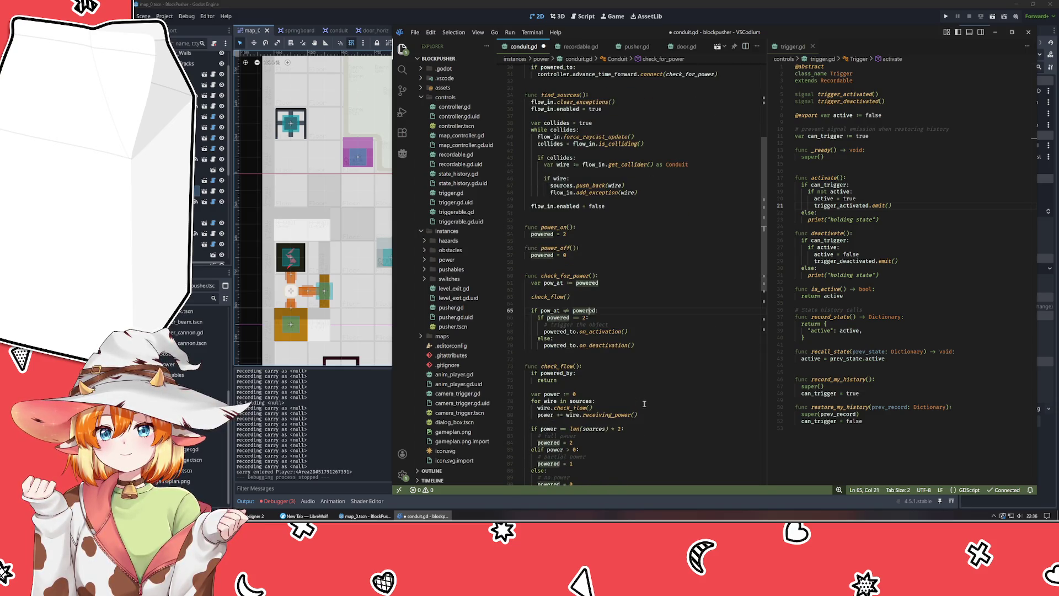
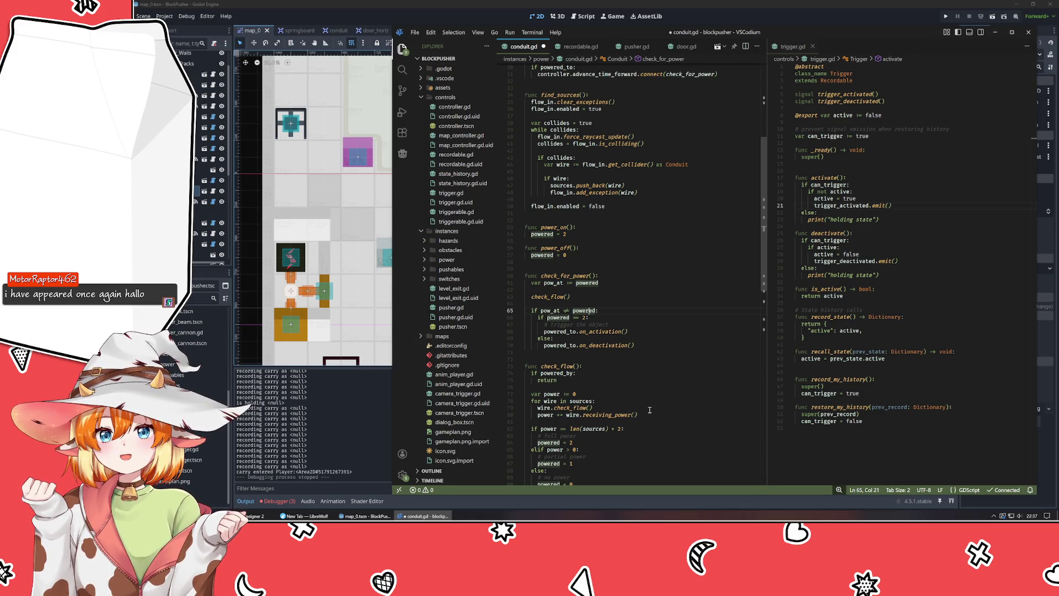
- Rename pow_at to pow_from on line 61 and rewrite line 65 as 'if powered != pow_from:'
double_click(553, 282)
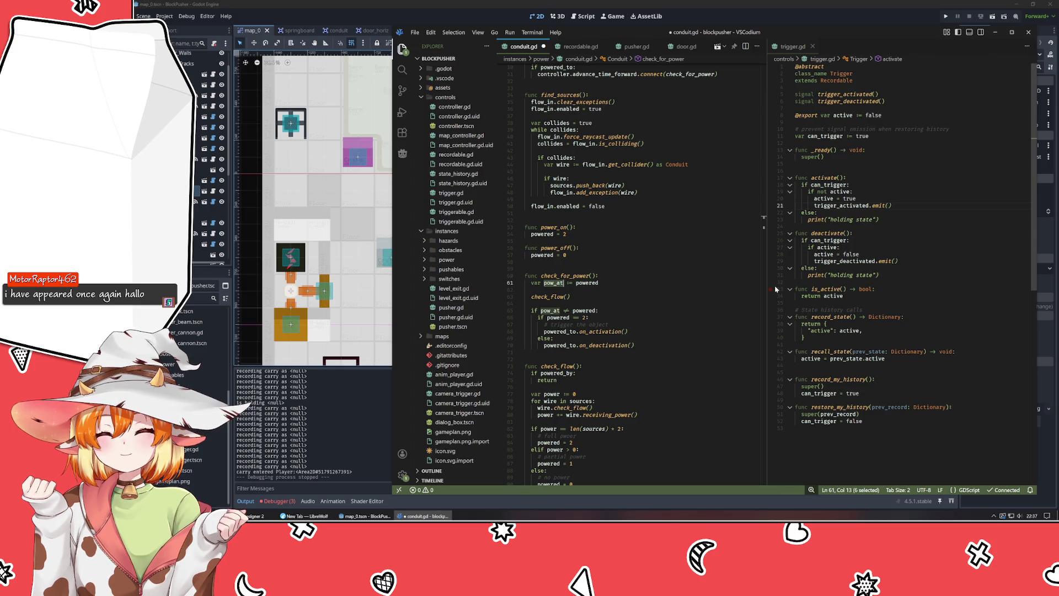
type("pow_from")
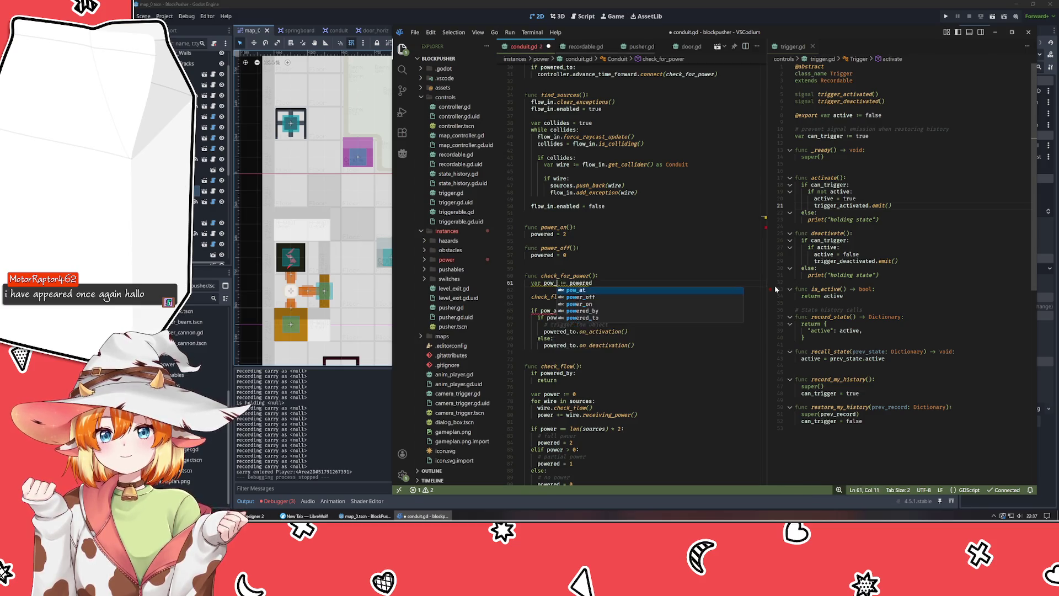
key("Down")
key("Down")
key("Down")
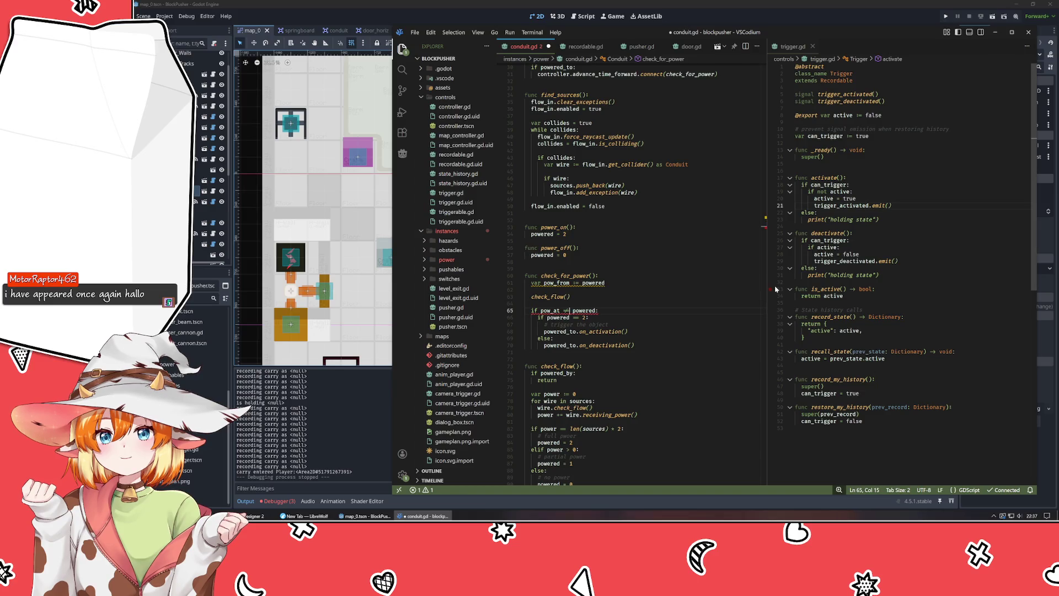
key("End")
key("BackSpace")
key("ctrl+Left")
key("ctrl+BackSpace")
key("ctrl+BackSpace")
key("End")
type("!= pow_from:")
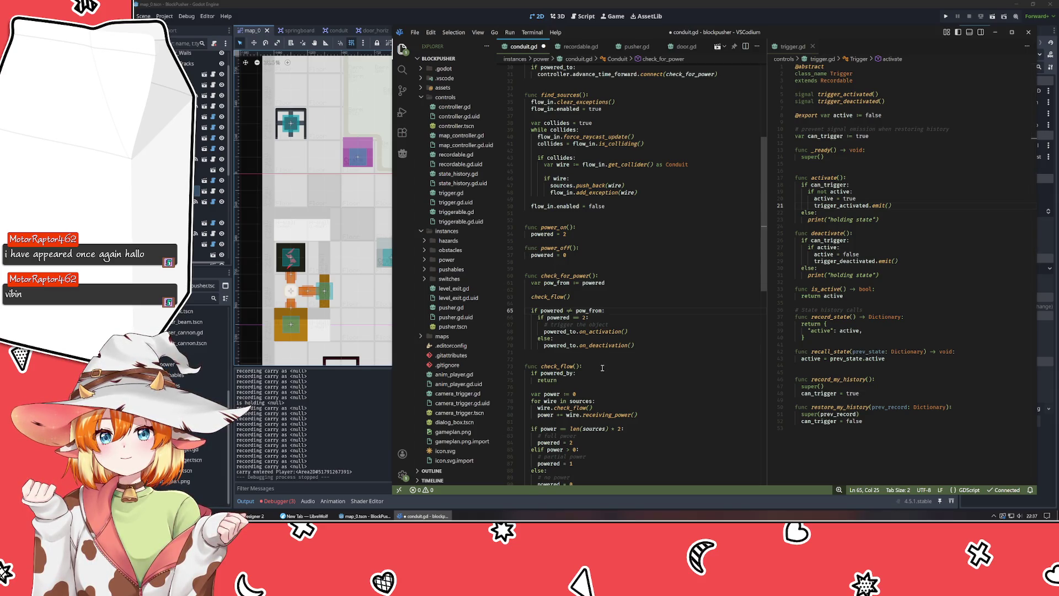
left_click(601, 332)
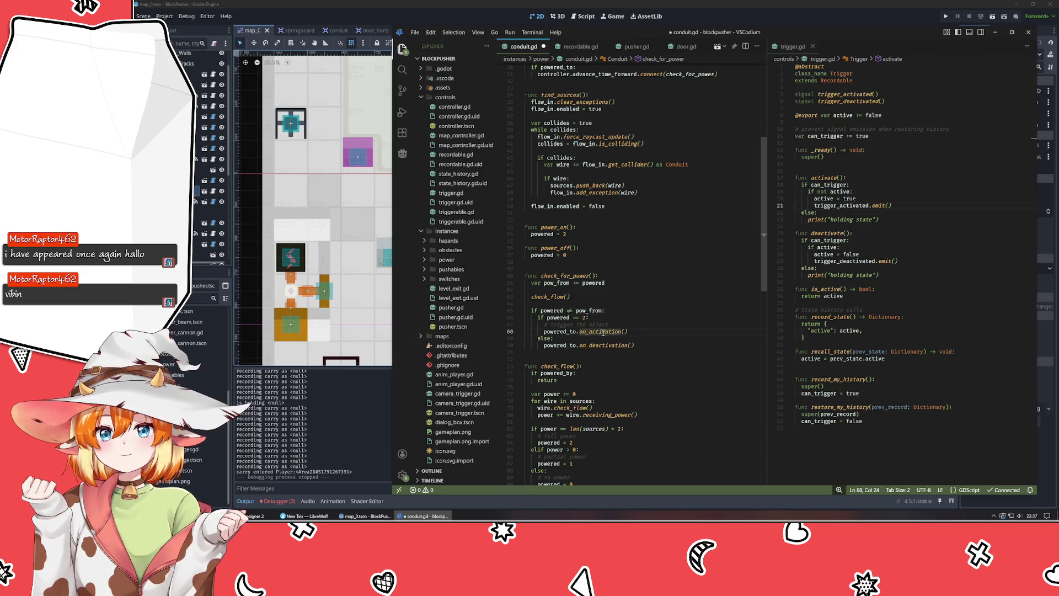
left_click(574, 275)
scroll(610, 275, "up", 5)
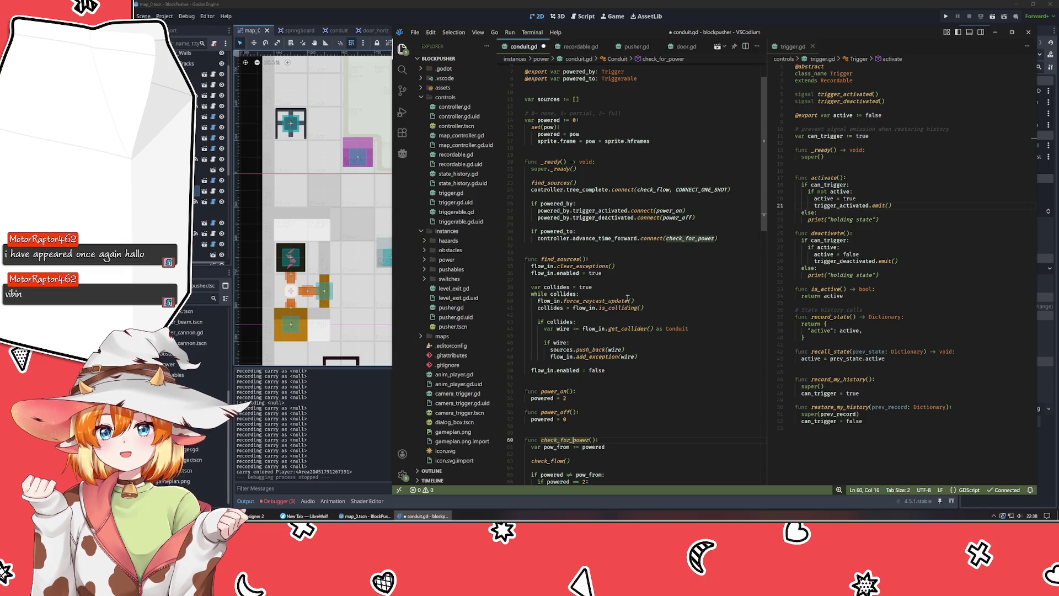
scroll(627, 301, "down", 3)
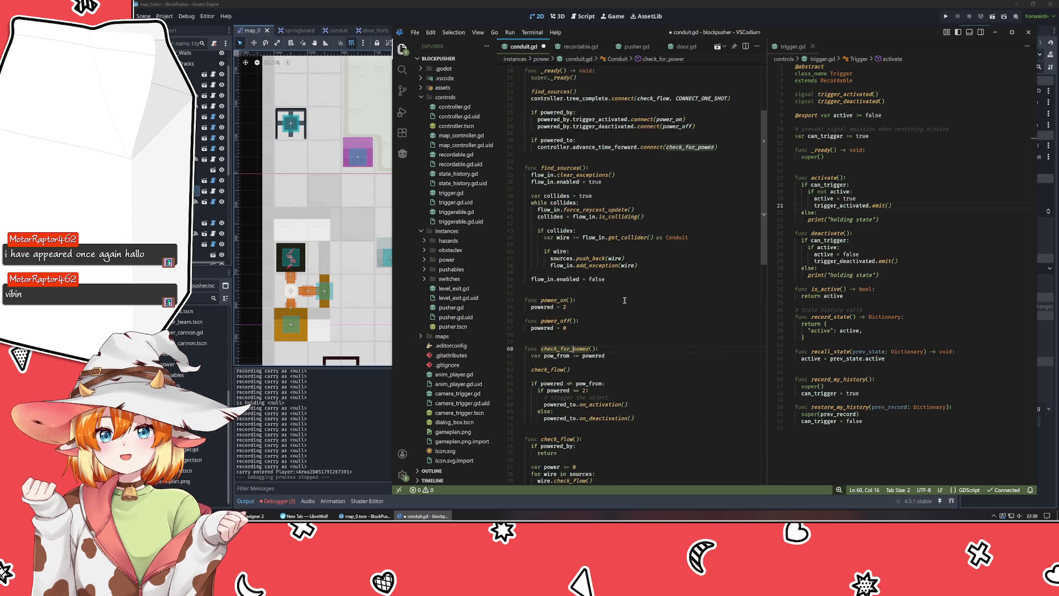
scroll(636, 321, "down", 3)
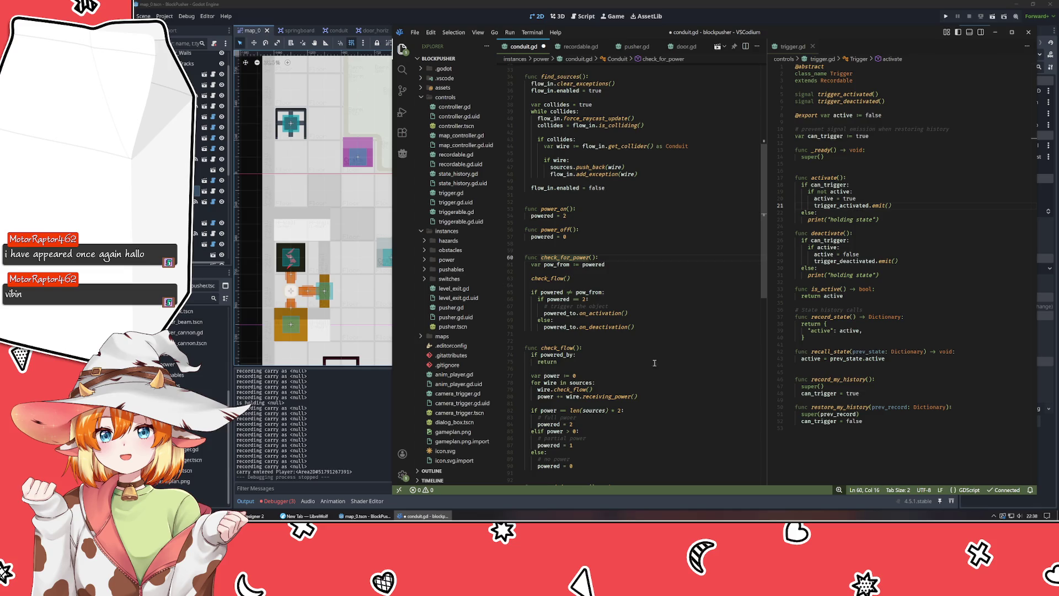
left_click(610, 211)
left_click(610, 214)
- Add a '# edge case for 1 length circuits' block to power_on calling powered_to.on_activation when powered_to exists
key("Return")
key("Return")
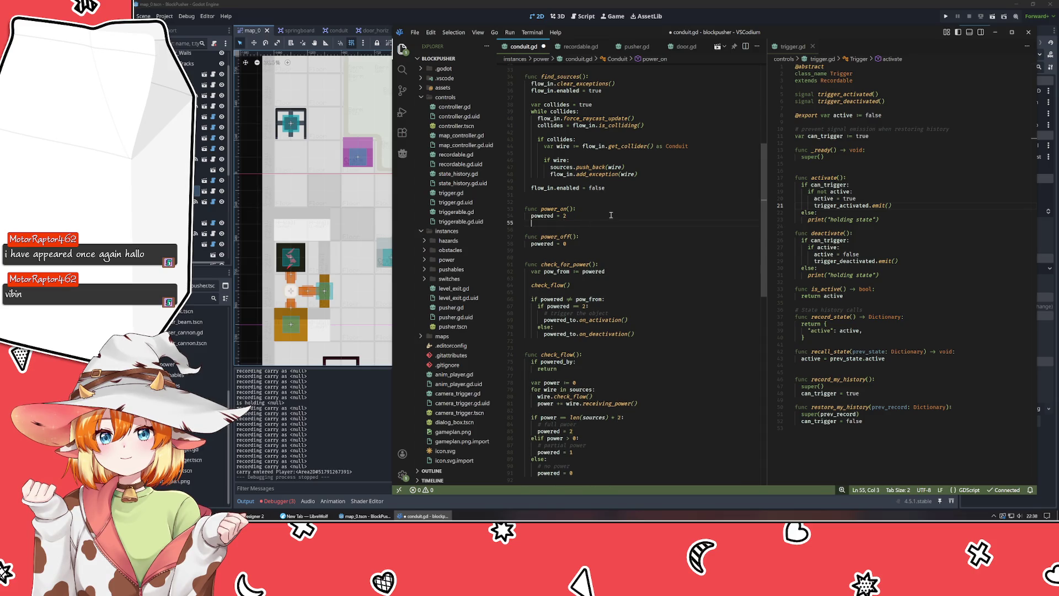
type("# edge case for 1 length circuits")
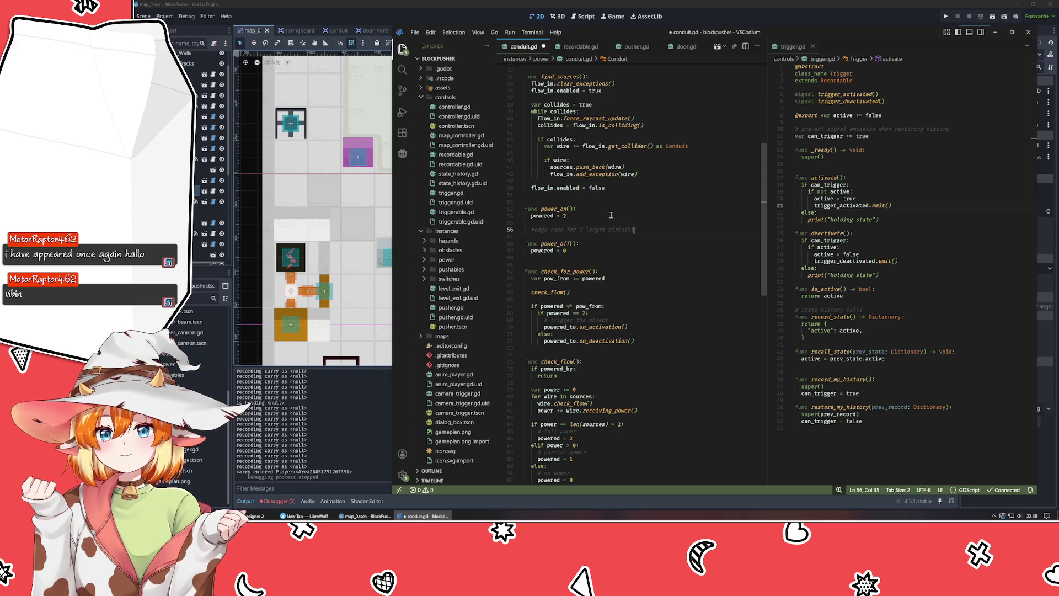
key("Return")
type("if")
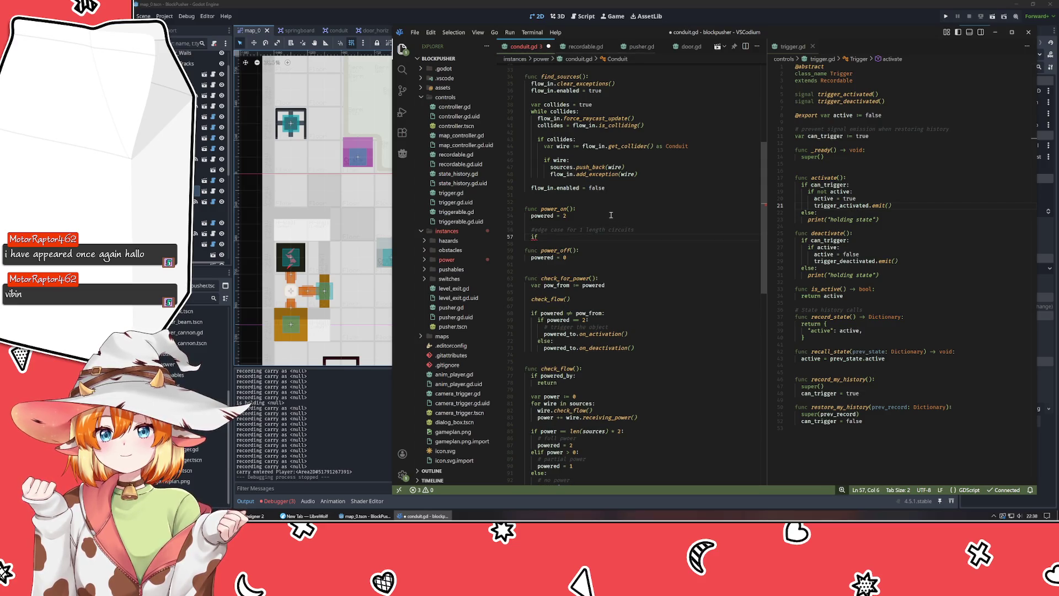
type(" power")
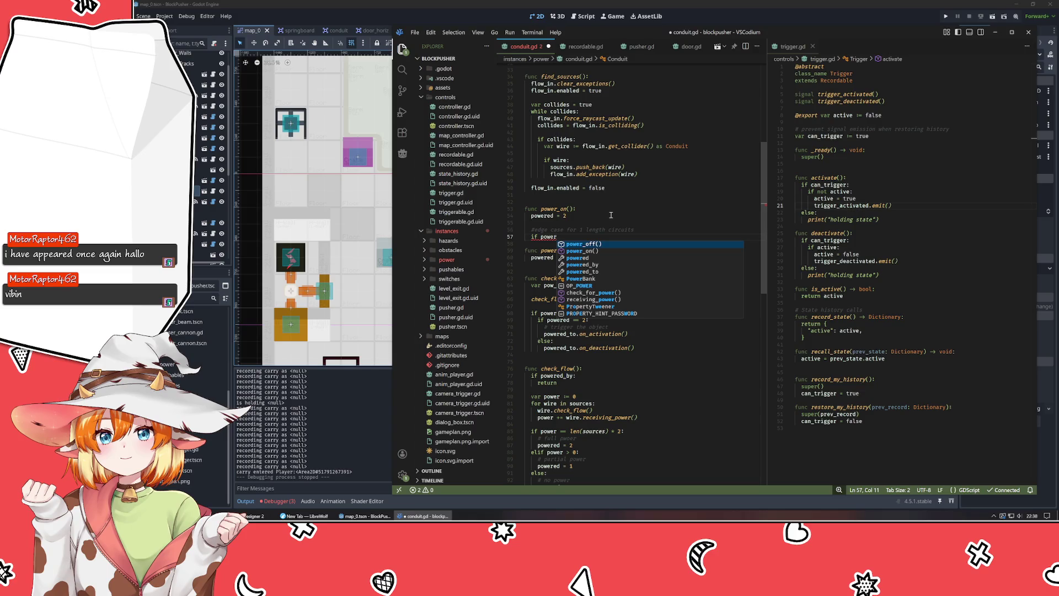
key("Down")
key("Down")
key("Down")
key("Return")
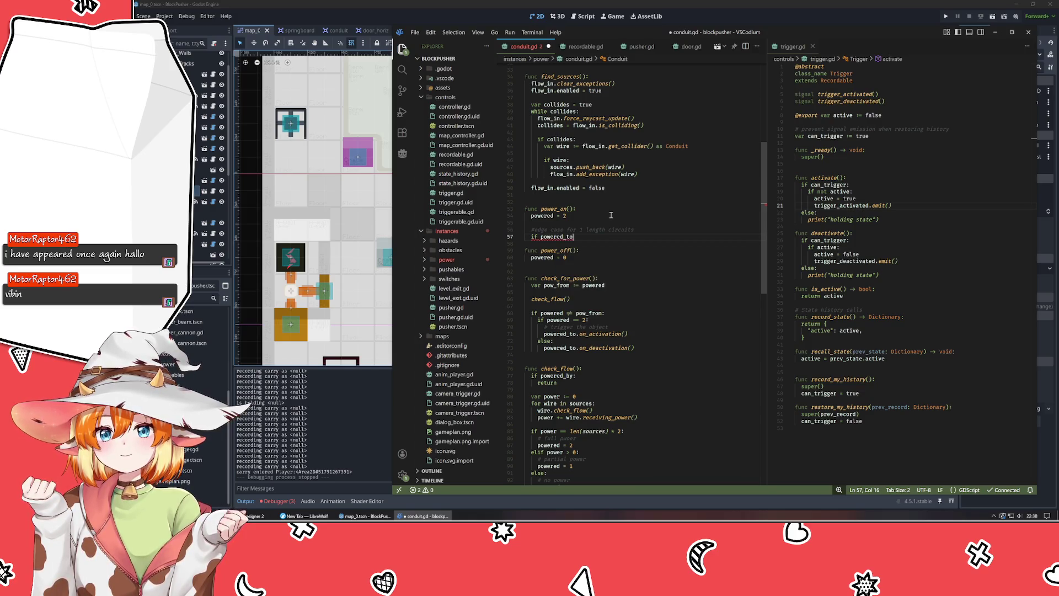
type(":")
key("Return")
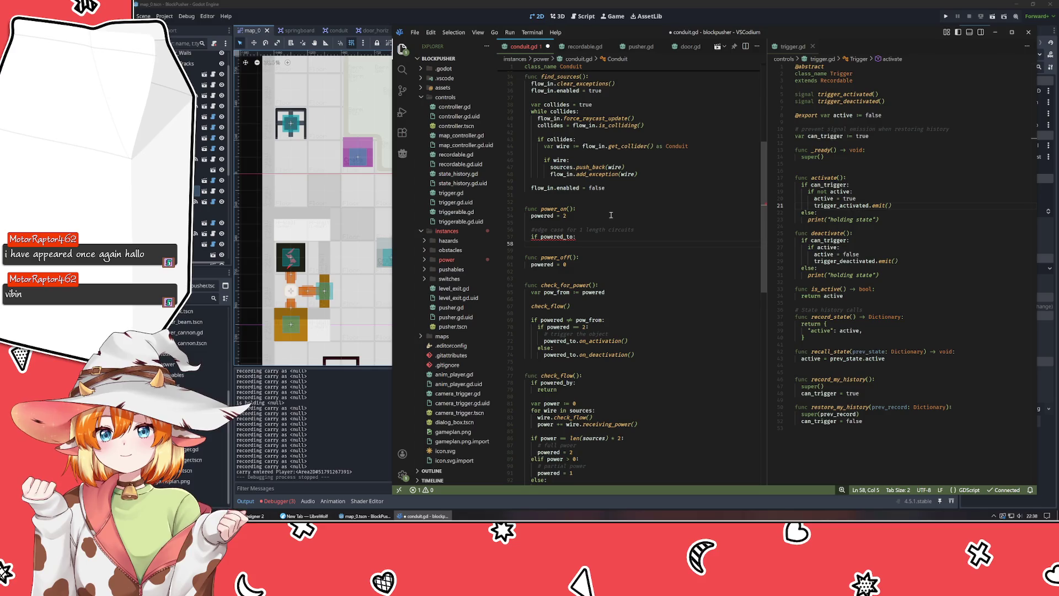
type("powe")
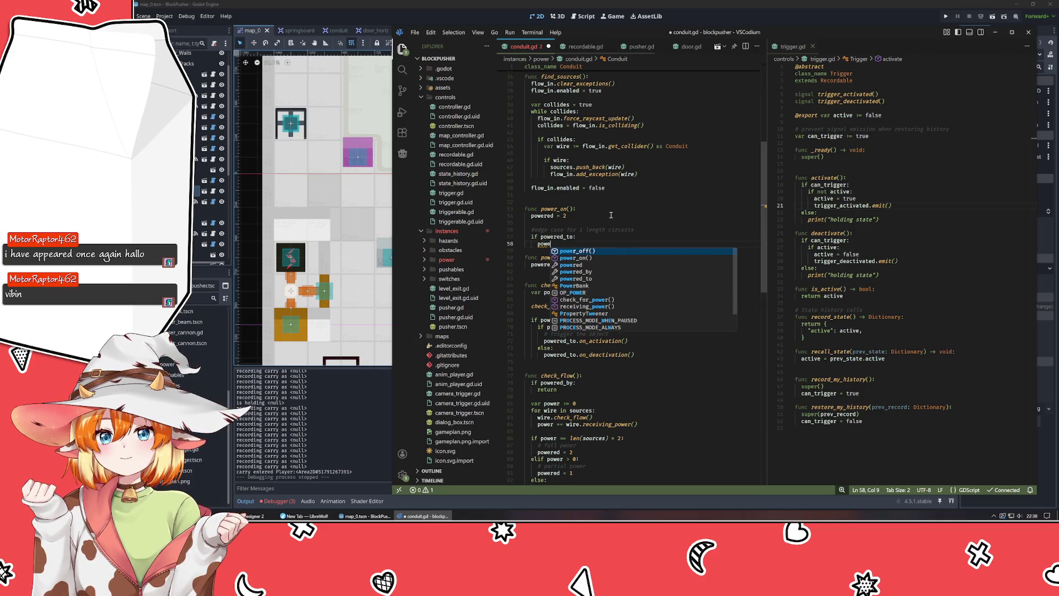
type("red_to.o")
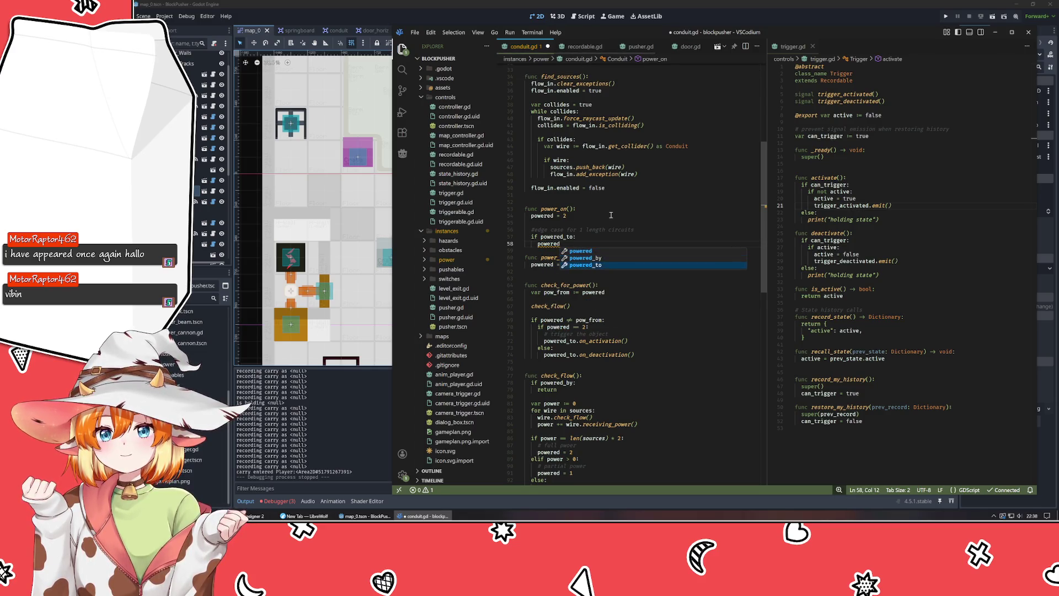
key("Return")
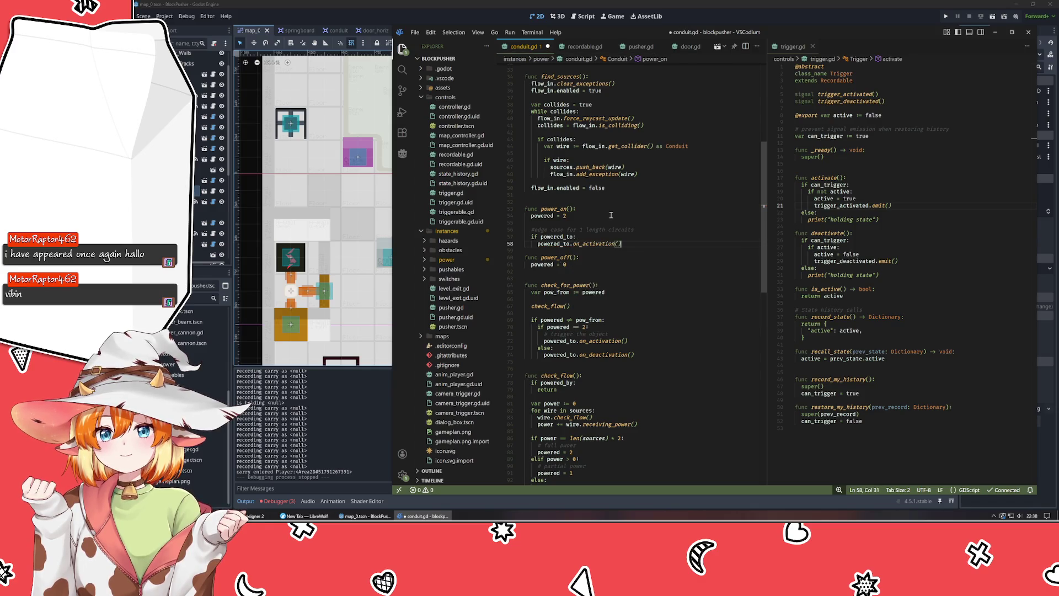
- Copy the edge-case block into power_off, changing the call to on_deactivation
key("Up")
key("Up")
key("Home")
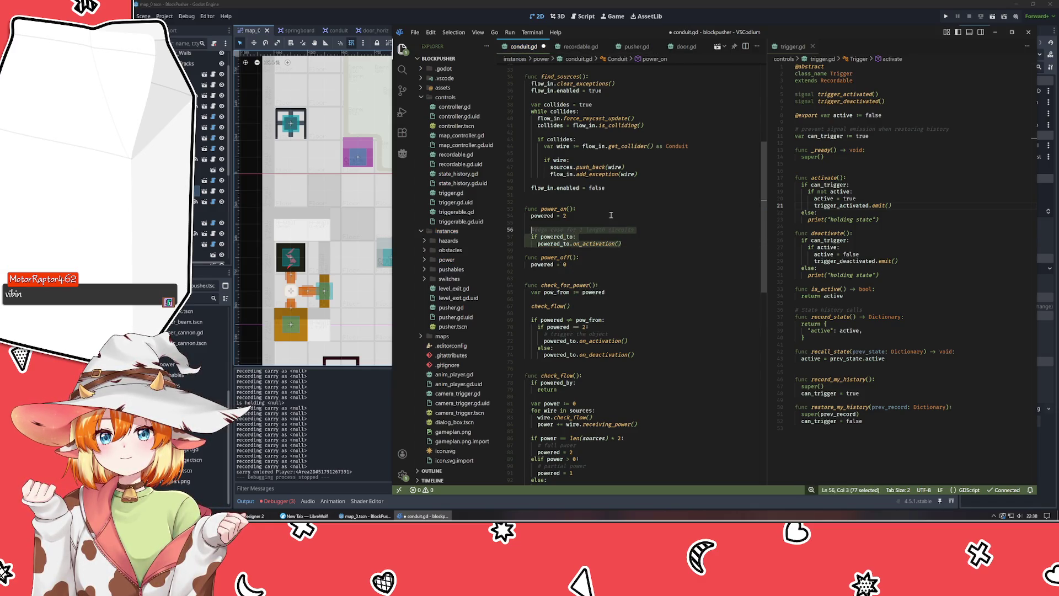
key("Down")
key("Up")
key("shift+Down")
key("shift+Down")
key("shift+End")
key("Down")
key("Down")
key("Down")
key("End")
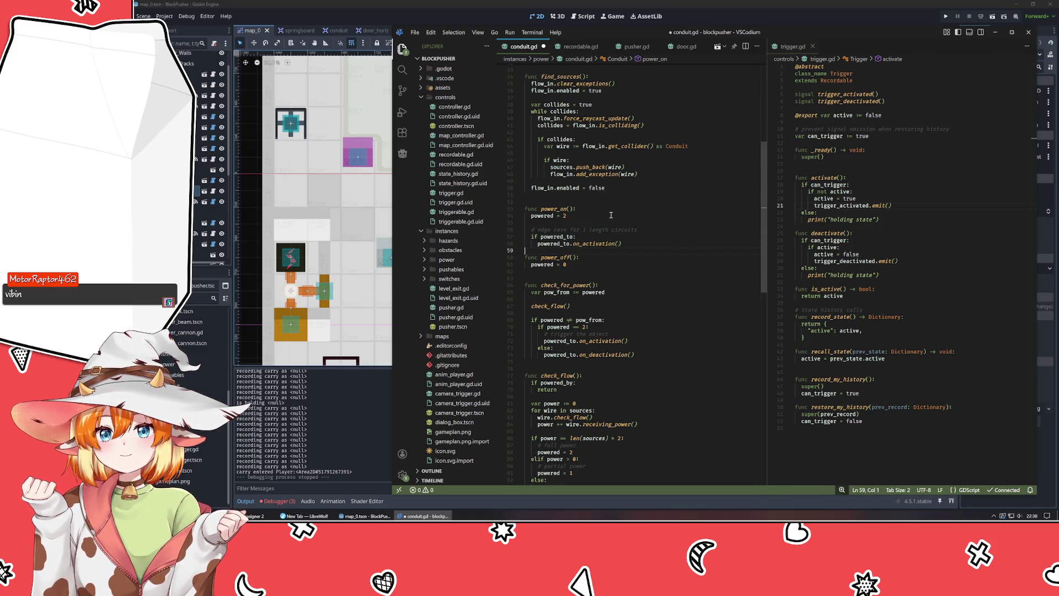
key("Return")
key("Return")
key("ctrl+v")
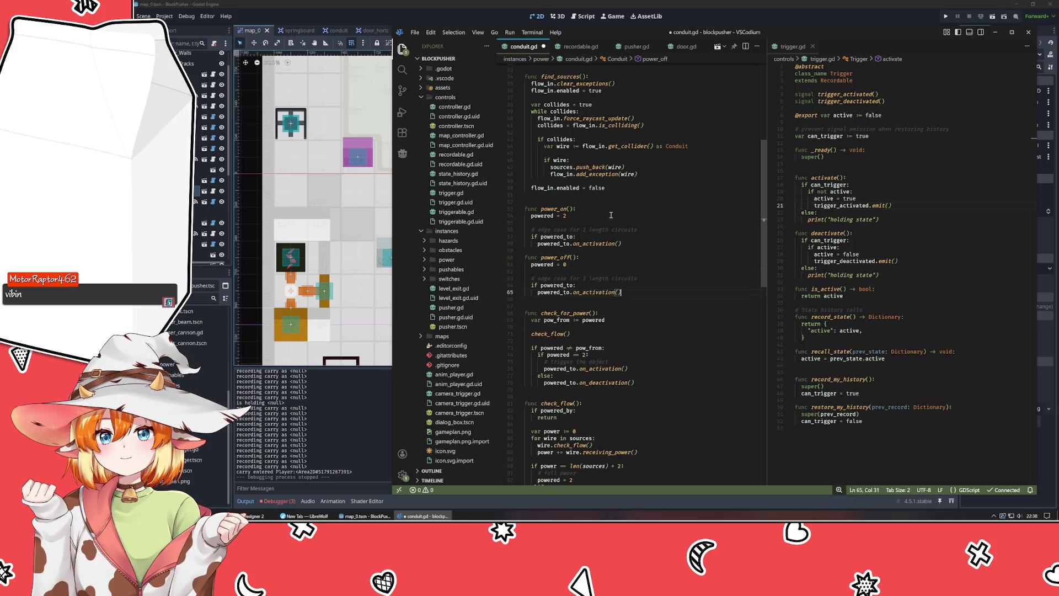
key("Left")
type("de")
- Save conduit.gd and run the game from Godot
key("ctrl+s")
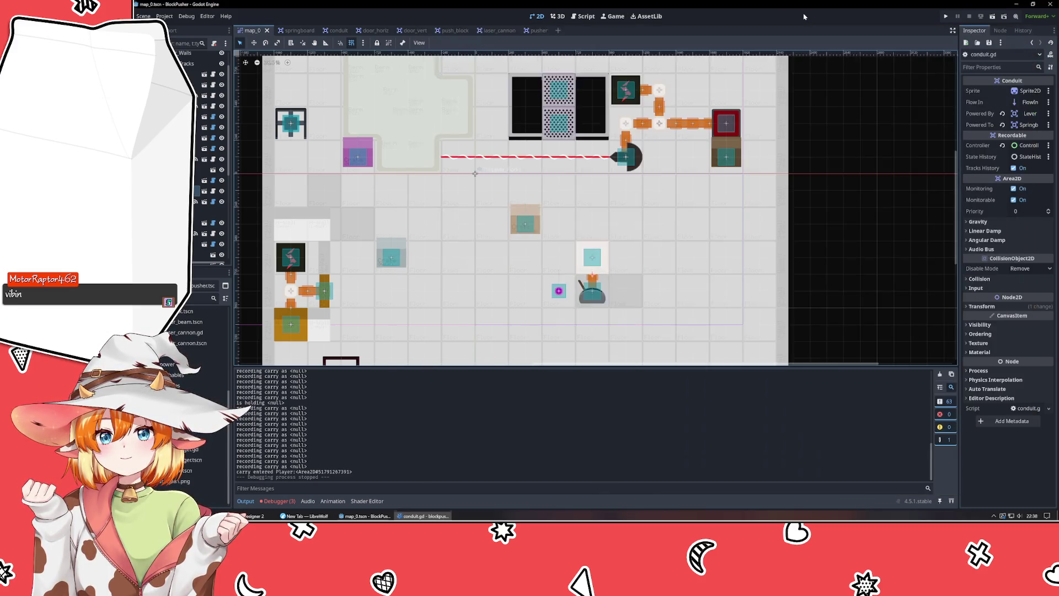
left_click(804, 16)
key("F5")
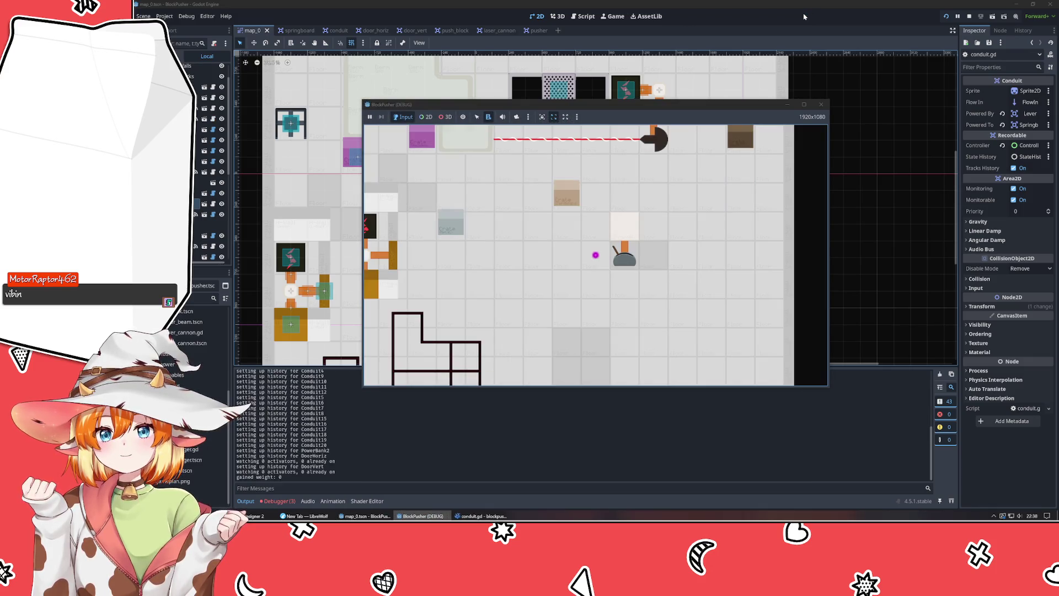
- Walk the player through the level, push the crate, activate both levers to open the door, then stop the run
key("Right")
key("Right")
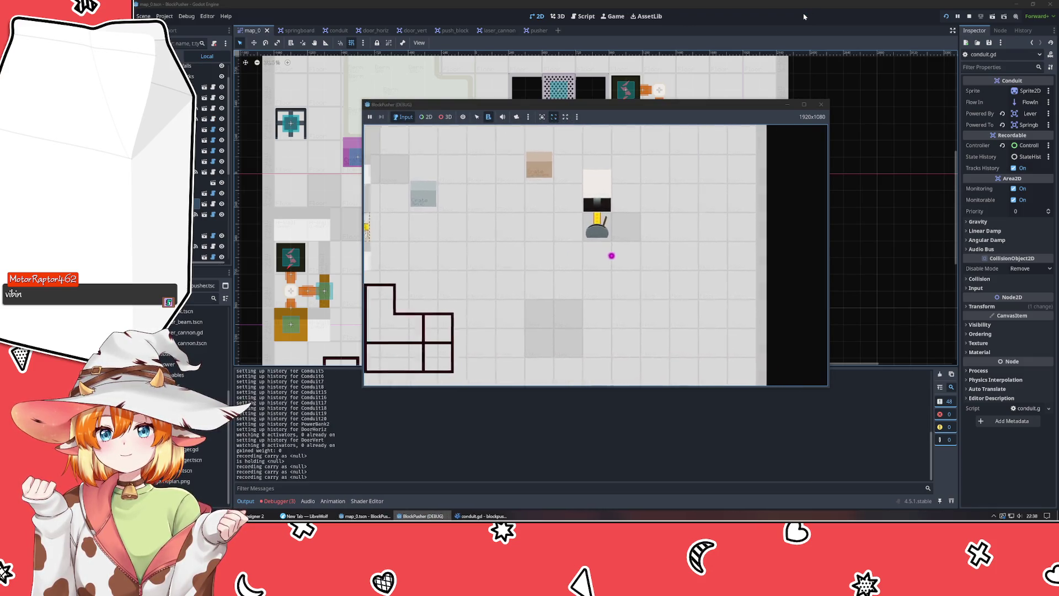
key("Up")
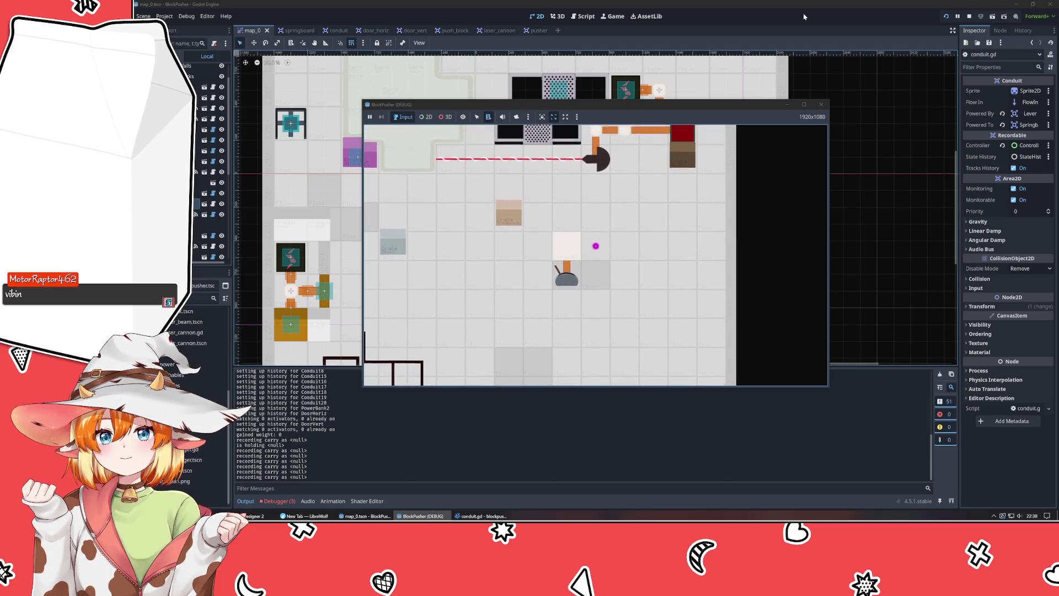
key("Left")
key("Left")
key("Up")
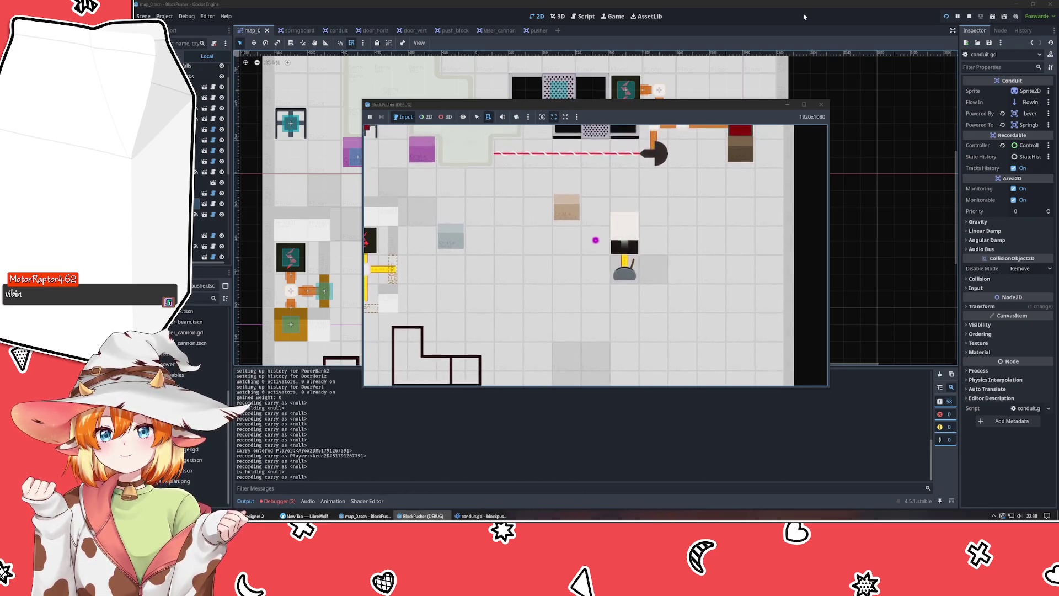
key("Left")
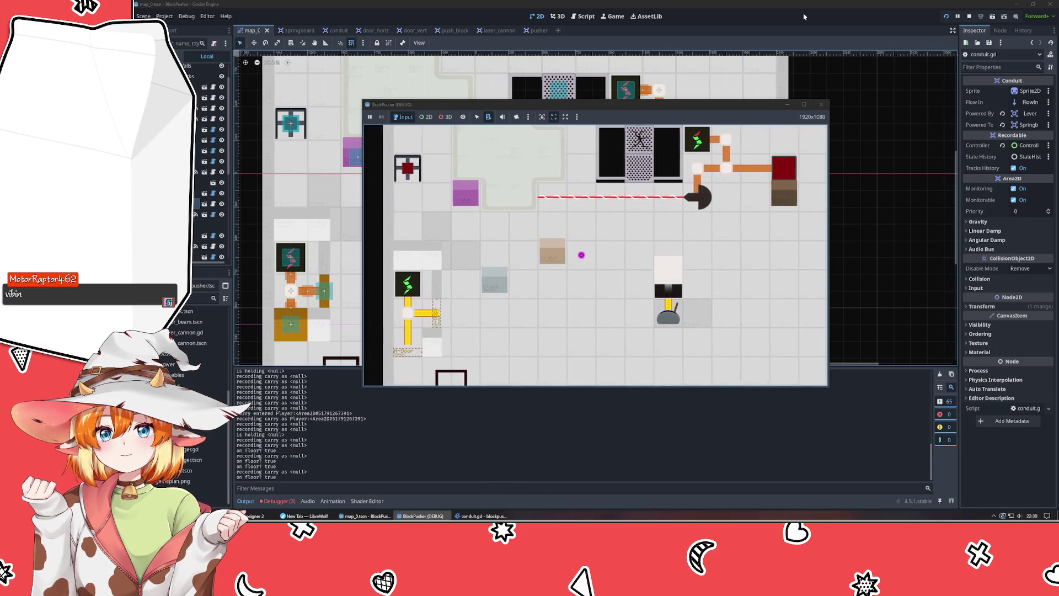
key("Up")
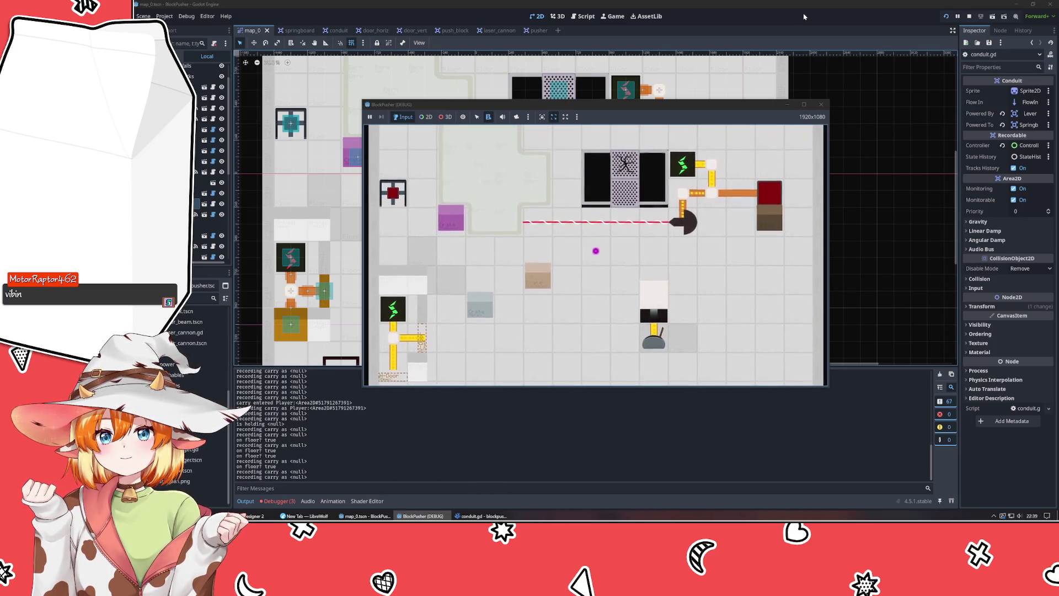
key("Left")
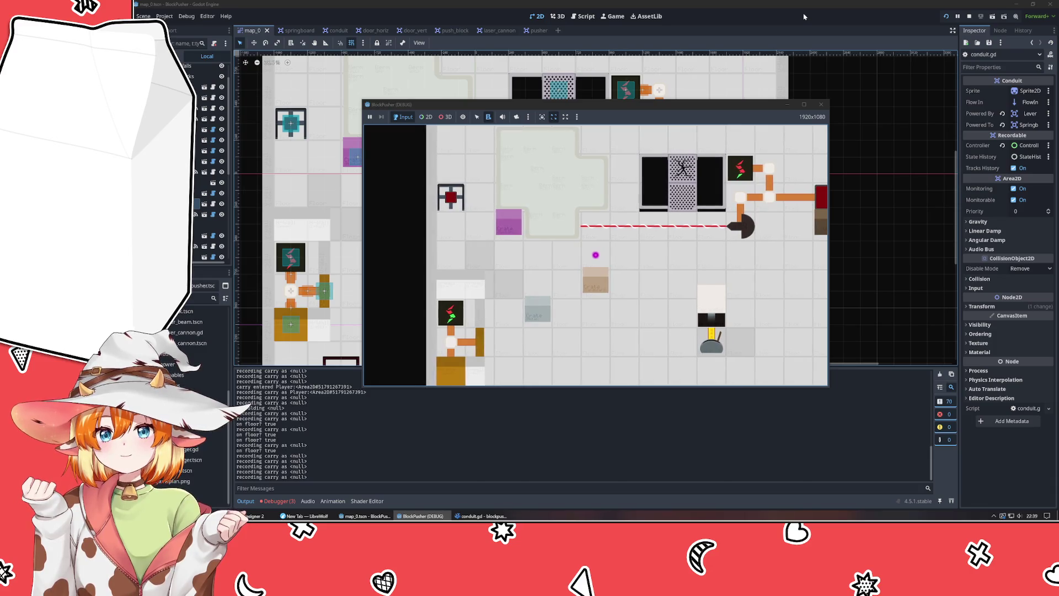
key("Right")
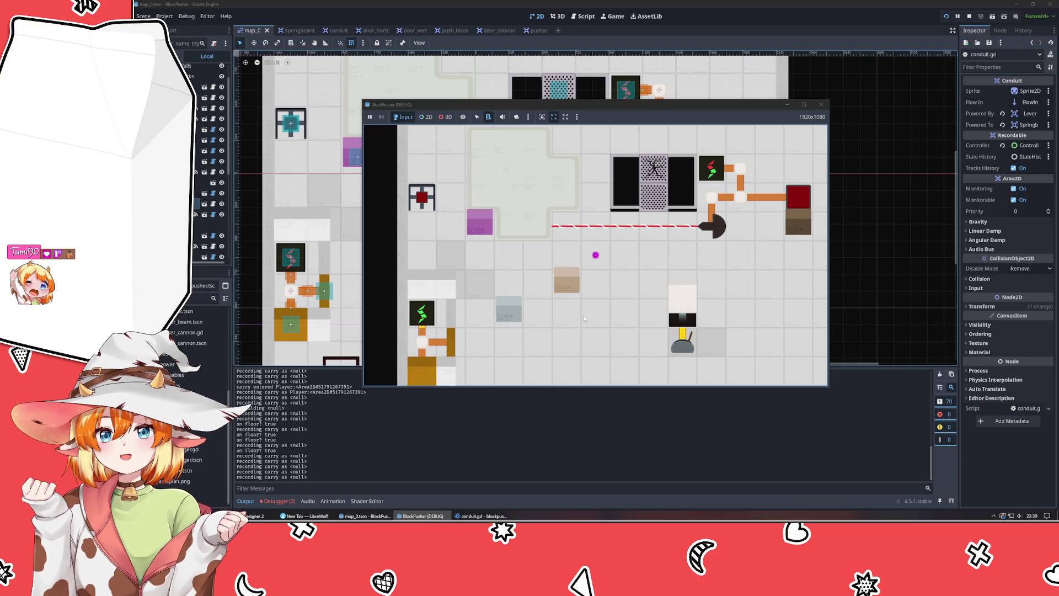
key("Right")
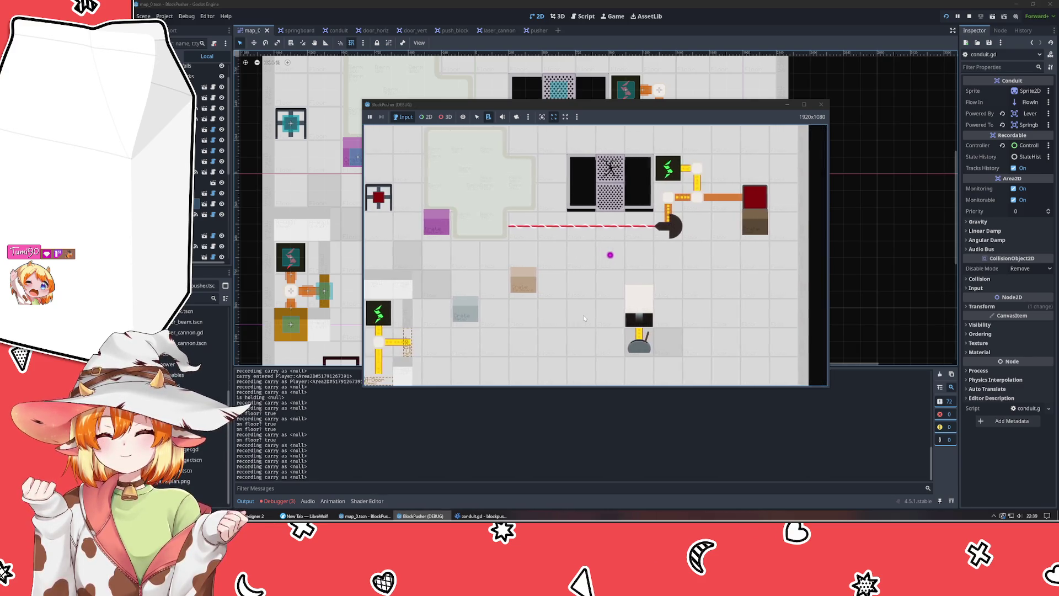
key("Left")
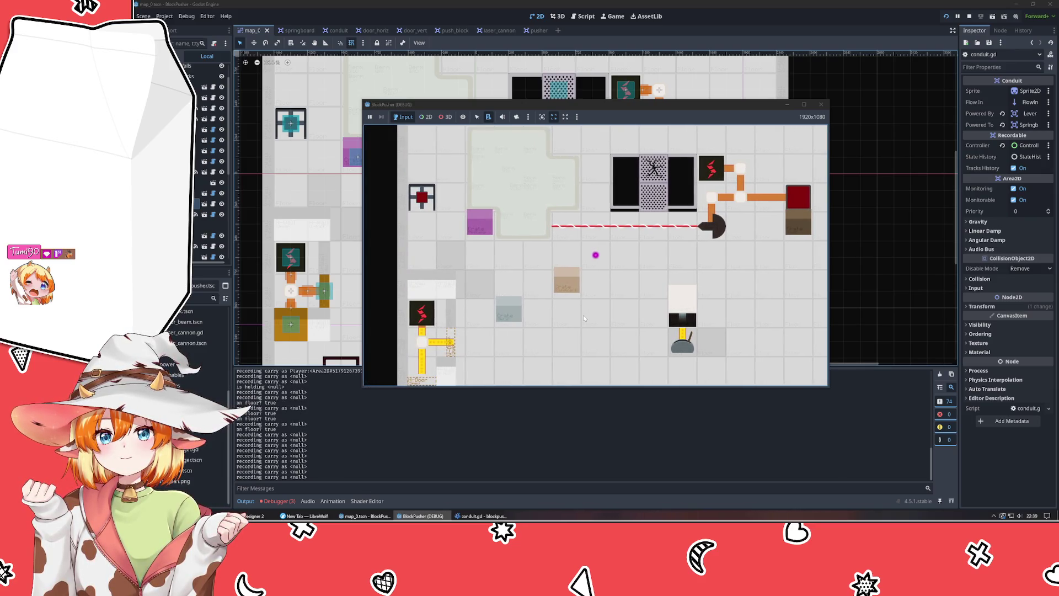
key("Right")
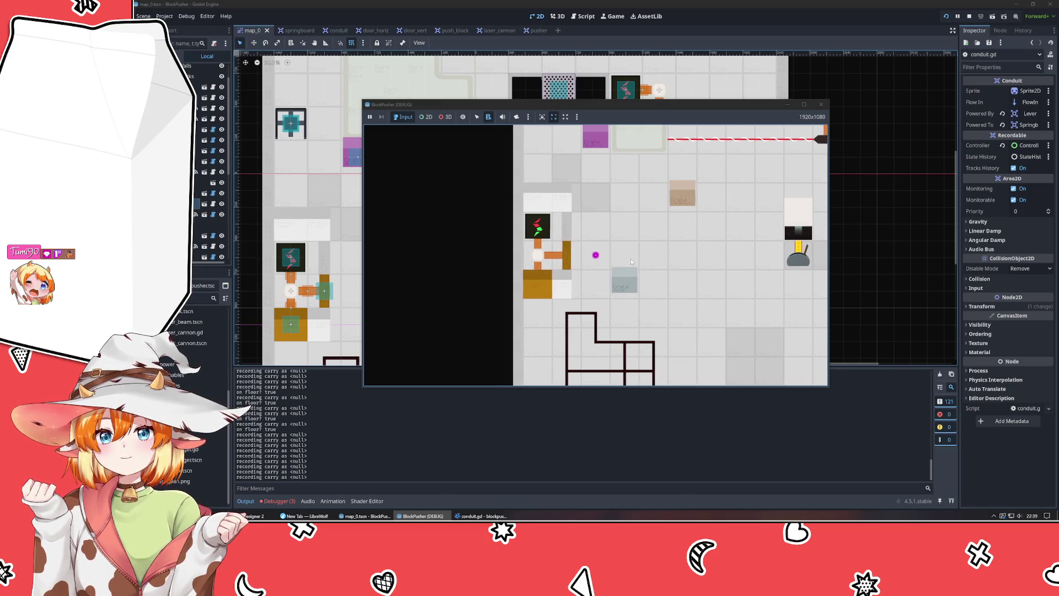
left_click(820, 105)
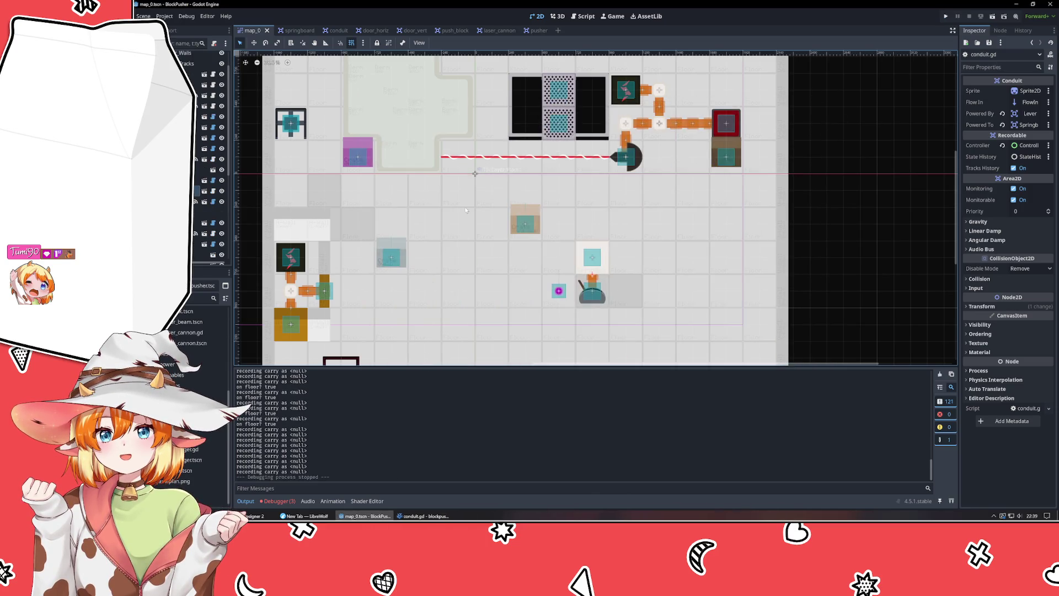
- Inspect the Powered To links of Conduit15, Conduit16, Conduit19 and Conduit20, then return to conduit.gd
left_click(292, 277)
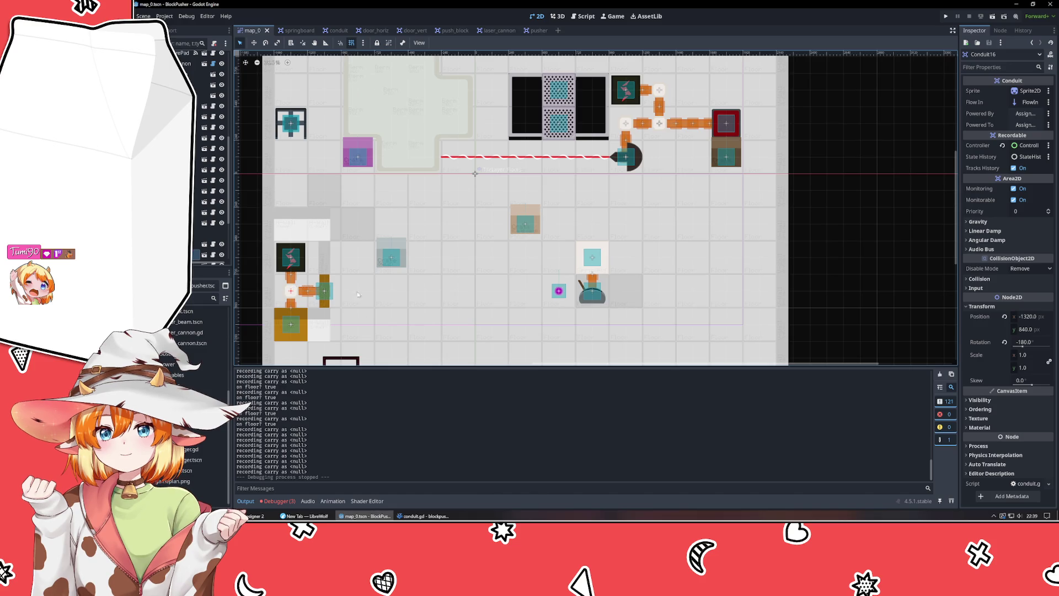
left_click(838, 320)
left_click_drag(838, 320, 896, 315)
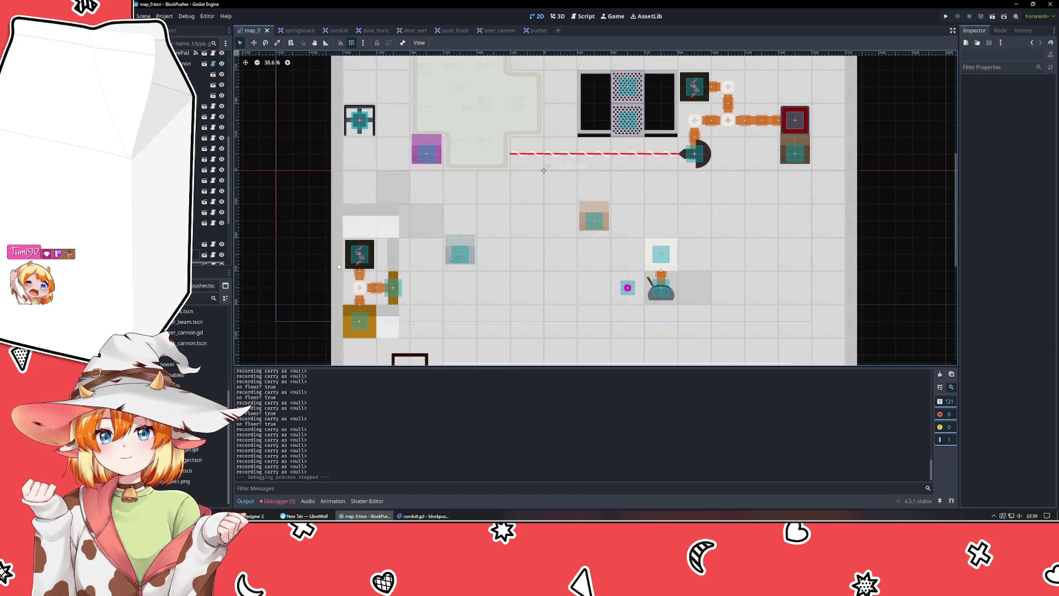
left_click(198, 245)
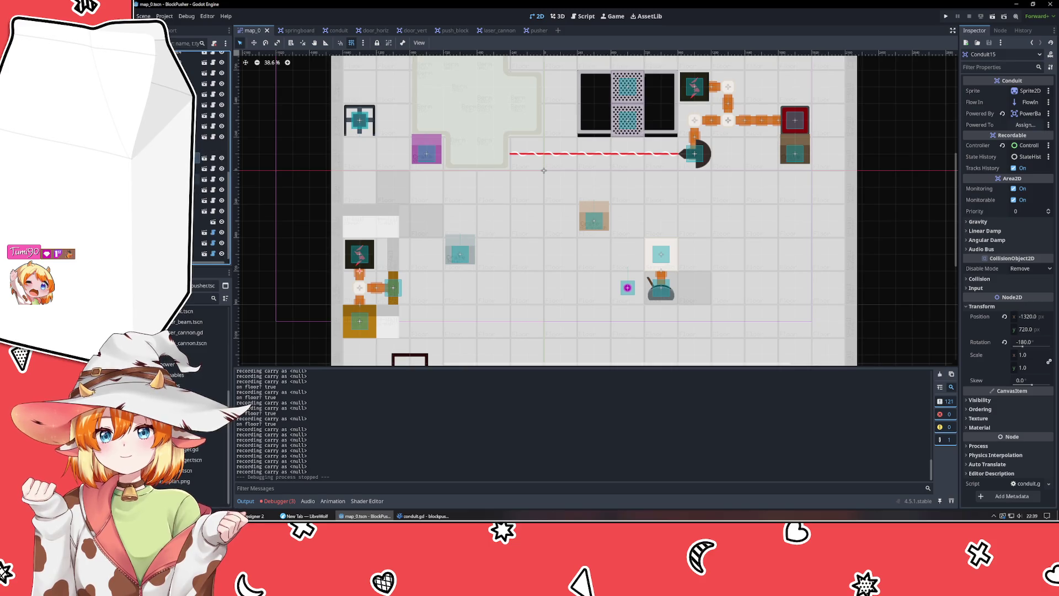
left_click(198, 168)
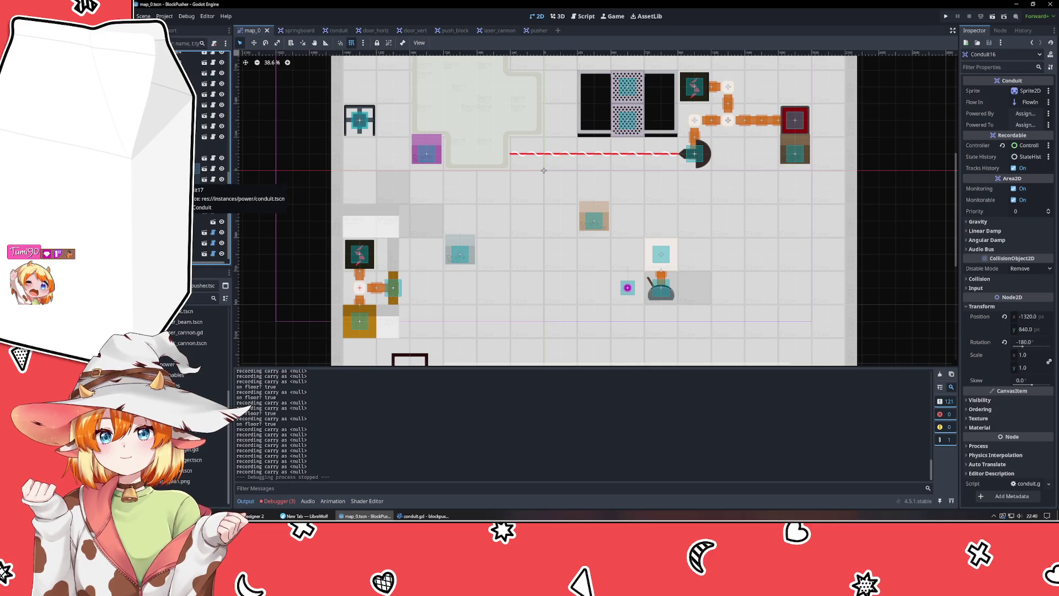
key("Down")
key("Down")
key("Down")
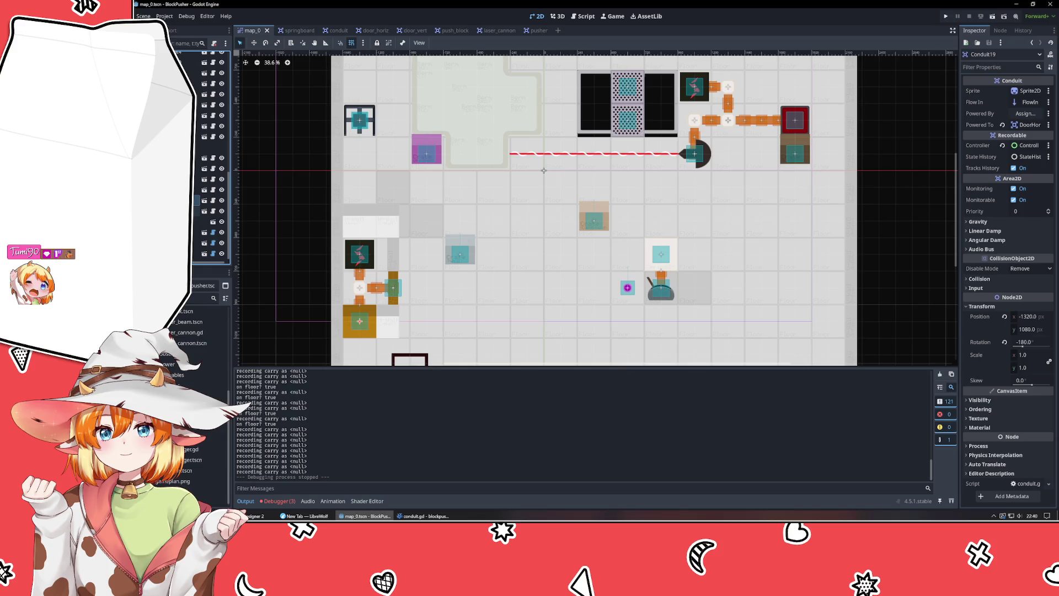
key("Down")
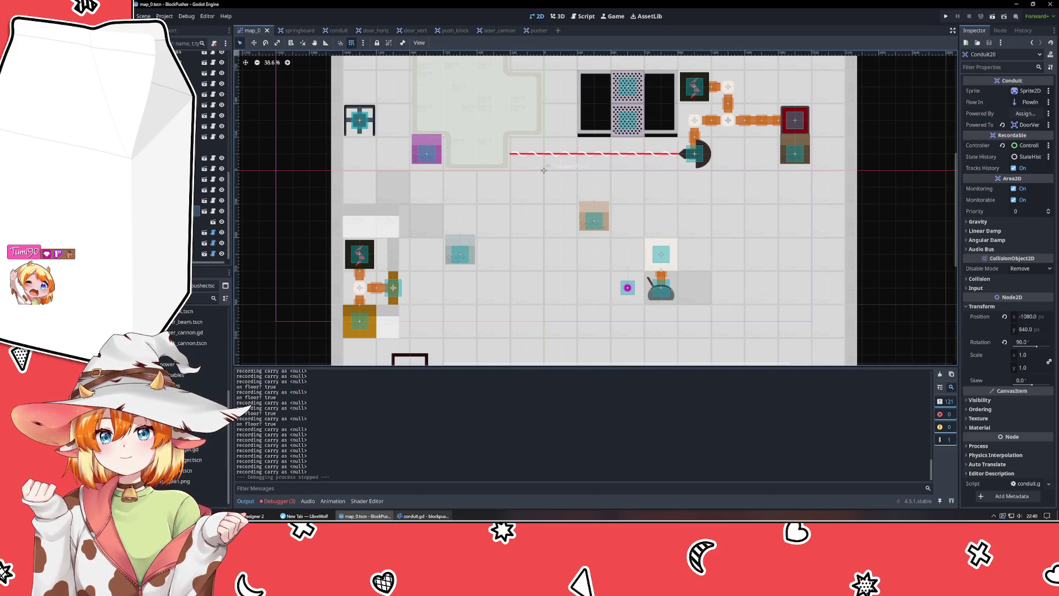
left_click(423, 515)
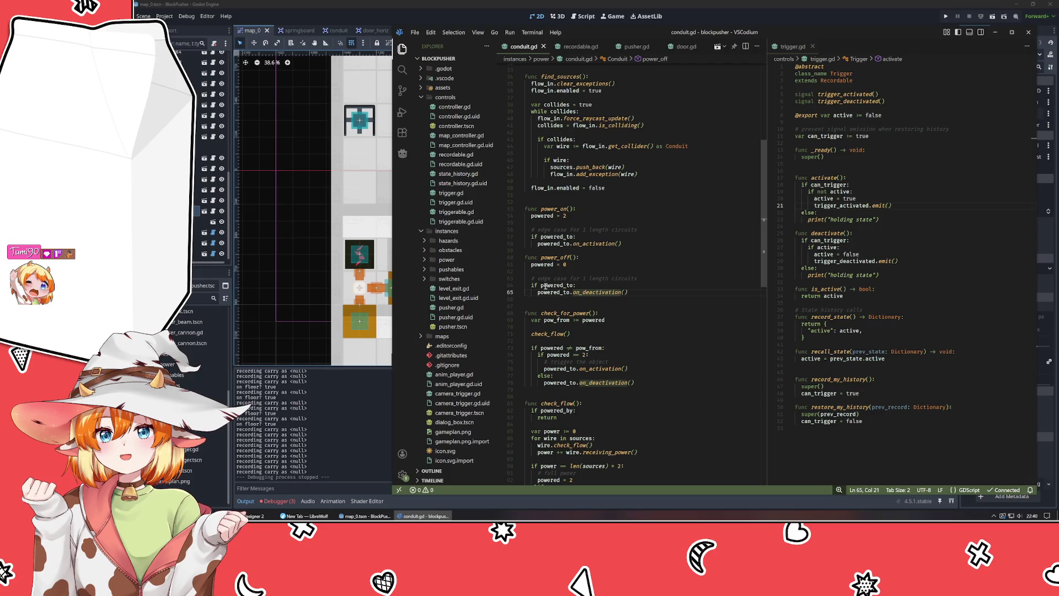
- Comment out the edge-case powered_to lines in both power_on and power_off
left_click(542, 237)
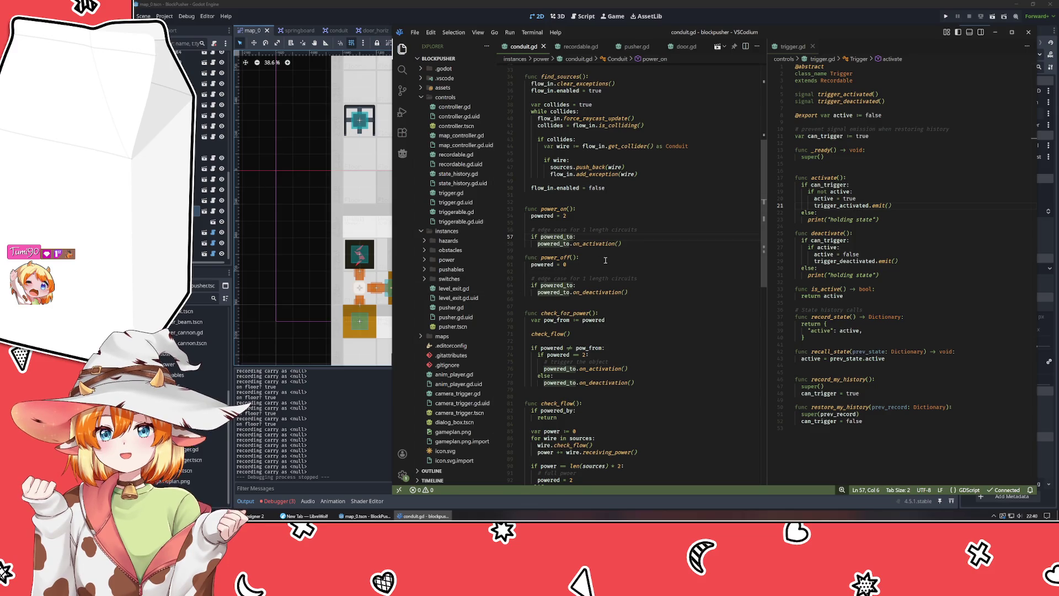
left_click(561, 208)
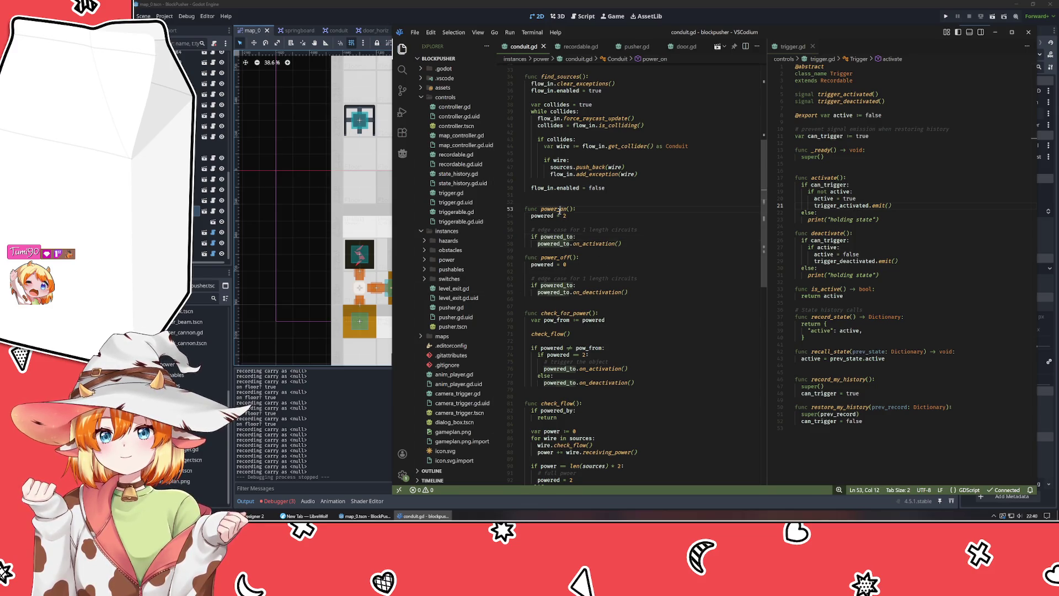
scroll(662, 276, "down", 10)
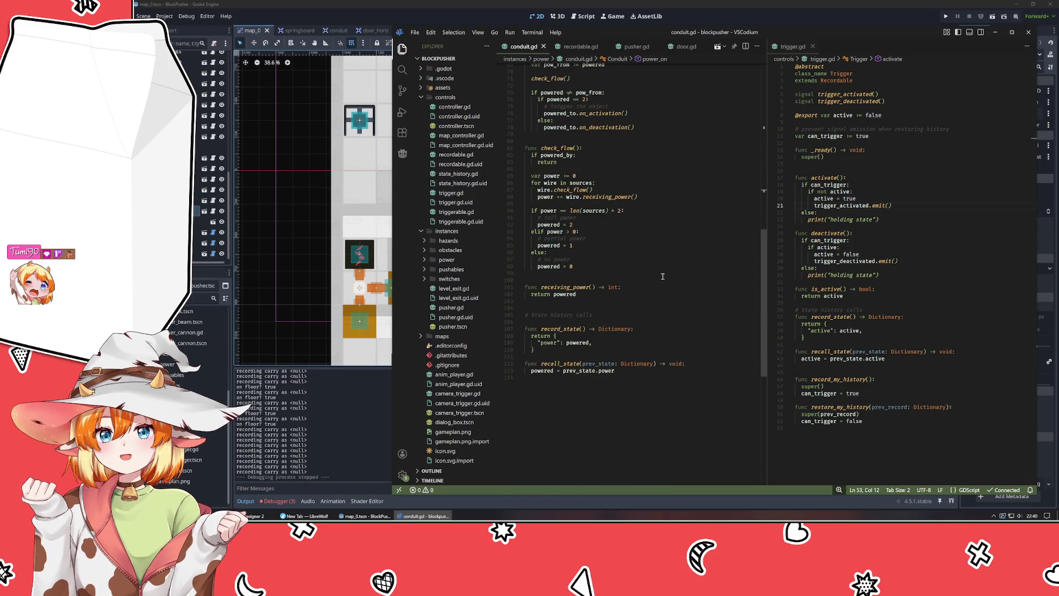
scroll(662, 277, "up", 18)
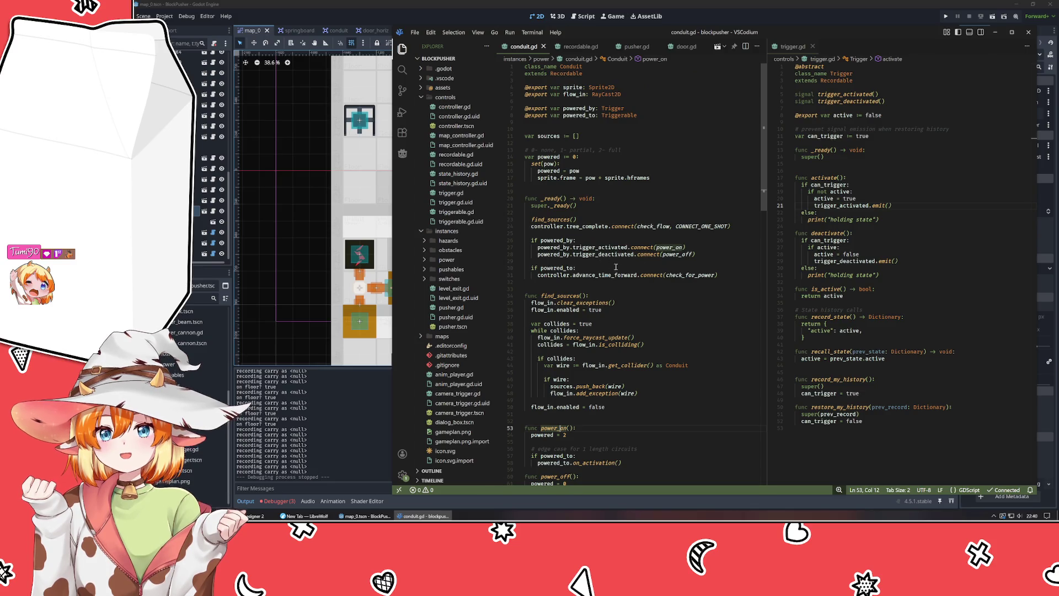
scroll(610, 263, "down", 5)
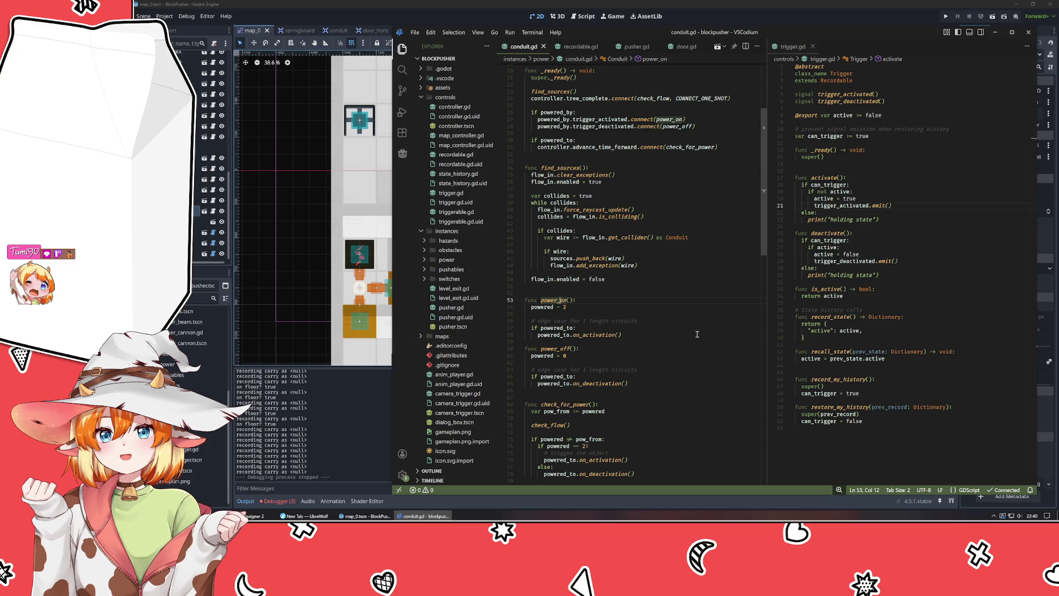
scroll(696, 334, "down", 3)
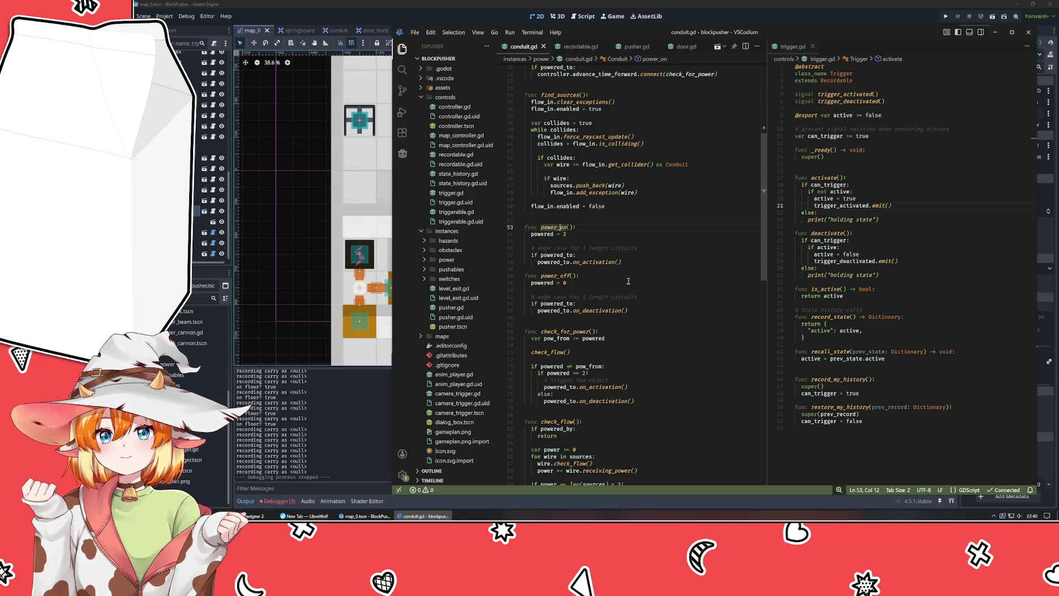
left_click_drag(565, 257, 563, 263)
key("ctrl+slash")
left_click_drag(640, 297, 569, 311)
key("ctrl+slash")
- Save conduit.gd and launch the game in Godot to test
left_click(651, 331)
key("ctrl+s")
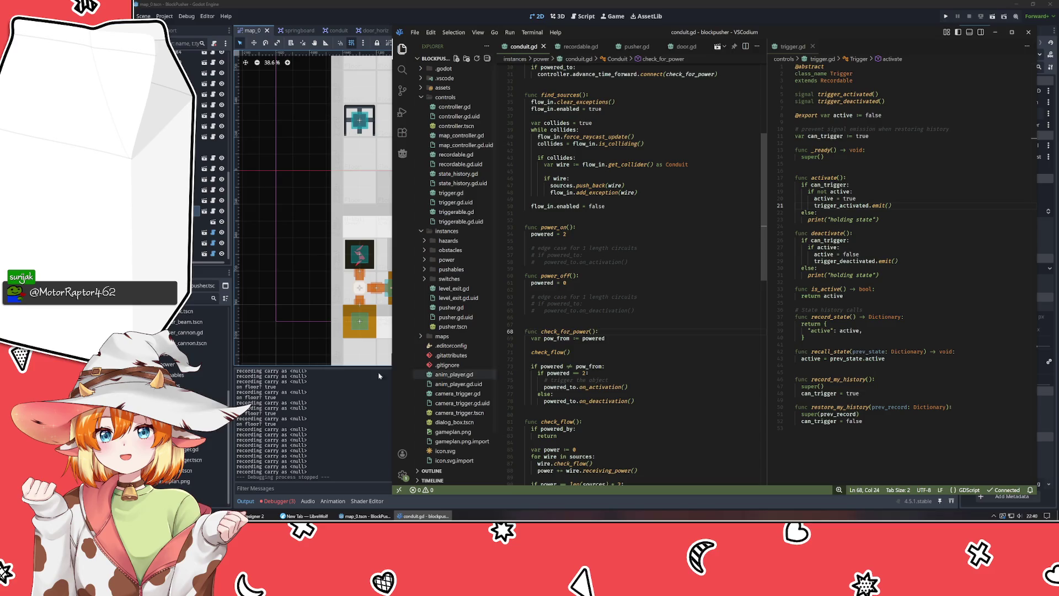
left_click(293, 338)
key("F5")
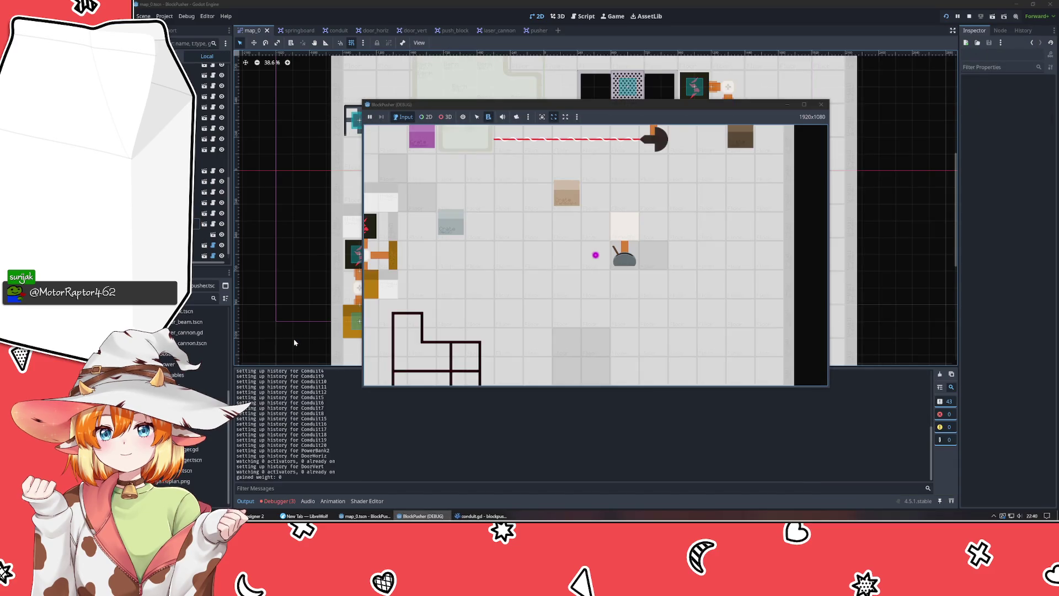
- Move the player left three tiles, stop the run, and undo the power_on edge-case commenting
key("Left")
key("Left")
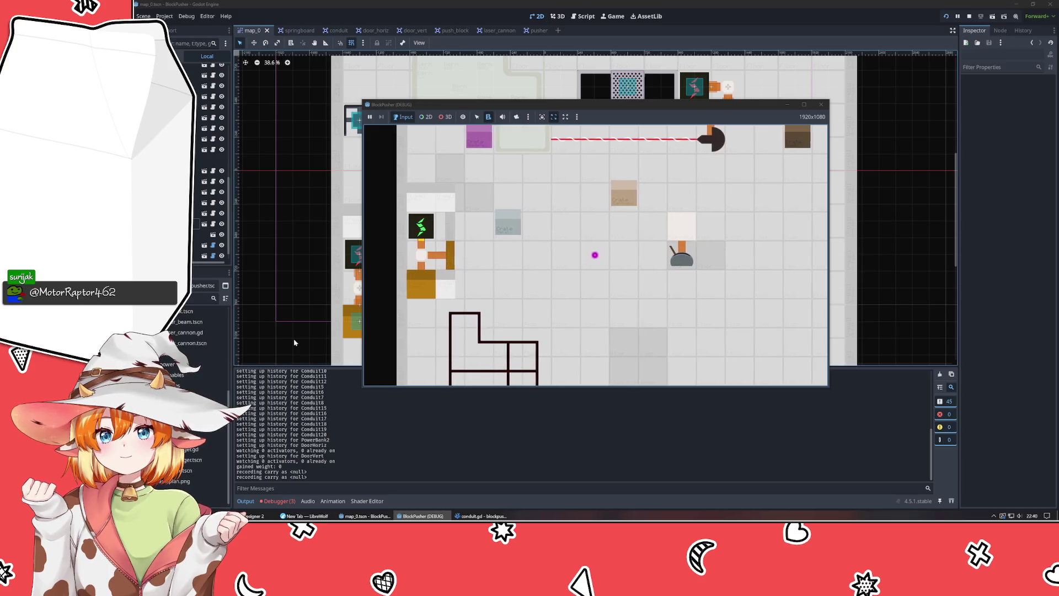
key("Left")
key("Left")
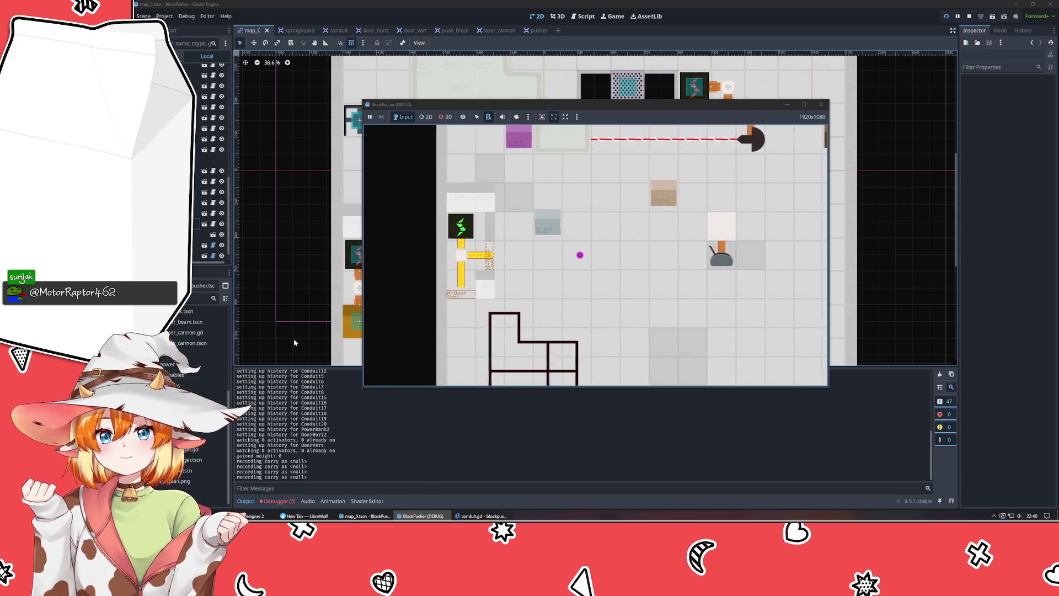
key("Left")
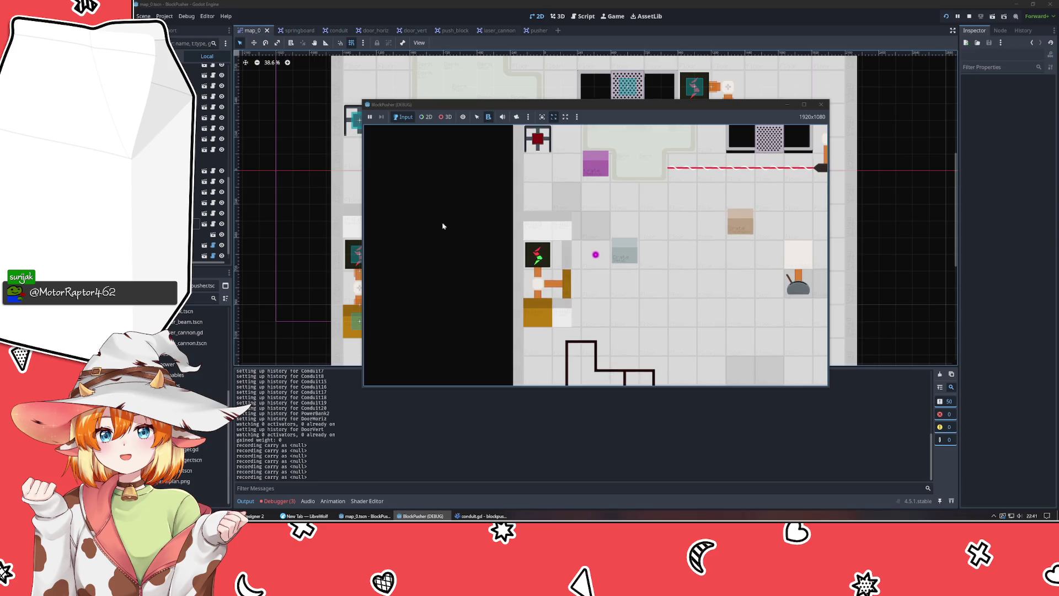
left_click(821, 105)
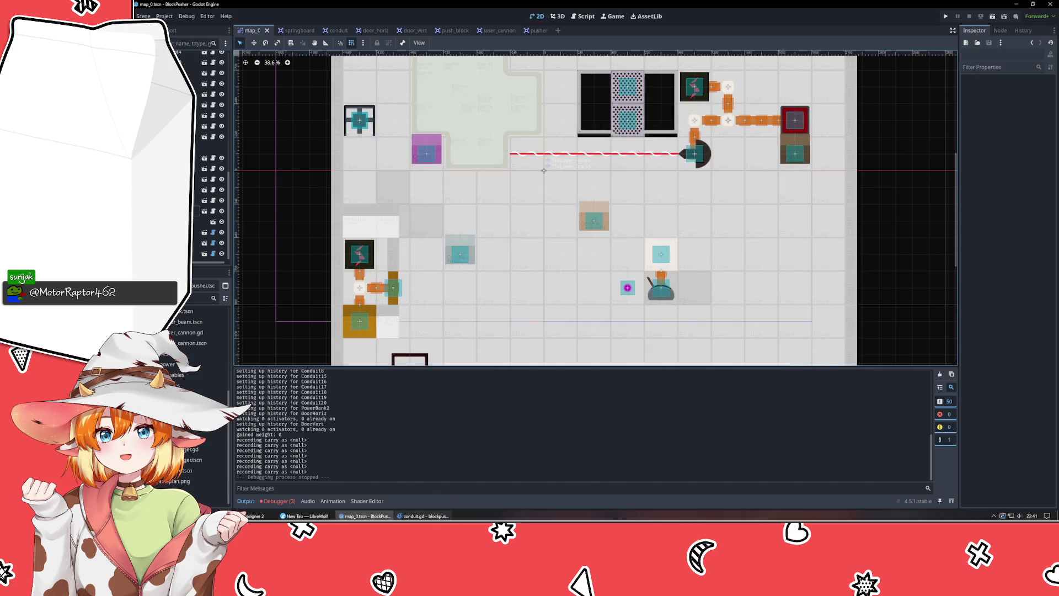
left_click(424, 515)
key("ctrl+z")
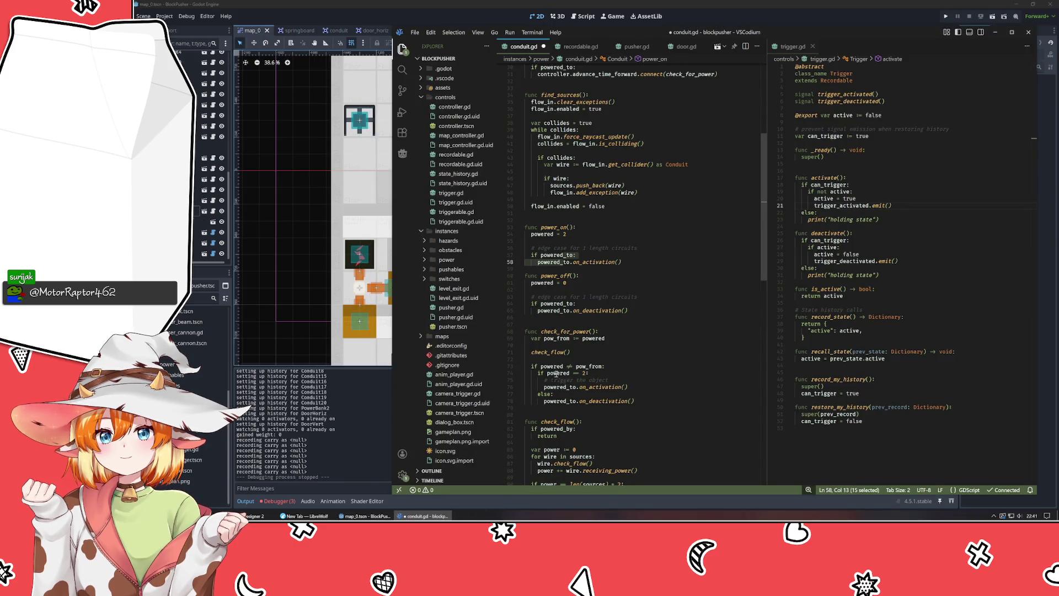
- Flip the comparison to 'pow_from != powered' and save conduit.gd
left_click_drag(540, 367, 603, 366)
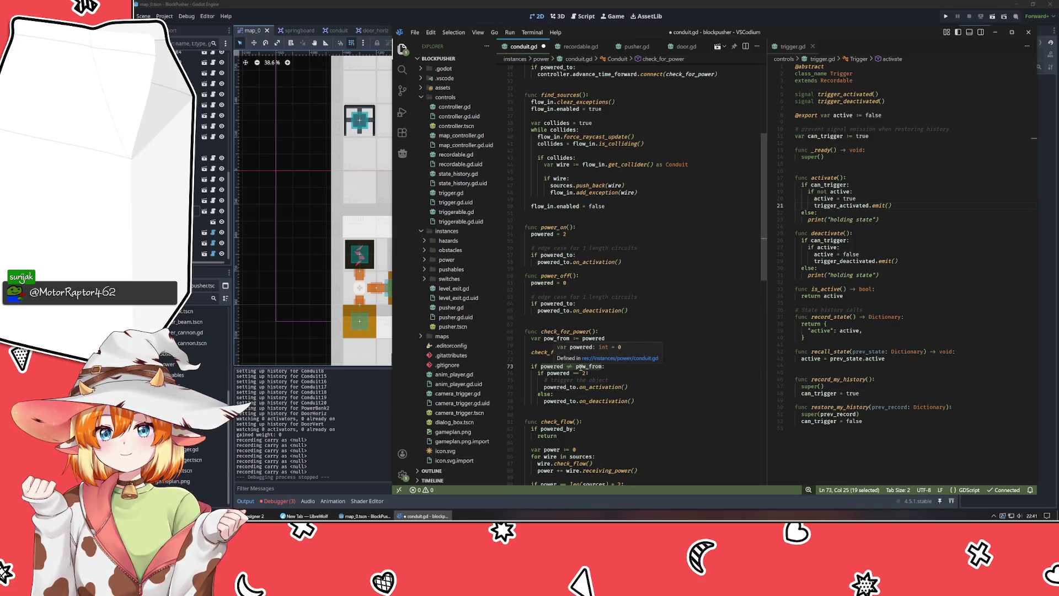
type("pow_from !")
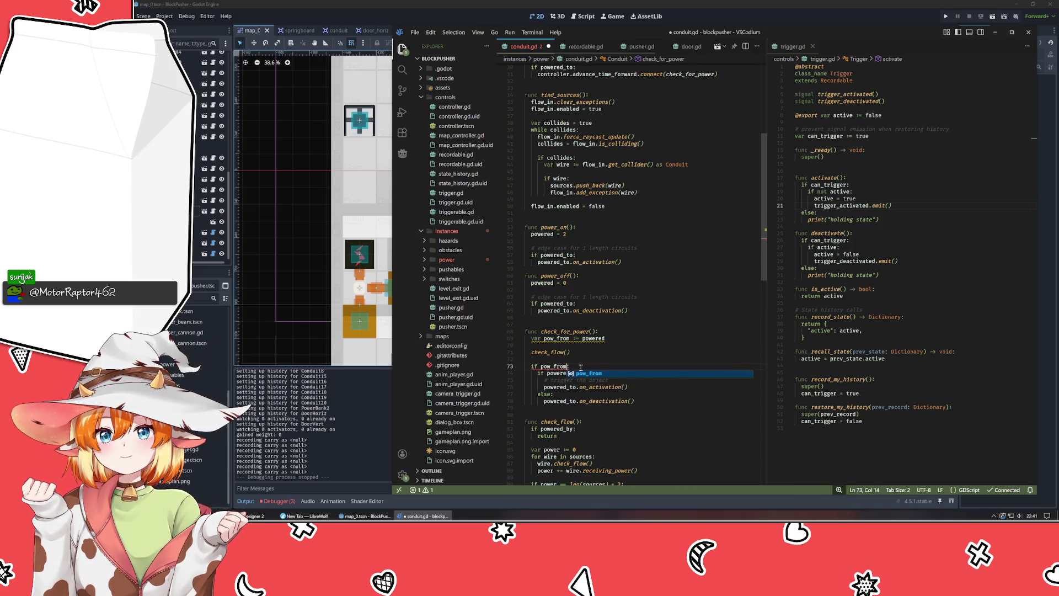
type("= powered")
key("ctrl+s")
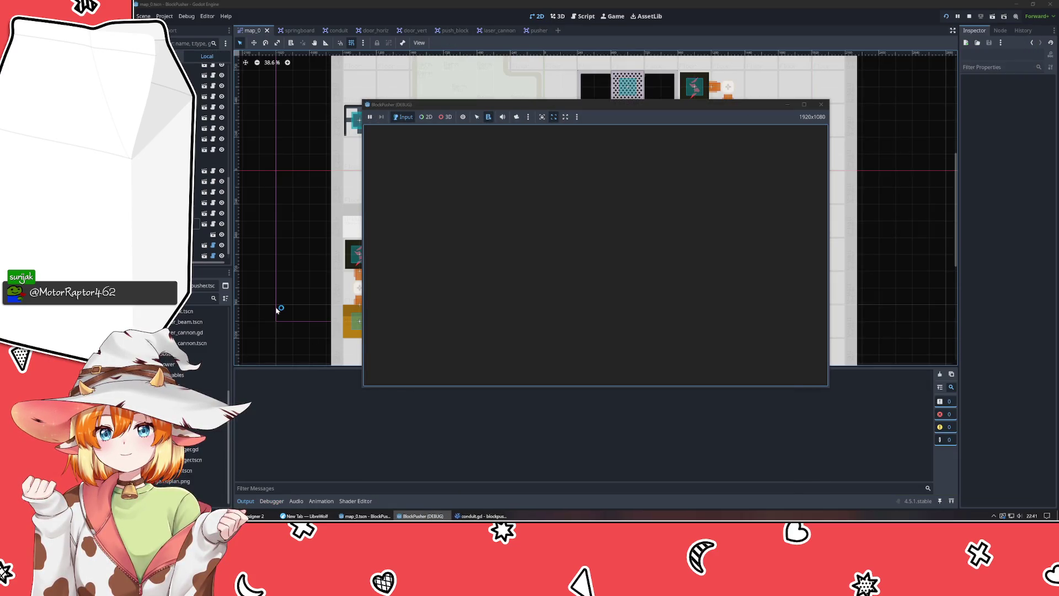
- Test the game by moving the player left and up, then stop the run
key("Left")
key("Left")
key("Left")
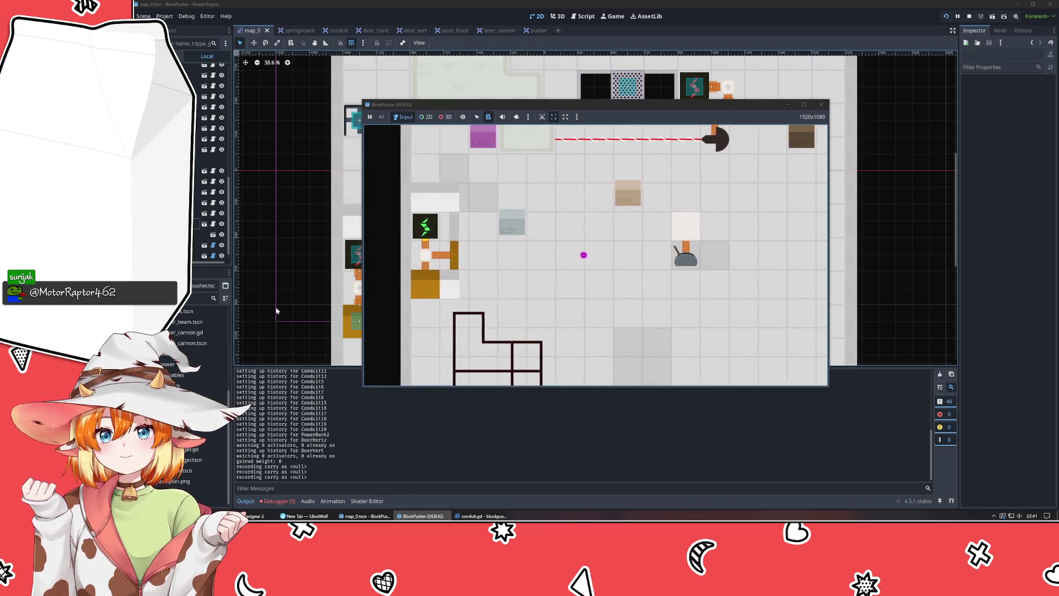
key("Up")
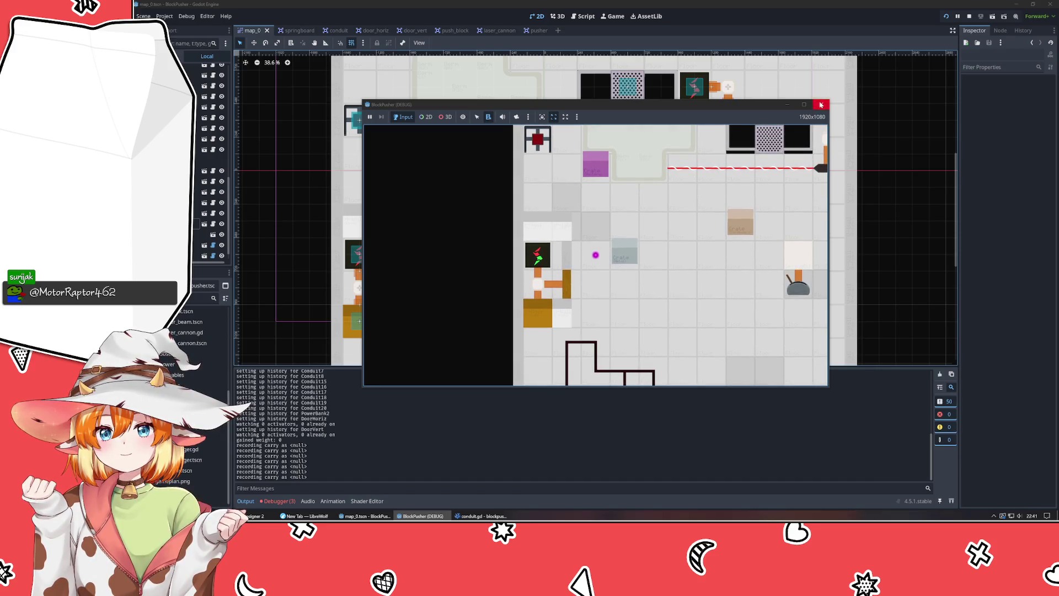
left_click(821, 105)
- Undo the recent conduit.gd edits, then redo the edge-case and pow_from changes
left_click(425, 516)
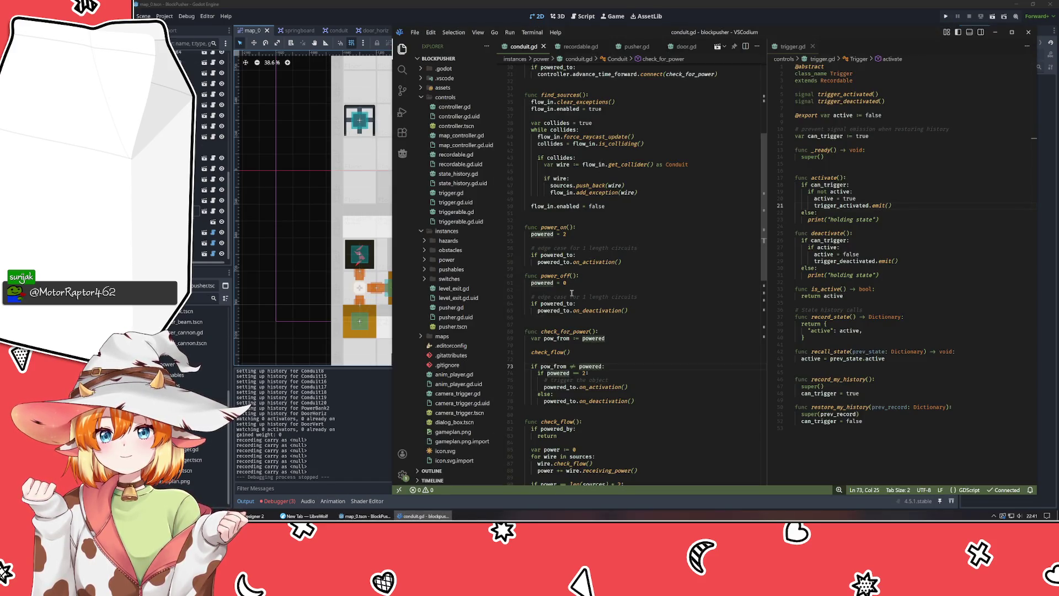
key("ctrl+z")
key("ctrl+z")
key("ctrl+z")
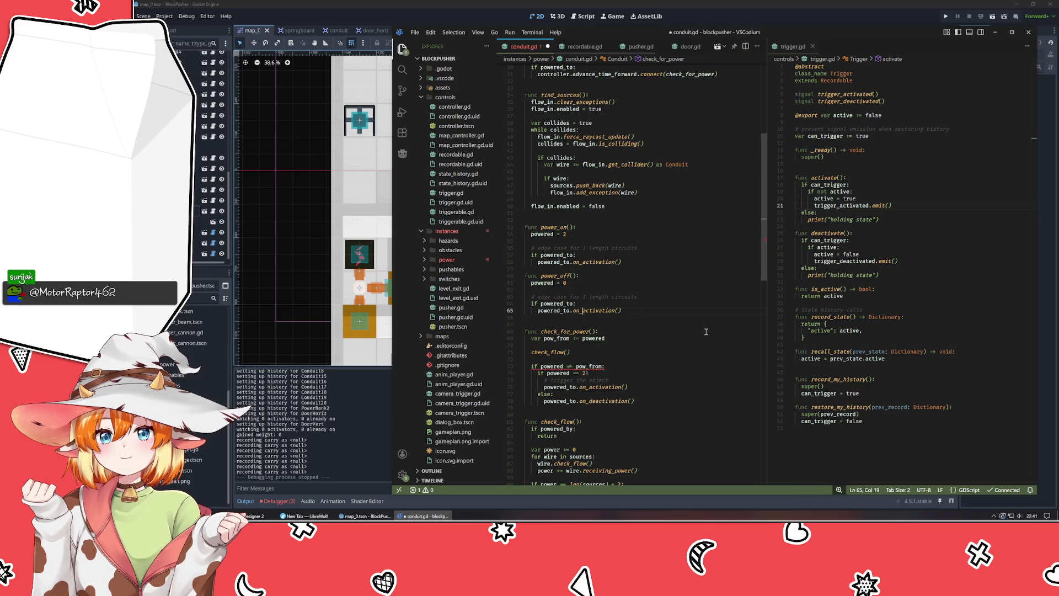
key("ctrl+z")
key("ctrl+z")
key("ctrl+z")
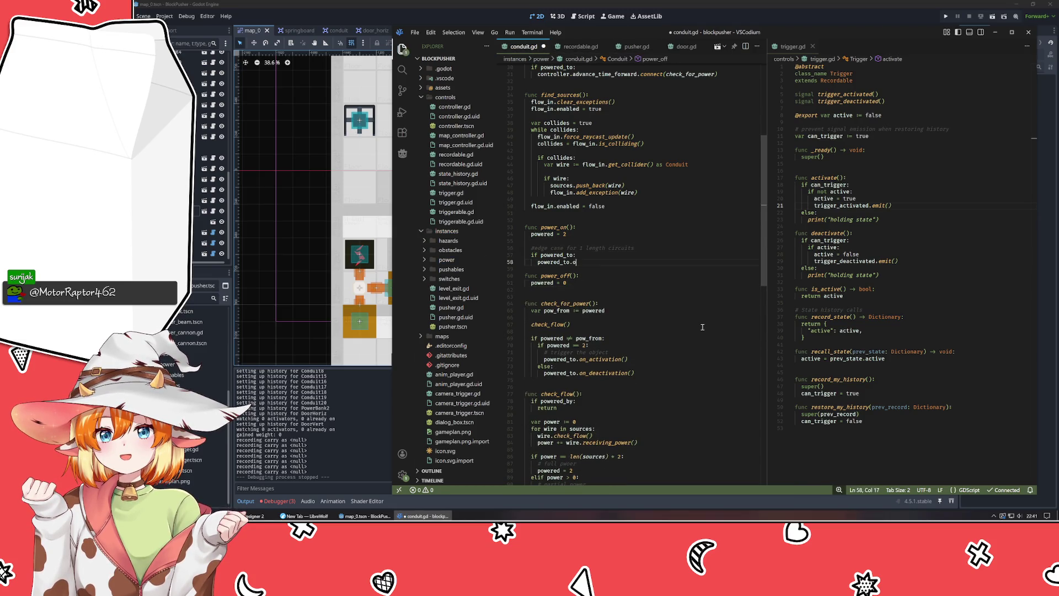
key("ctrl+z")
key("ctrl+z")
key("ctrl+z")
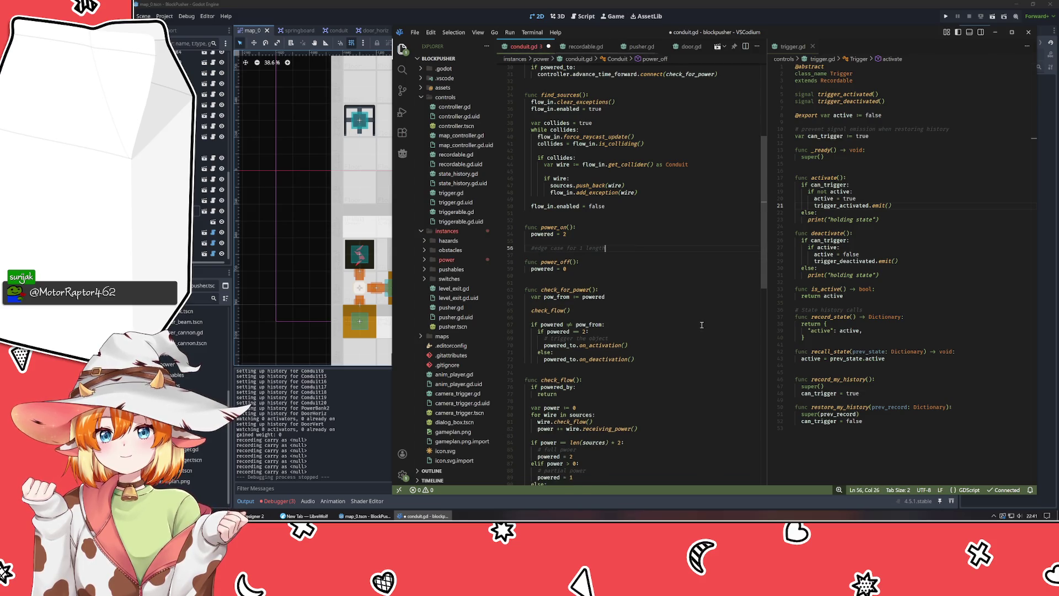
key("ctrl+z")
key("ctrl+z")
key("ctrl+z")
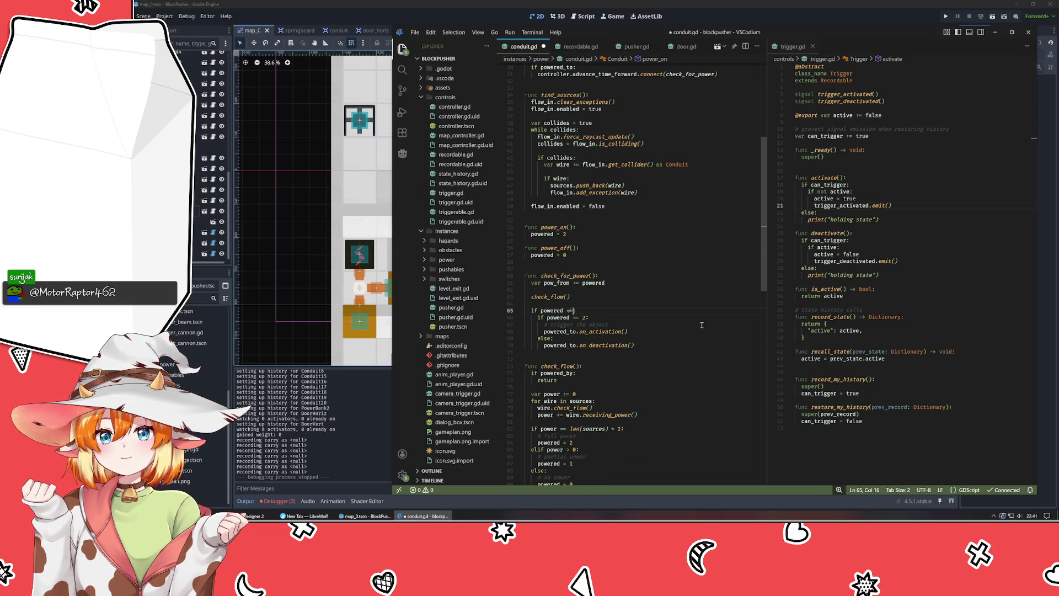
key("ctrl+z")
key("ctrl+z")
key("ctrl+z")
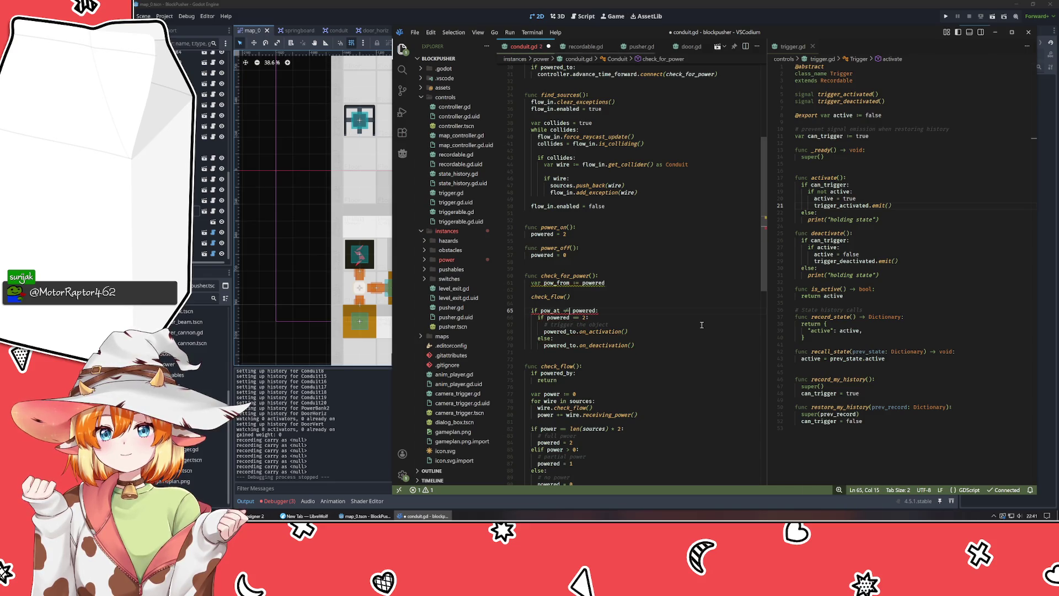
key("ctrl+z")
key("ctrl+z")
key("ctrl+z")
key("ctrl+z")
key("ctrl+z")
key("ctrl+z")
key("ctrl+z")
key("ctrl+z")
key("ctrl+z")
key("ctrl+z")
key("ctrl+z")
key("ctrl+z")
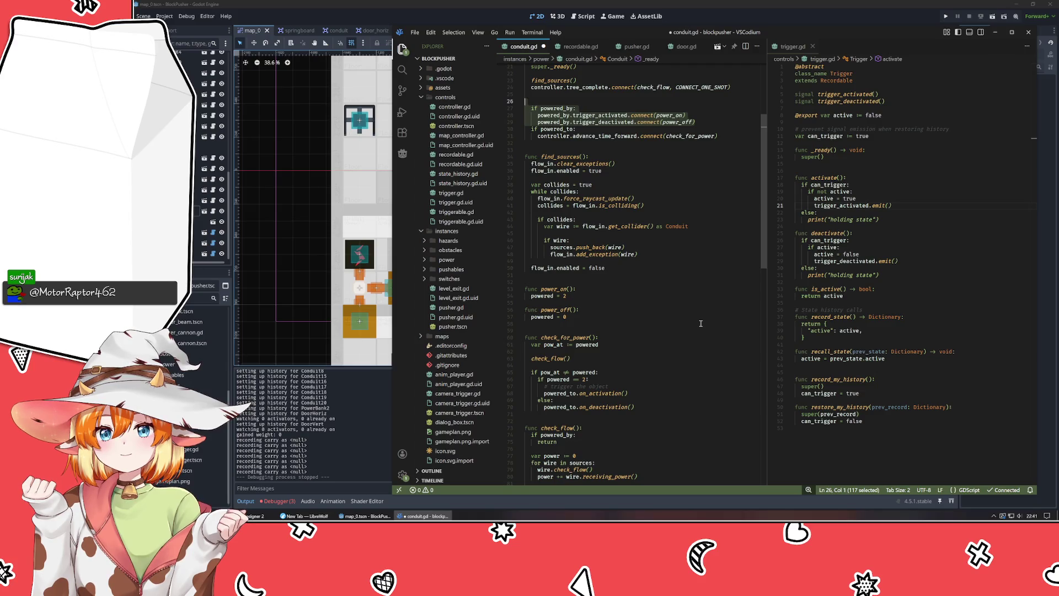
key("alt+Down")
key("alt+Down")
key("ctrl+z")
key("ctrl+z")
key("ctrl+z")
key("ctrl+shift+z")
key("ctrl+shift+z")
key("ctrl+shift+z")
- Move the powered_by connections below the powered_to block in _ready and save conduit.gd
mouse_move(555, 114)
left_mouse_down()
mouse_move(560, 88)
mouse_move(560, 108)
left_mouse_up()
key("alt+Down")
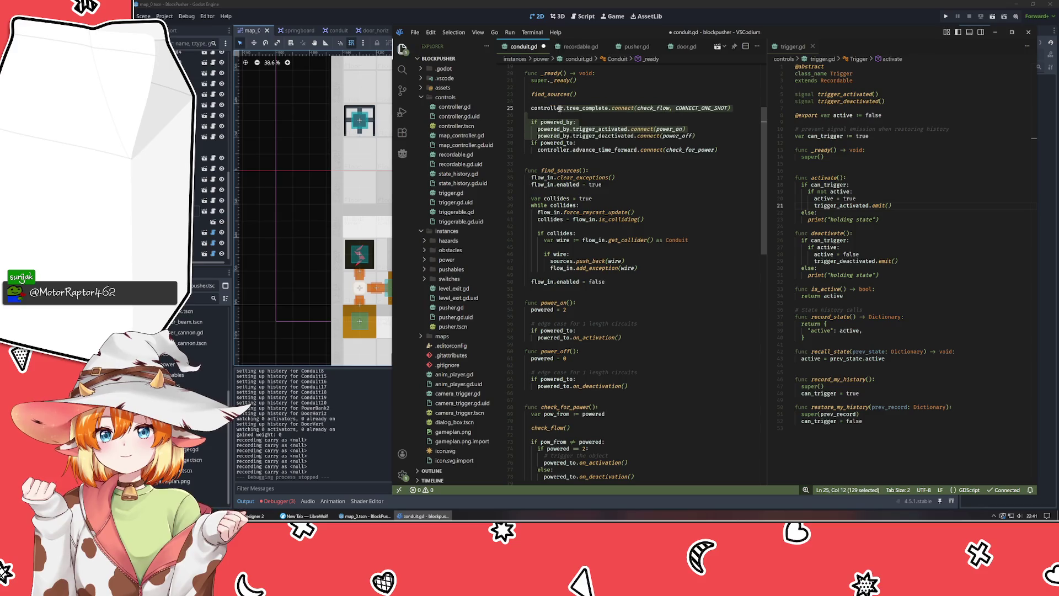
key("alt+Up")
key("shift+Down")
key("alt+Down")
key("alt+Down")
key("alt+Down")
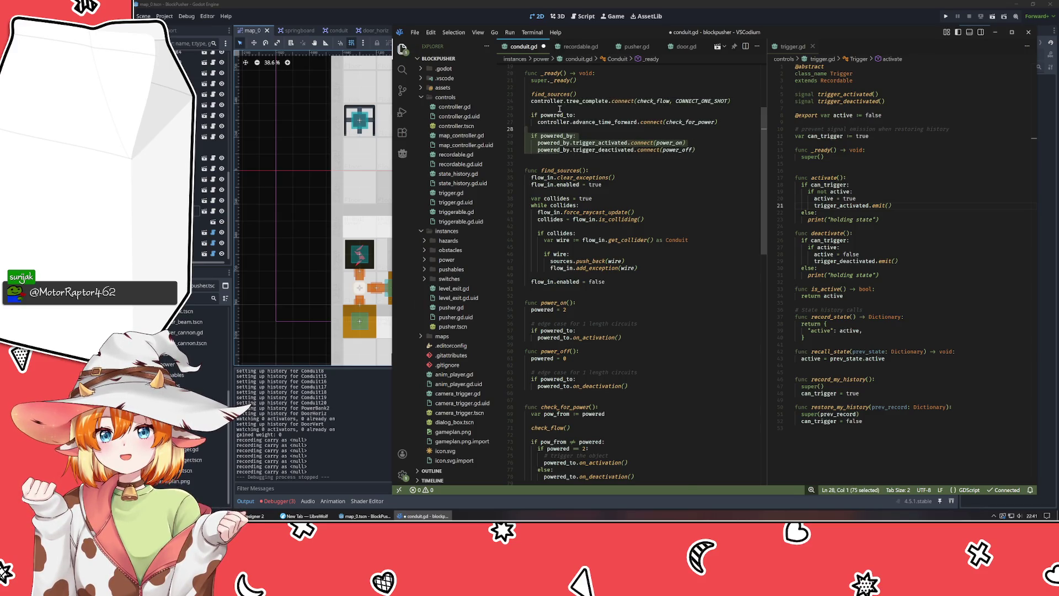
key("Right")
scroll(634, 344, "down", 3)
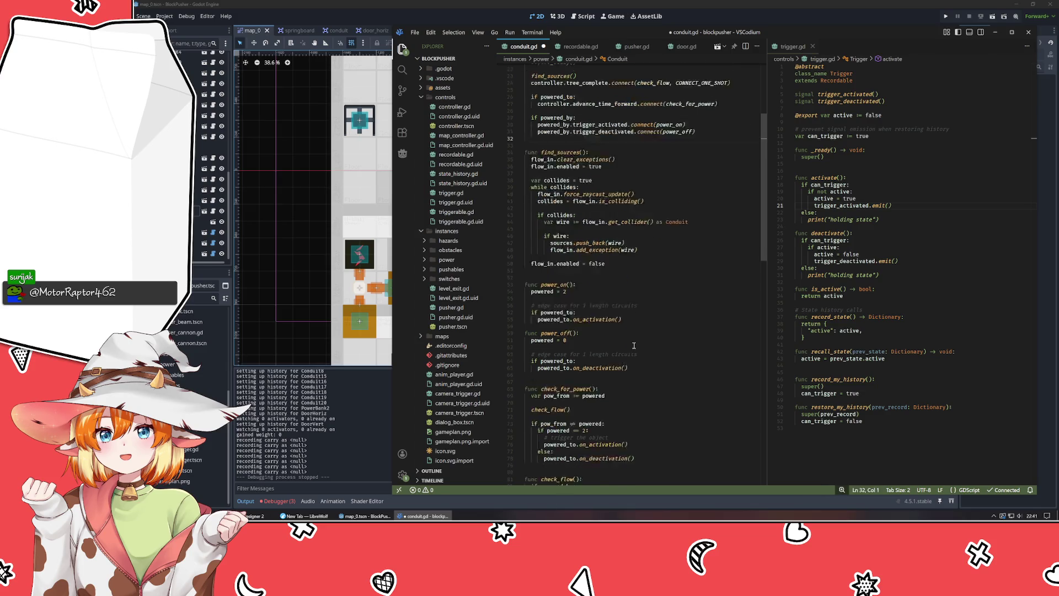
key("ctrl+s")
left_click(299, 304)
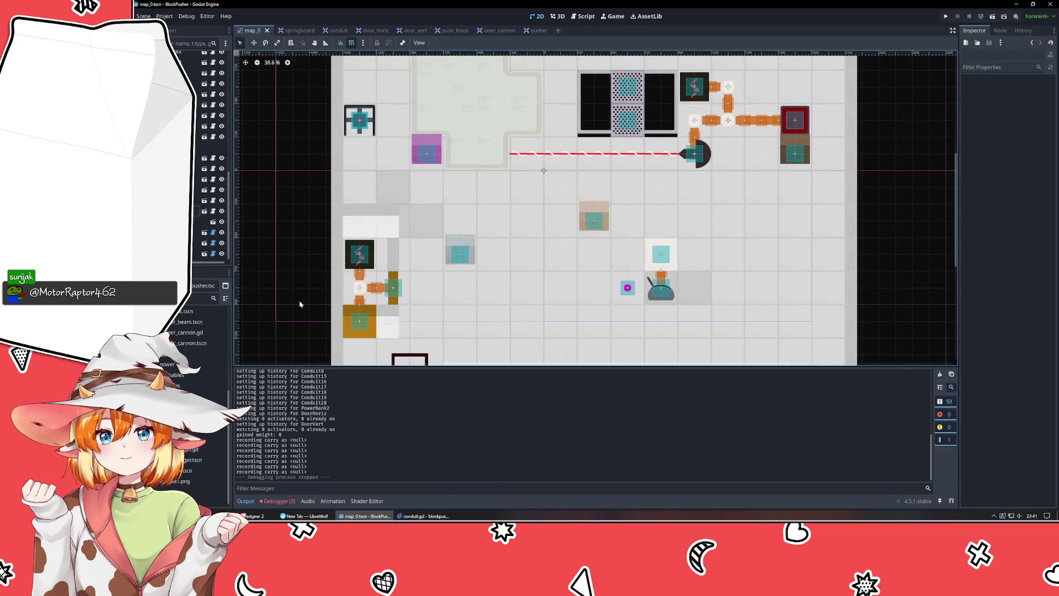
- Run BlockPusher, walk the player left, up onto the conduits and back right, then close it
key("F5")
key("Left")
key("Left")
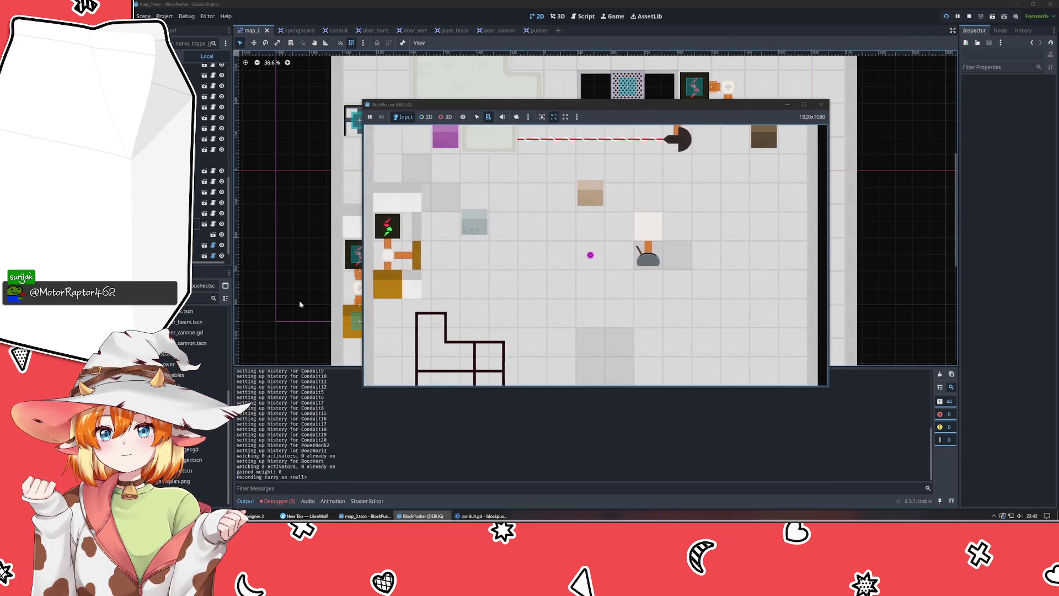
key("Left")
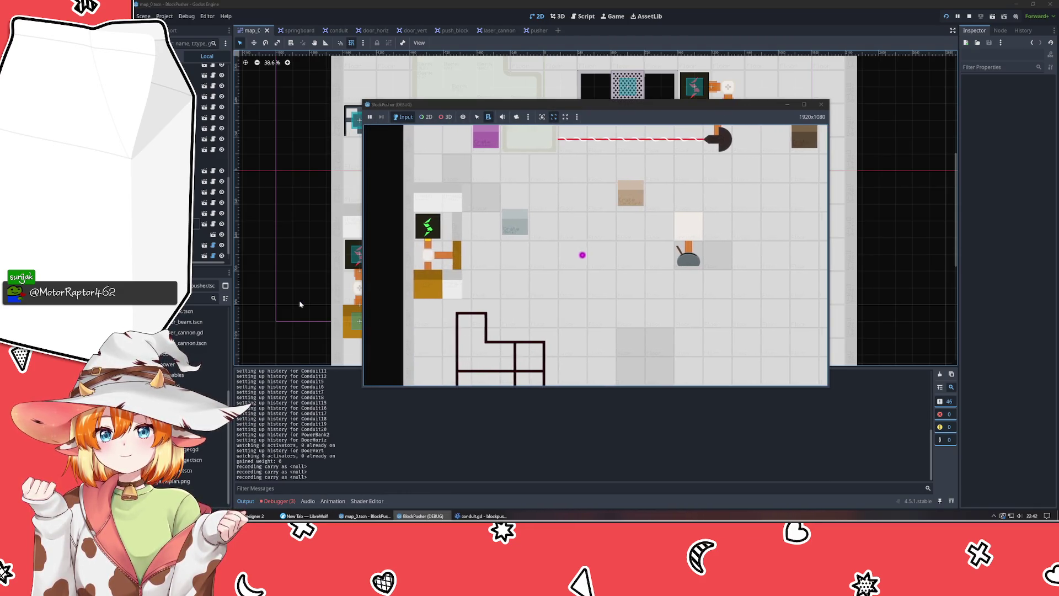
key("Up")
key("Up")
key("Up")
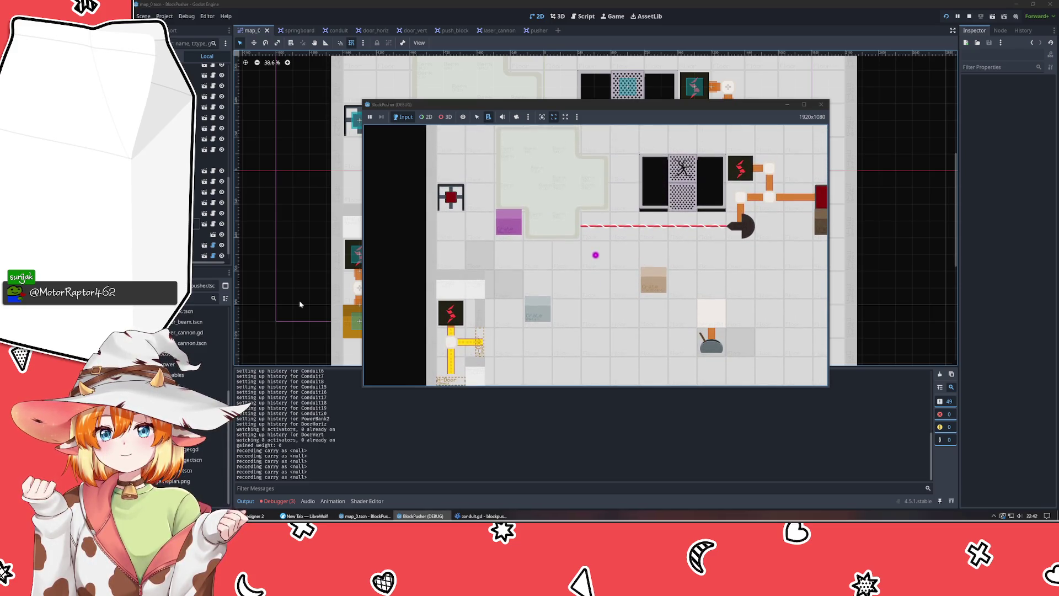
key("Right")
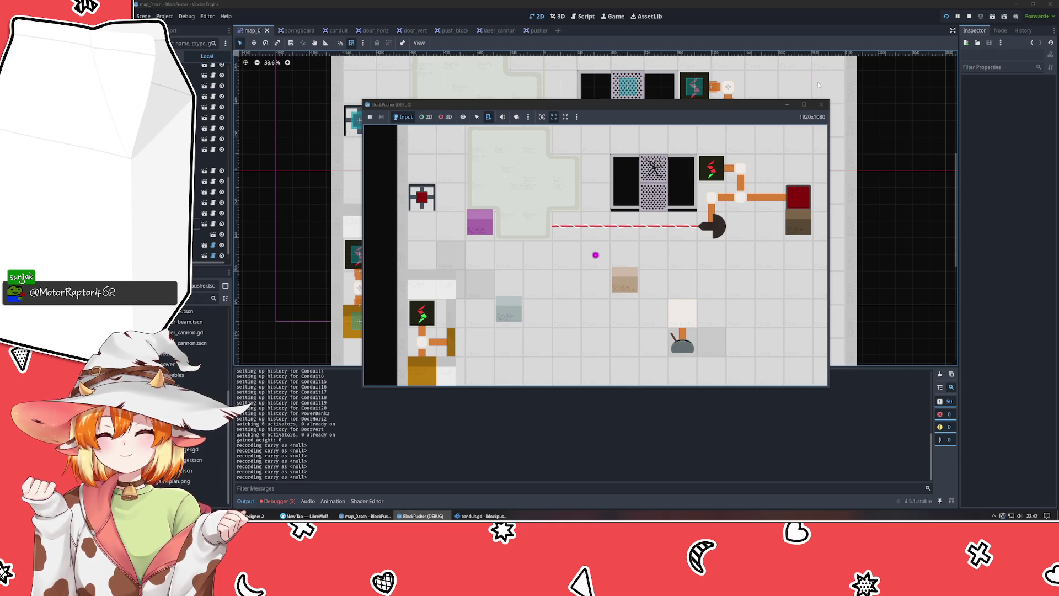
left_click(820, 105)
- Reparent ConduitCap4, PowerBank2, DoorHoriz and DoorVert in the Scene dock, then save and run the game
left_click_drag(201, 227, 201, 160)
left_click_drag(201, 231, 201, 159)
left_click_drag(201, 243, 201, 159)
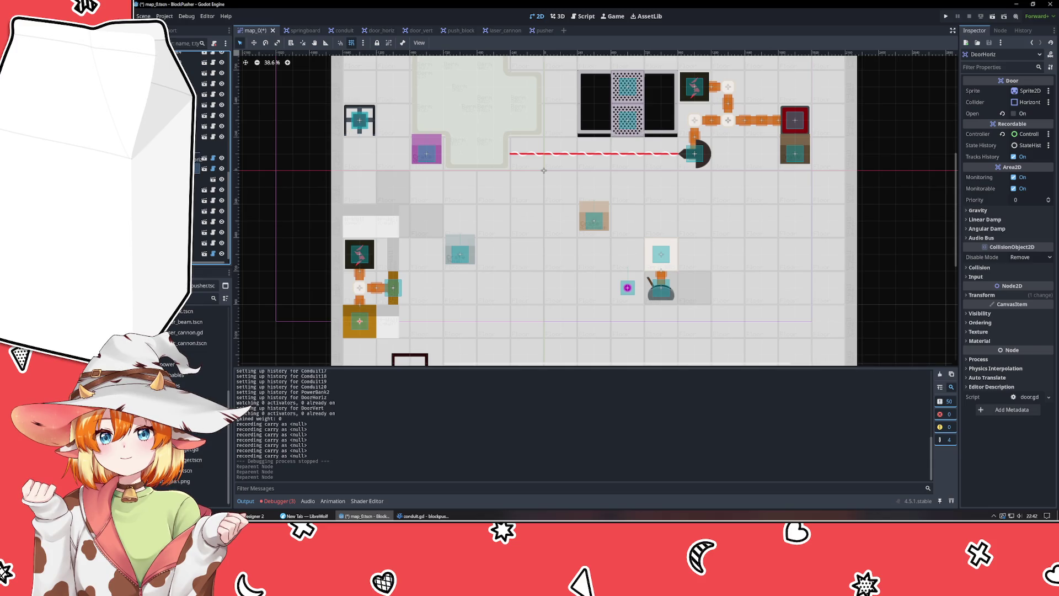
left_click_drag(198, 253, 198, 159)
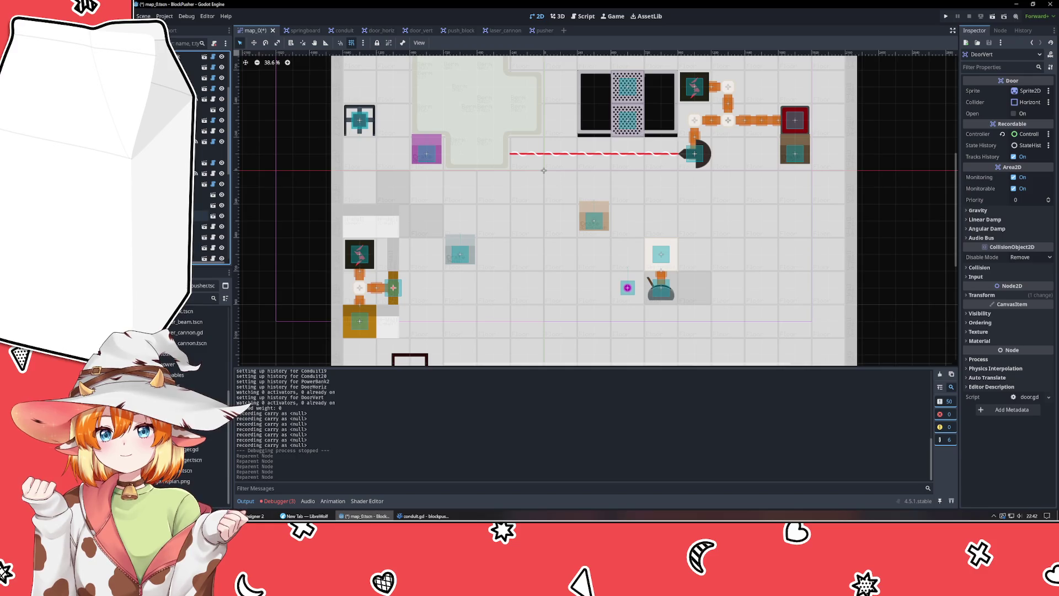
scroll(212, 155, "down", 1)
left_click_drag(198, 178, 198, 159)
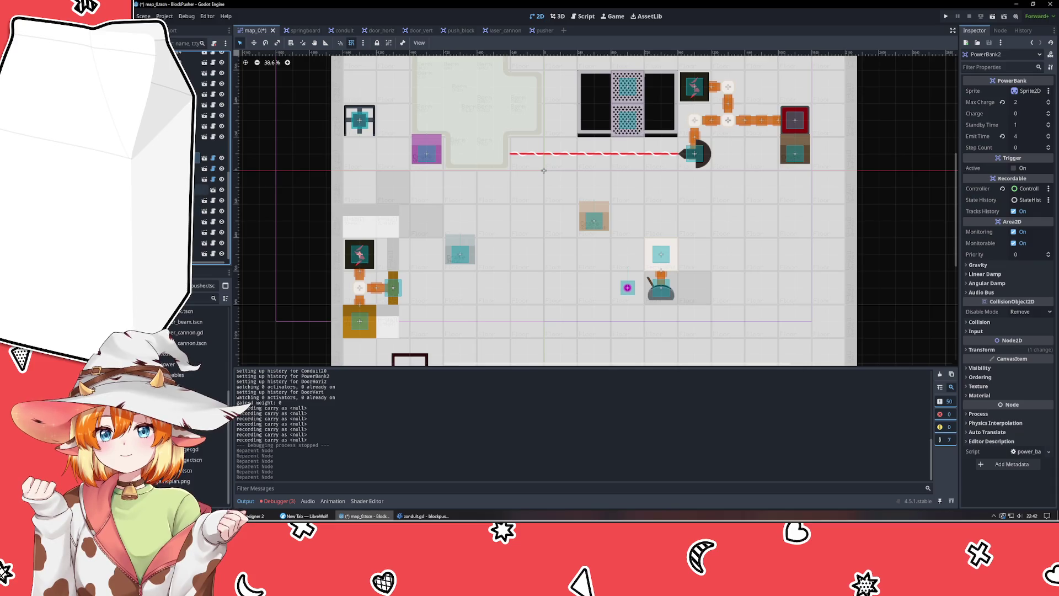
left_click(299, 292)
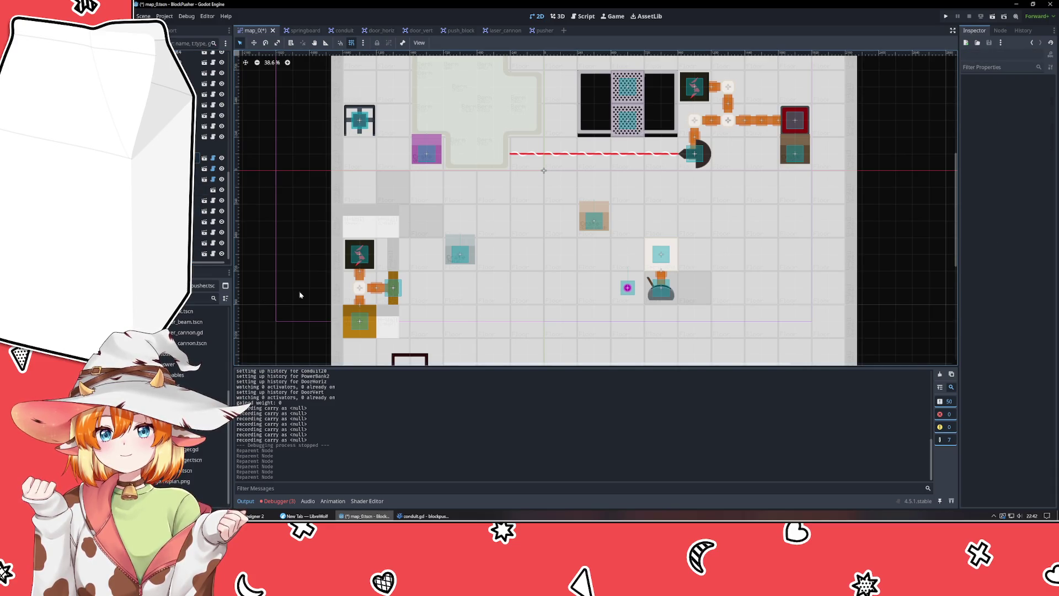
key("F5")
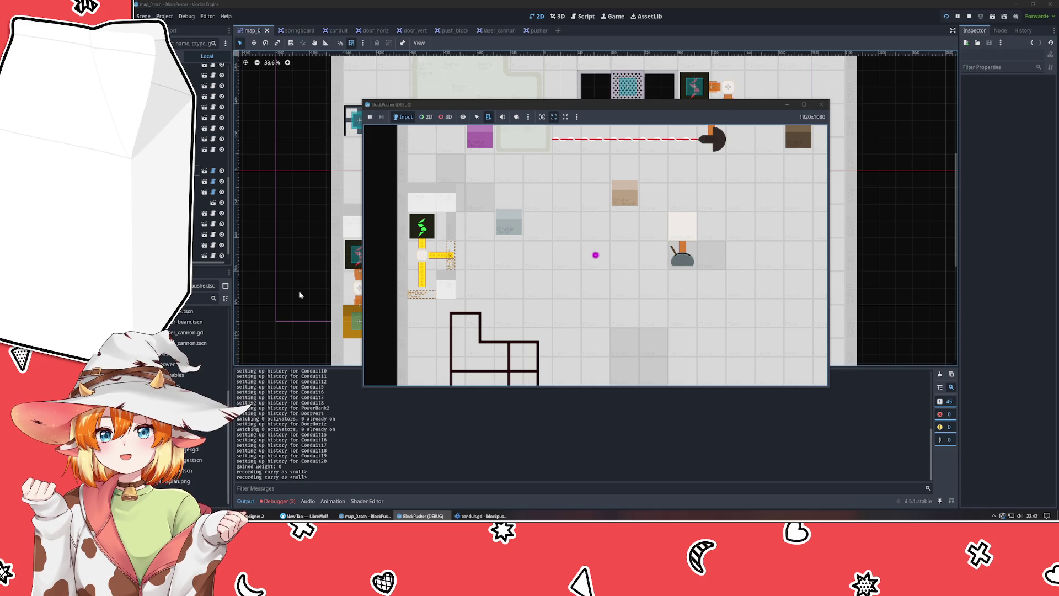
- Walk the player left, up and right, then close the game window and return to the 2D editor
key("Left")
key("Left")
key("Left")
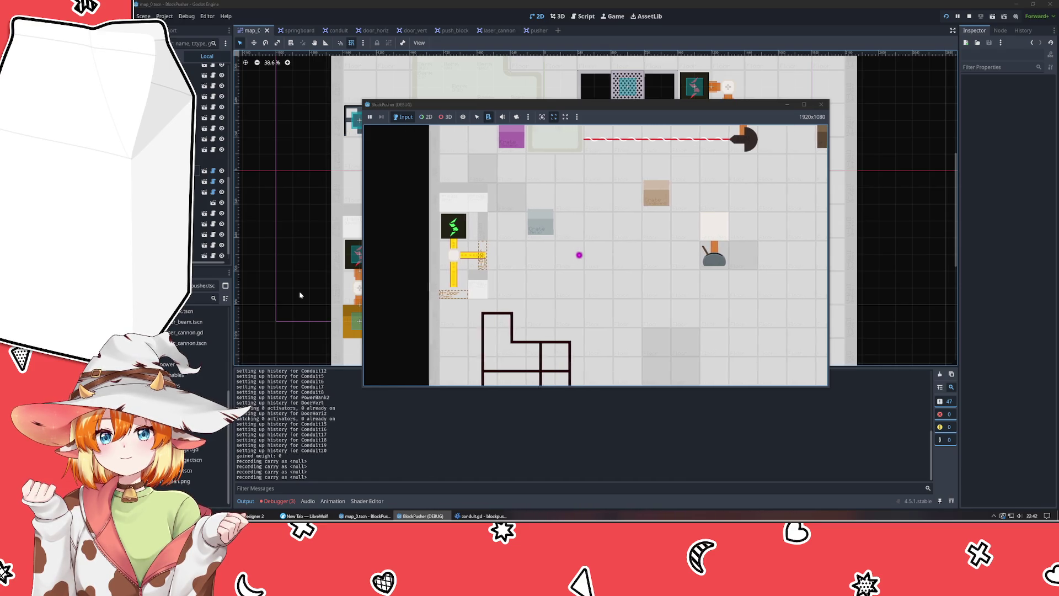
key("Up")
key("Up")
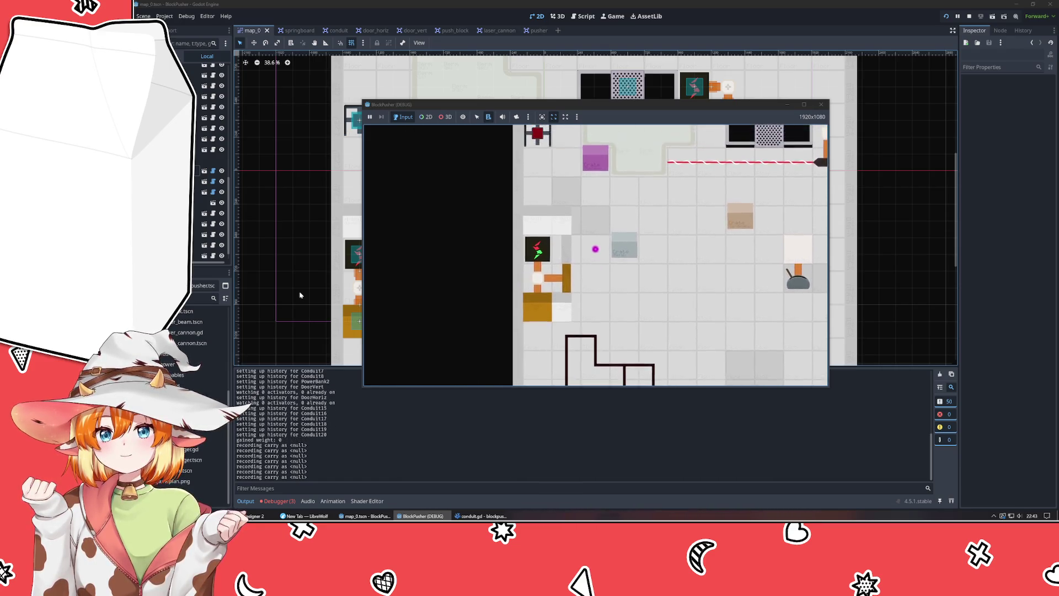
key("Right")
key("Right")
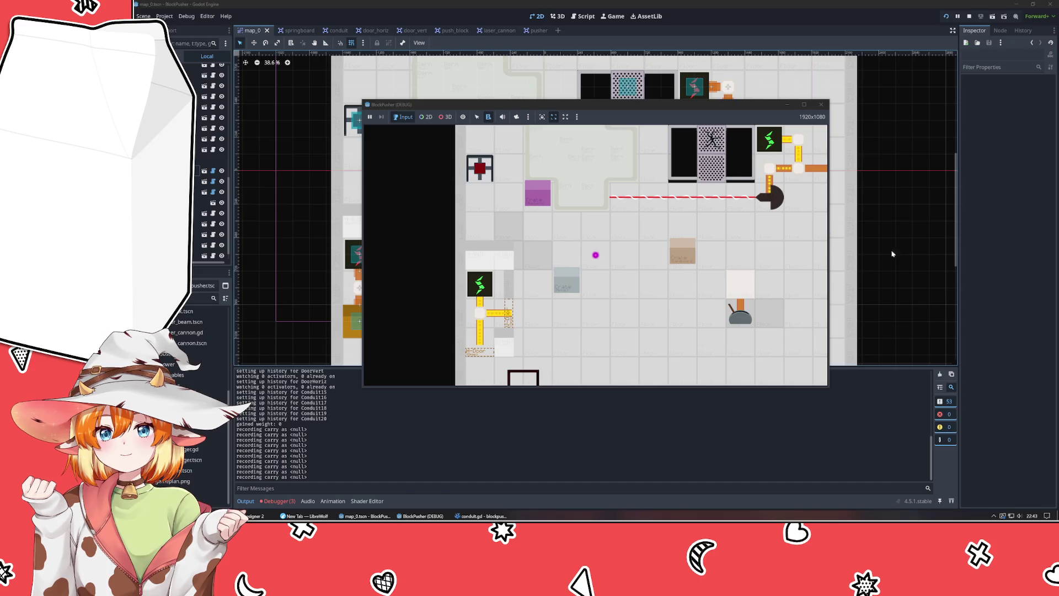
left_click_drag(702, 106, 663, 136)
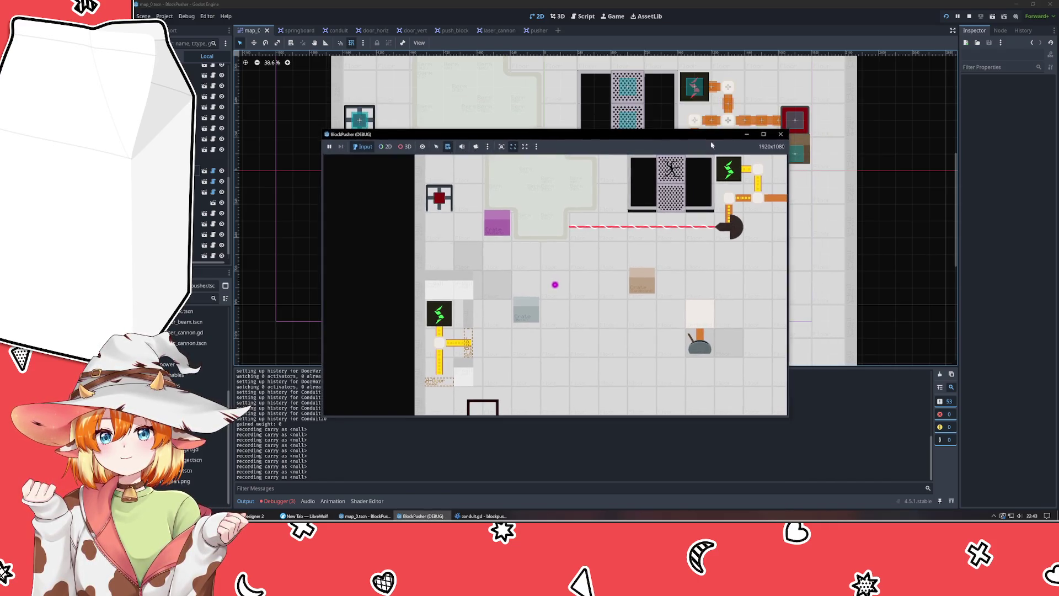
left_click(781, 134)
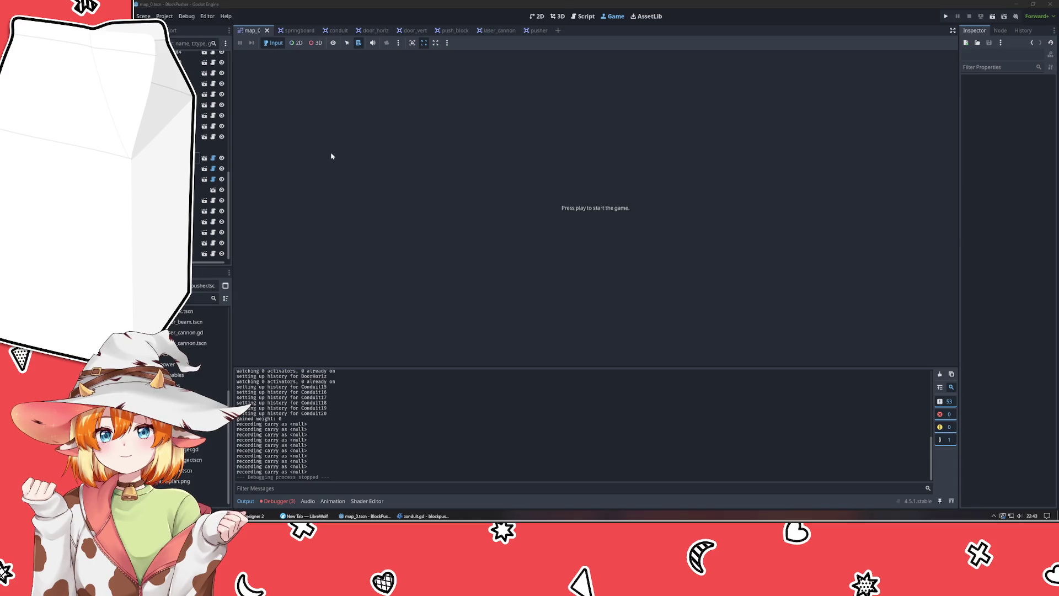
left_click(535, 16)
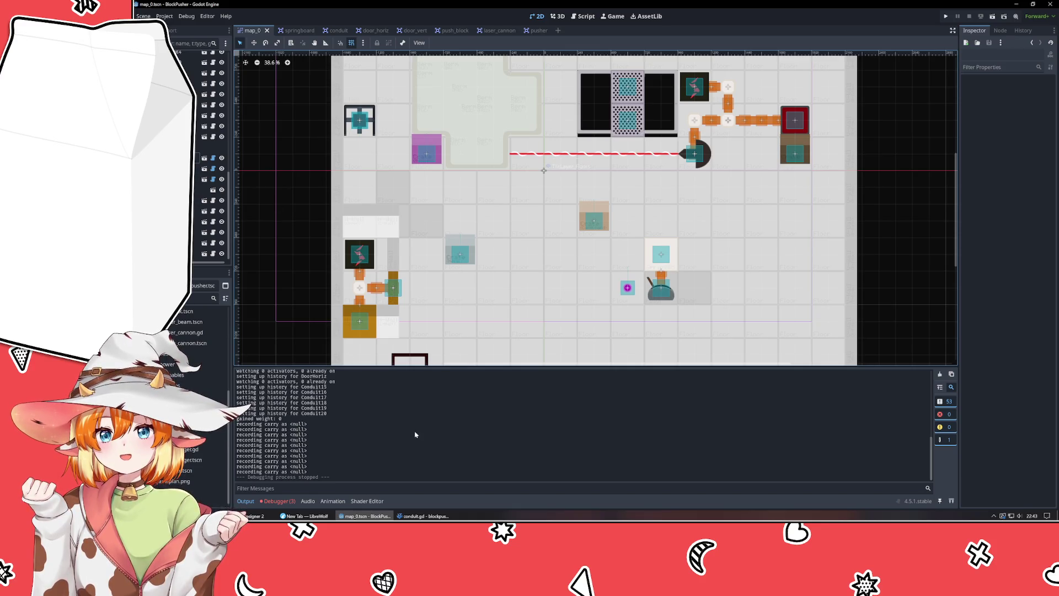
left_click(425, 516)
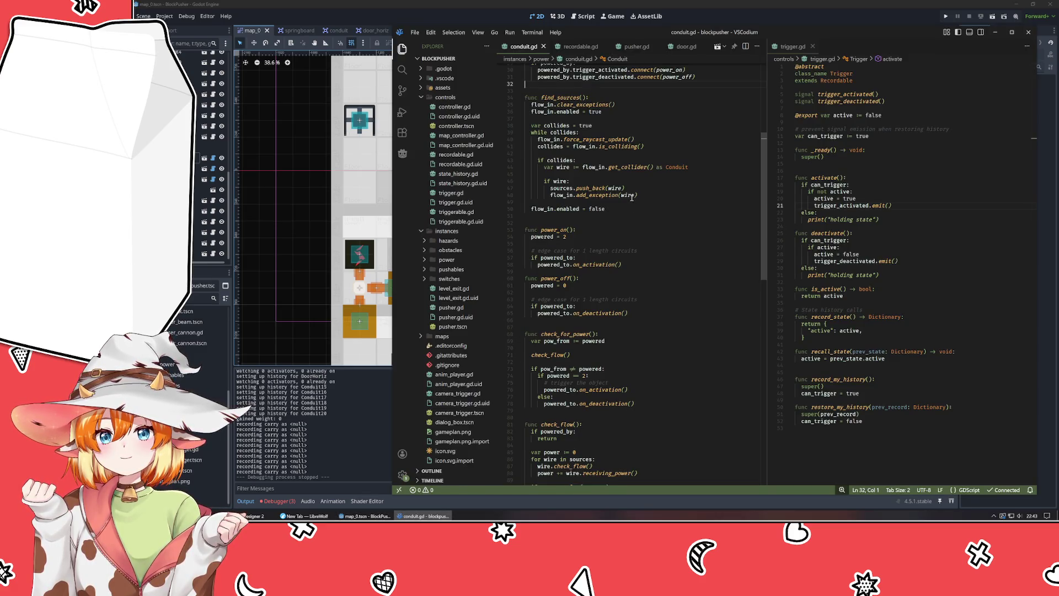
scroll(631, 197, "up", 6)
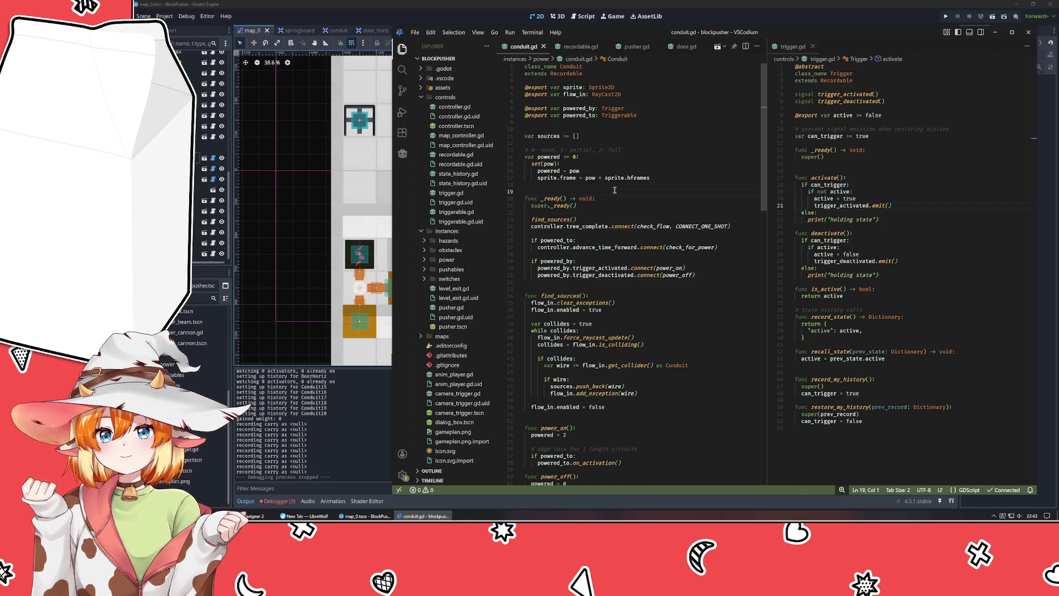
mouse_move(553, 199)
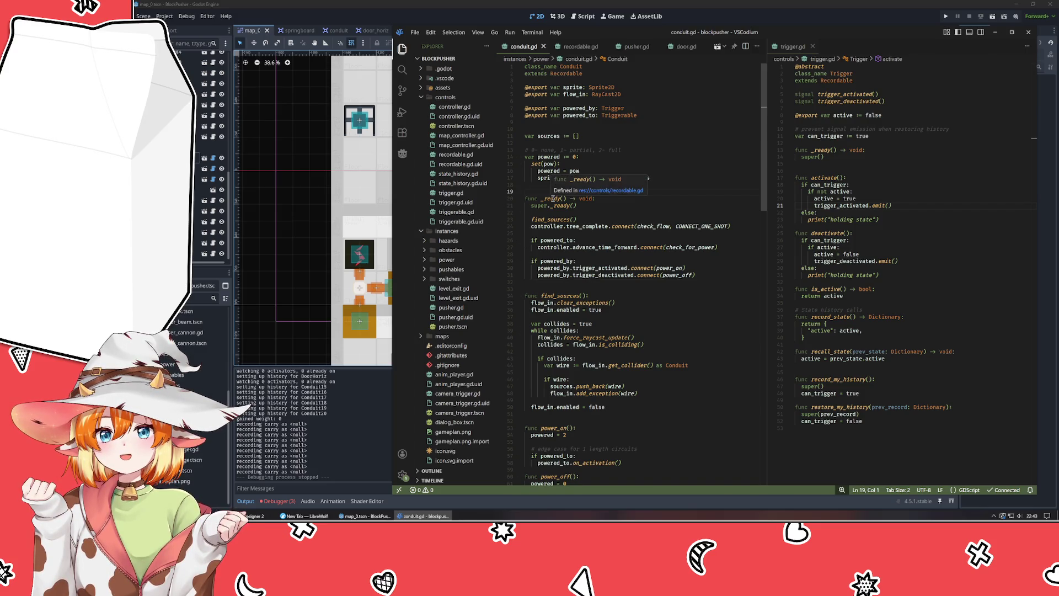
left_click(611, 191)
scroll(591, 171, "up", 3)
mouse_move(554, 130)
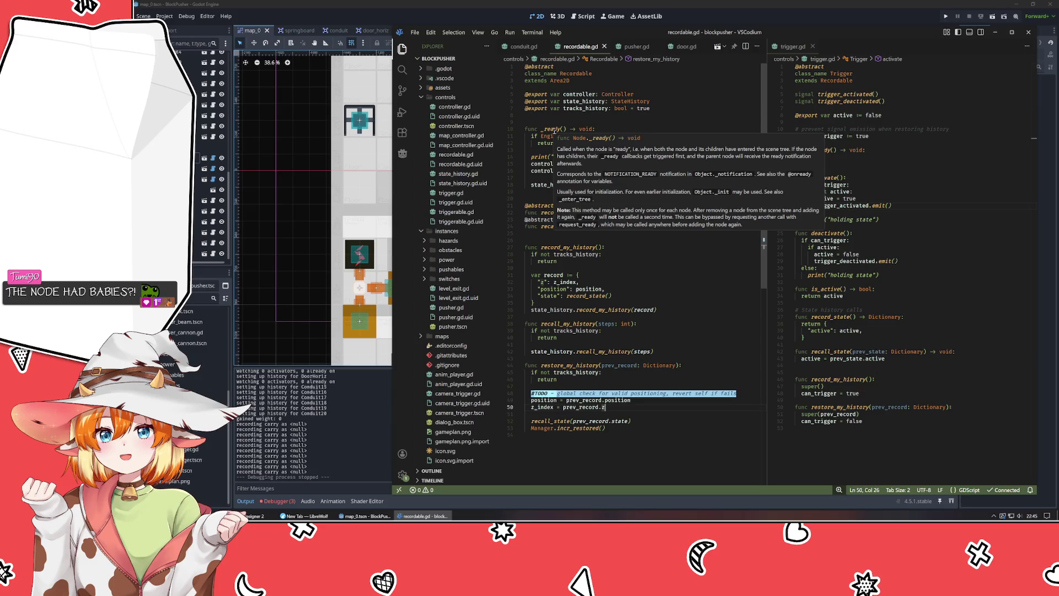
left_click(523, 47)
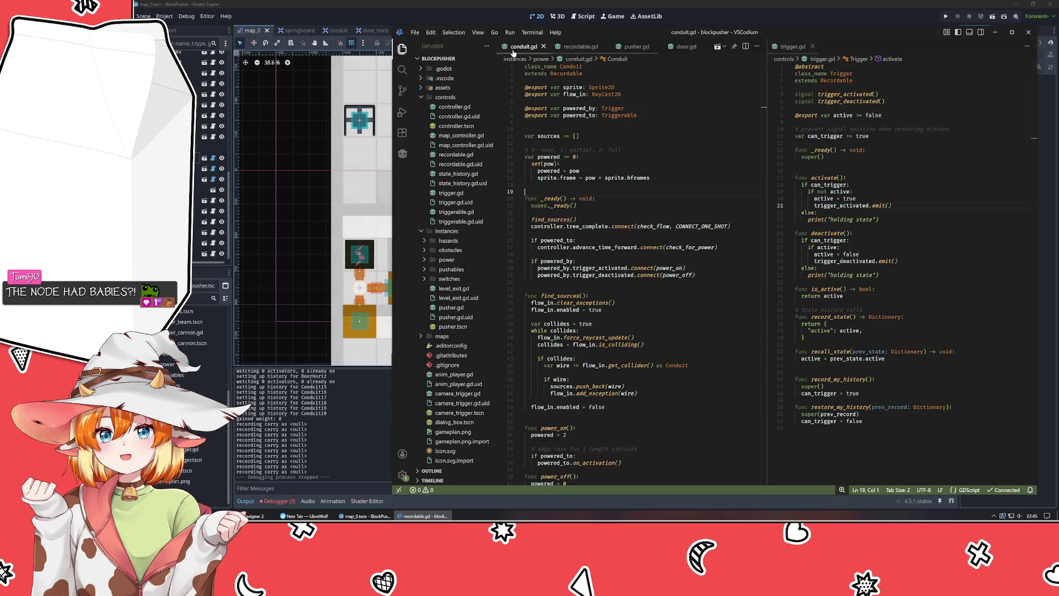
key("alt+Tab")
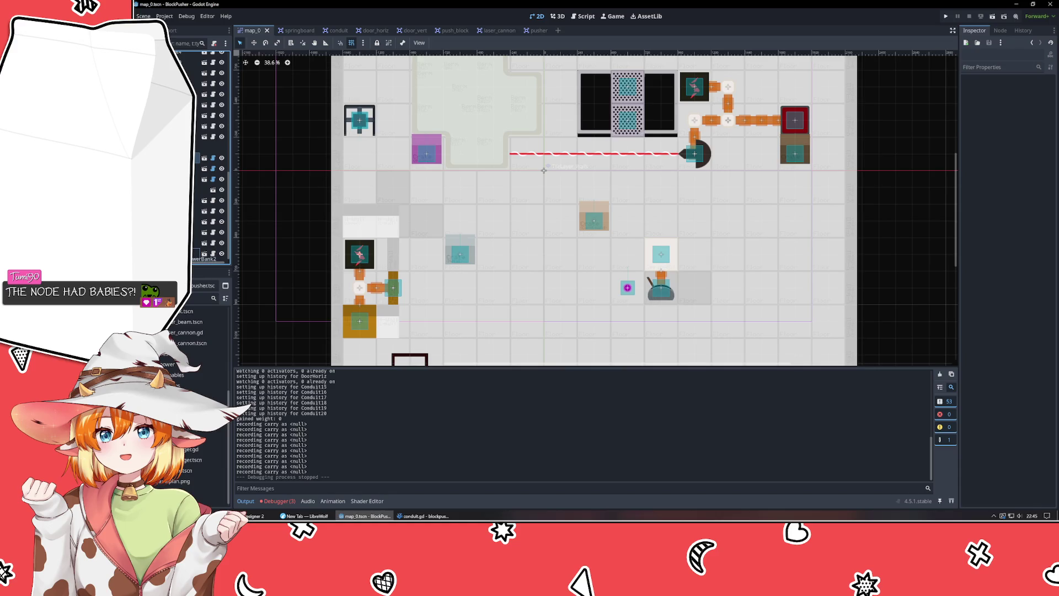
- Inspect PowerBank2 and Conduit15 in Godot, then highlight find_sources in VSCodium's conduit.gd
left_click(199, 253)
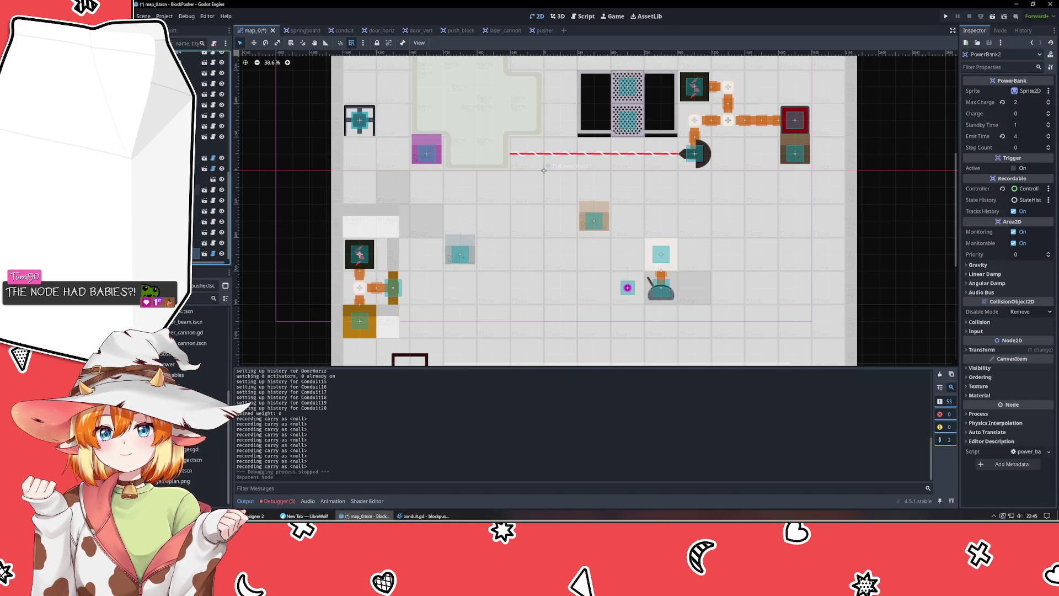
left_click(197, 189)
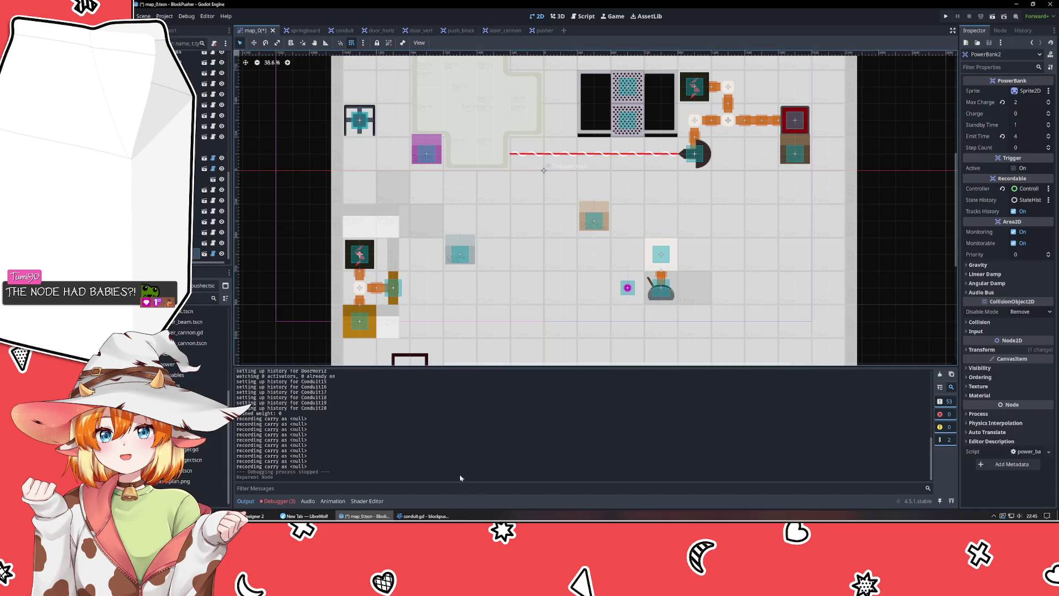
left_click(424, 516)
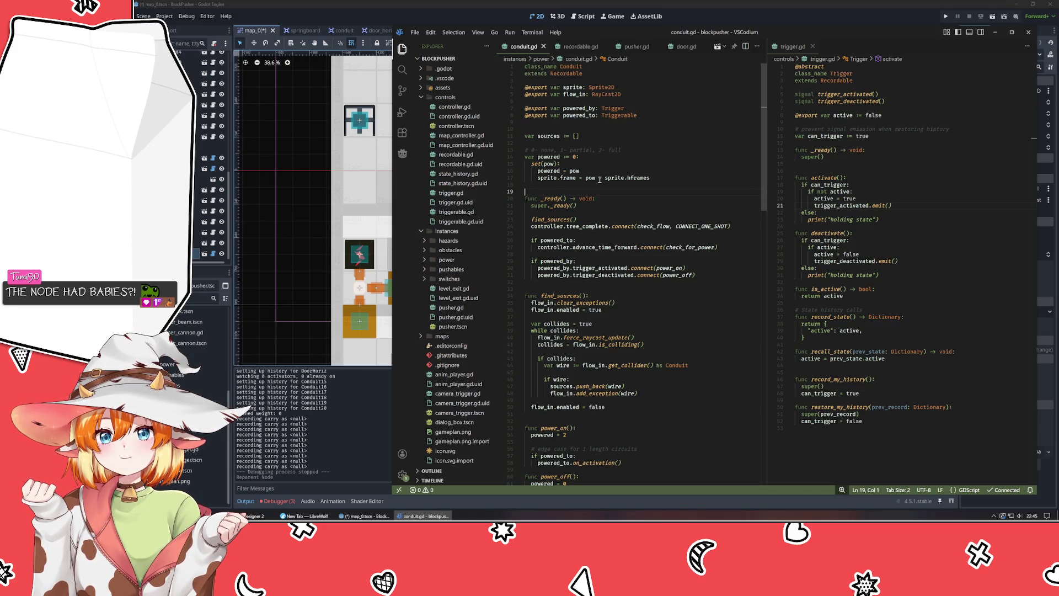
left_click(545, 219)
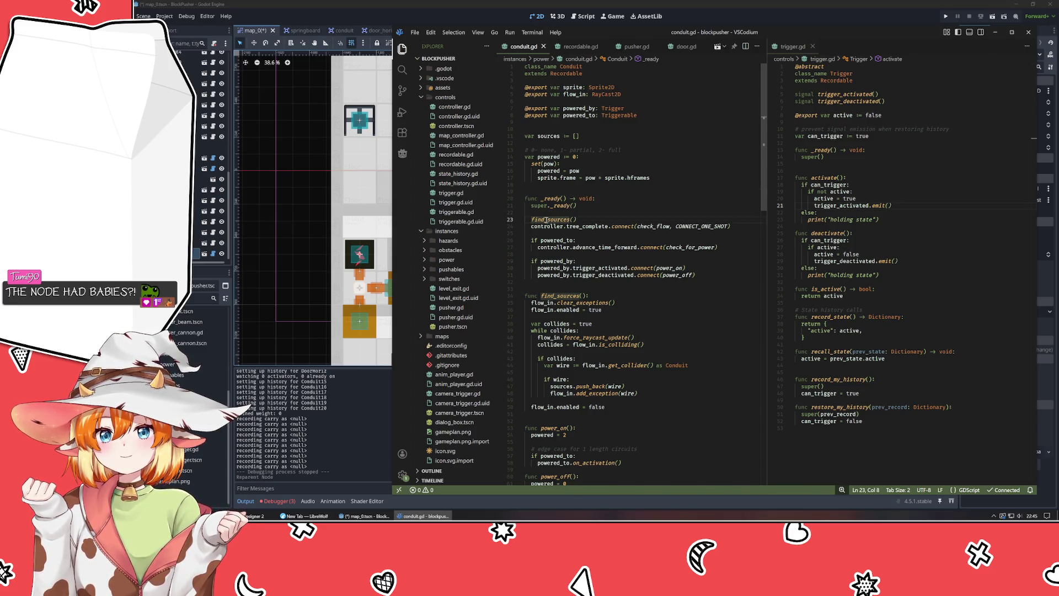
- Scroll through the find_sources code in conduit.gd, then return to Godot's map_0 scene
mouse_move(546, 219)
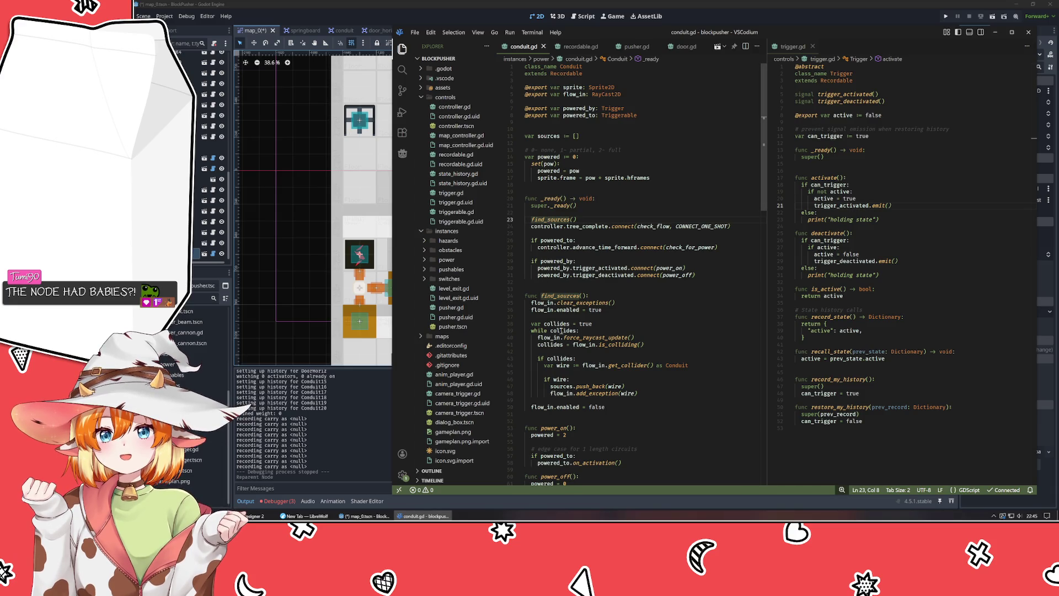
mouse_move(605, 249)
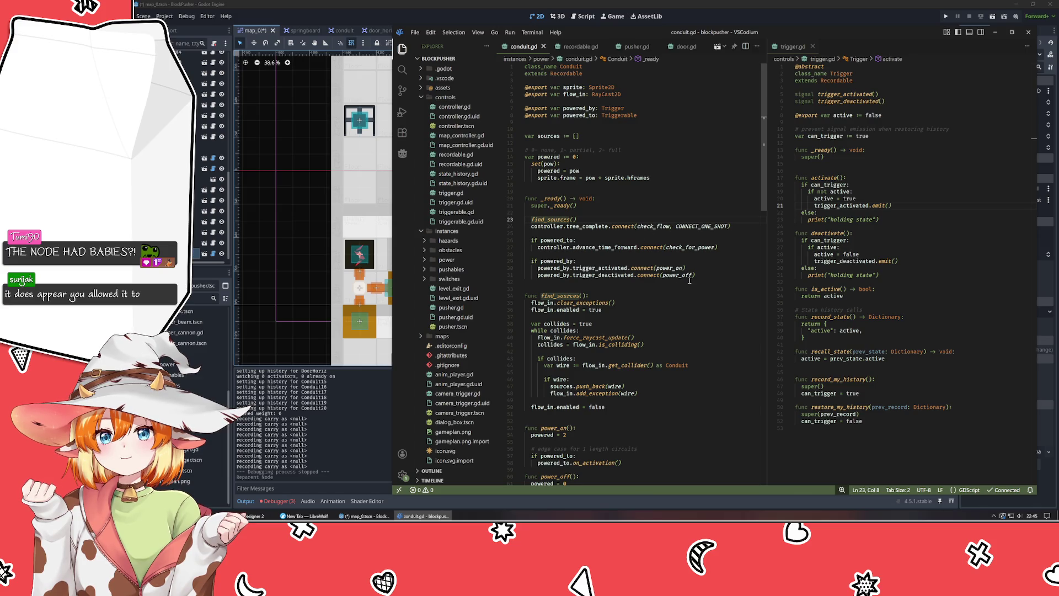
scroll(688, 280, "down", 3)
key("alt+Tab")
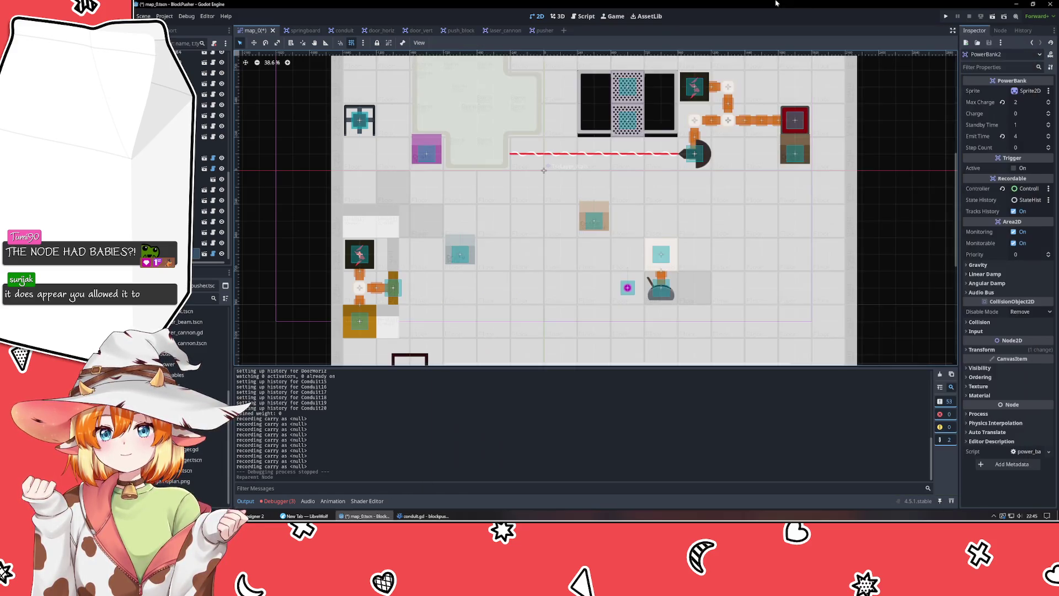
- Select ClosetCircuits and PowerBank2, briefly test-run the project, then return to conduit.gd
left_click(213, 147)
left_click(196, 253)
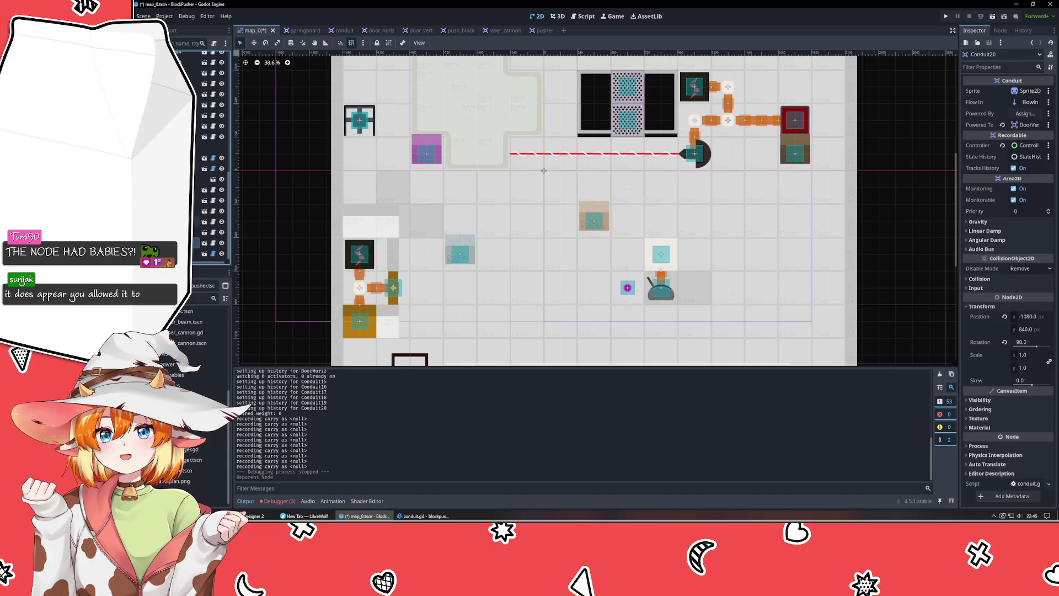
left_click(944, 17)
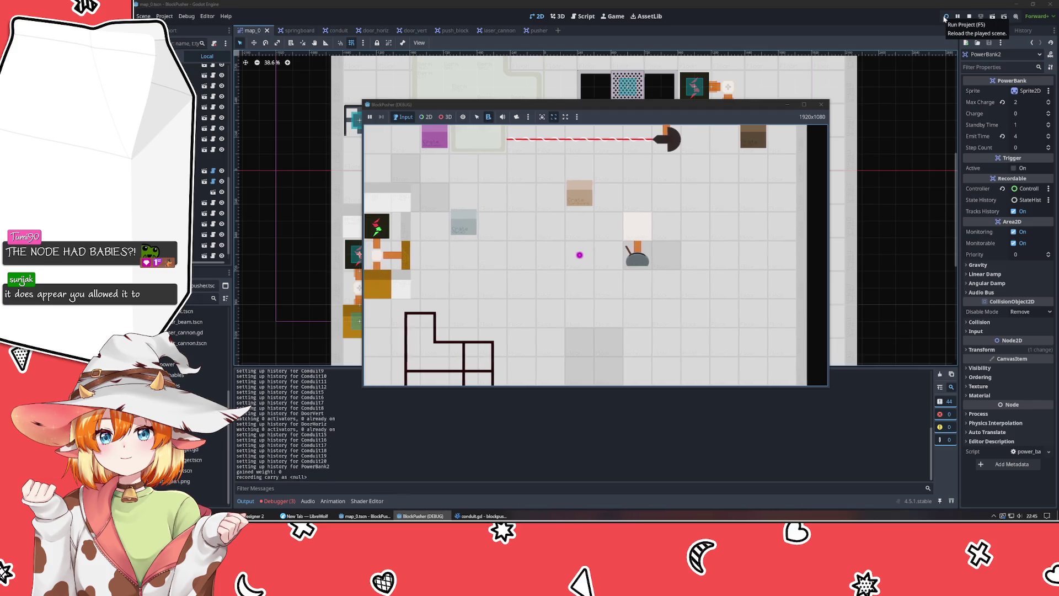
left_click(821, 104)
key("alt+Tab")
key("alt+Tab")
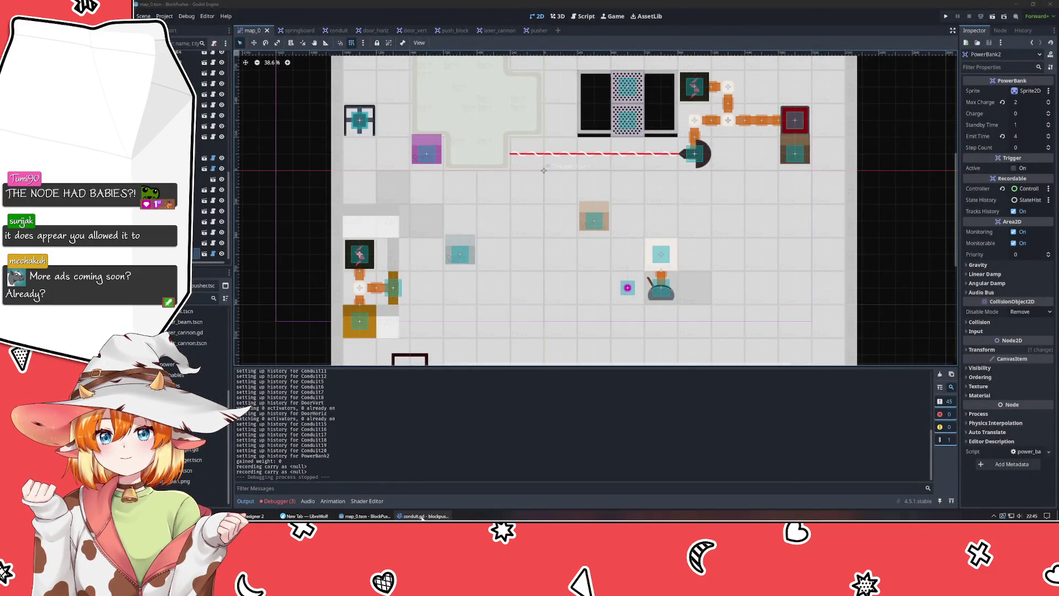
key("alt+Tab")
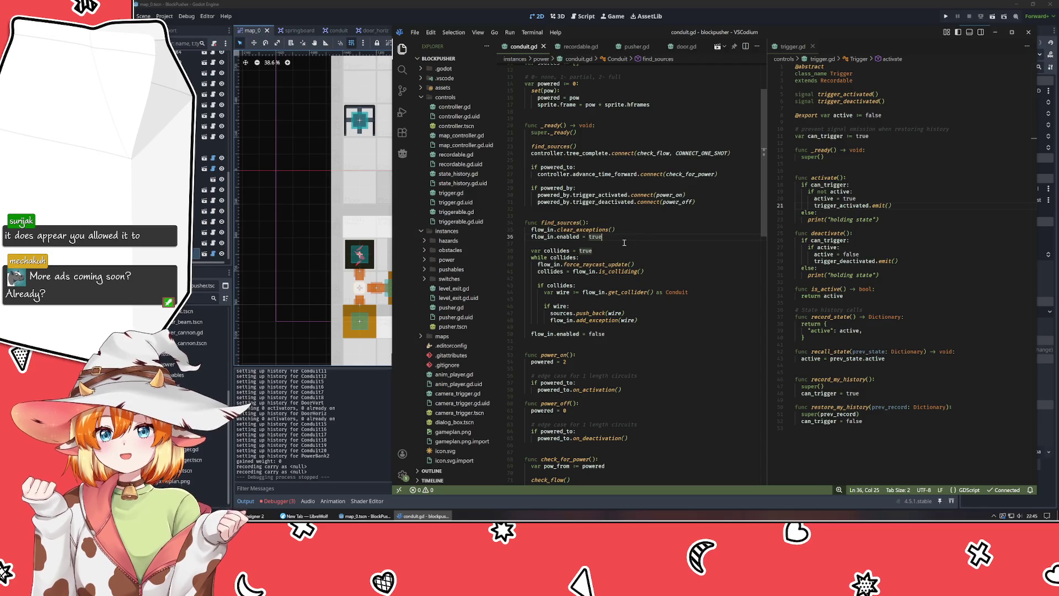
- Review the find_sources loop at line 37 and the line-24 tree_complete connection to check_flow
left_click(624, 242)
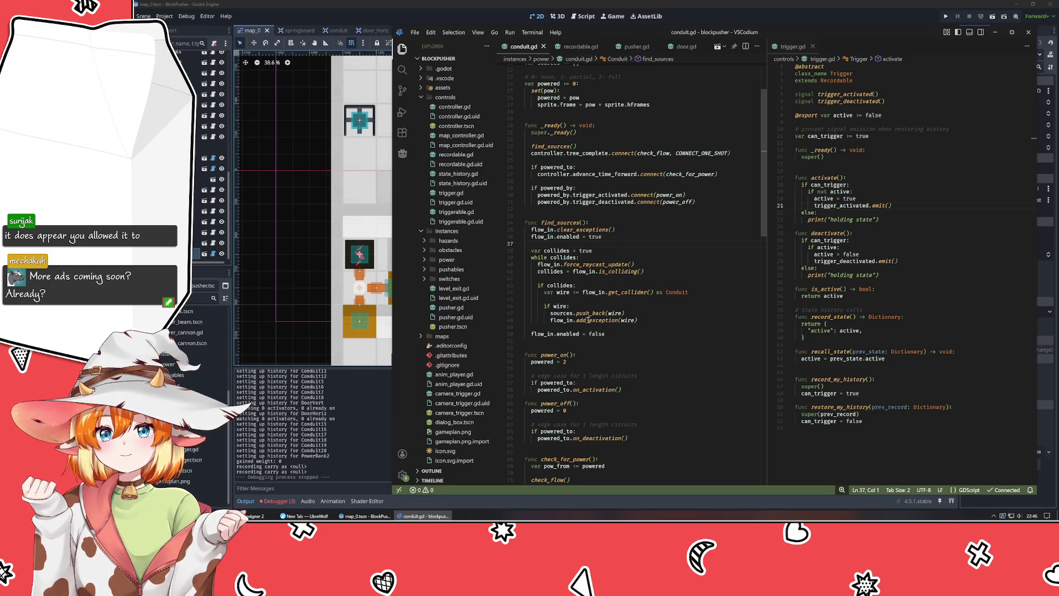
mouse_move(589, 313)
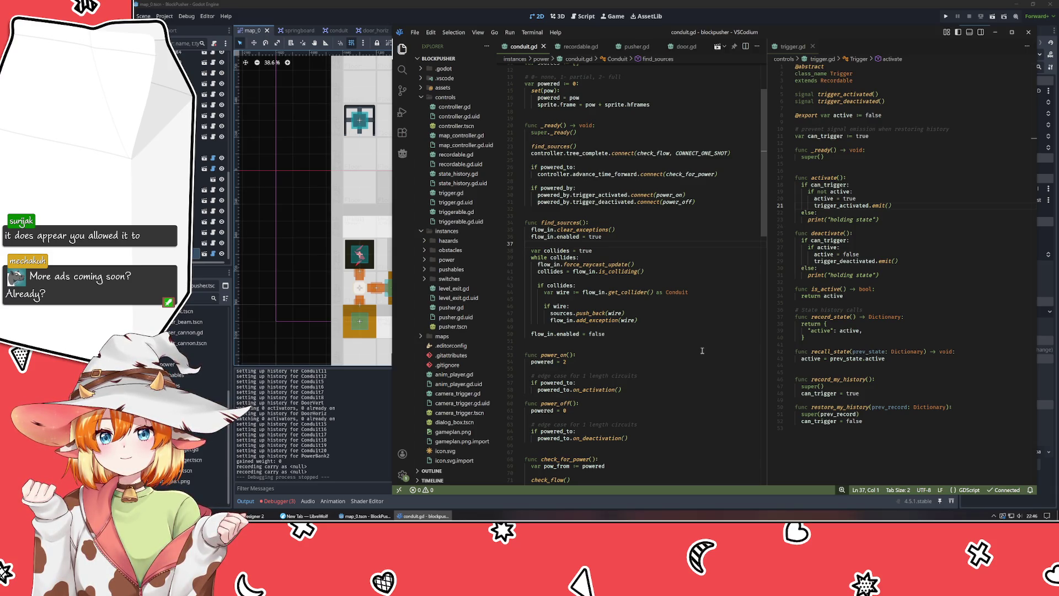
scroll(701, 351, "up", 3)
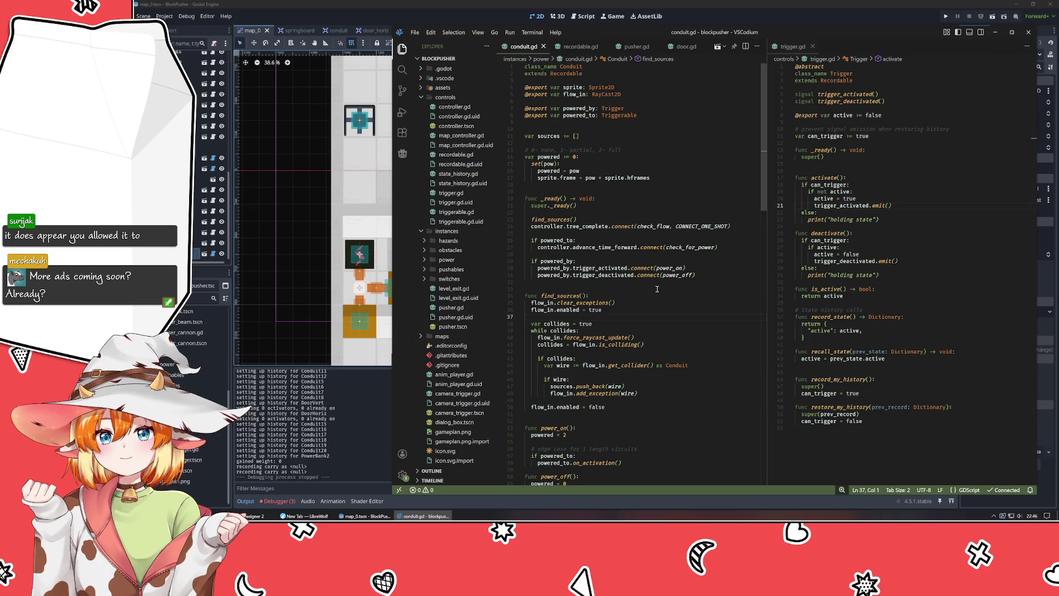
left_click(591, 227)
left_click(647, 227)
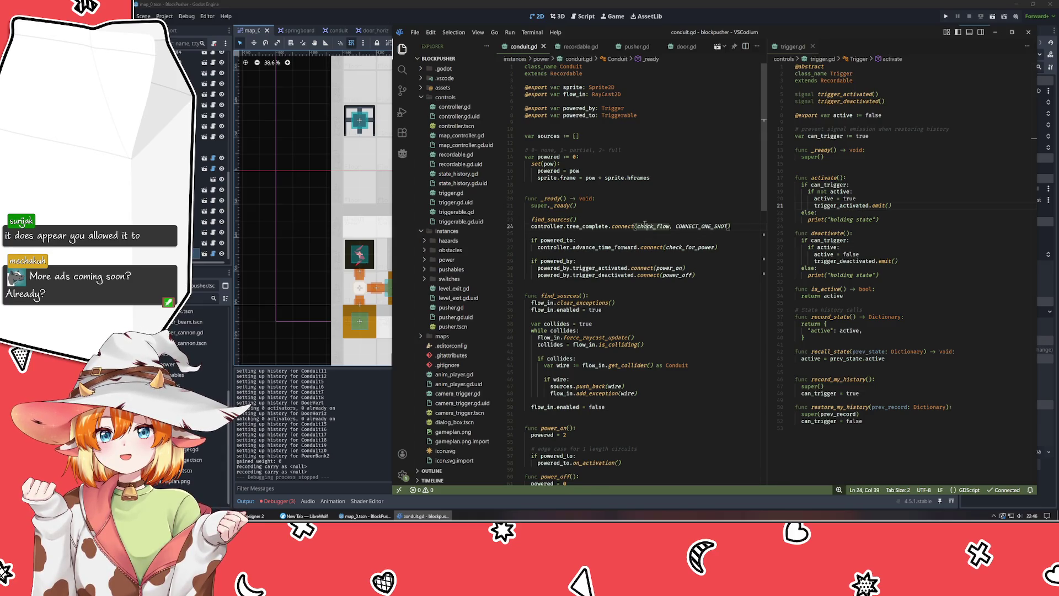
key("alt+Tab")
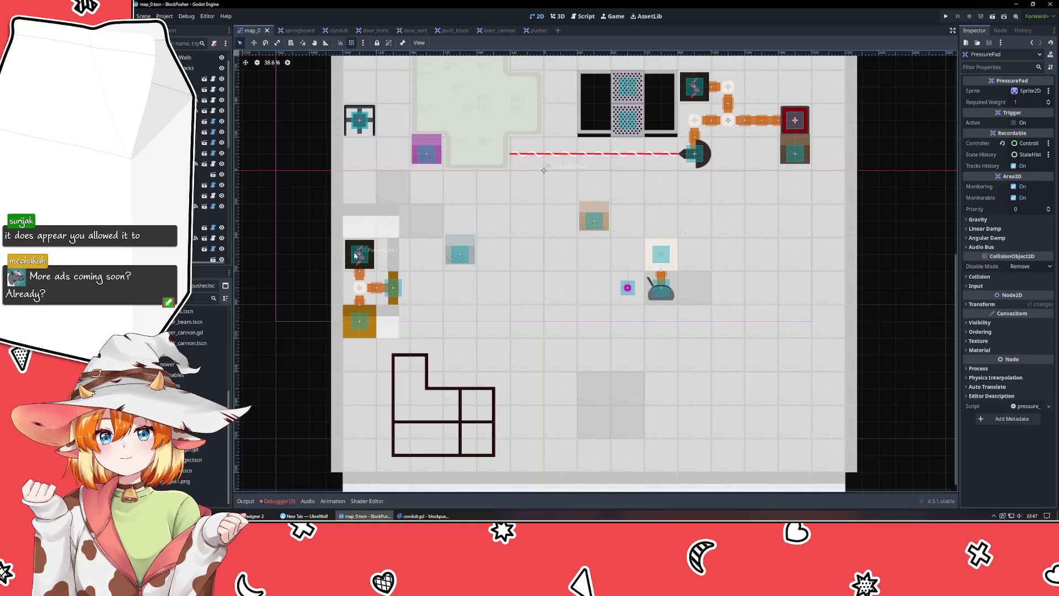
- Raise PowerBank2's Charge to 2 and test-run the game, moving the player left and up
left_click(1048, 111)
left_click(1048, 111)
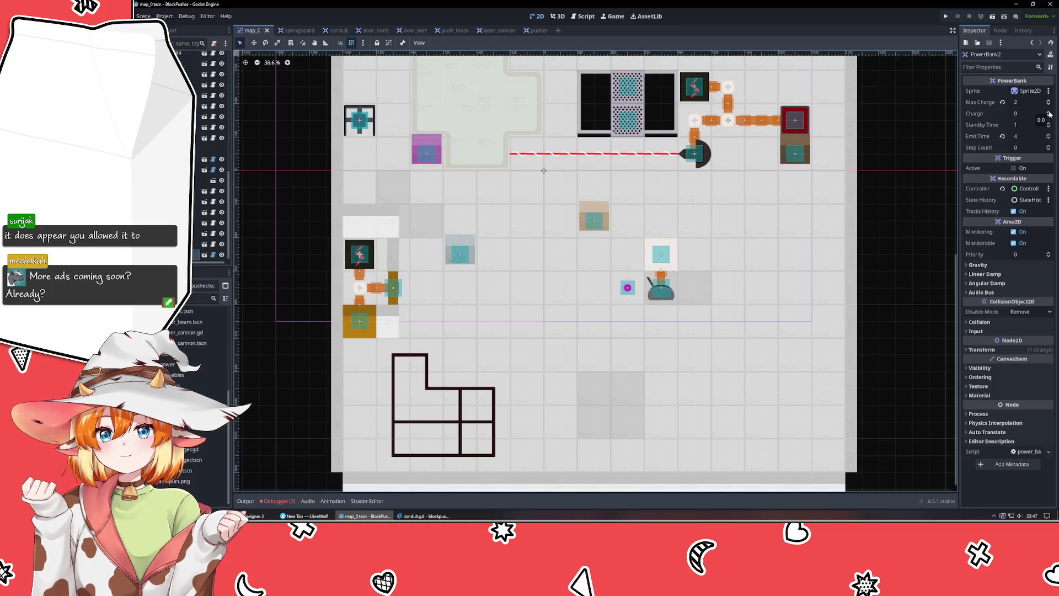
left_click(943, 15)
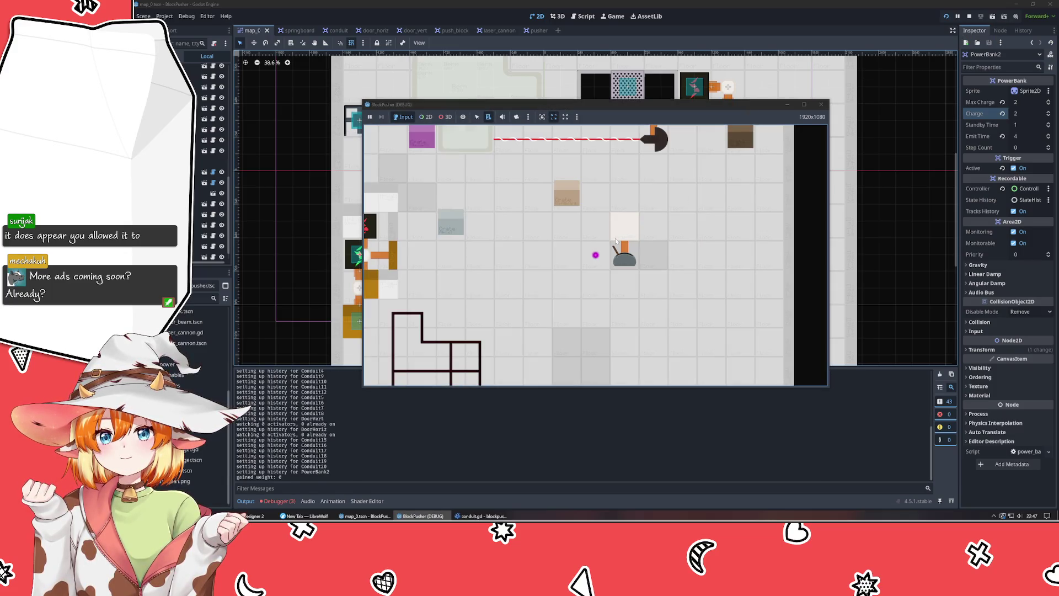
key("Left")
key("Left")
key("Left")
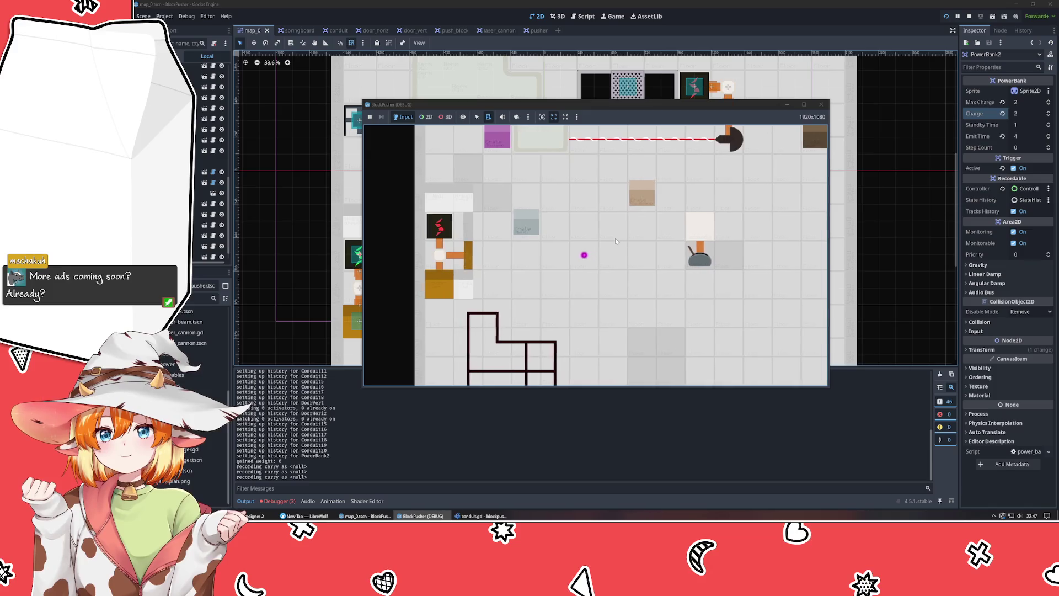
key("Left")
key("Left")
key("Left")
key("Up")
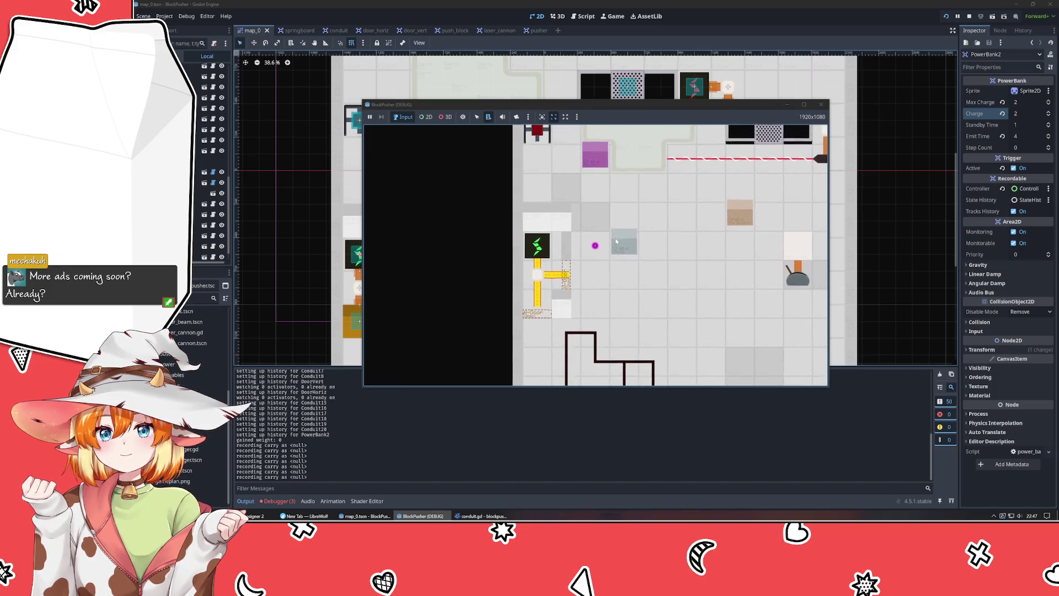
left_click(820, 106)
- Check check_for_power on line 70 of conduit.gd, rerun the game with F5, then close it
left_click(423, 516)
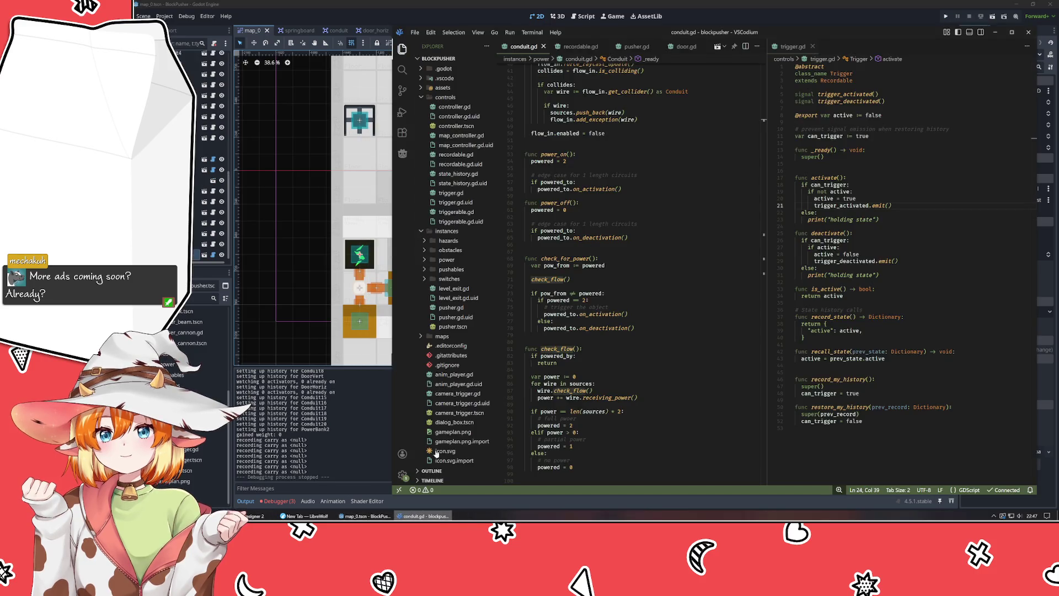
left_click(661, 271)
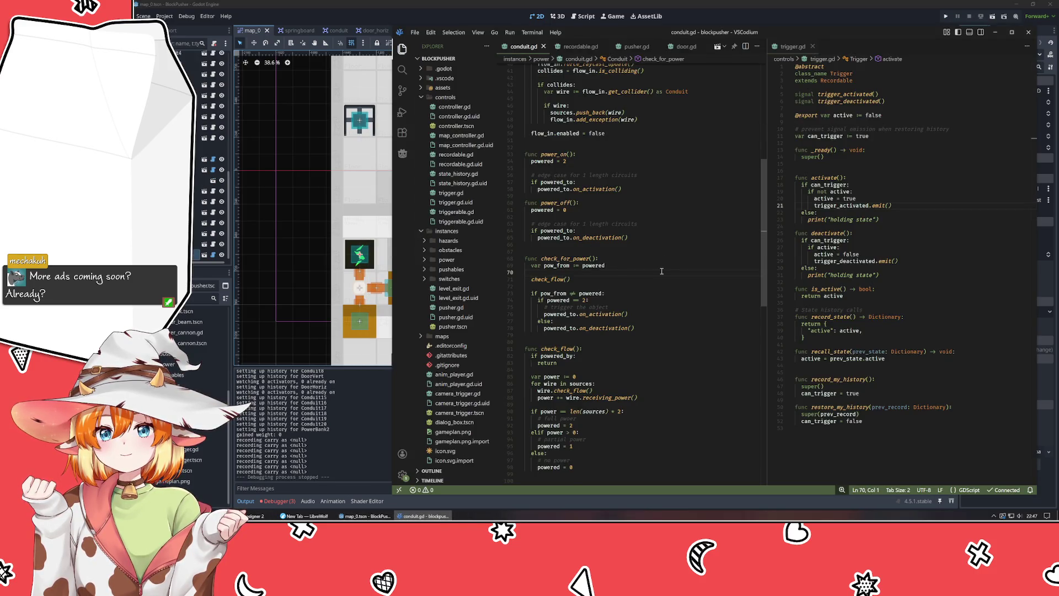
scroll(661, 270, "up", 5)
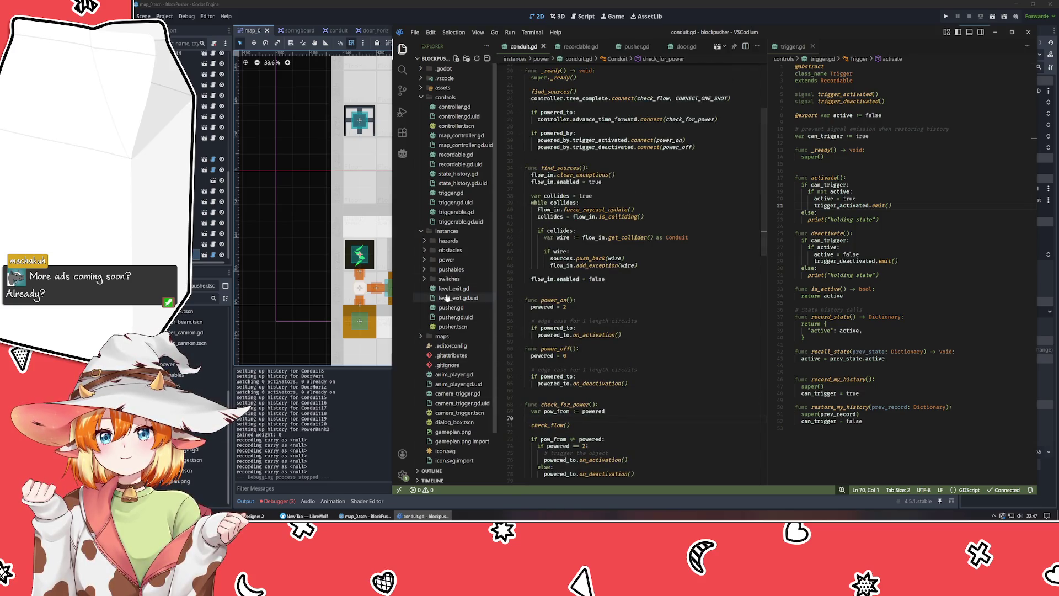
left_click(364, 262)
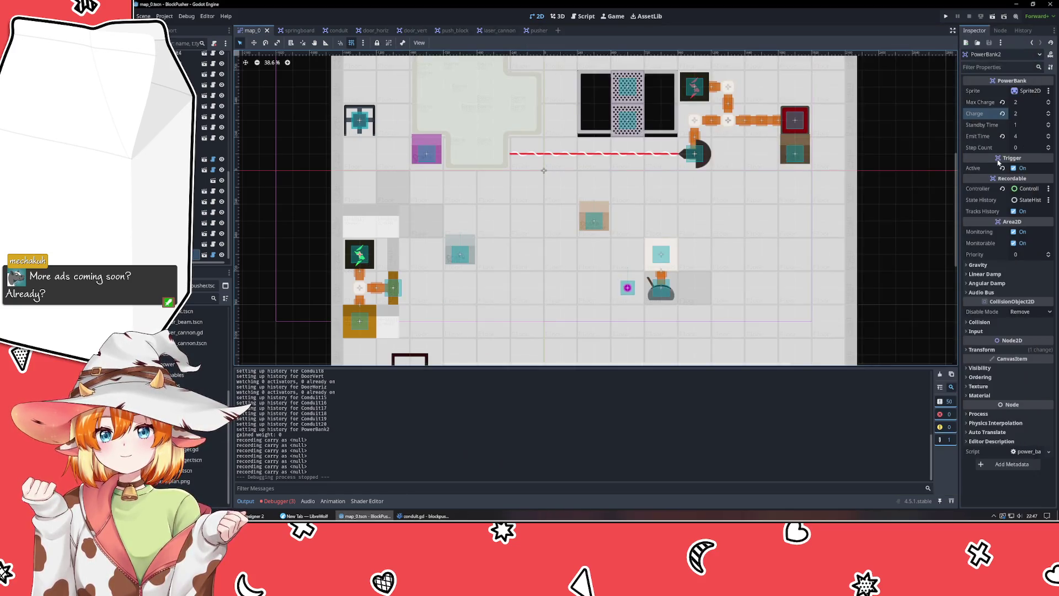
key("F5")
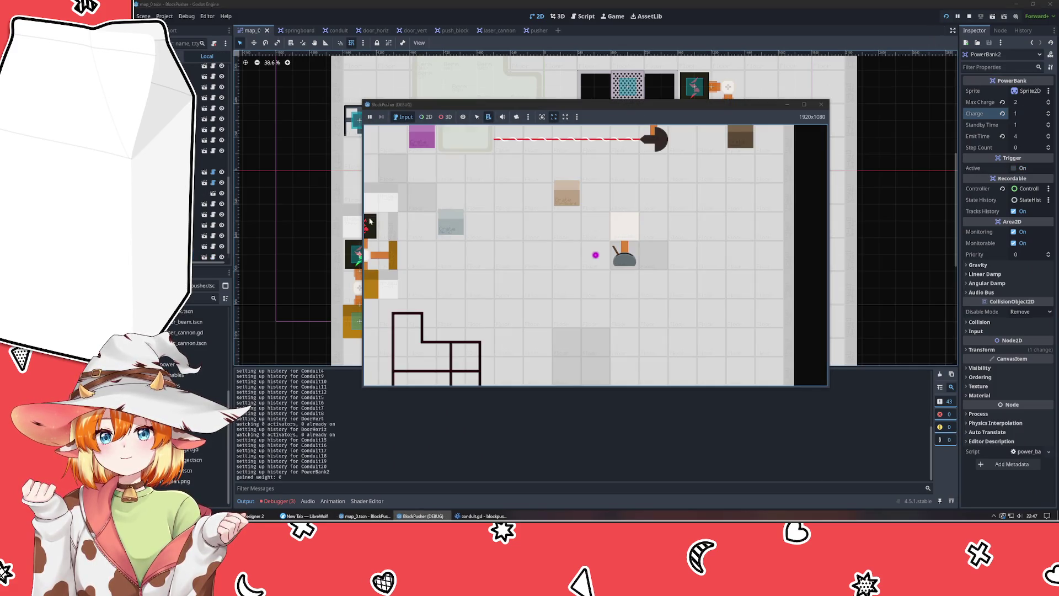
left_click(820, 104)
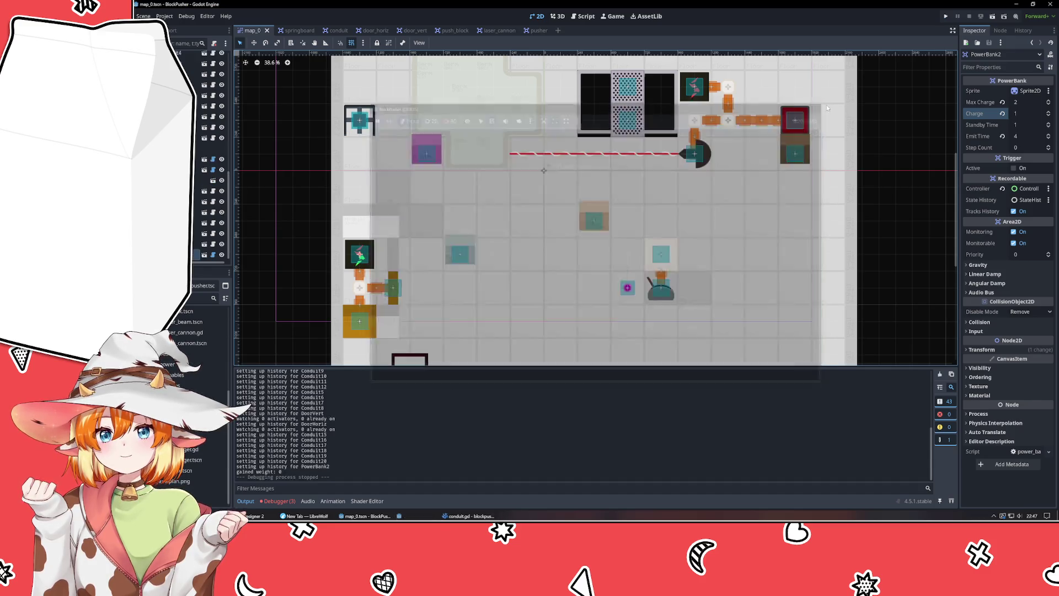
left_click(424, 515)
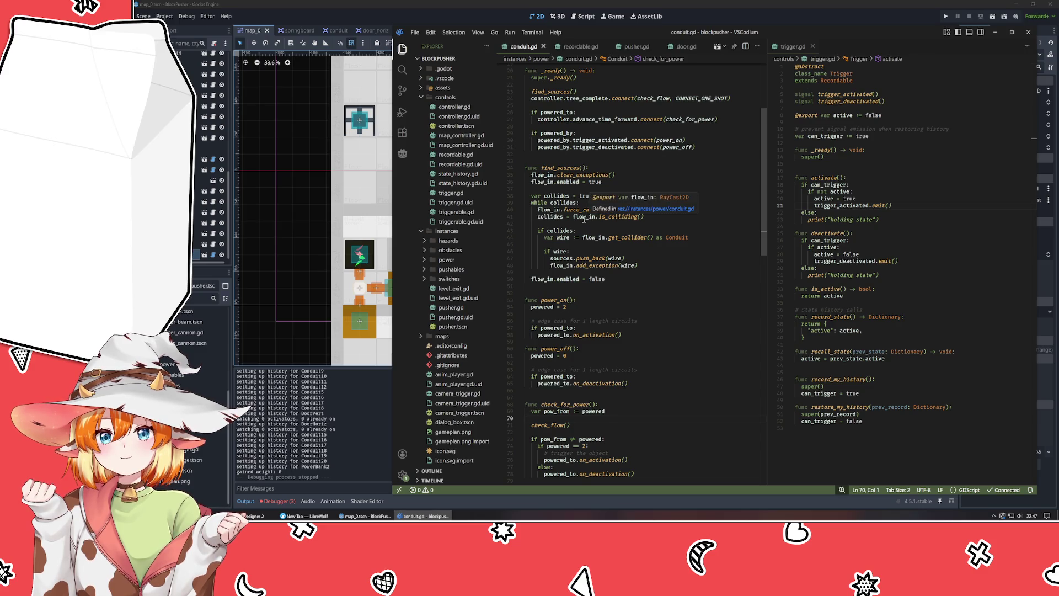
- Open power_bank.gd from the power folder and examine _ready's increment and update_editor_state references
left_click(447, 259)
double_click(460, 307)
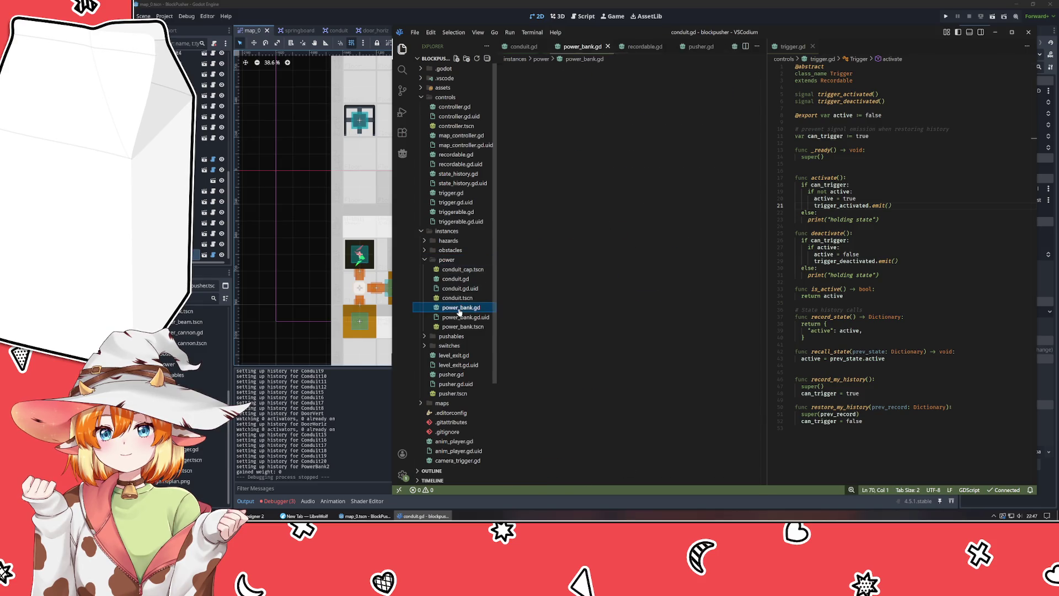
left_click_drag(525, 254, 596, 304)
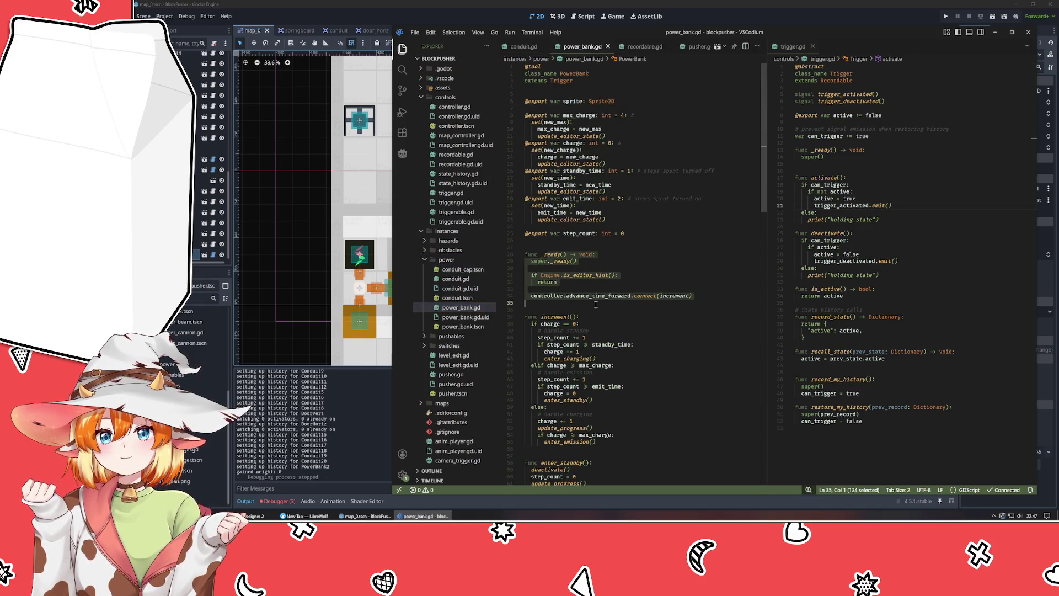
left_click(604, 307)
left_click(599, 296)
left_click(677, 296)
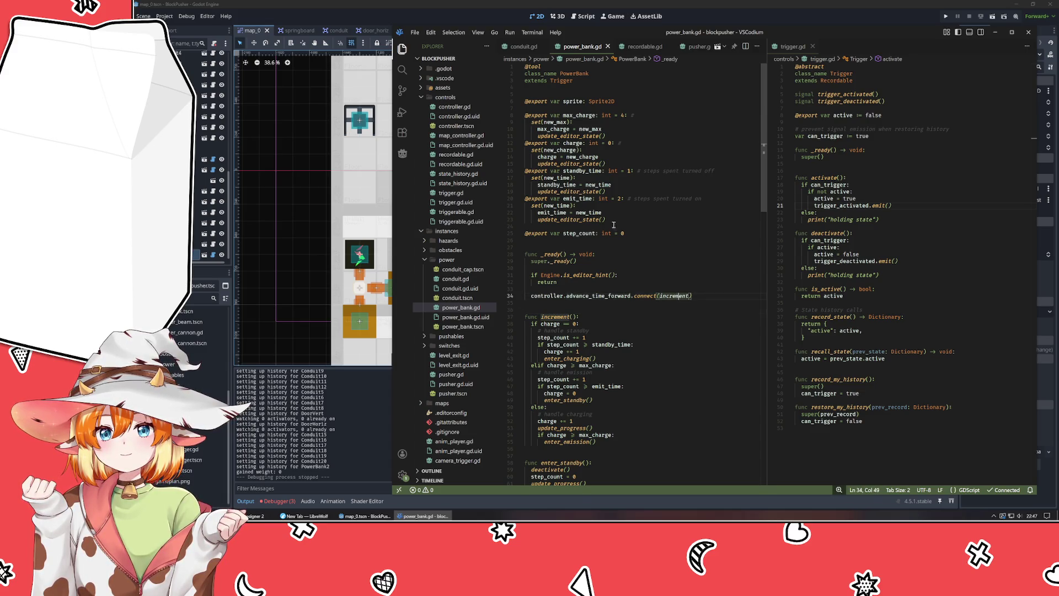
left_click(560, 219)
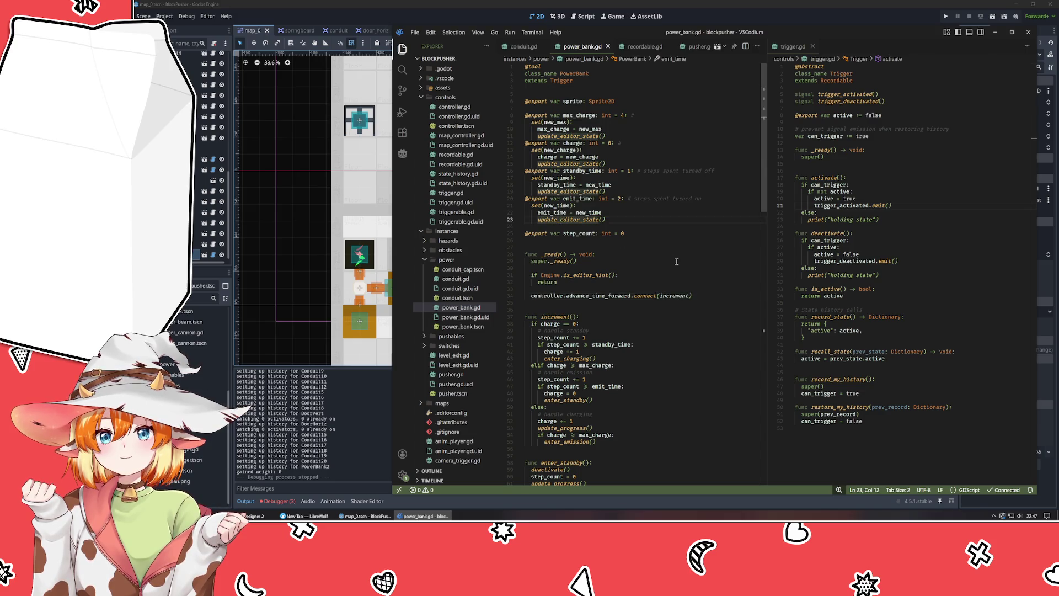
- Scroll through power_bank.gd and locate the state_check call inside update_editor_state
scroll(688, 269, "down", 15)
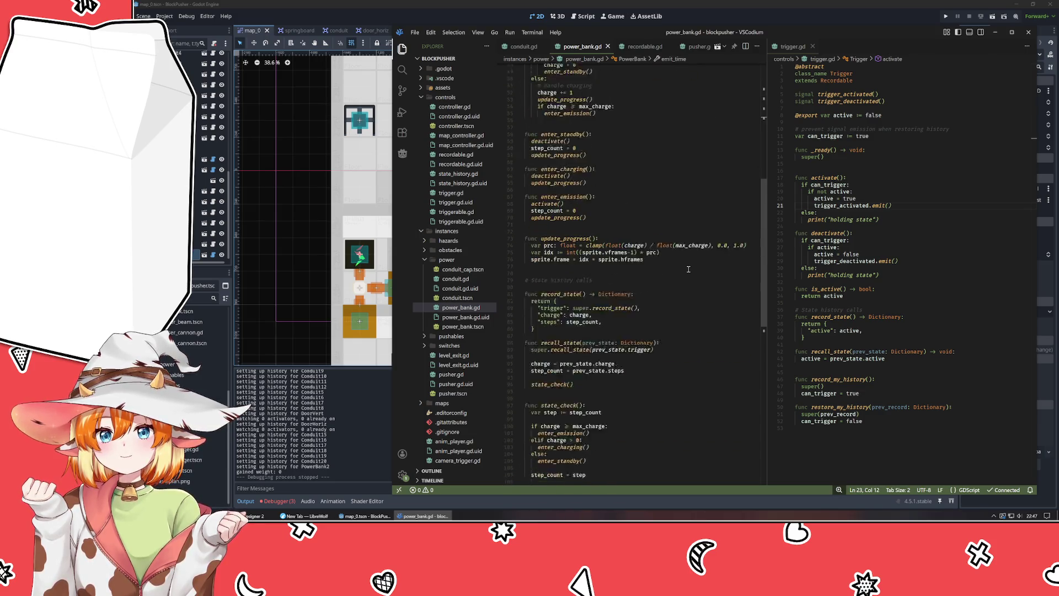
scroll(688, 269, "down", 4)
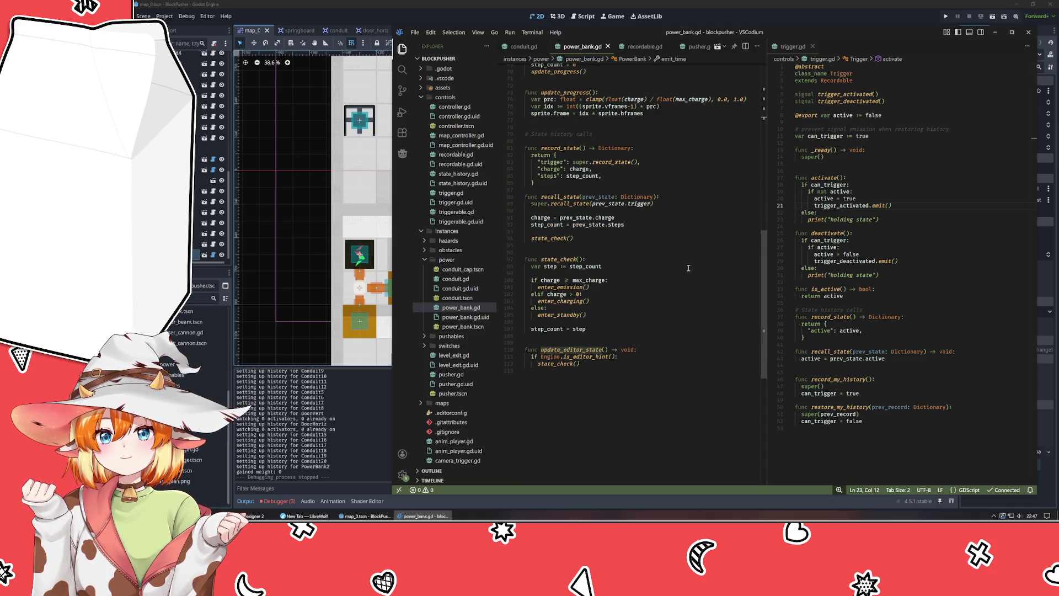
scroll(688, 268, "up", 15)
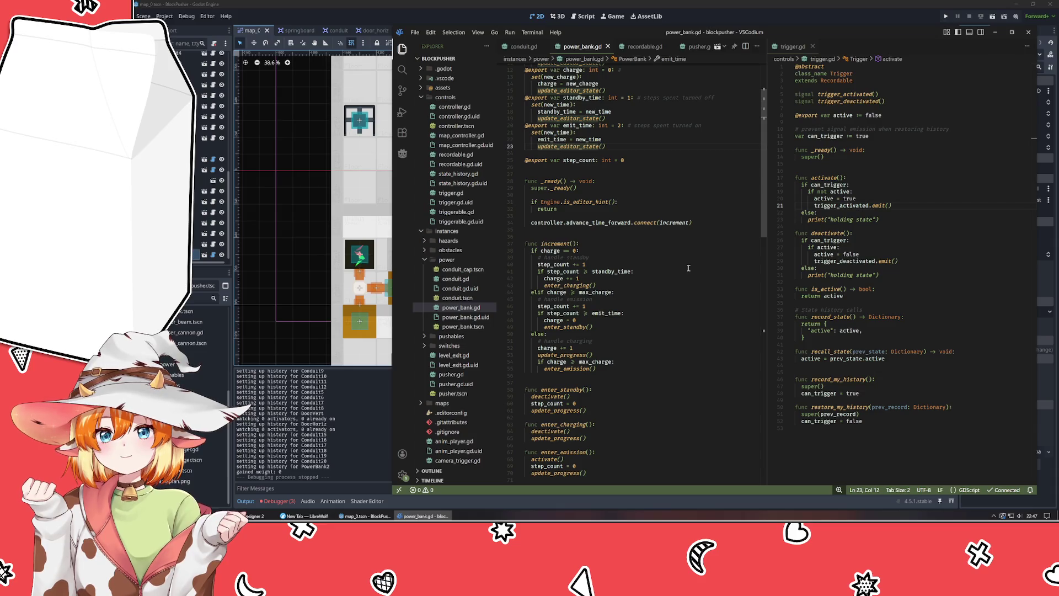
scroll(688, 268, "up", 4)
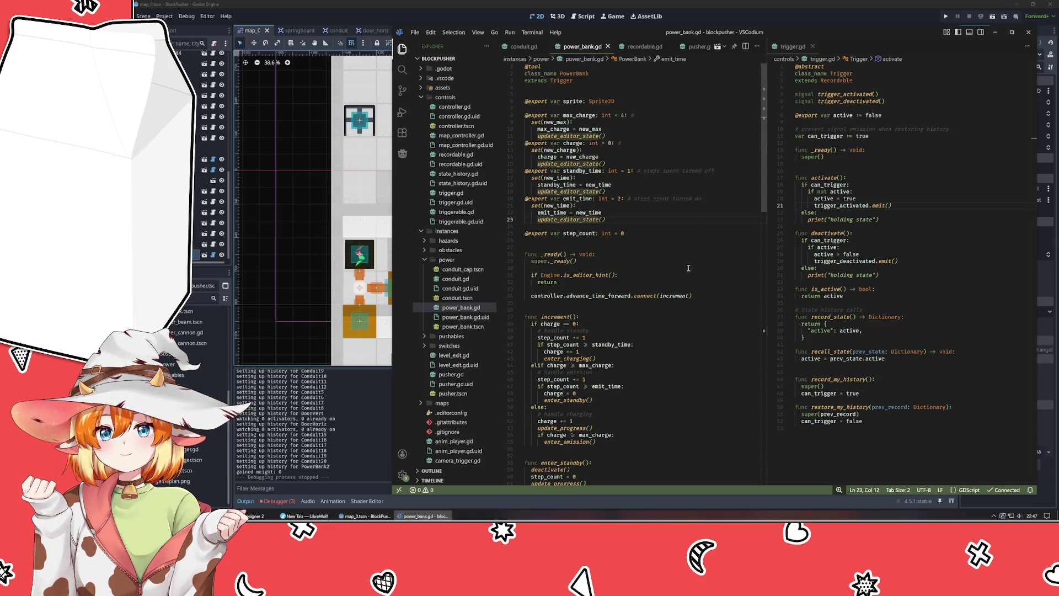
scroll(688, 268, "down", 20)
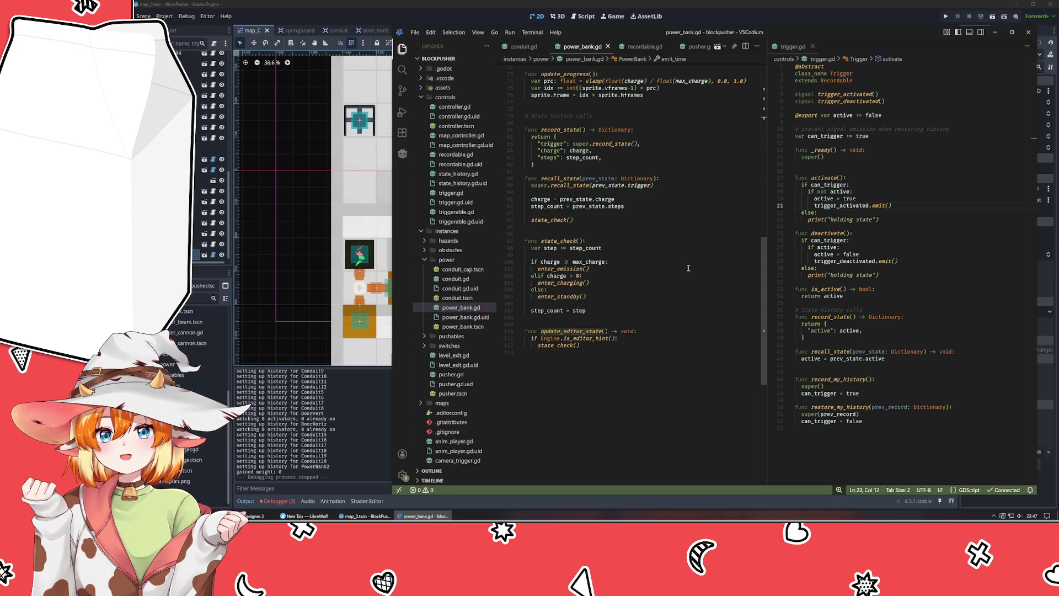
left_click_drag(567, 345, 571, 345)
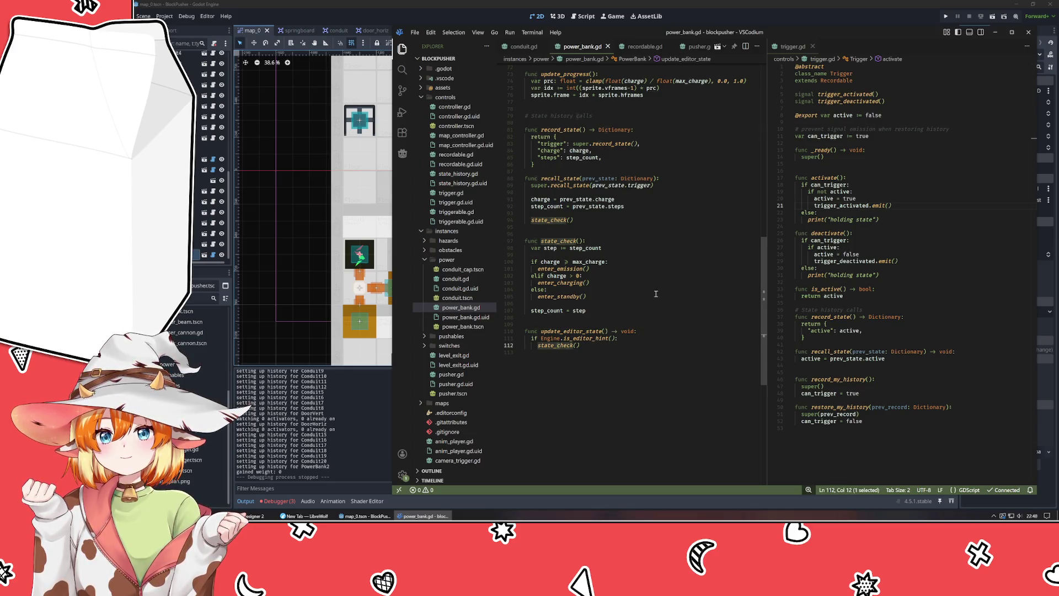
scroll(655, 293, "up", 10)
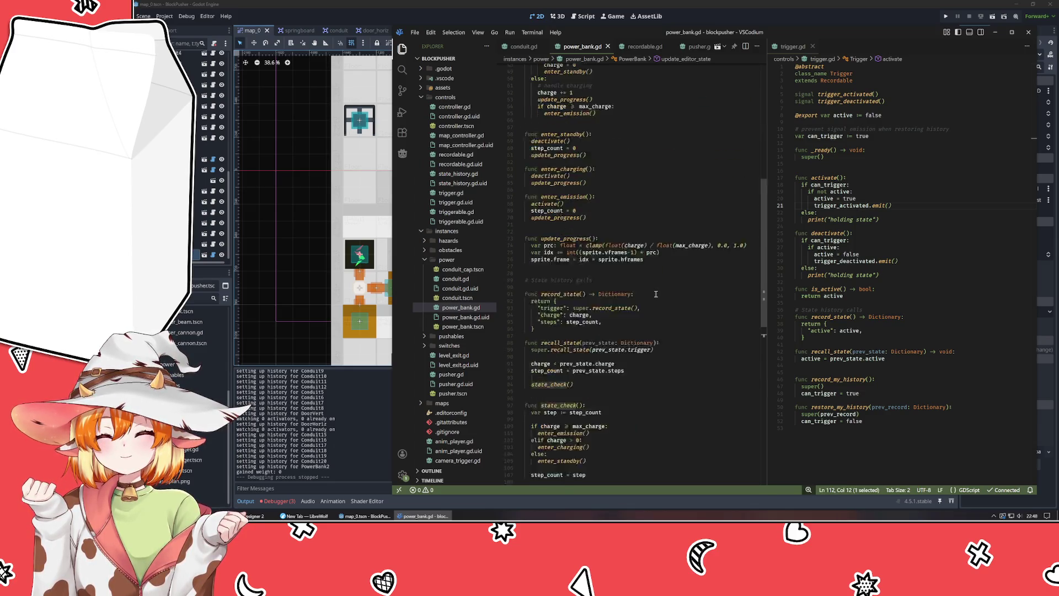
scroll(655, 294, "down", 7)
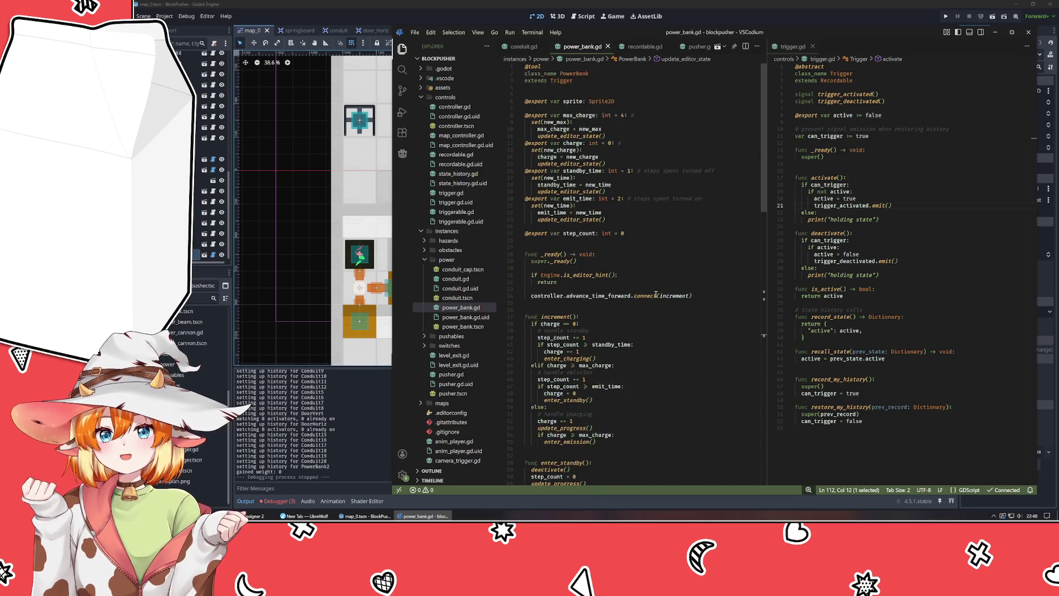
scroll(655, 294, "down", 3)
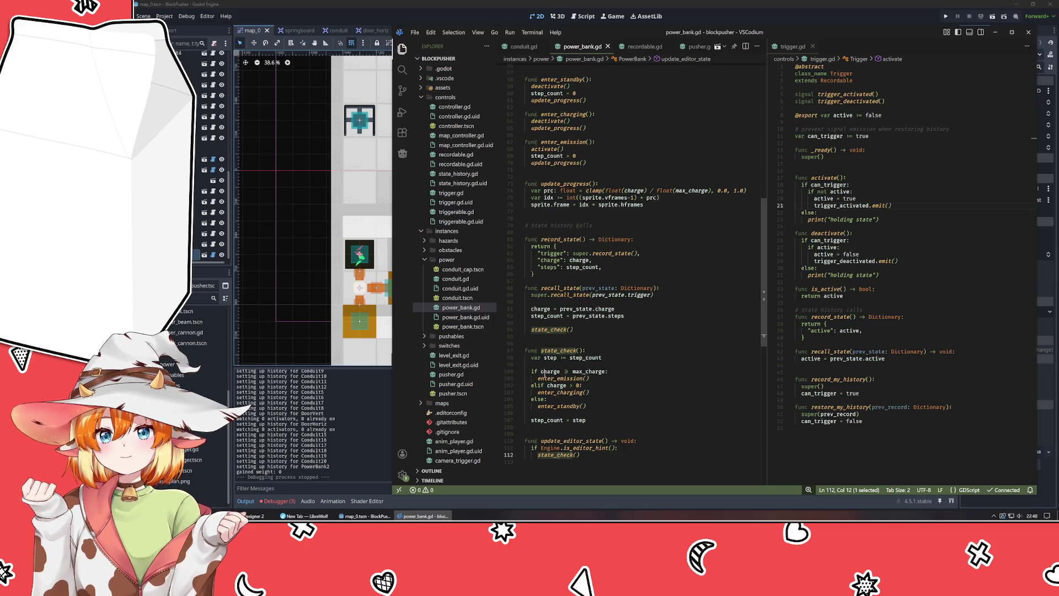
scroll(621, 431, "up", 8)
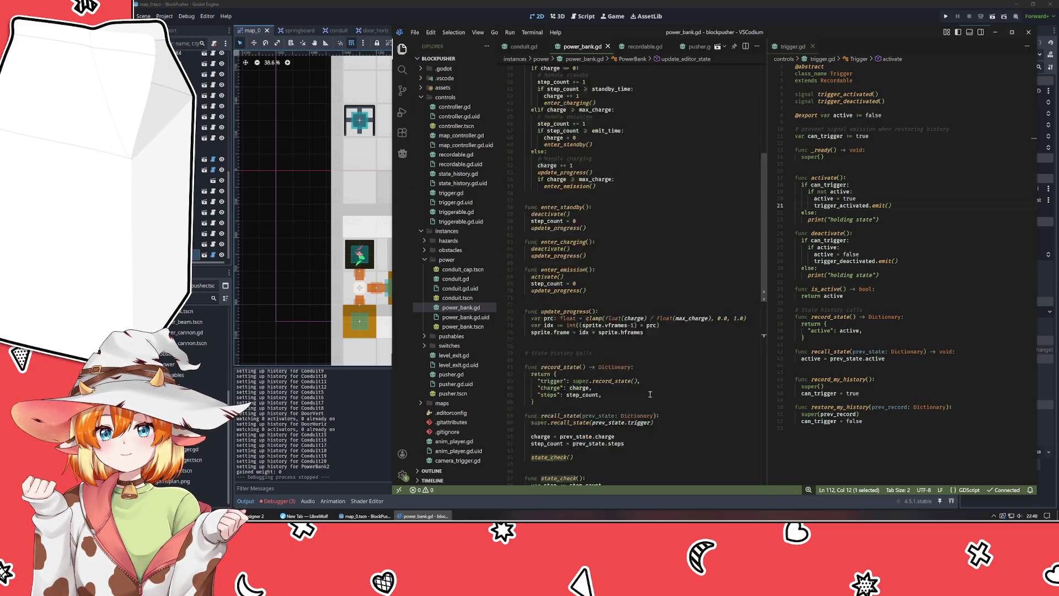
scroll(649, 394, "up", 3)
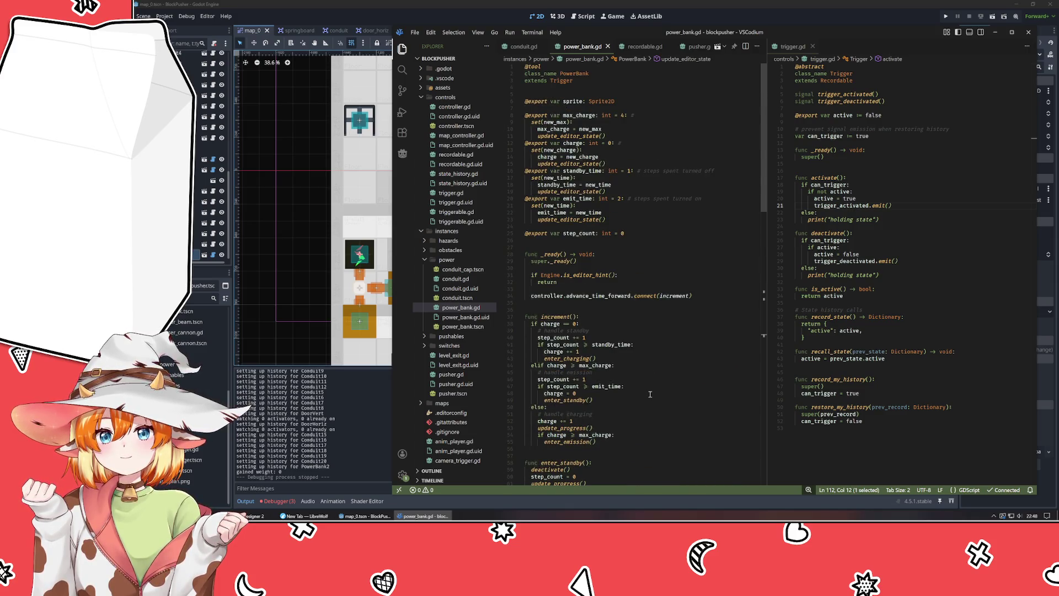
- Add state_check() below the increment connection in _ready, save, and run the game with F5
left_click(603, 283)
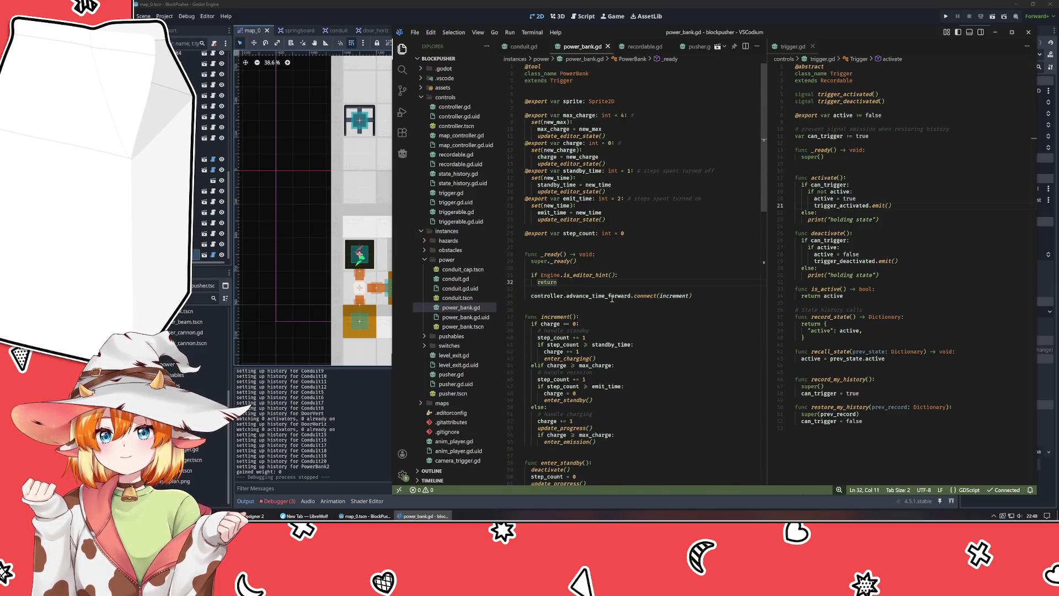
key("Return")
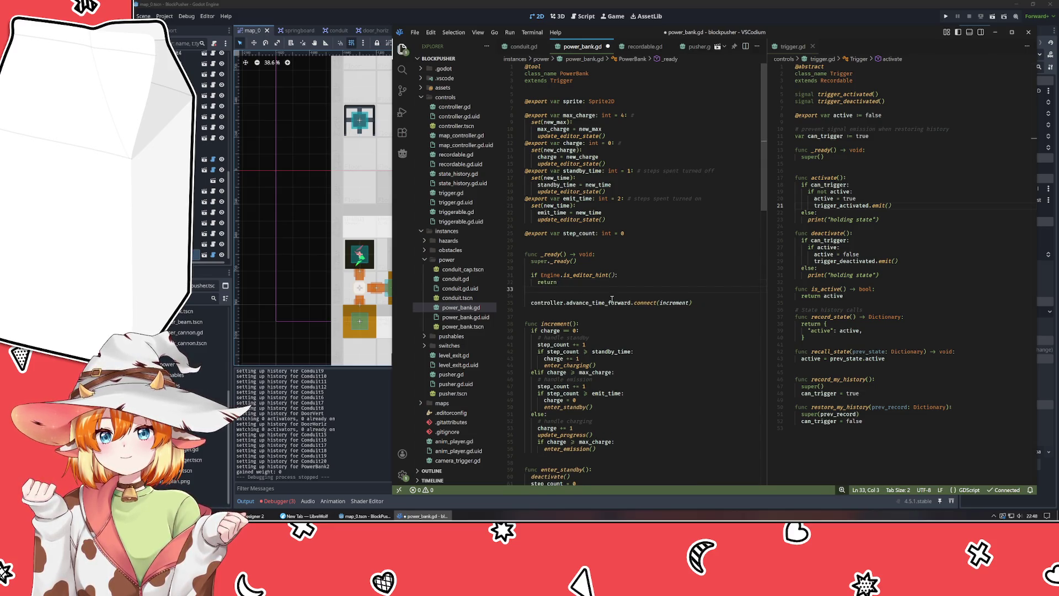
key("Delete")
key("Down")
key("End")
key("Return")
key("Return")
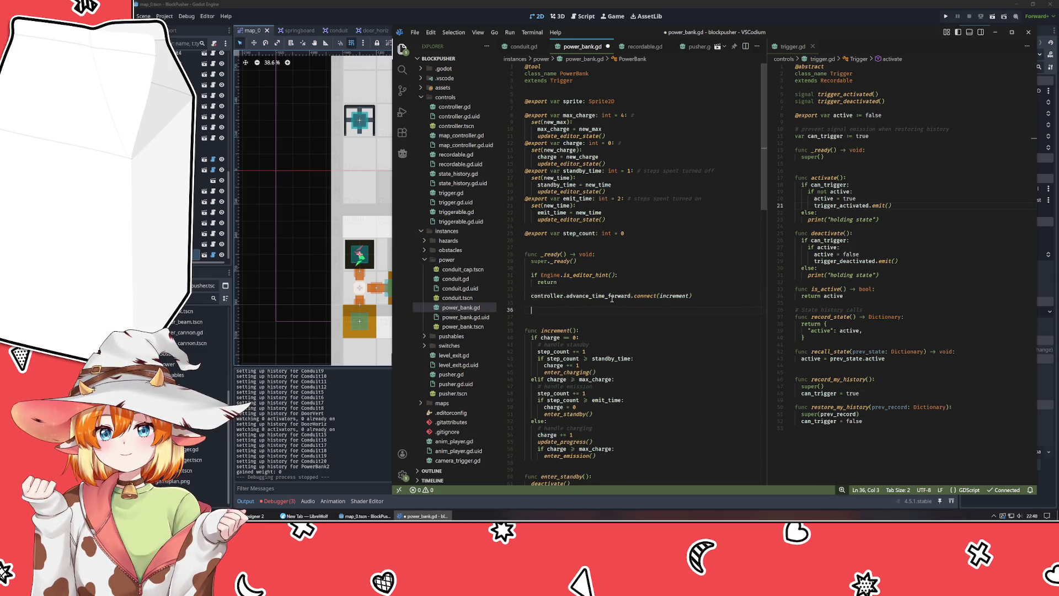
scroll(612, 298, "down", 15)
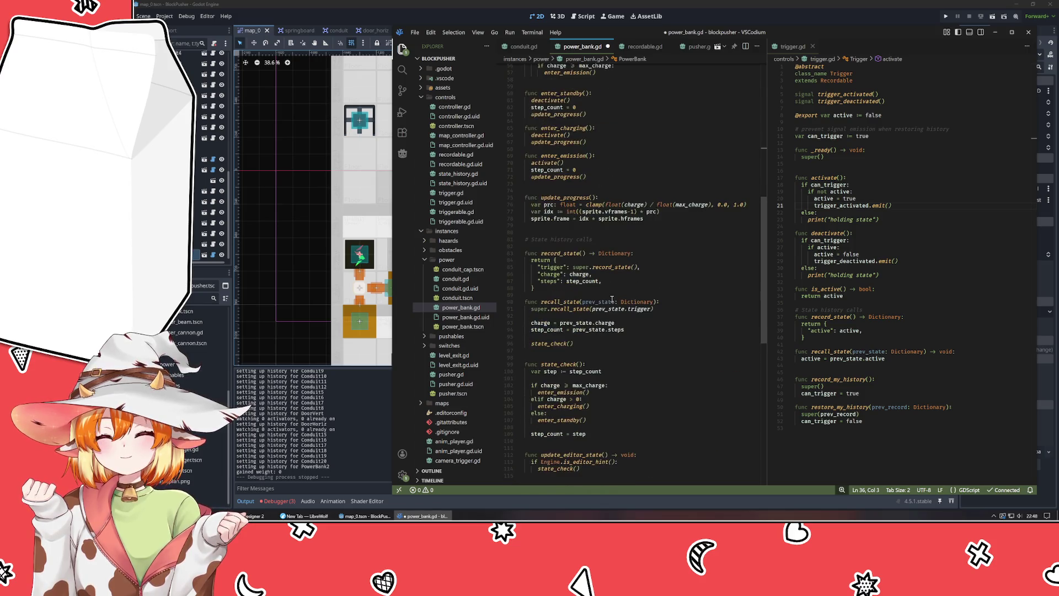
type("state_check()")
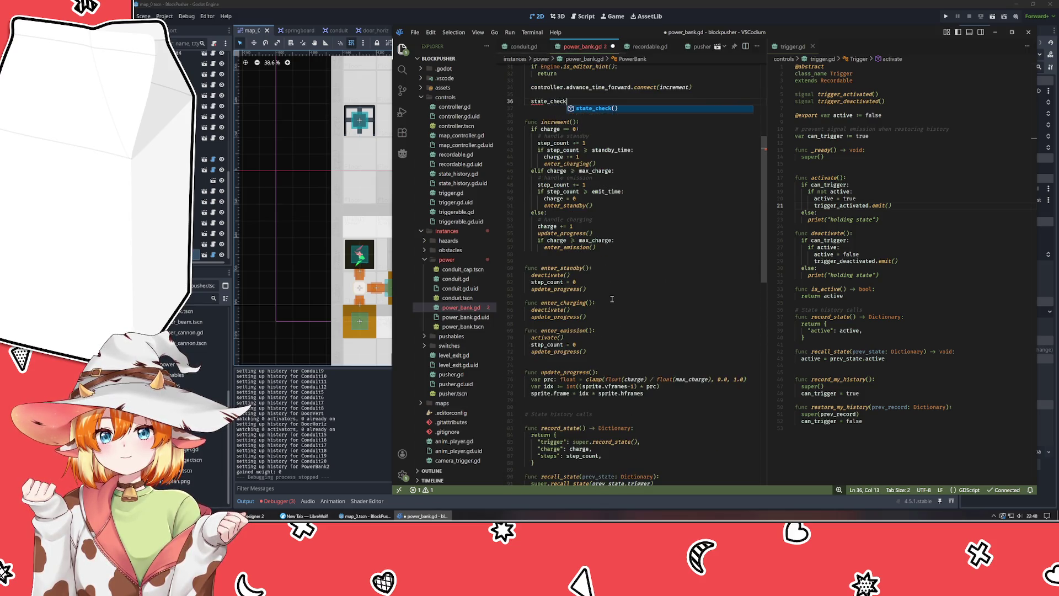
key("ctrl+s")
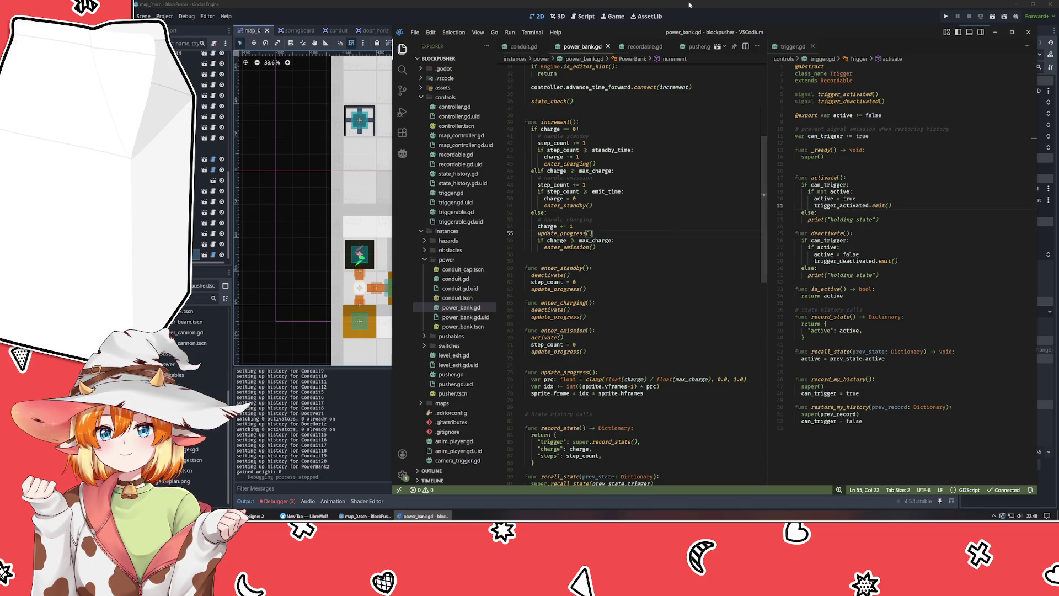
left_click(711, 13)
key("F5")
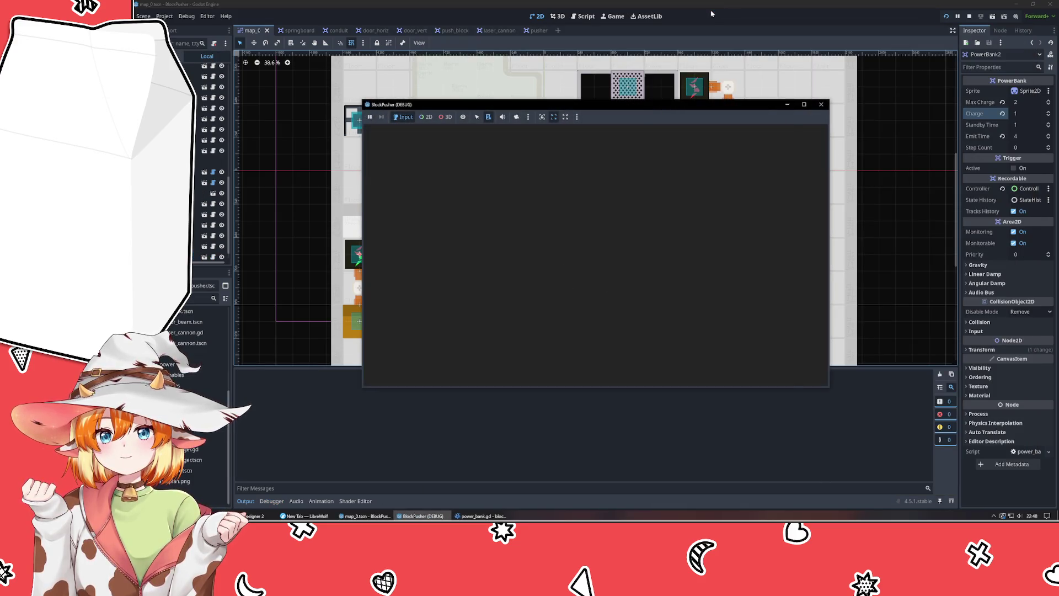
- Set PowerBank2's Charge to 2, test-run moving the player left and up, then switch to VSCodium
left_click(821, 104)
left_click(1049, 112)
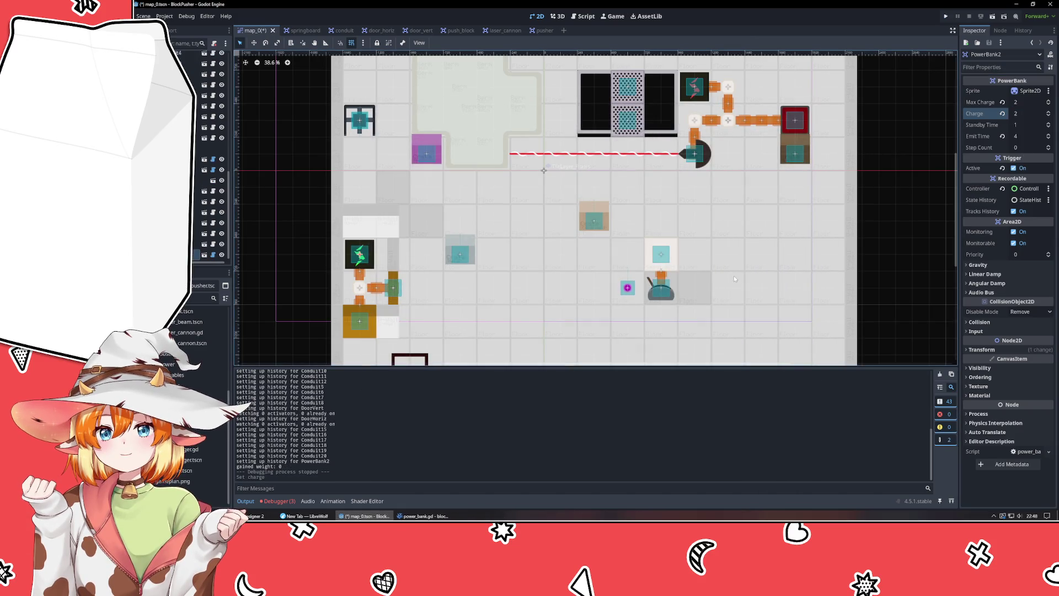
key("F5")
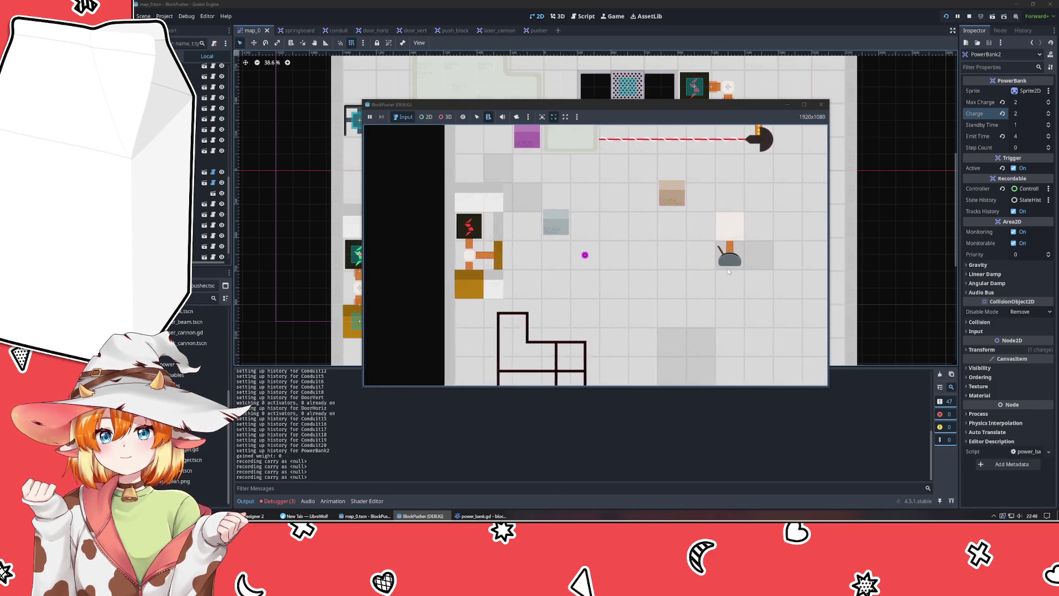
key("Left")
key("Left")
key("Up")
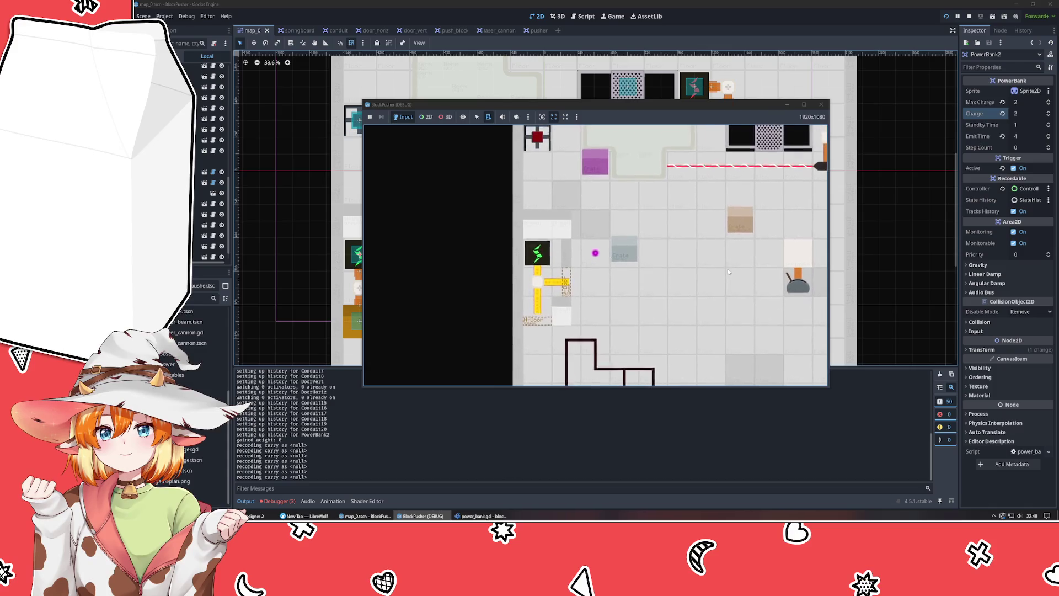
left_click(821, 104)
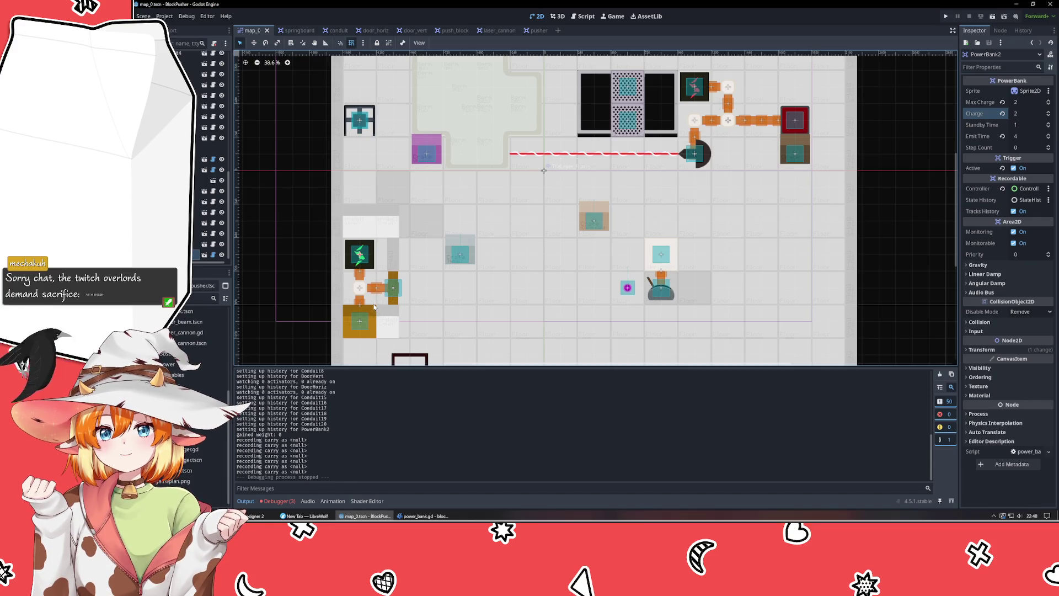
left_click(423, 515)
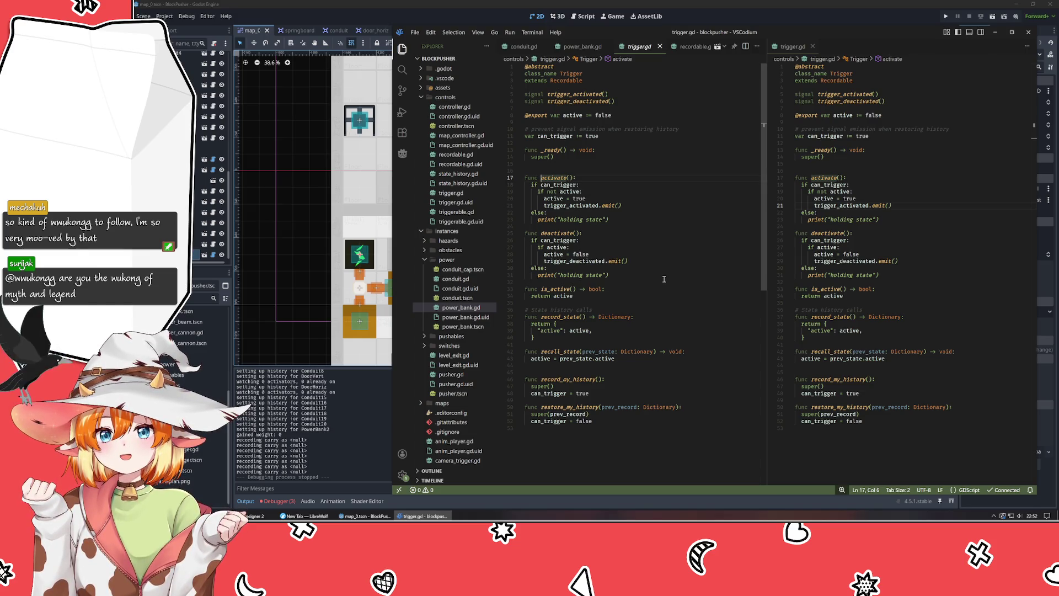
- Rerun the game from Godot to retest the power bank, then close it
left_click(353, 457)
left_click(945, 15)
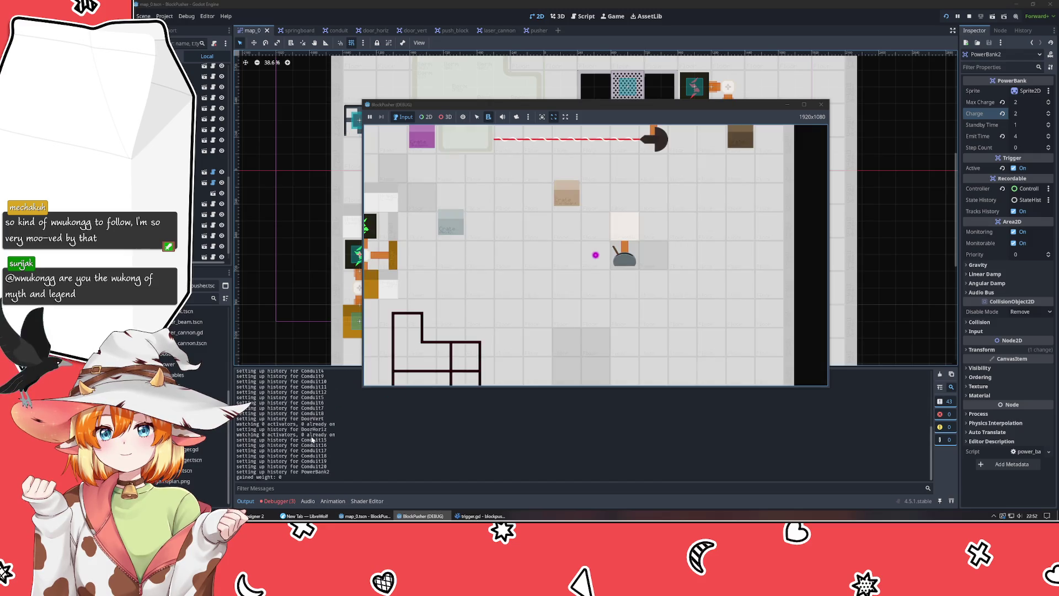
scroll(288, 469, "up", 10)
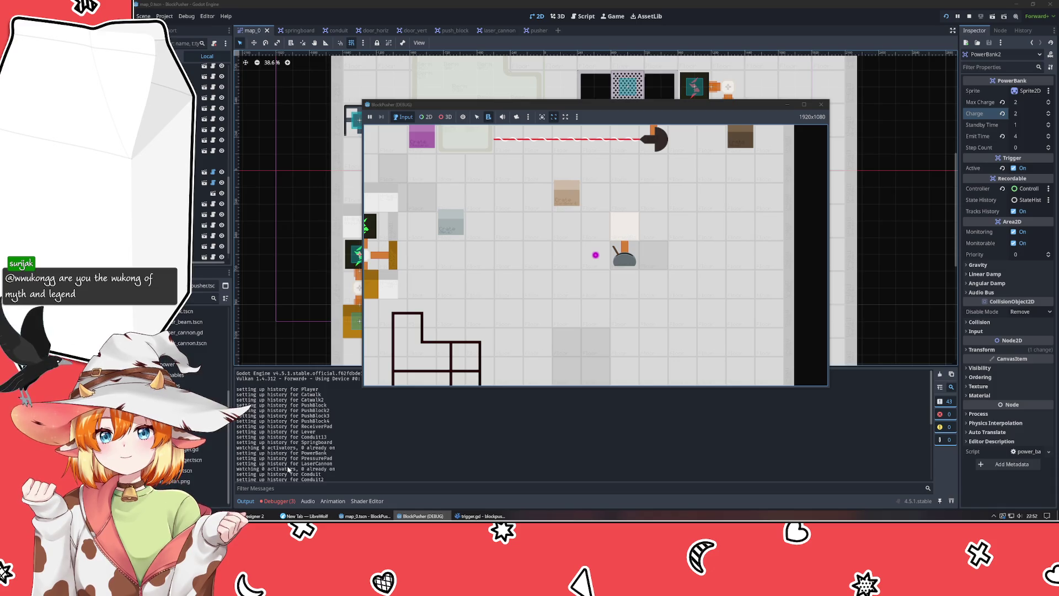
scroll(288, 469, "down", 5)
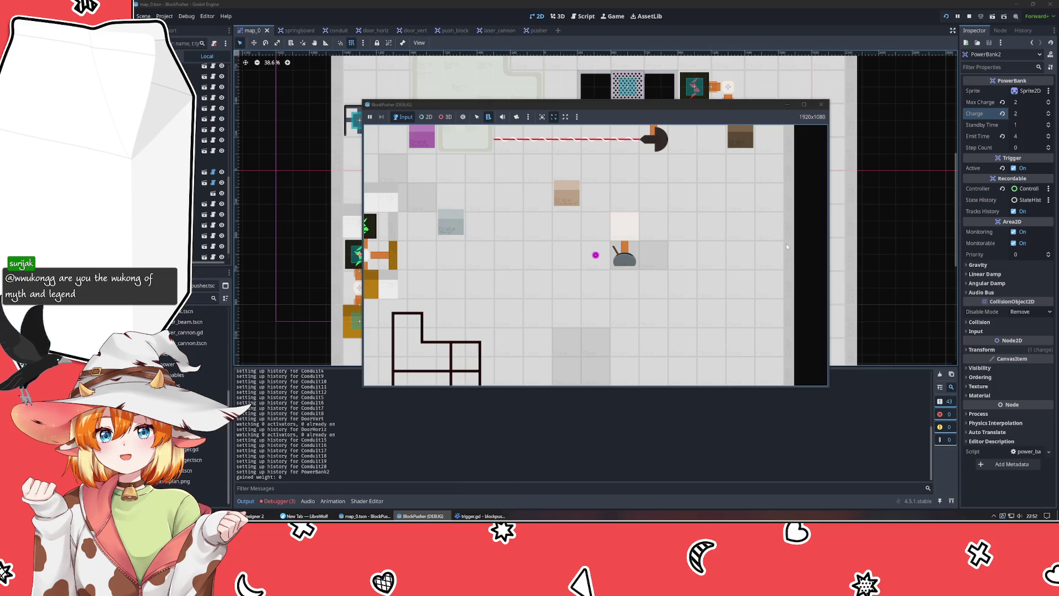
left_click(820, 104)
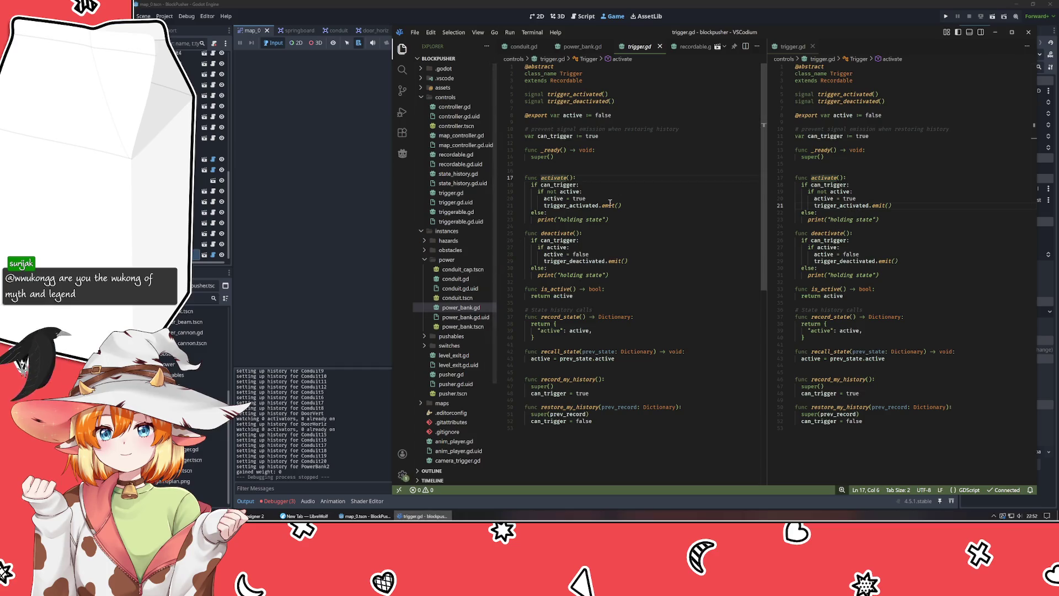
- Select the whole tree_complete.connect line on line 24 of conduit.gd for copying
left_click(684, 46)
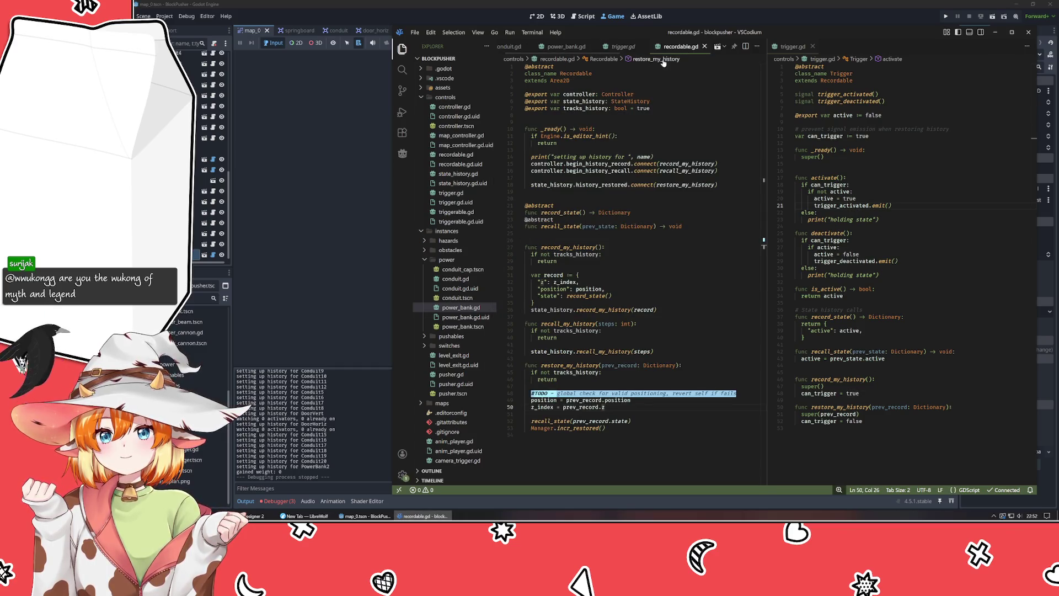
left_click(562, 47)
scroll(576, 216, "up", 9)
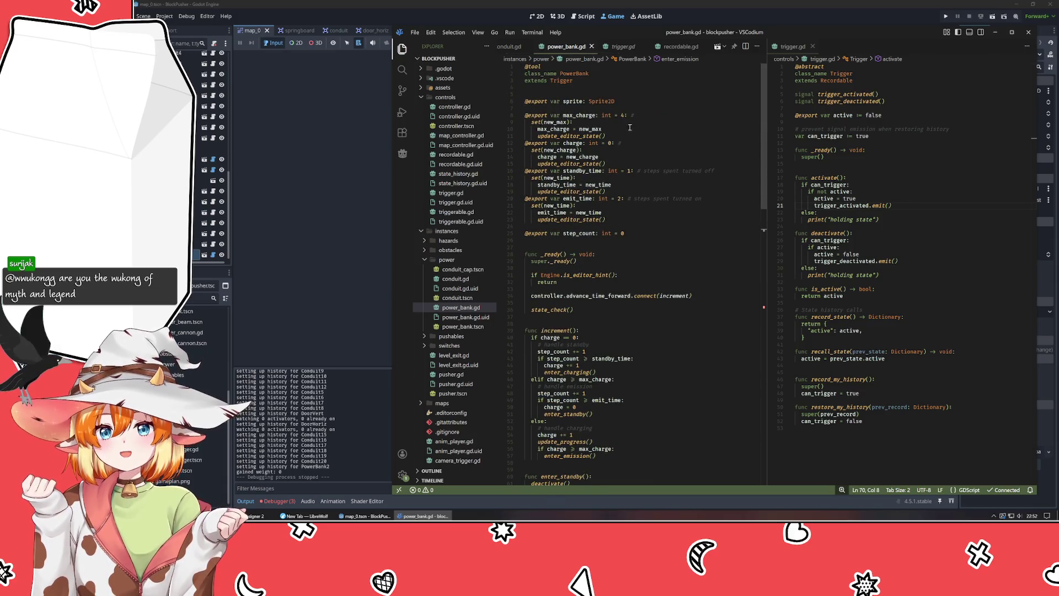
left_click(511, 46)
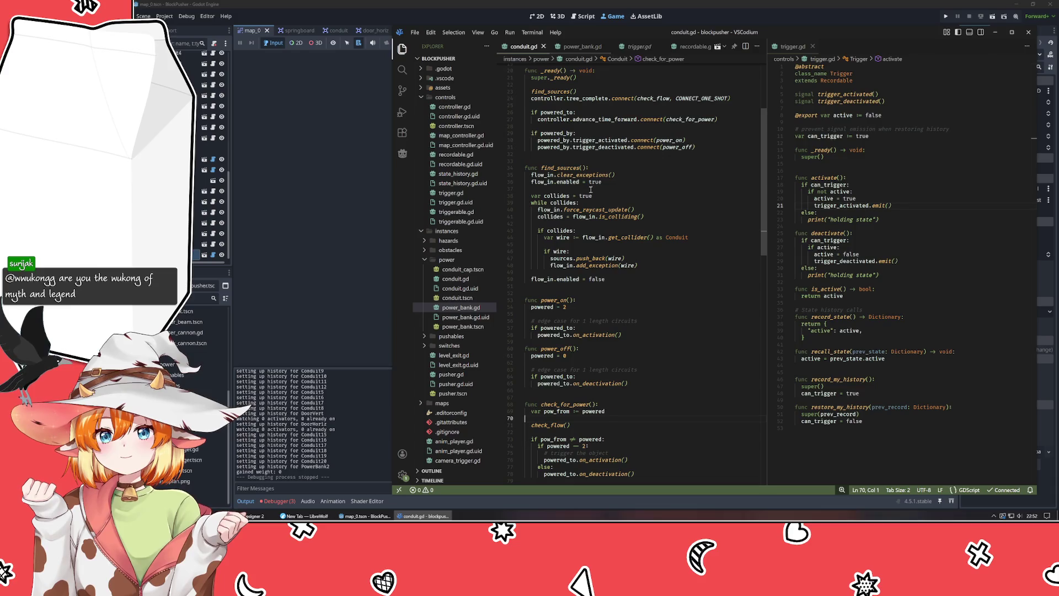
scroll(592, 189, "up", 4)
left_click_drag(550, 171, 623, 174)
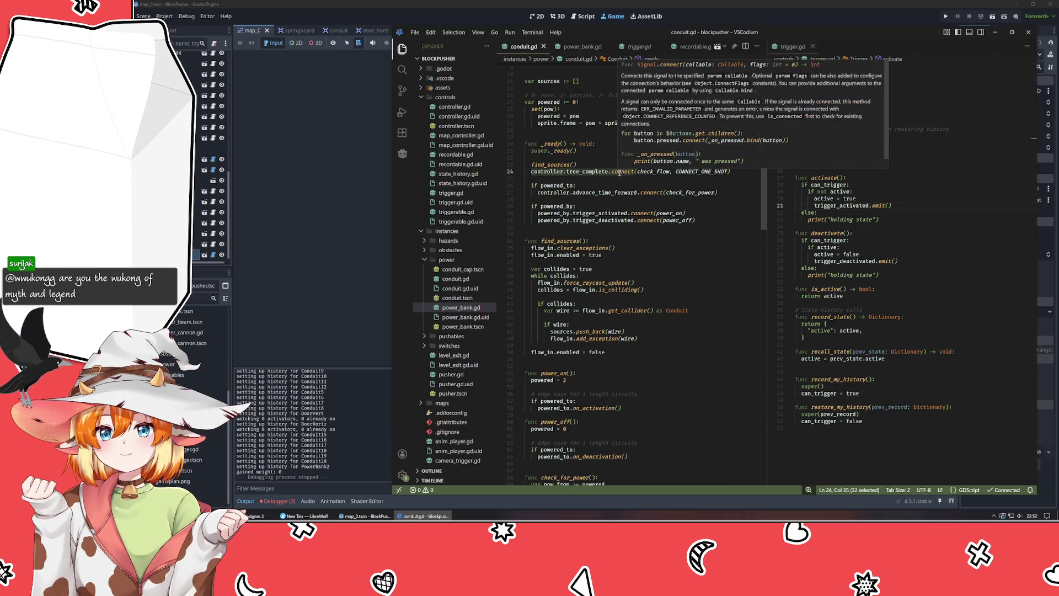
key("shift+End")
key("ctrl+c")
- Replace state_check() in power_bank.gd with that connection calling state_check, save, and rerun the game
left_click(582, 46)
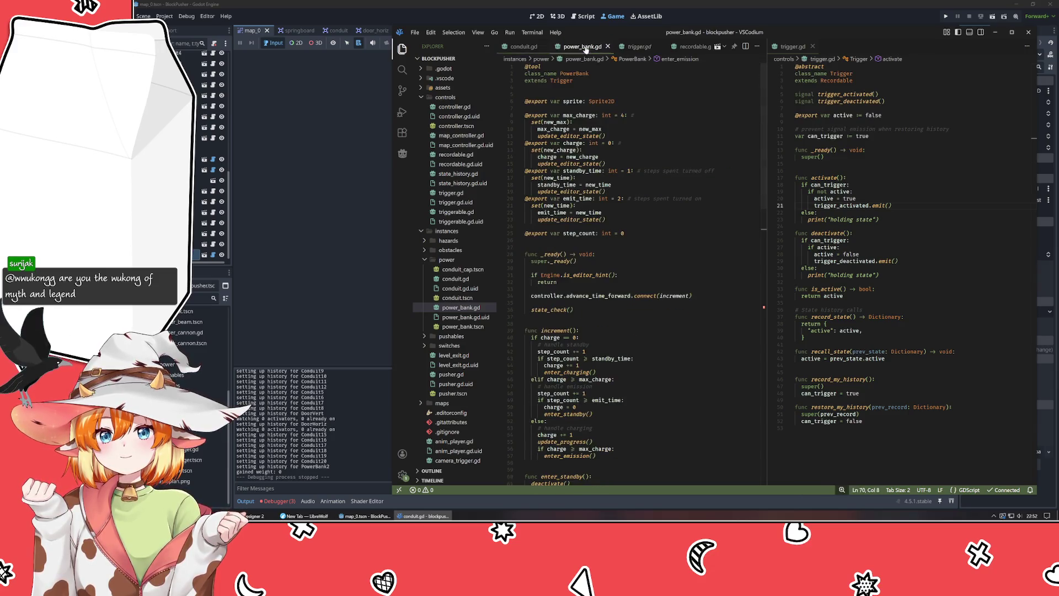
left_click(606, 308)
key("shift+Home")
key("ctrl+v")
double_click(643, 309)
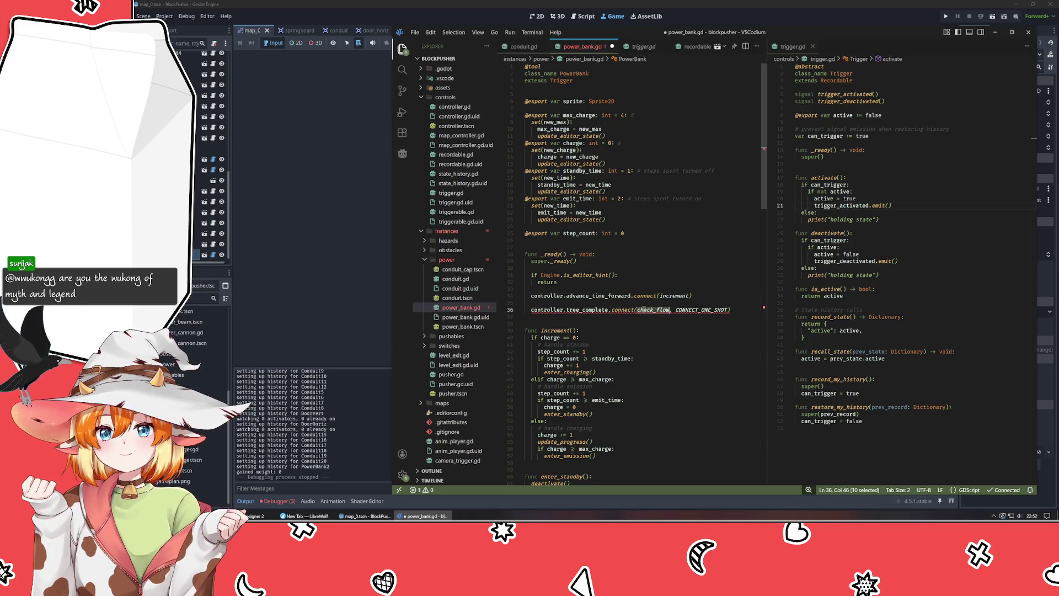
type("state_c")
key("Return")
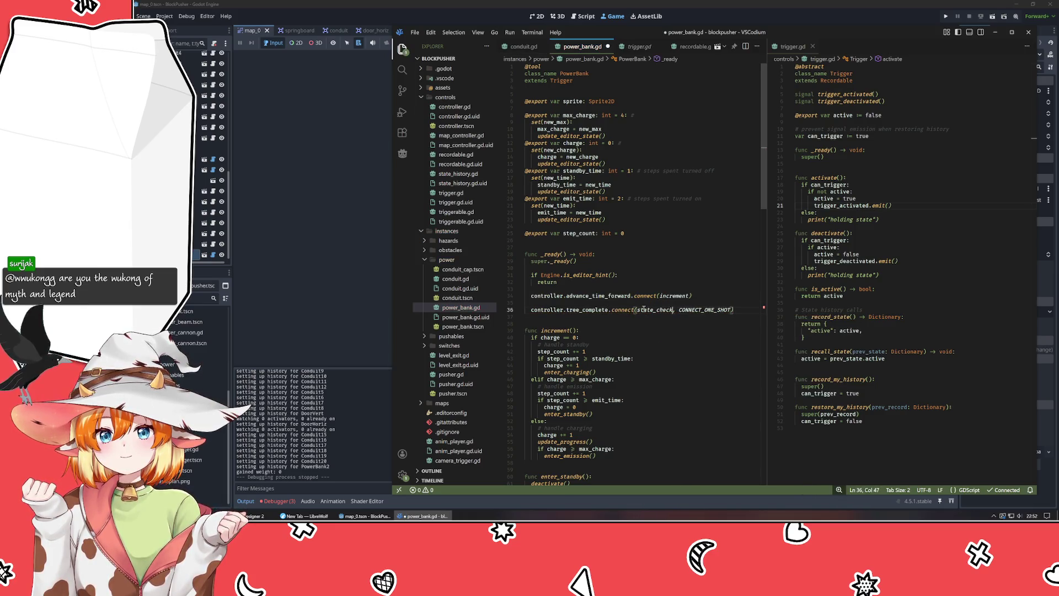
key("ctrl+s")
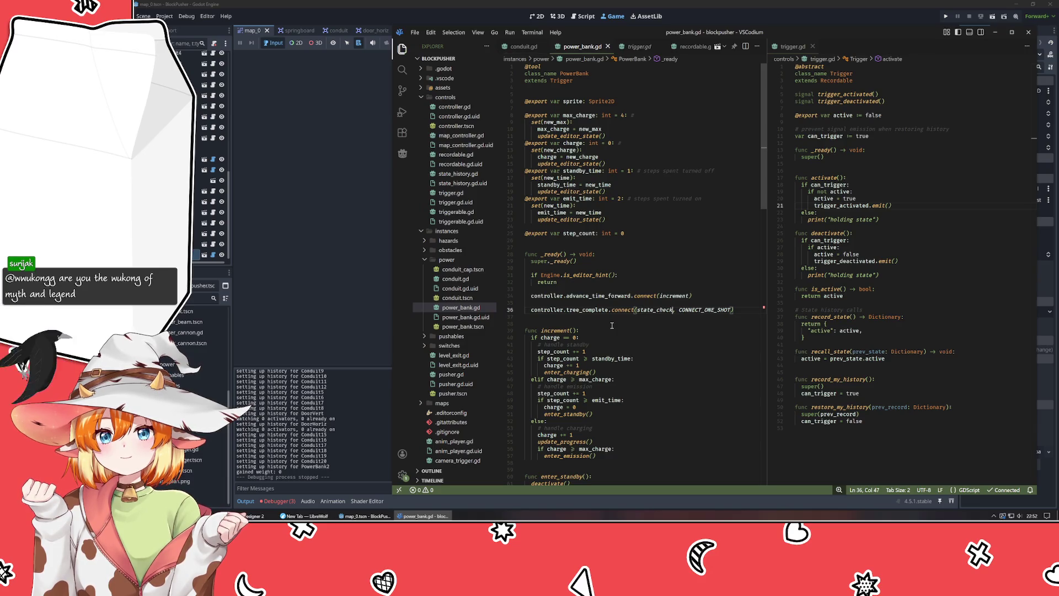
left_click(355, 235)
key("F5")
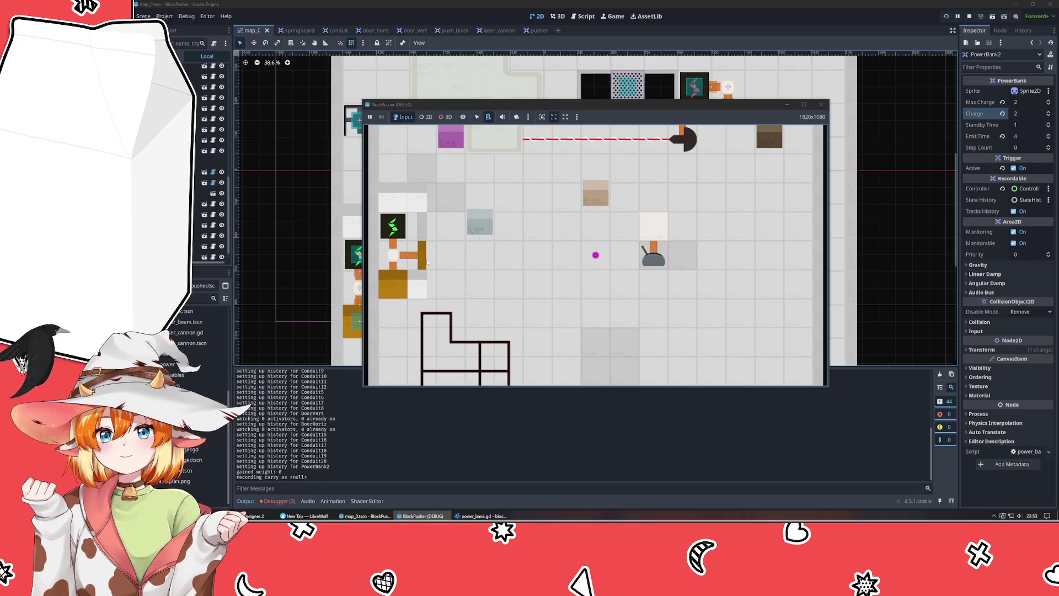
- Close the test game and glance at the code editor before returning to Godot
left_click(821, 104)
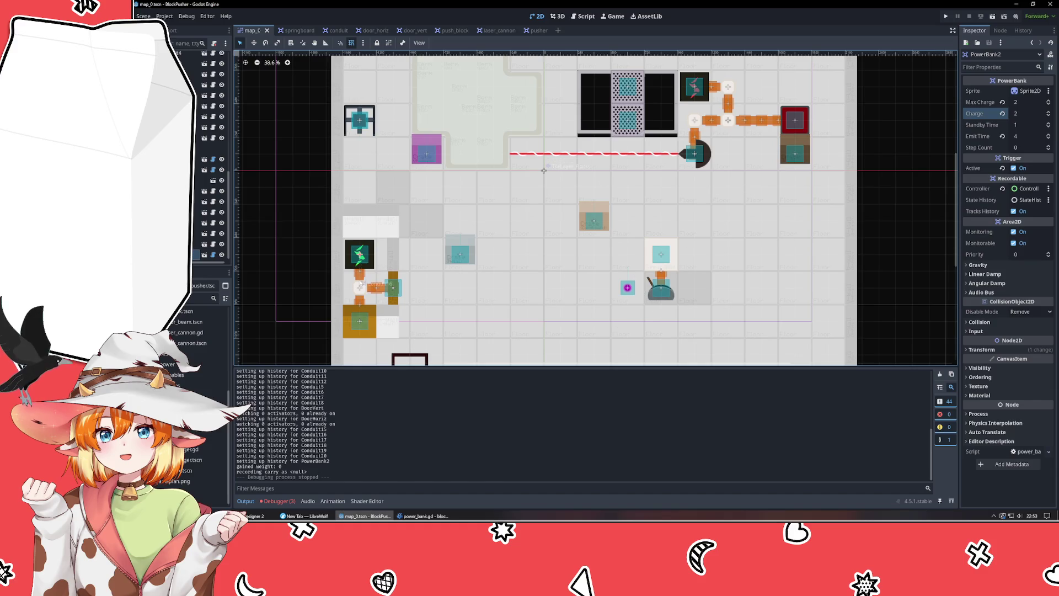
left_click(424, 516)
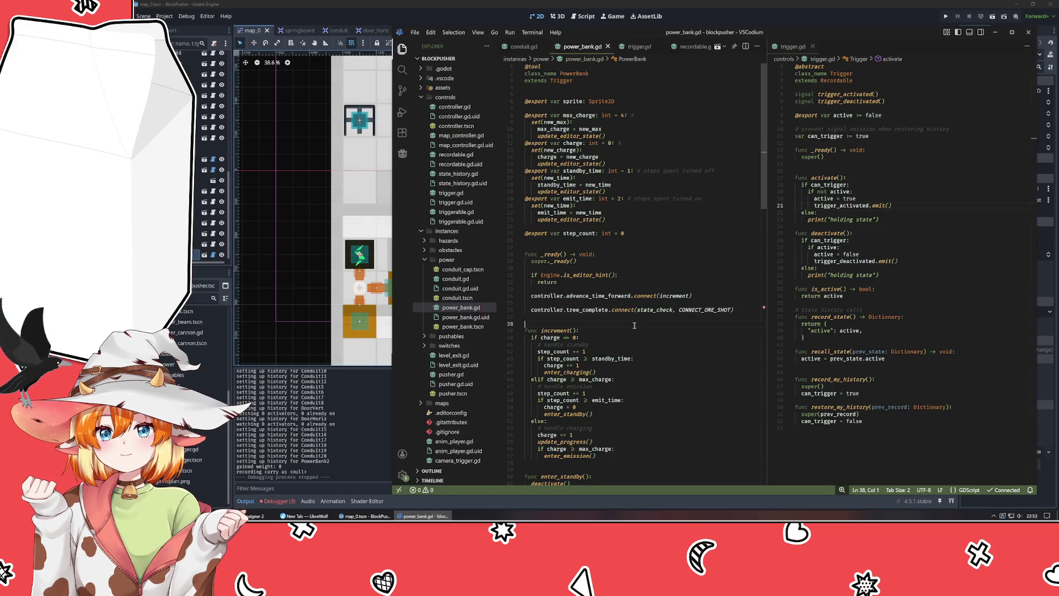
key("alt+Tab")
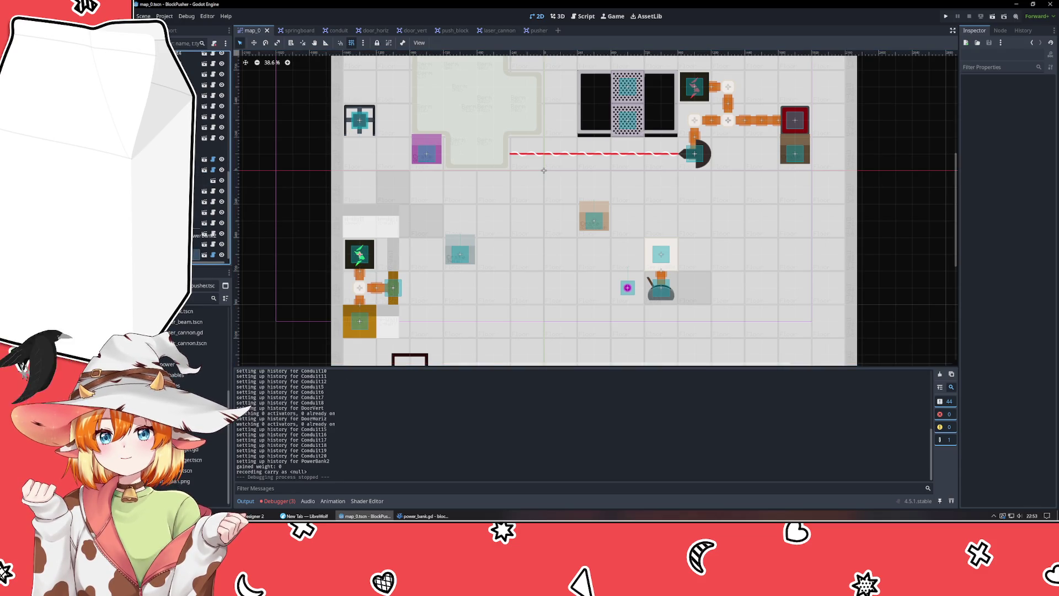
- Reparent PowerBank2, test-run the game, then undo the reparent and go to power_bank.gd
left_click_drag(204, 244, 204, 160)
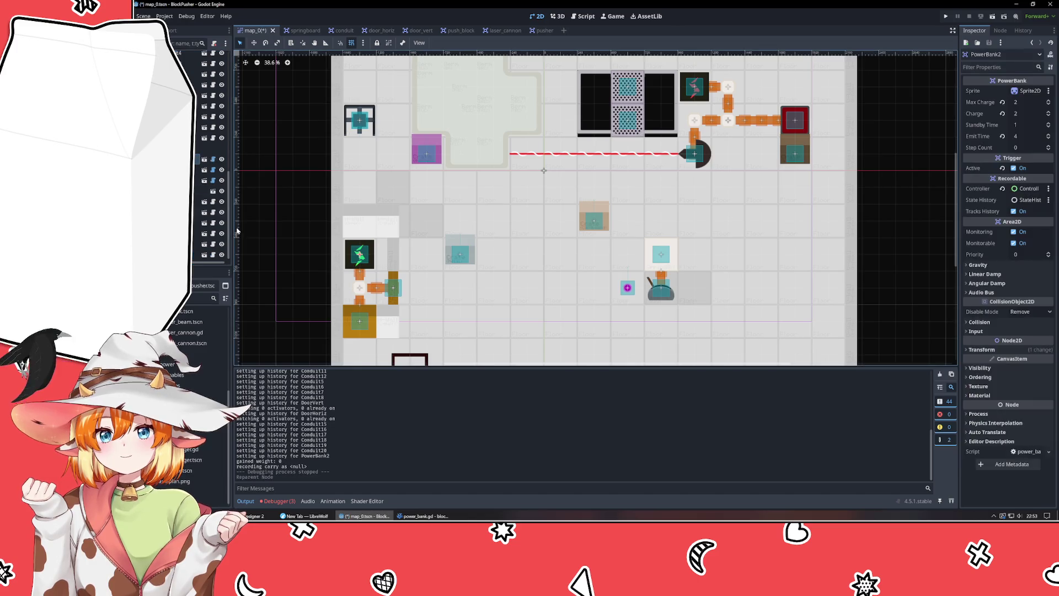
left_click(296, 280)
key("F5")
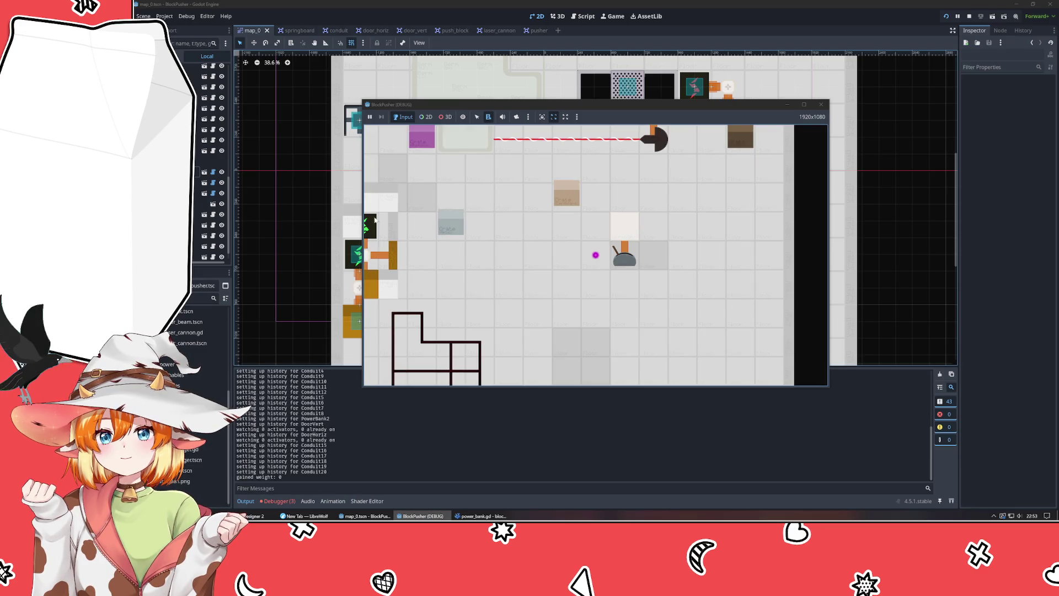
left_click(820, 104)
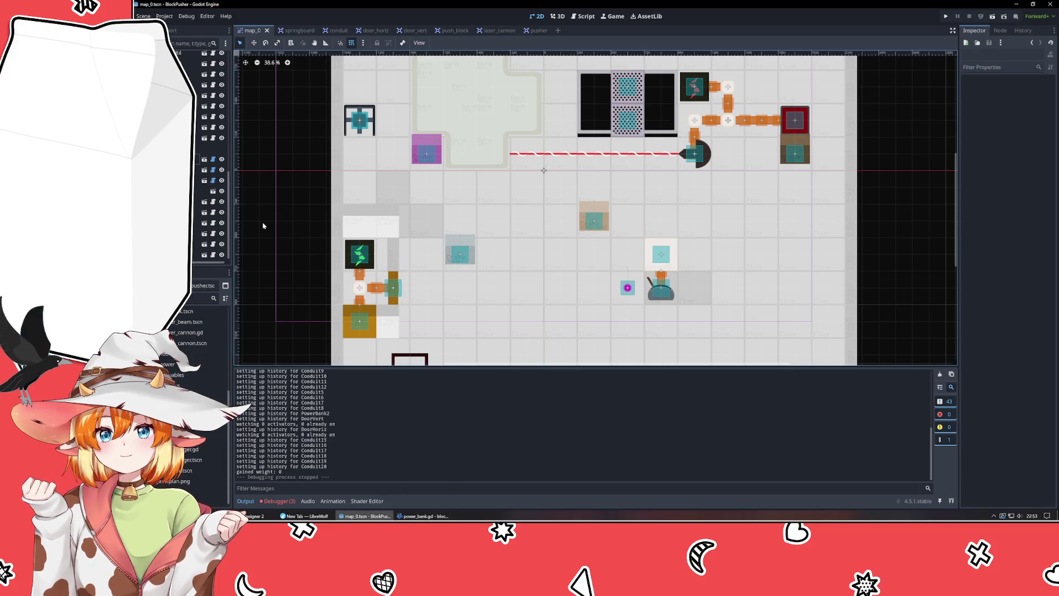
key("ctrl+z")
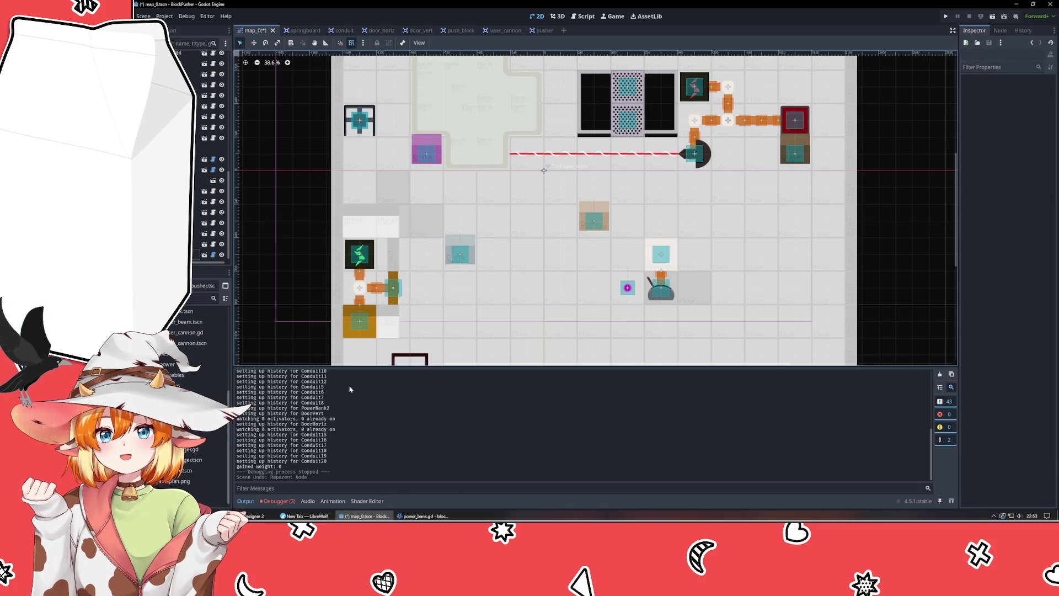
key("alt+Tab")
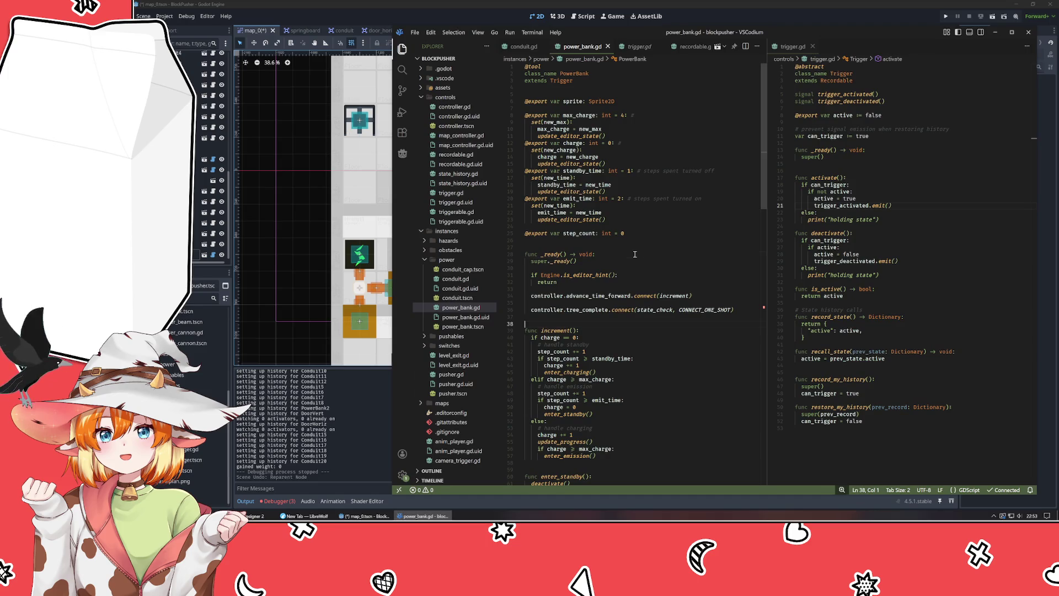
- Delete the #FIXME comment line in power_bank.gd's state_check and save the file
left_click(580, 310)
left_click(654, 310)
scroll(654, 310, "down", 15)
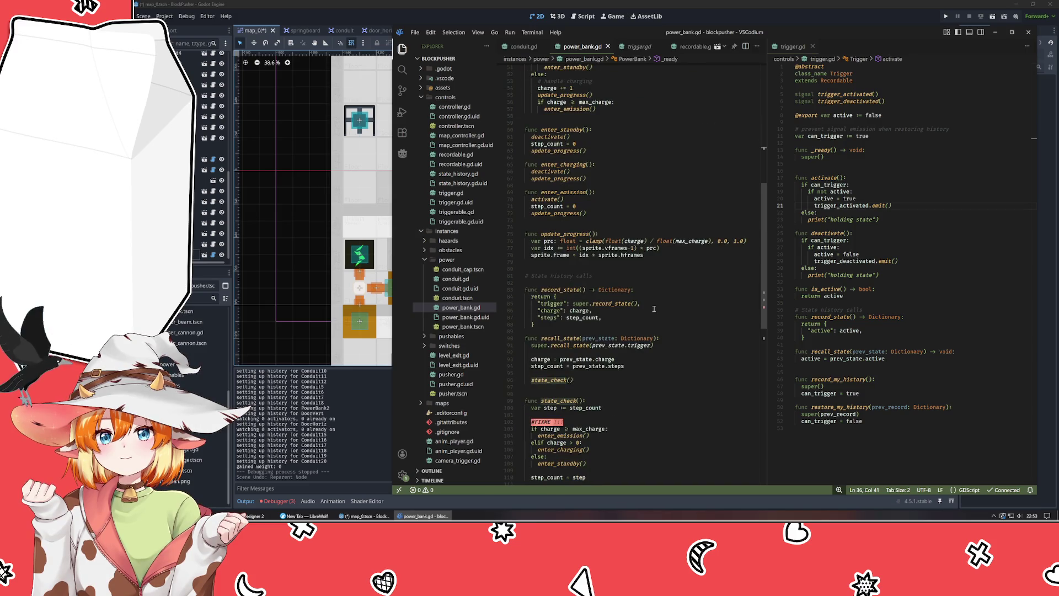
scroll(654, 309, "down", 7)
left_click(585, 275)
key("shift+Home")
key("BackSpace")
key("BackSpace")
key("BackSpace")
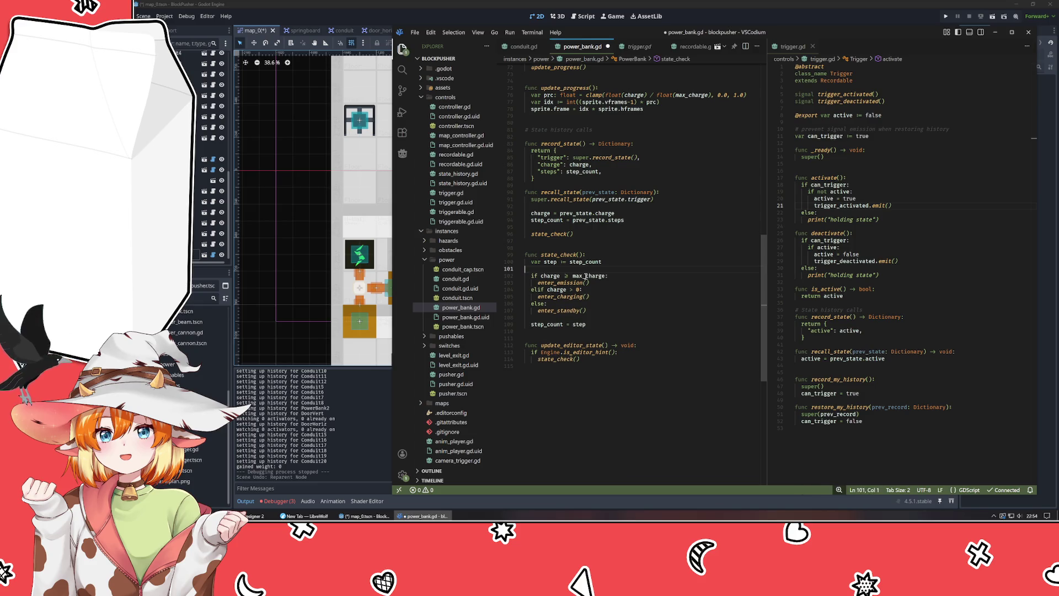
key("ctrl+s")
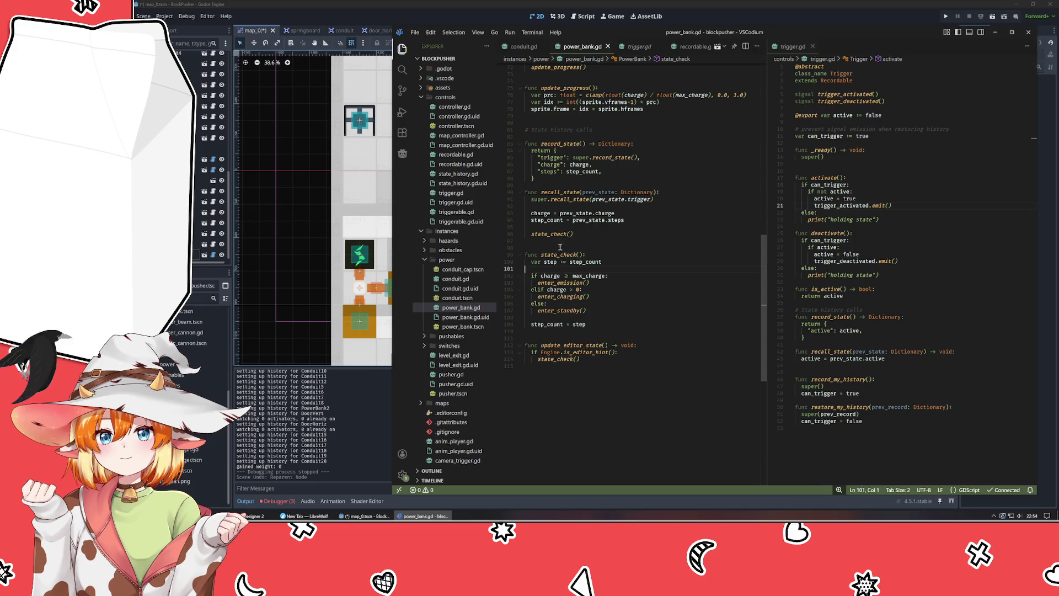
- Set a breakpoint on state_check's first line (line 100) and test-run the game from Godot
scroll(564, 227, "up", 8)
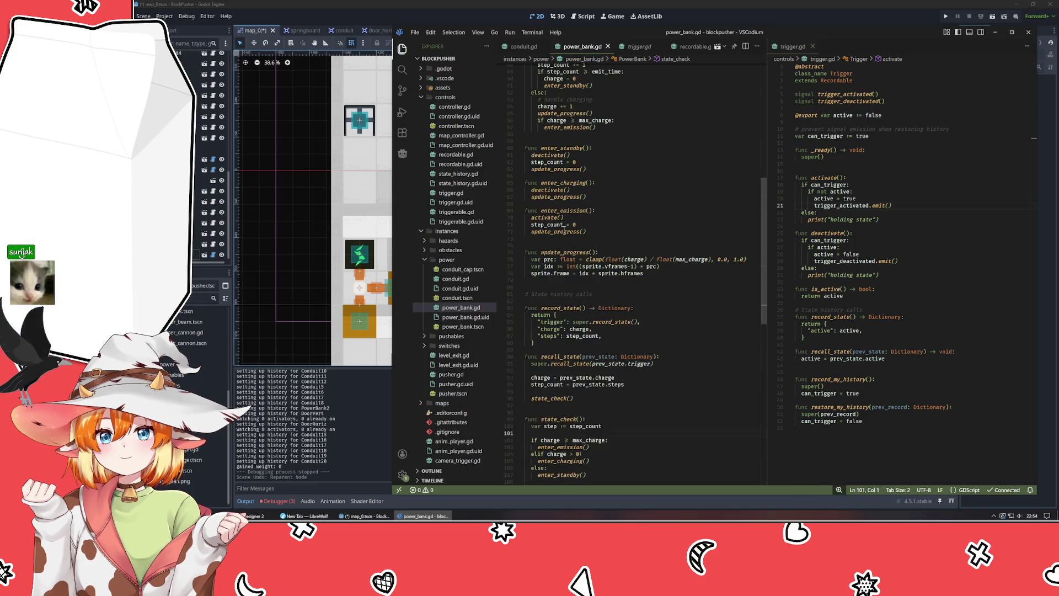
left_click(500, 426)
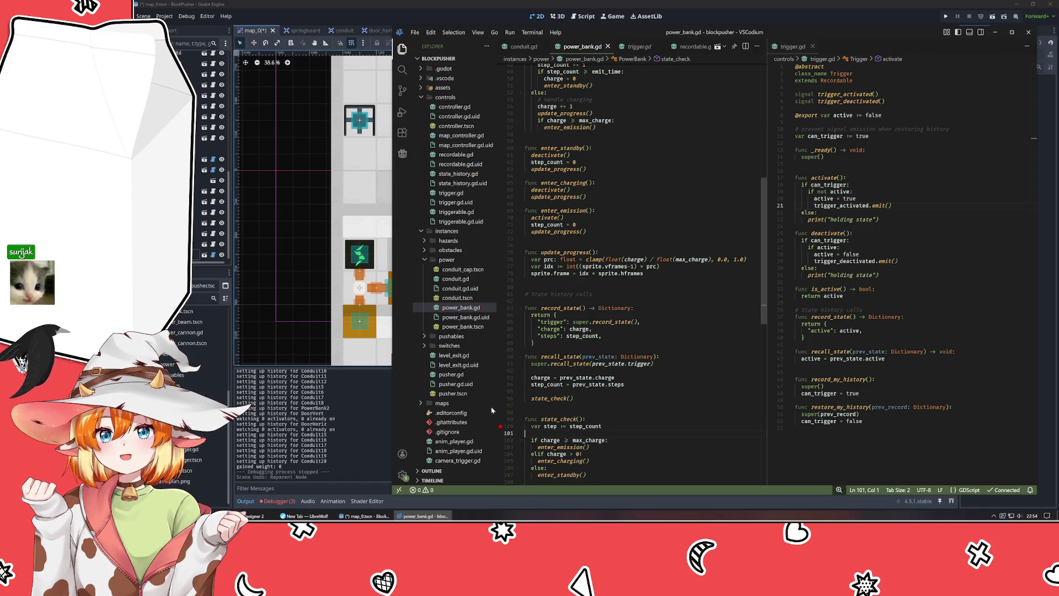
left_click(482, 21)
key("F5")
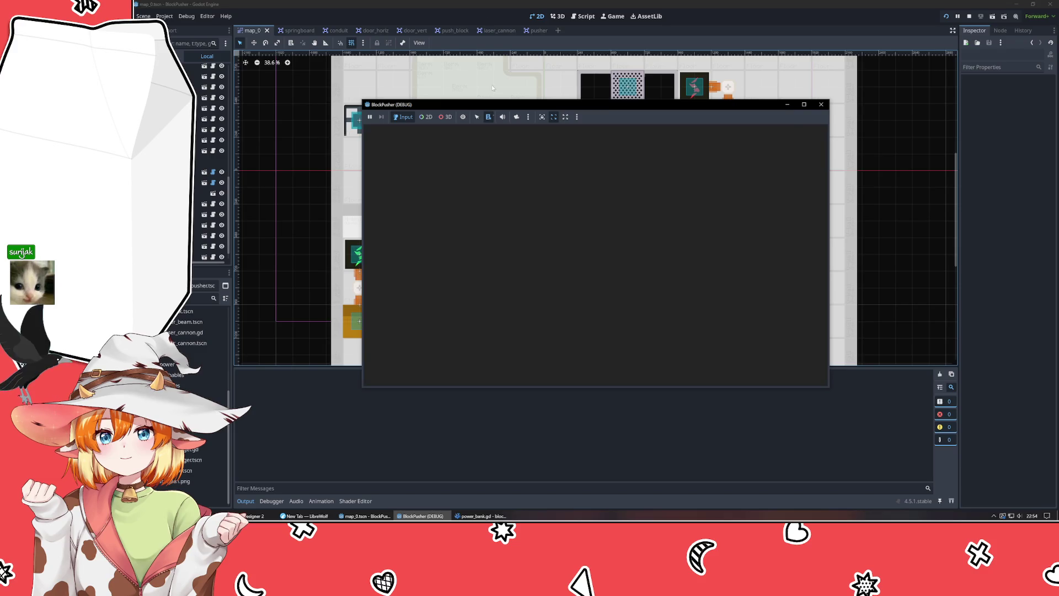
left_click_drag(484, 105, 341, 94)
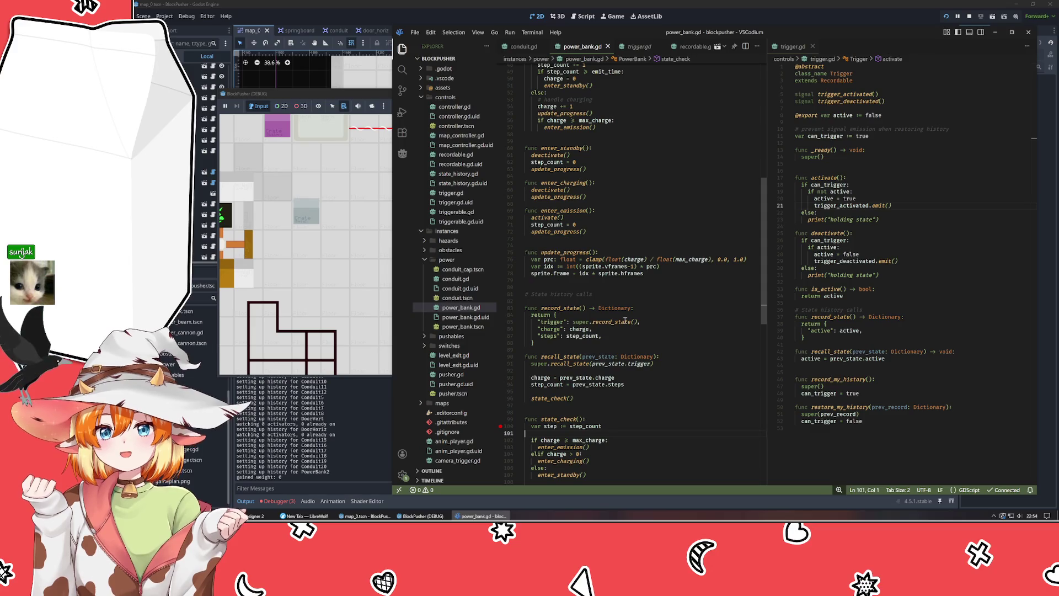
left_click(319, 254)
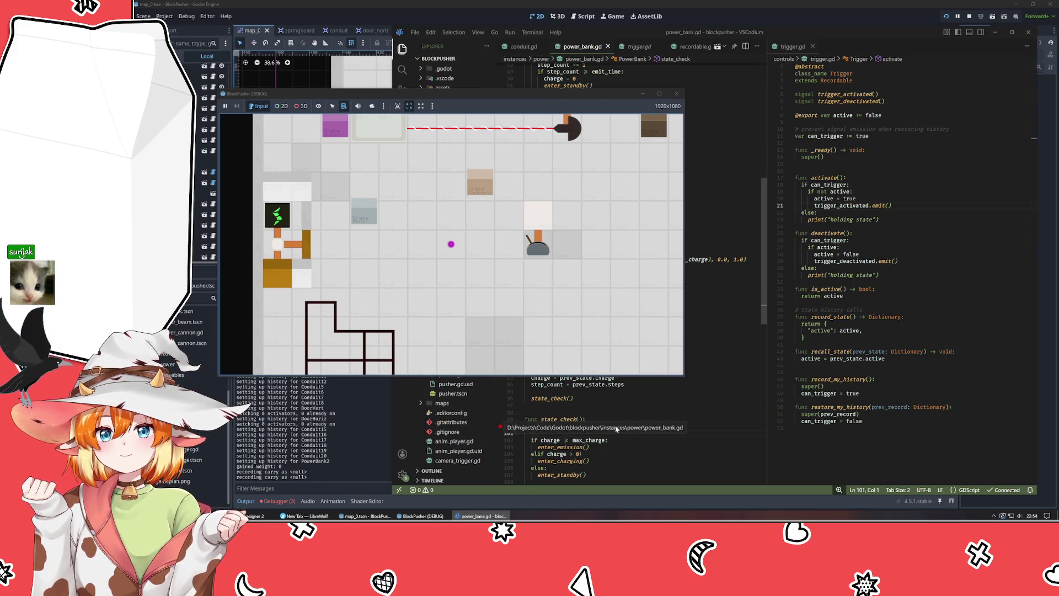
left_click(521, 406)
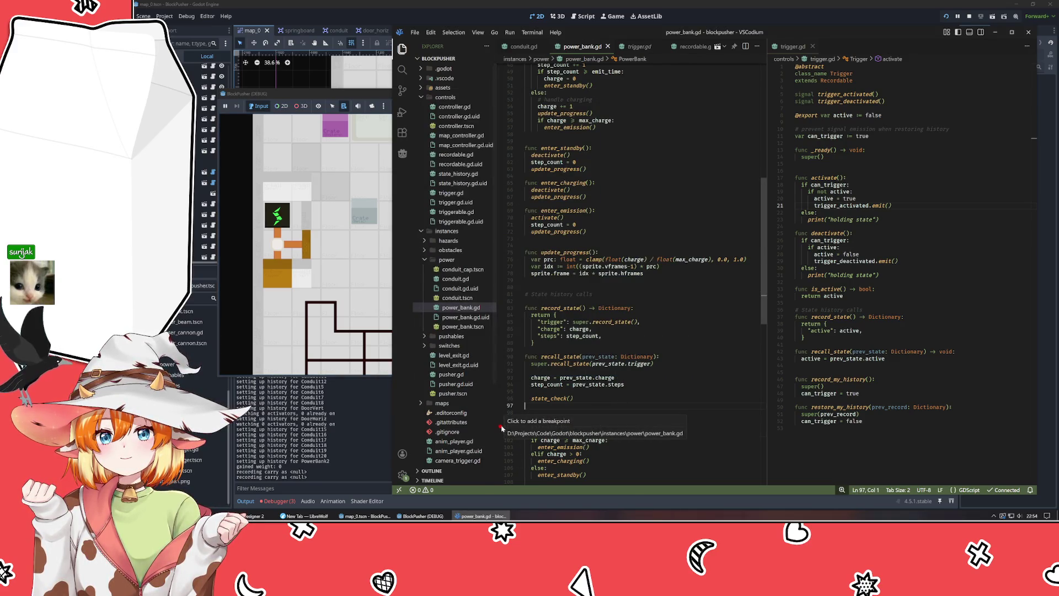
left_click(500, 426)
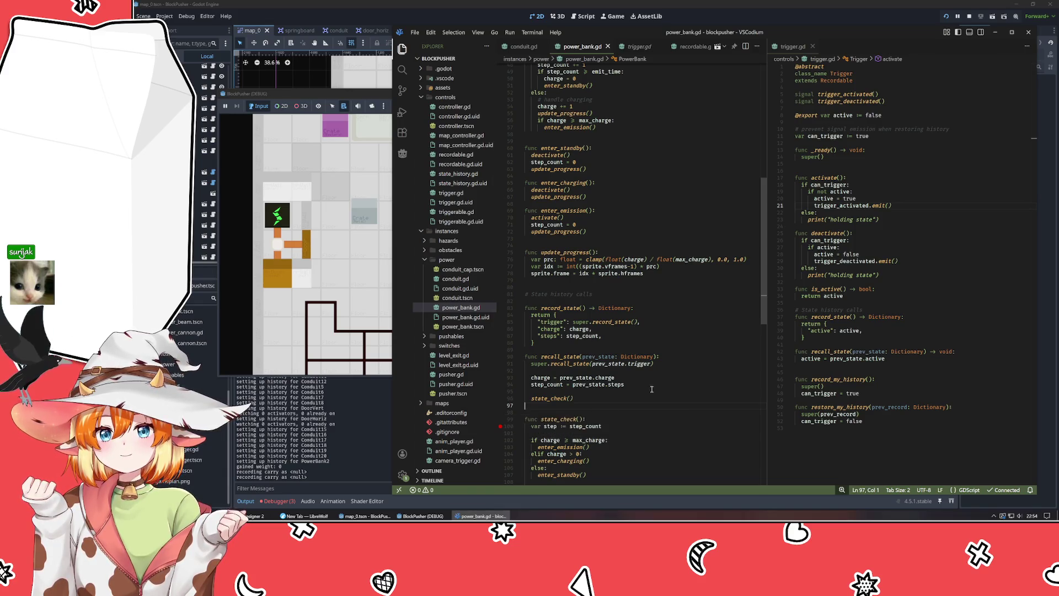
key("alt+Tab")
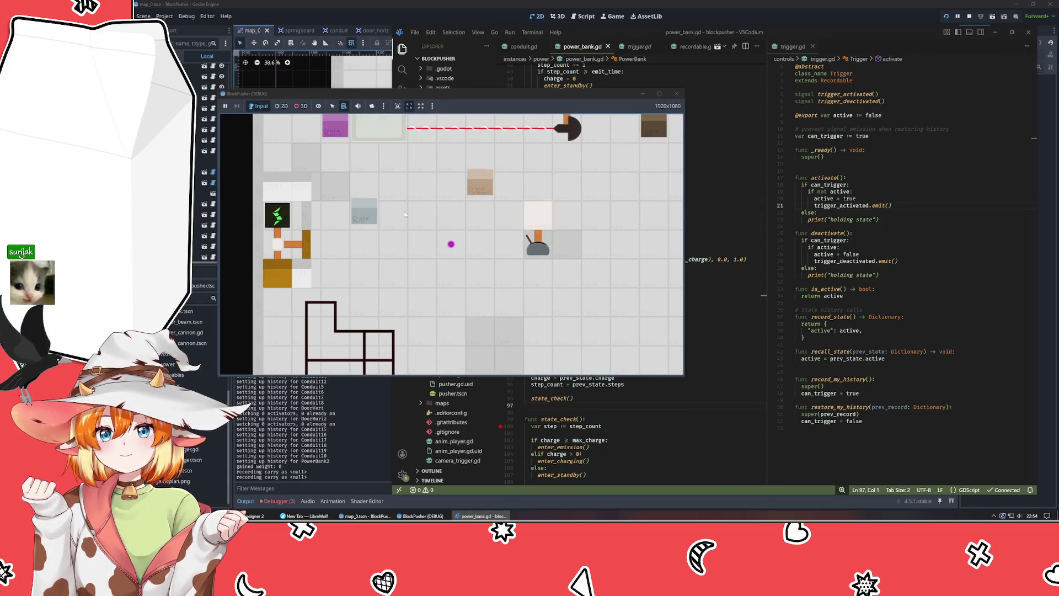
left_click(681, 93)
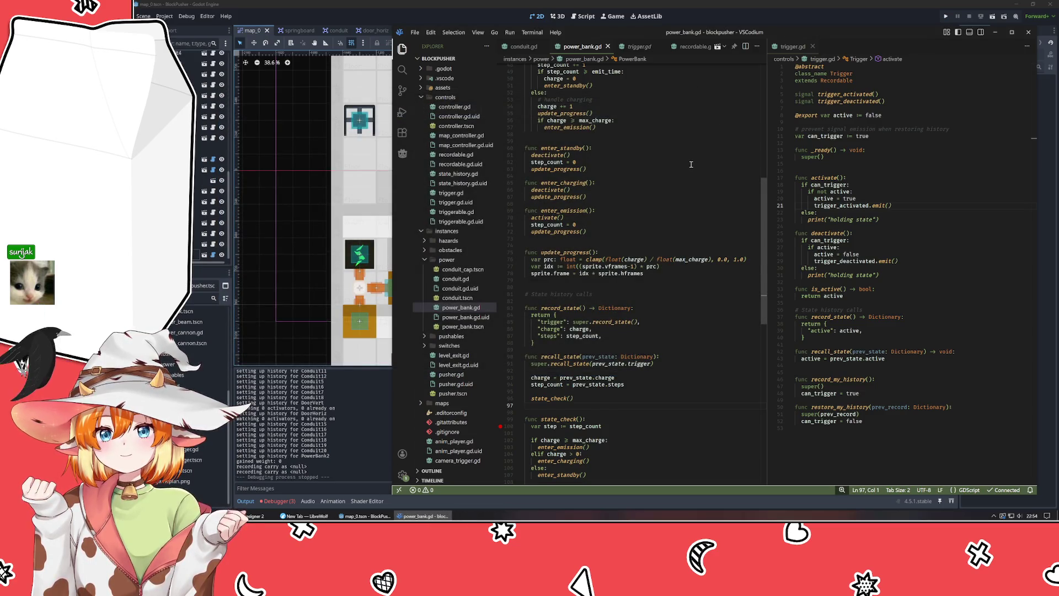
left_click(619, 435)
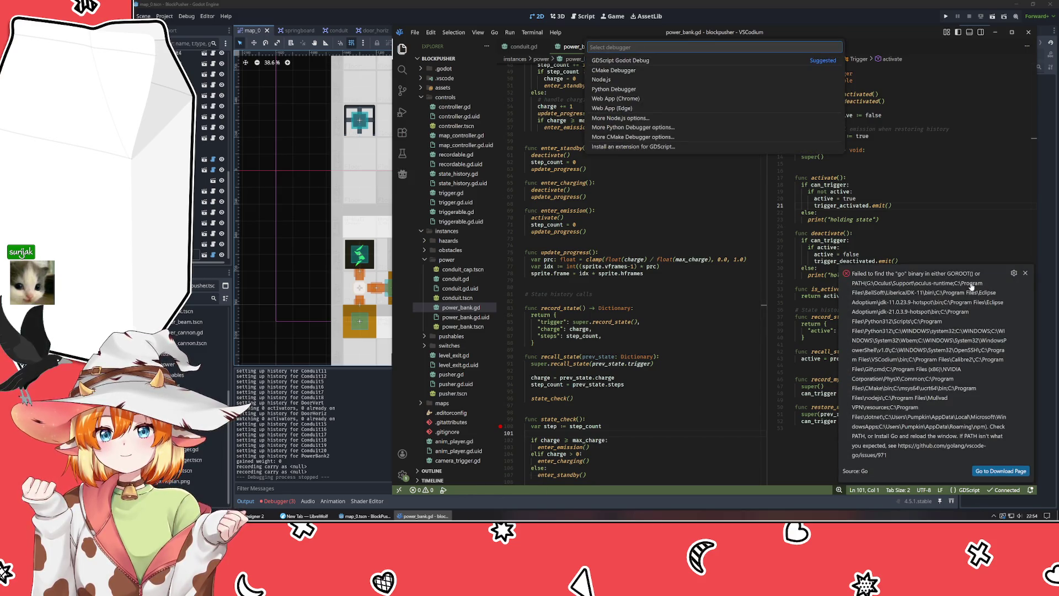
- Dismiss the missing Go binary error and debugger picker, then rerun the game and move the player left
left_click(1025, 273)
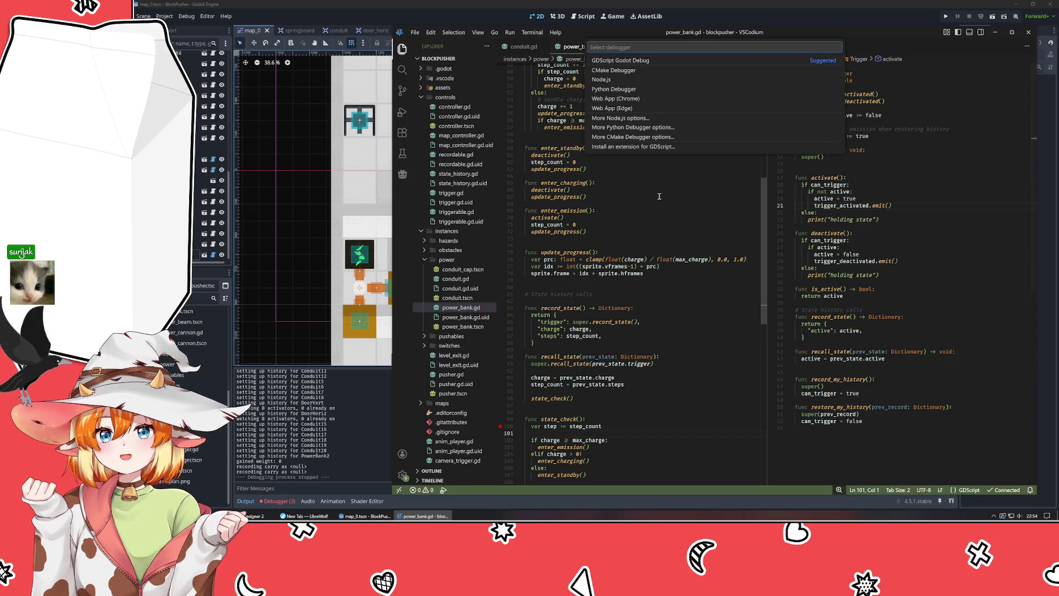
left_click(645, 61)
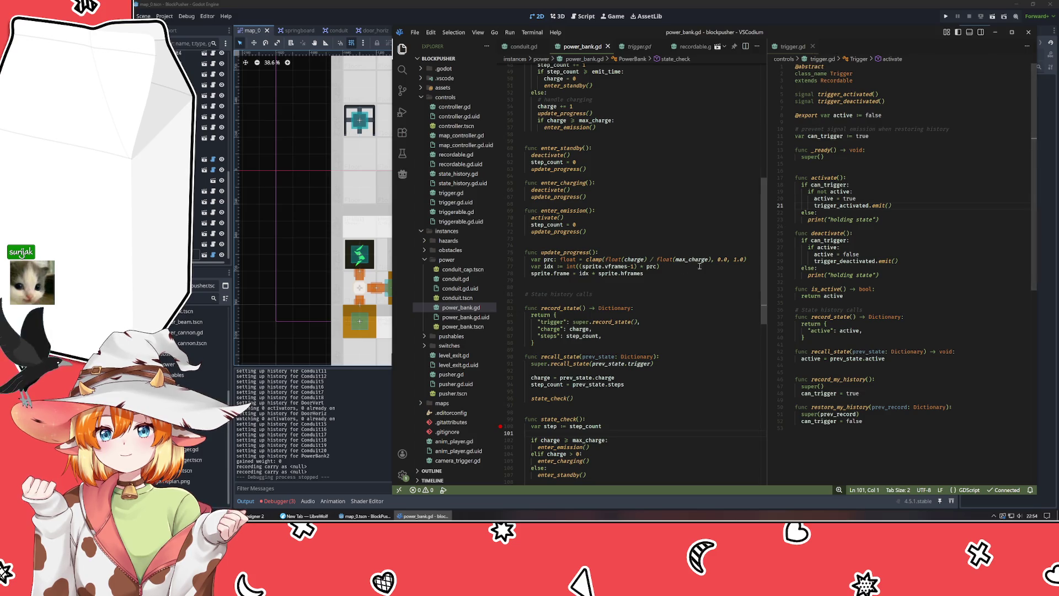
scroll(678, 284, "down", 3)
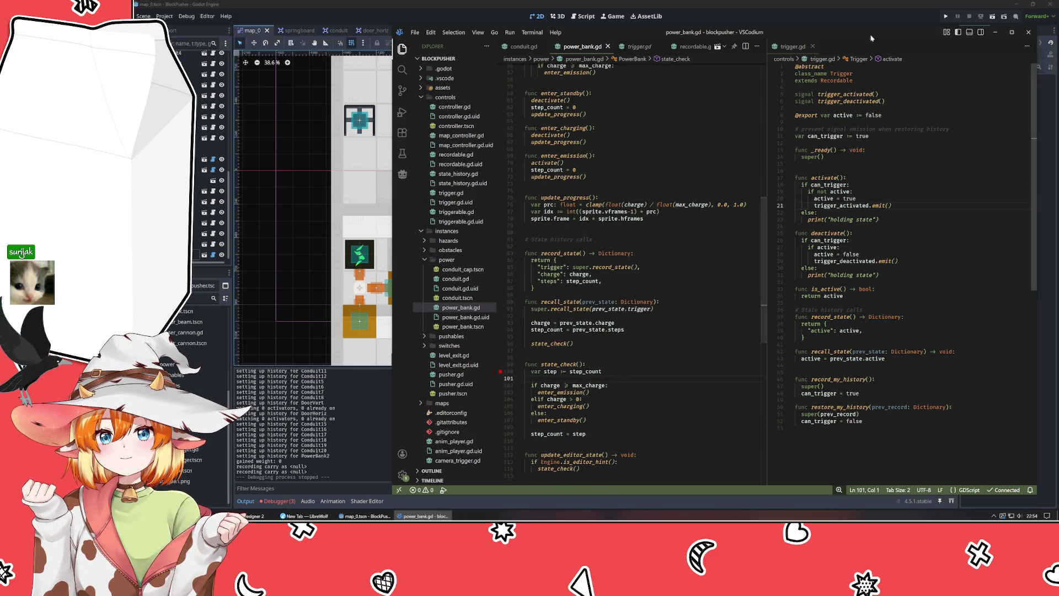
key("F5")
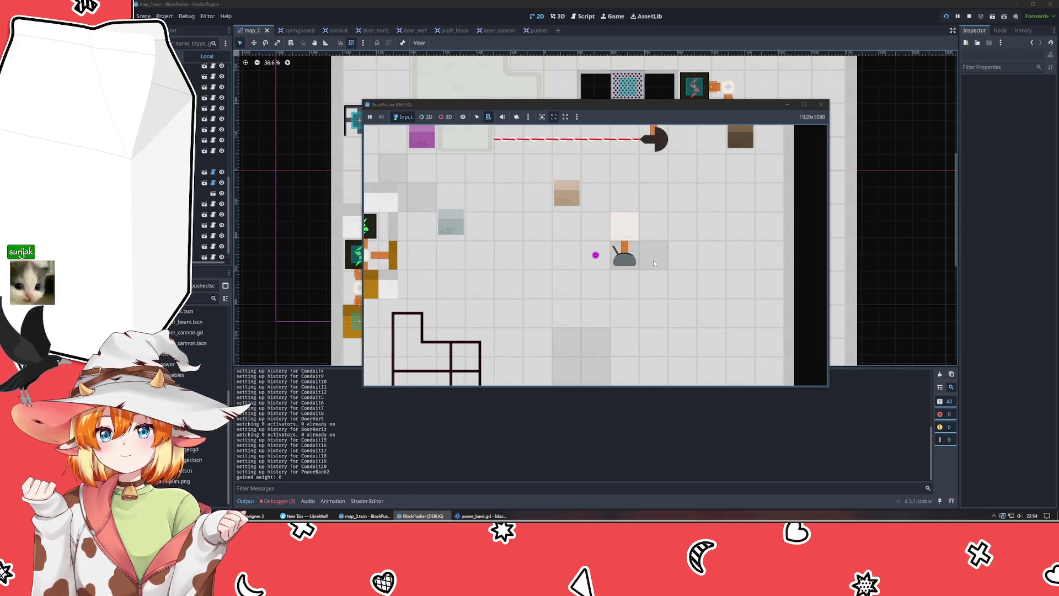
key("Left")
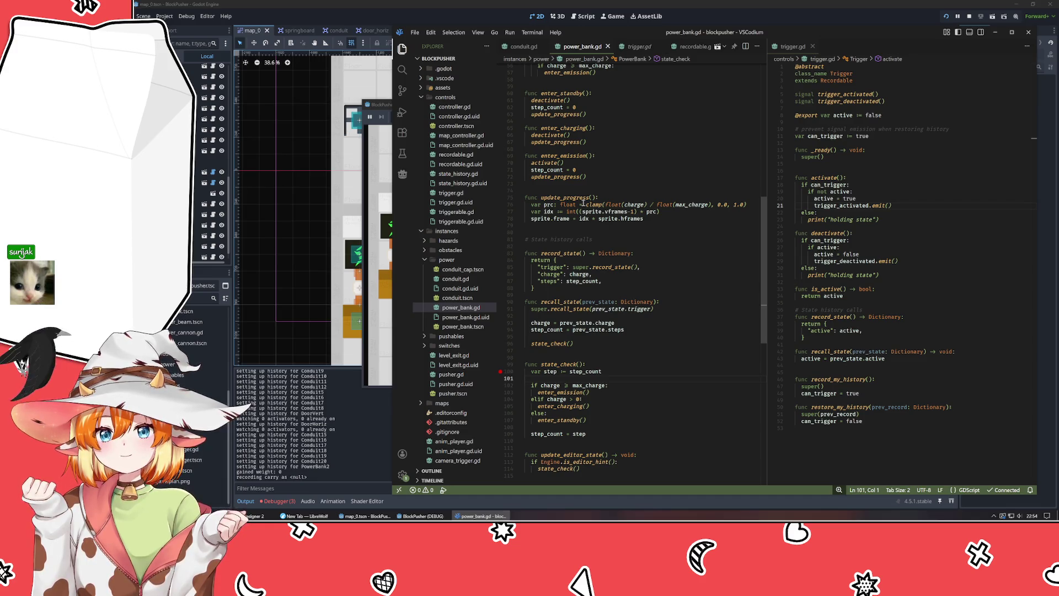
- Search the Command Palette for Debug commands and the project for 'godot', then return to the game window
key("ctrl+shift+p")
type("debugg")
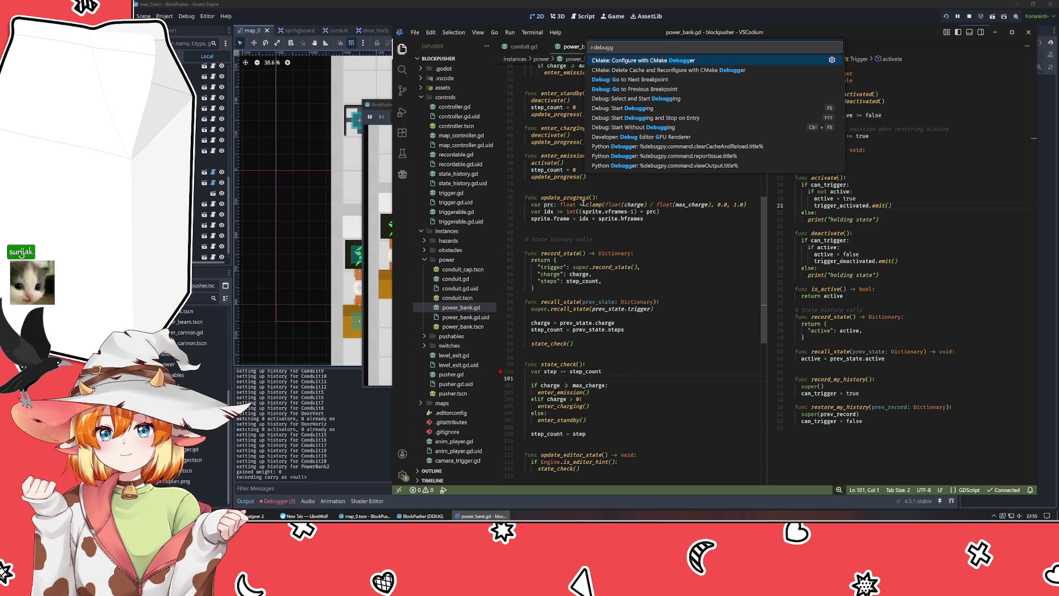
key("BackSpace")
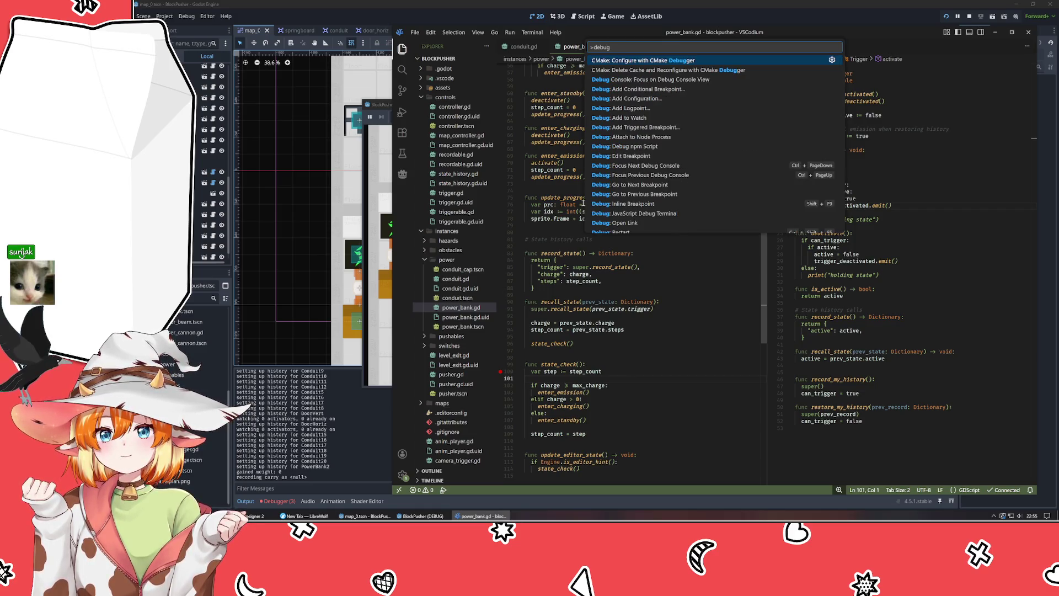
key("ctrl+a")
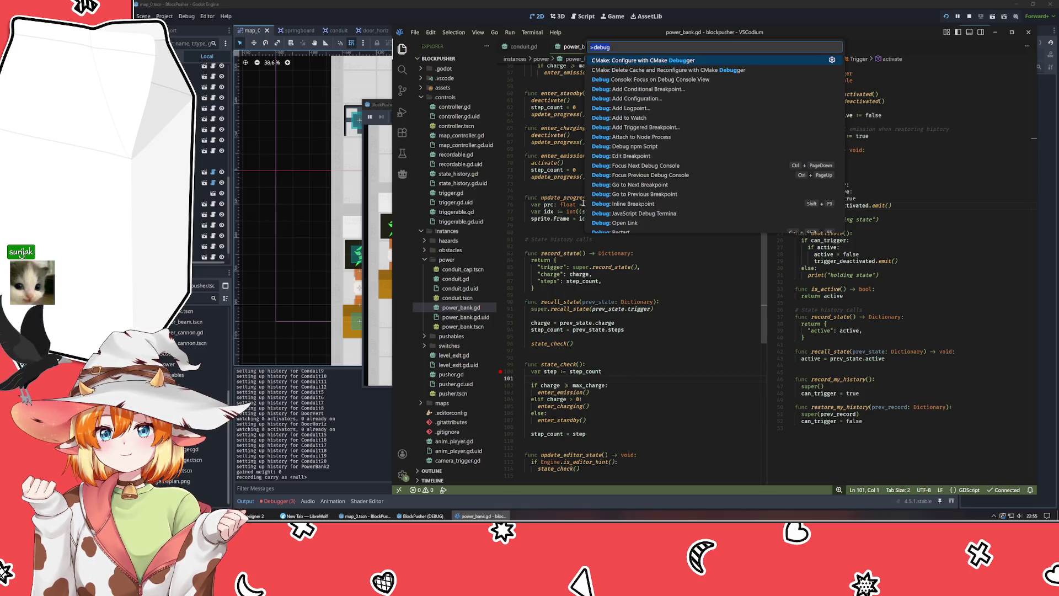
type("godot")
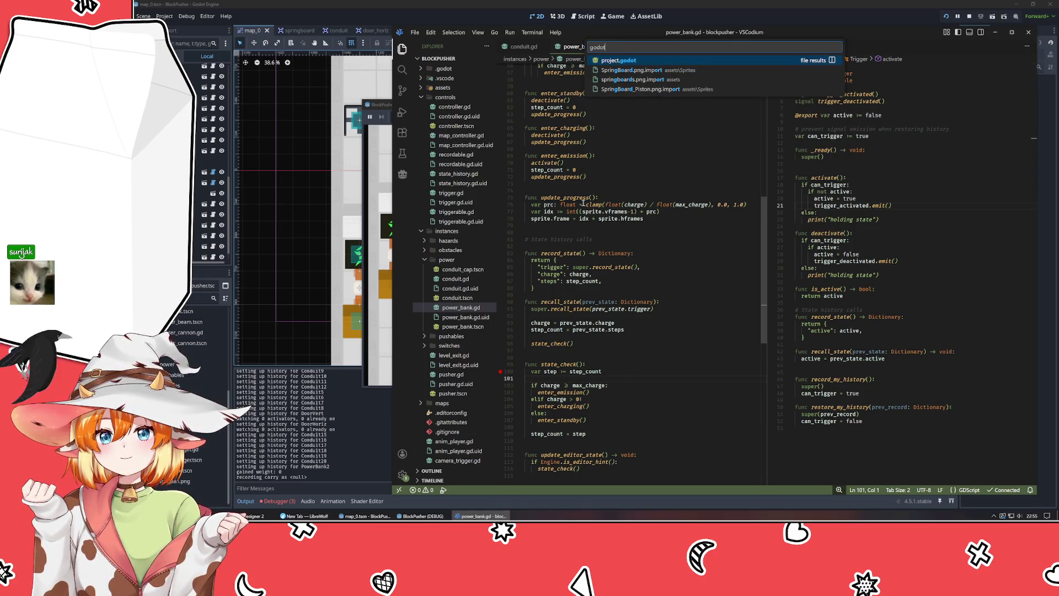
key("Escape")
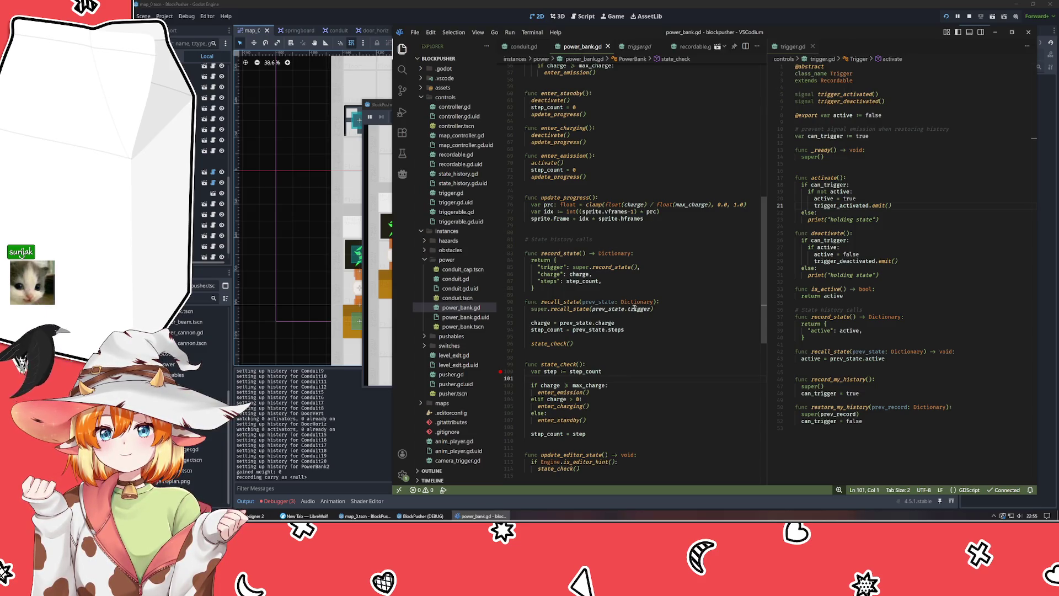
left_click(380, 364)
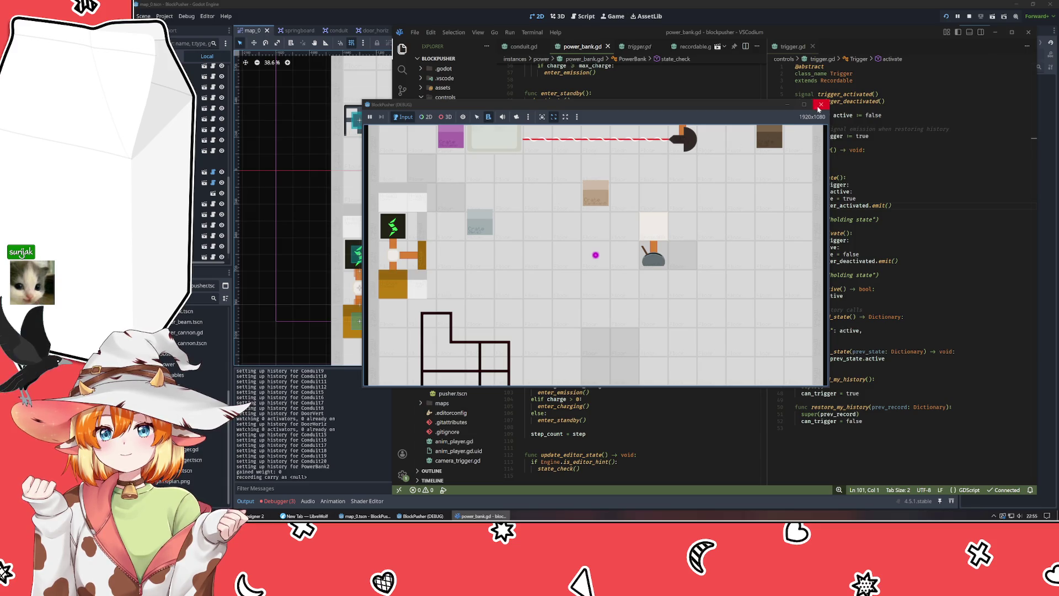
- Search the web for 'godot external editor debug' and open the VSCode external-editor article
left_click(304, 516)
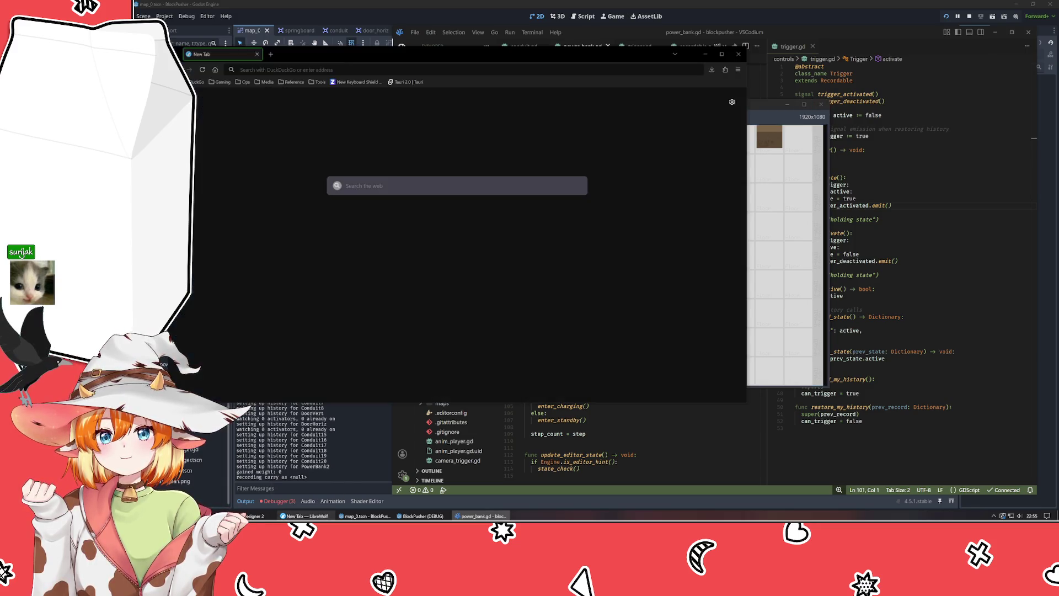
key("ctrl+t")
type("godot e")
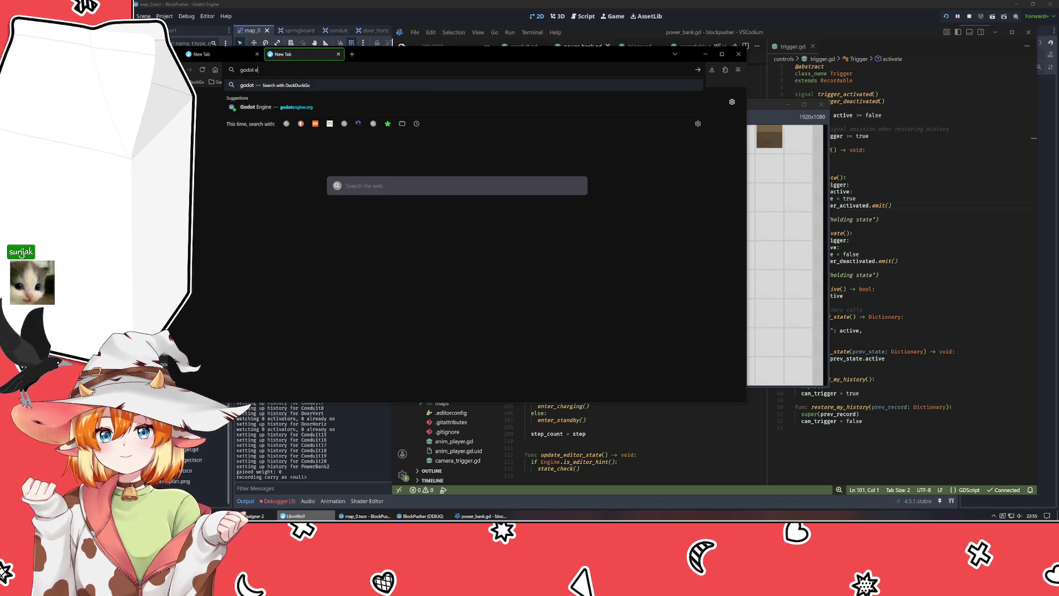
type("xternal editor debug")
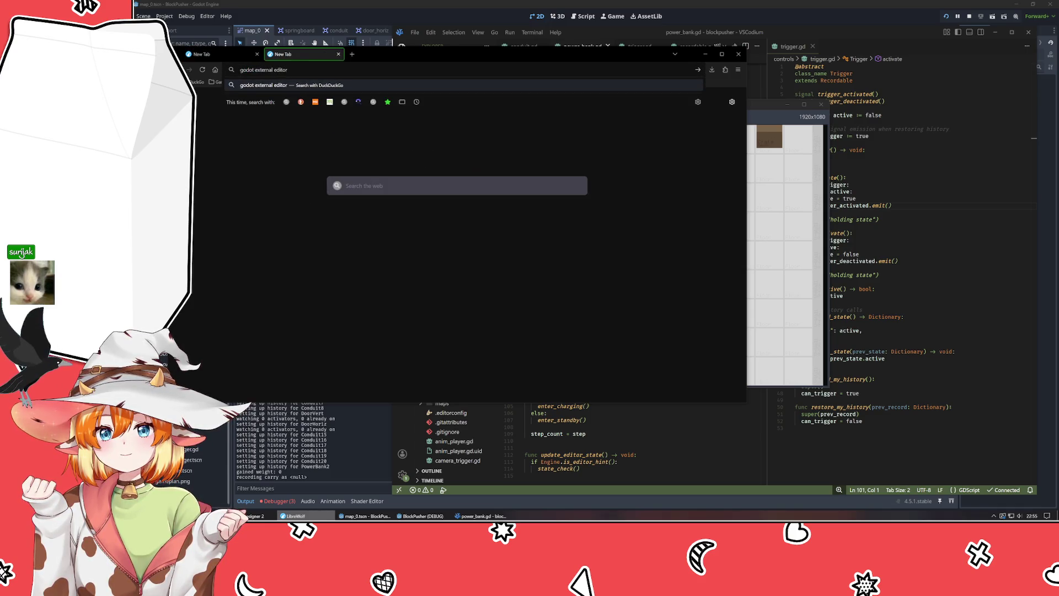
key("Return")
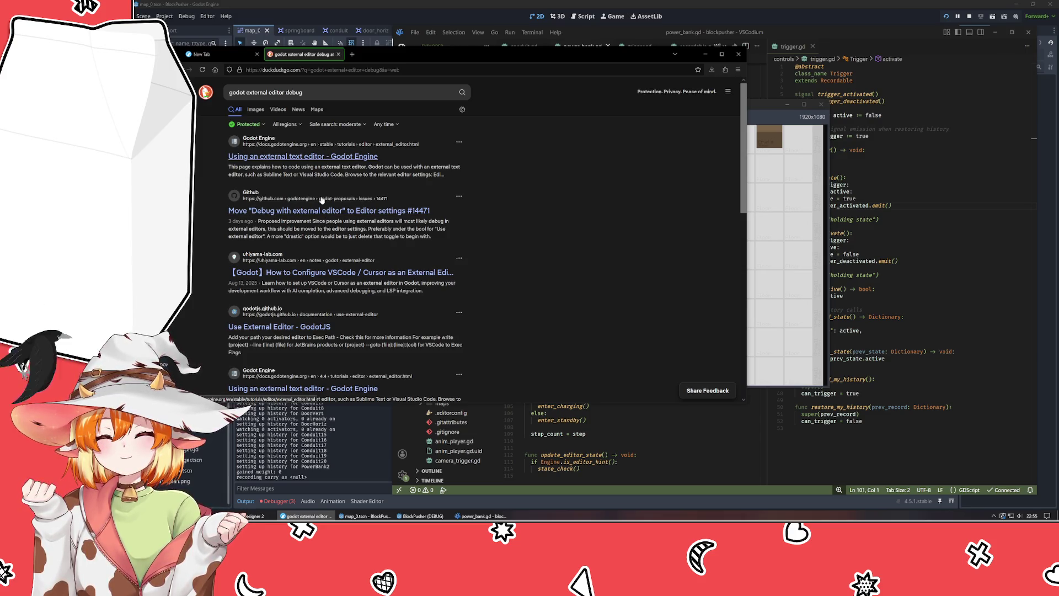
left_click(317, 284)
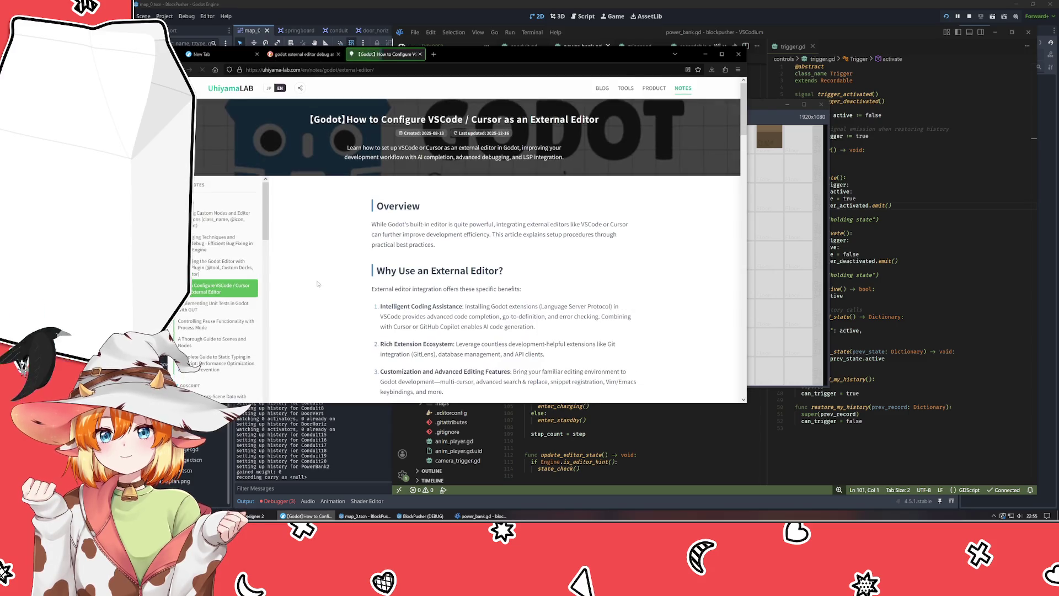
- Find the Debug mention in the article's Step 3, then return to Godot and the running game
scroll(322, 283, "down", 3)
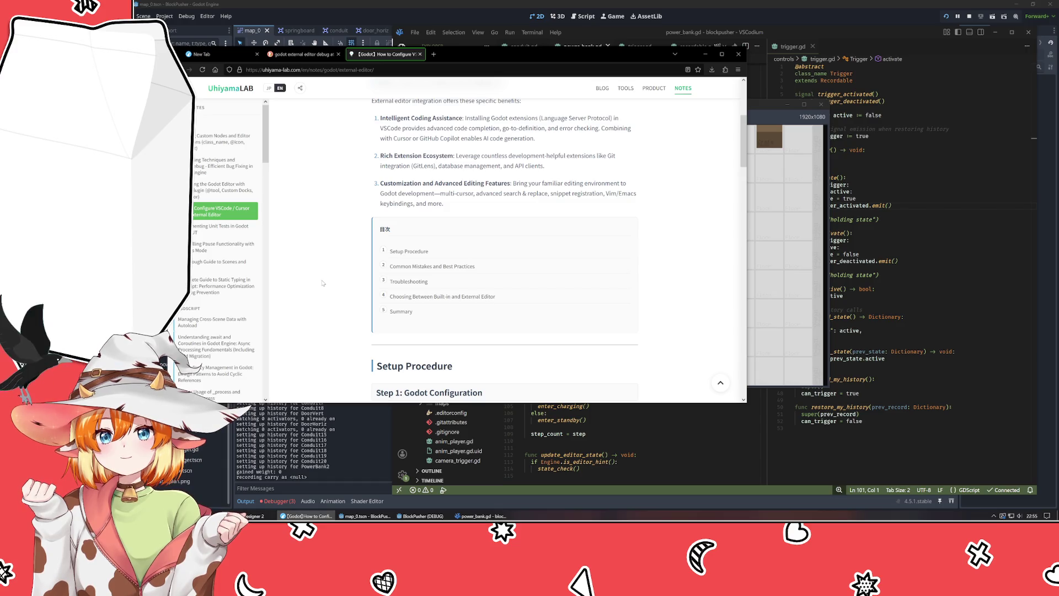
key("ctrl+f")
key("Return")
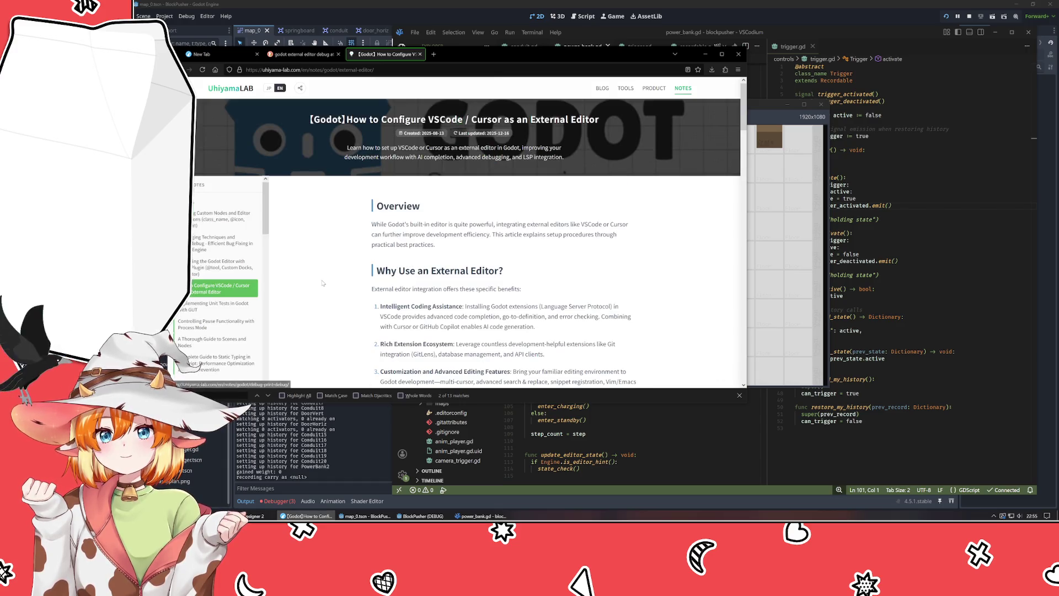
key("Return")
key("Return")
key("Return")
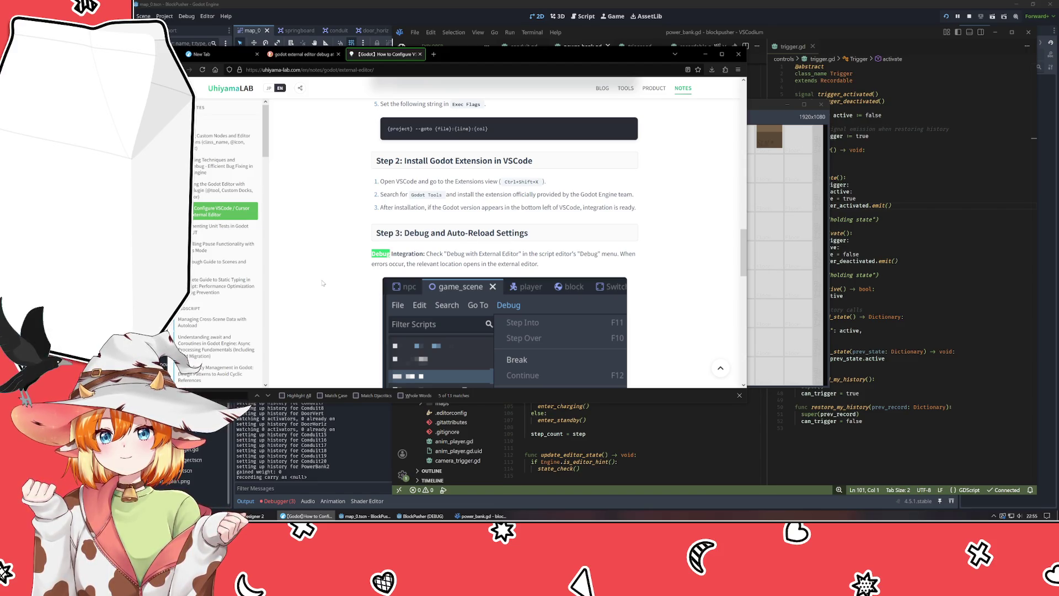
scroll(322, 283, "down", 2)
left_click(323, 283)
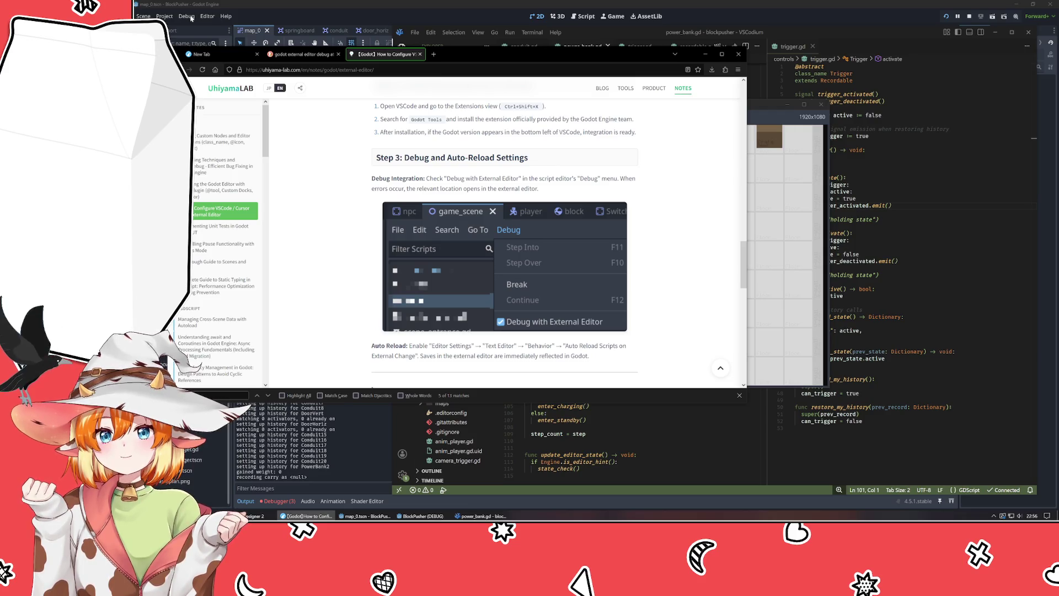
left_click(351, 32)
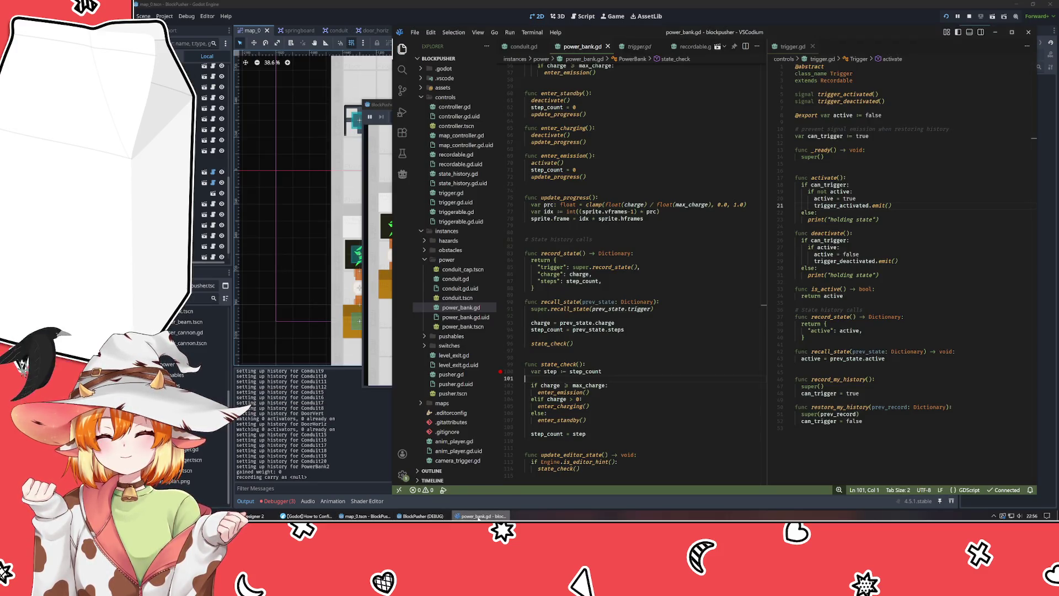
left_click(477, 516)
- Stop the running BlockPusher game and open power_bank.tscn from the power folder
left_click(429, 515)
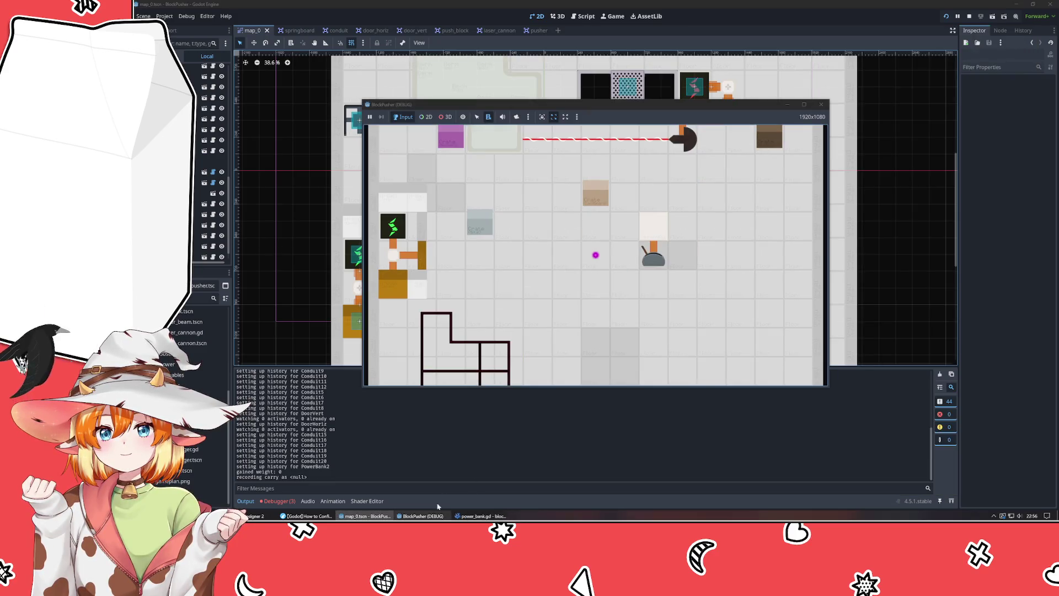
left_click(821, 105)
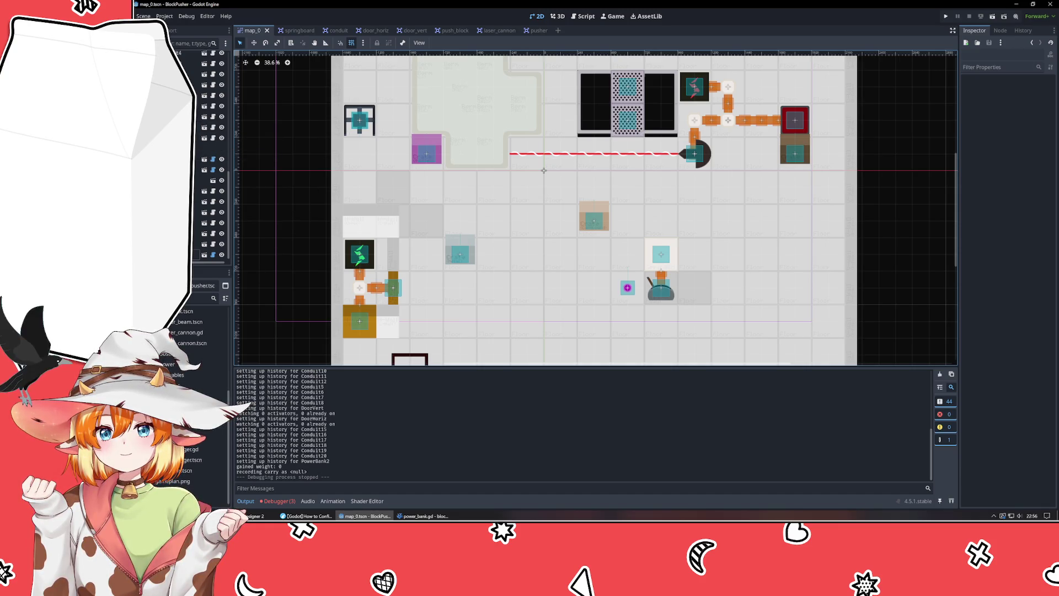
left_click(199, 364)
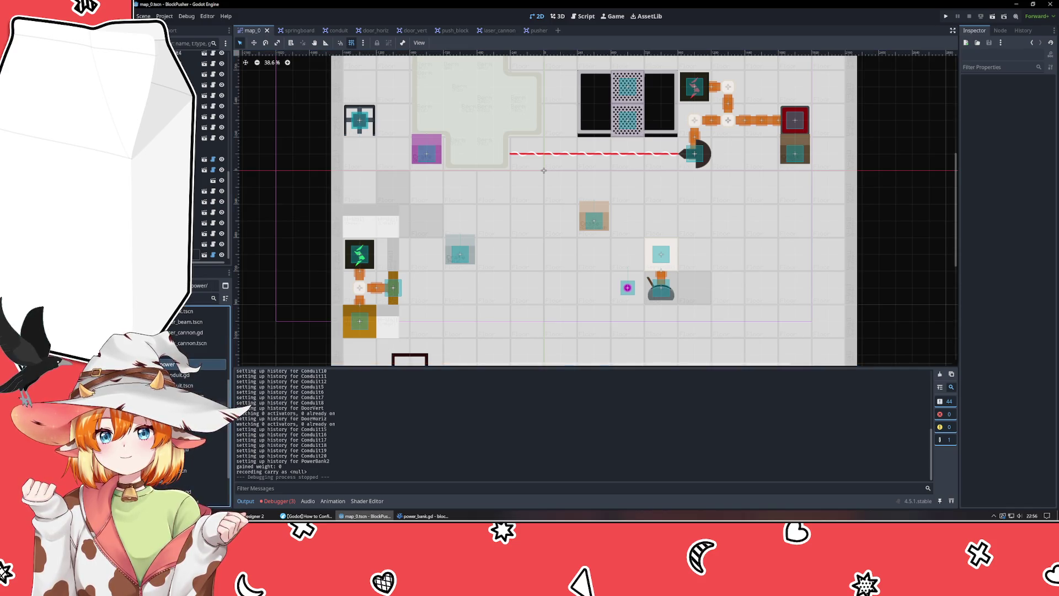
double_click(188, 395)
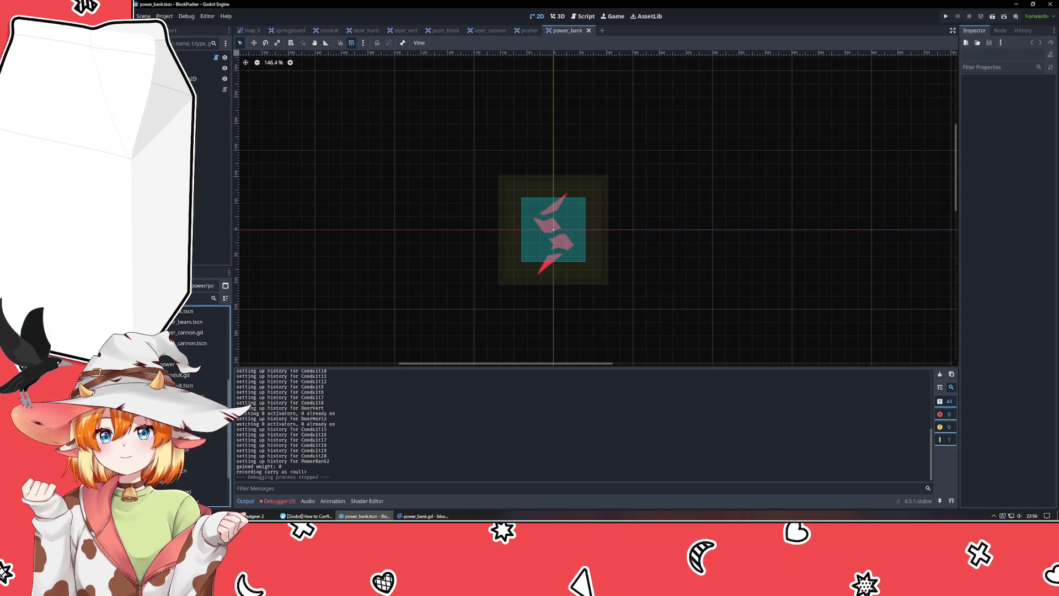
right_click(571, 34)
left_click(392, 305)
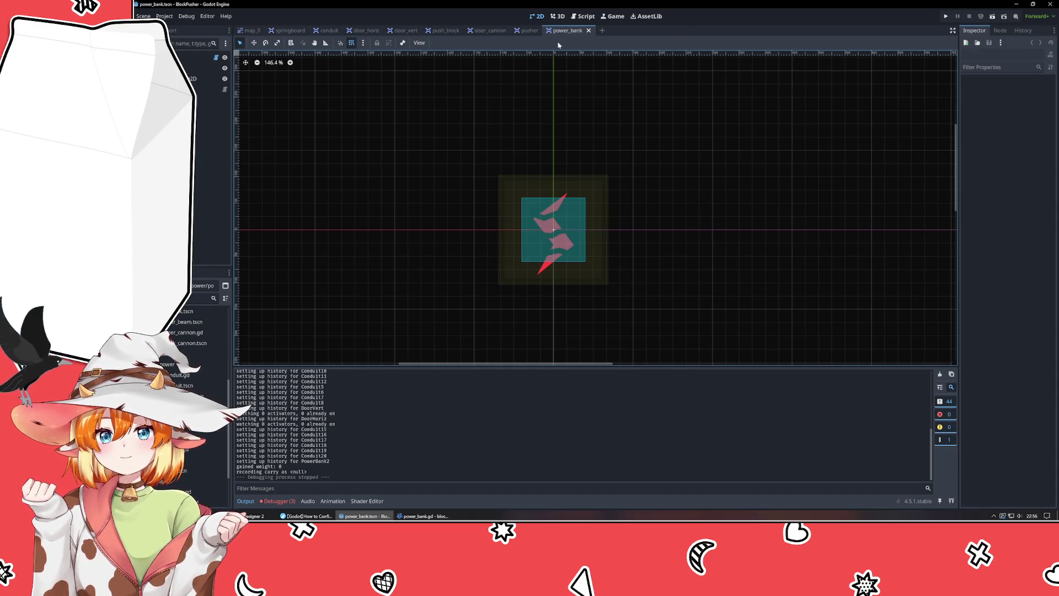
- Glance at the guide and power_bank.gd, inspect the PowerBank node options, then open Project Settings
left_click(309, 516)
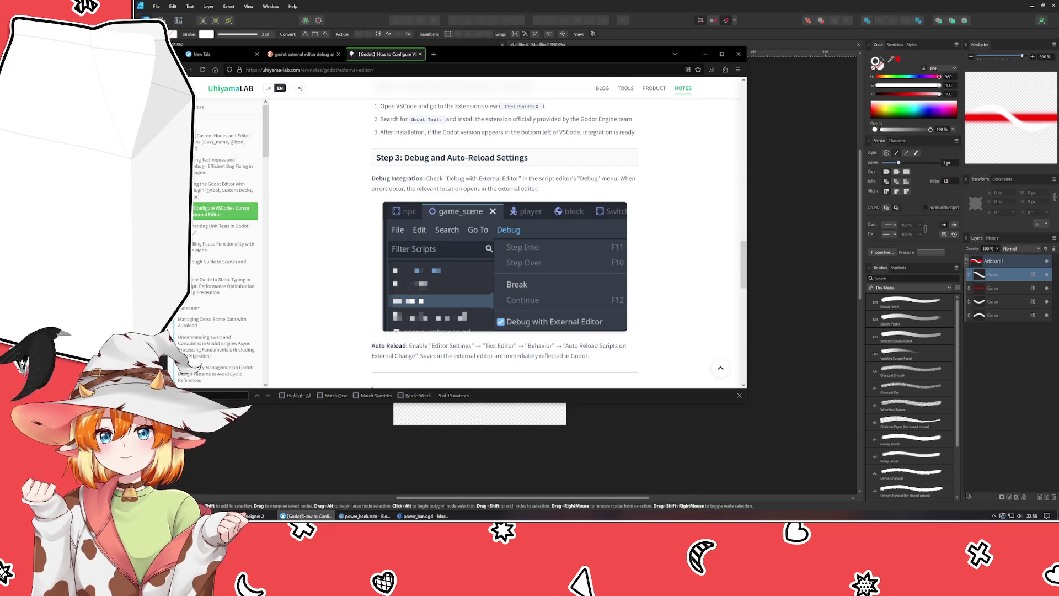
left_click(423, 515)
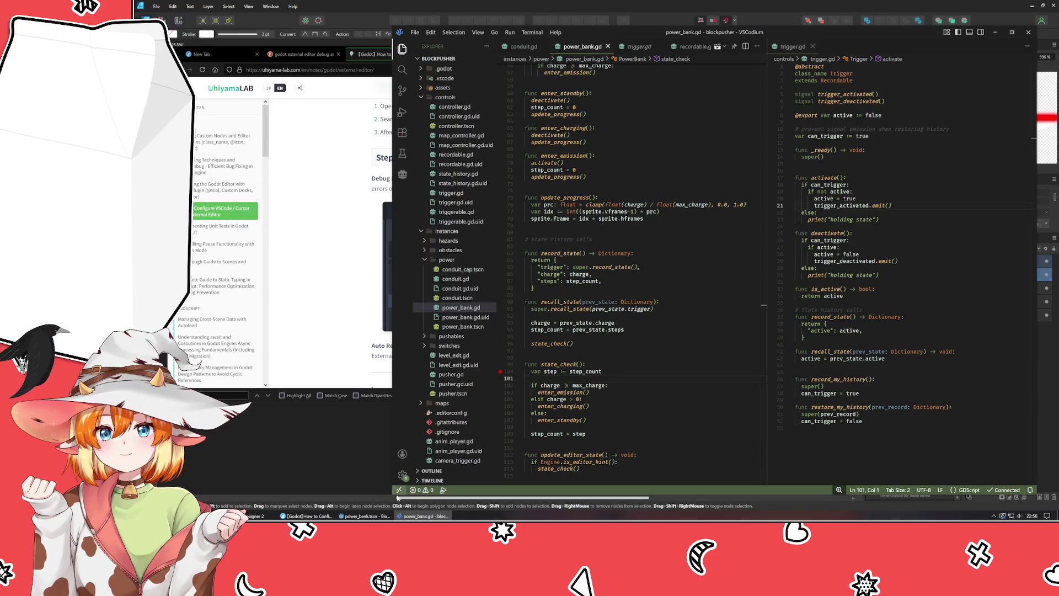
left_click(364, 515)
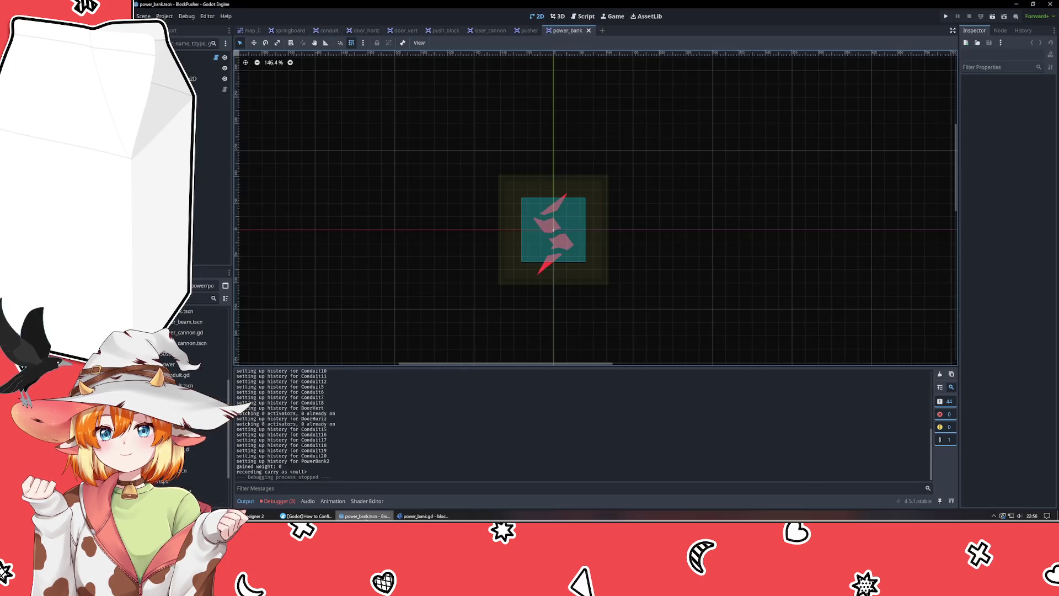
right_click(201, 62)
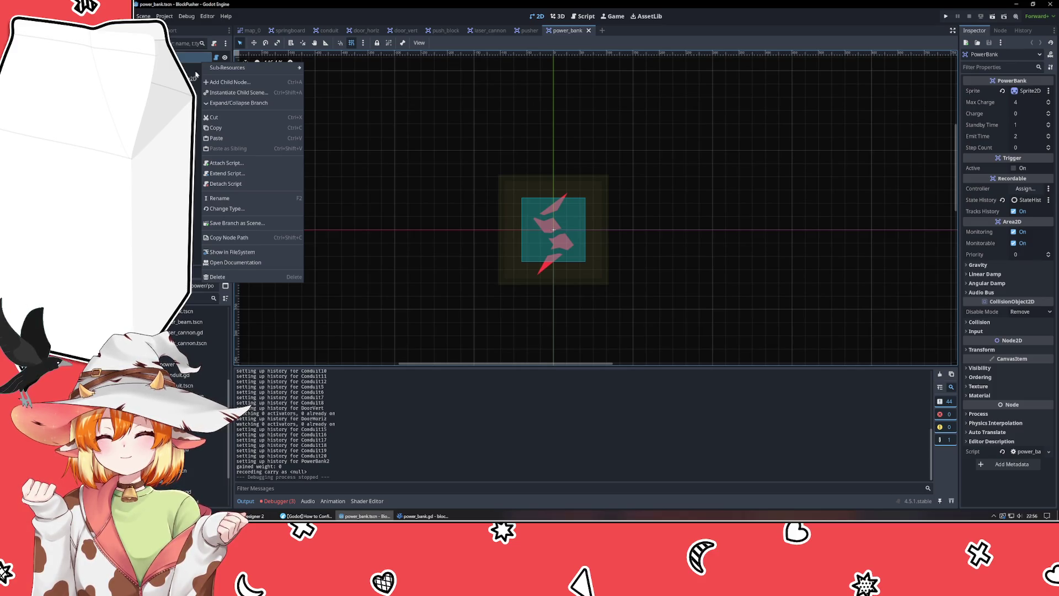
key("Escape")
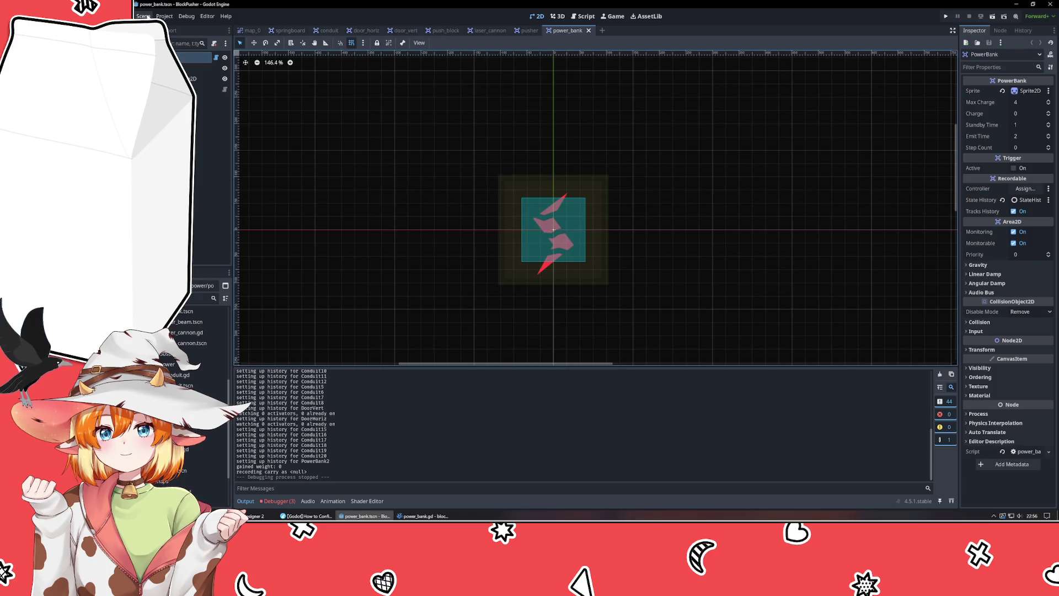
left_click(144, 16)
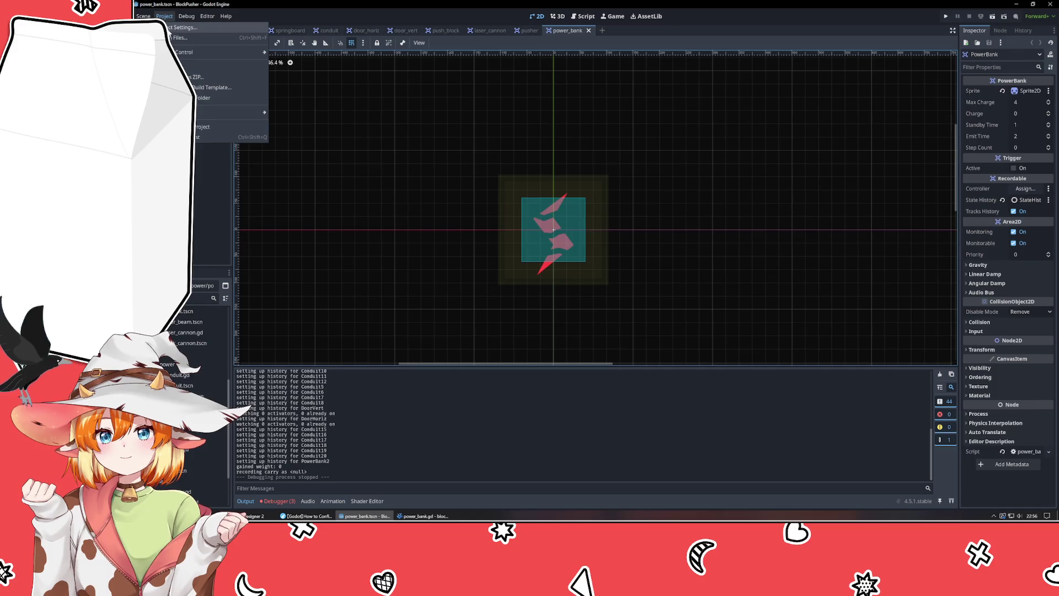
left_click(169, 29)
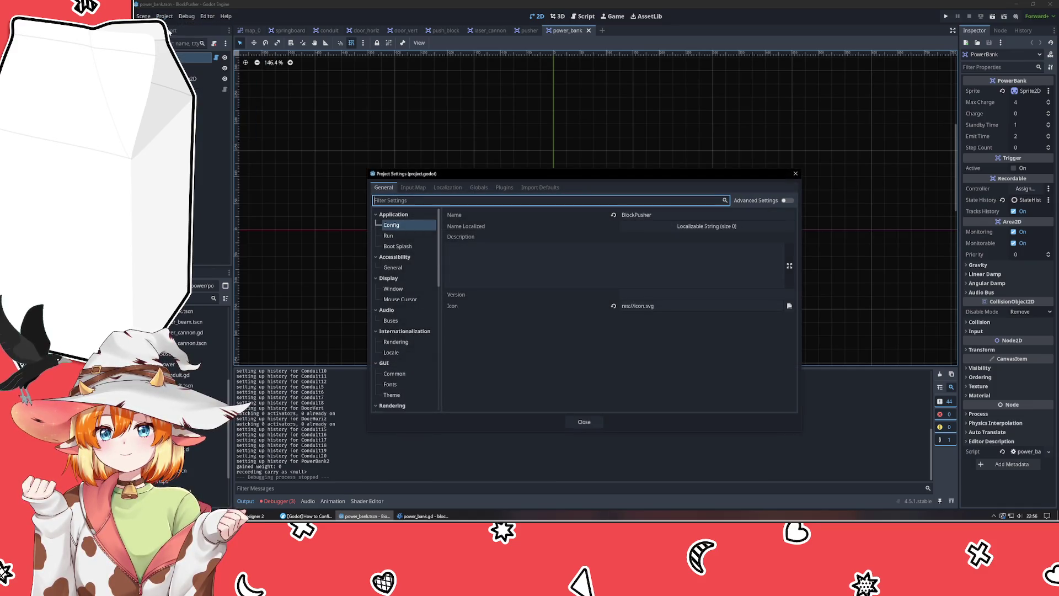
- Filter settings by 'external', 'debug' and 'editor', viewing Debug, GDScript, Shader Language and Editor Run entries
type("external")
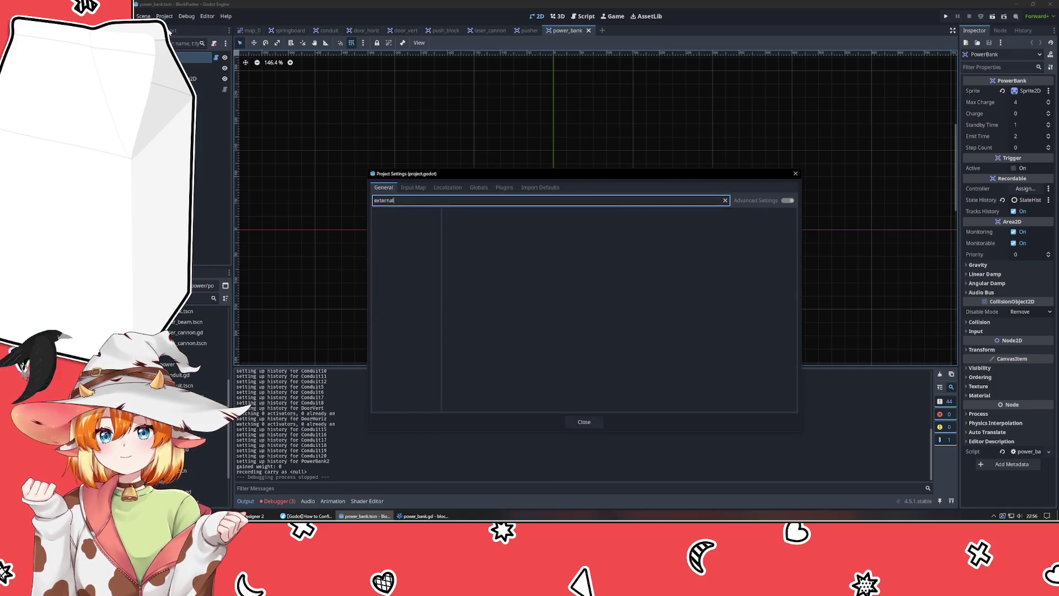
key("BackSpace")
key("BackSpace")
key("BackSpace")
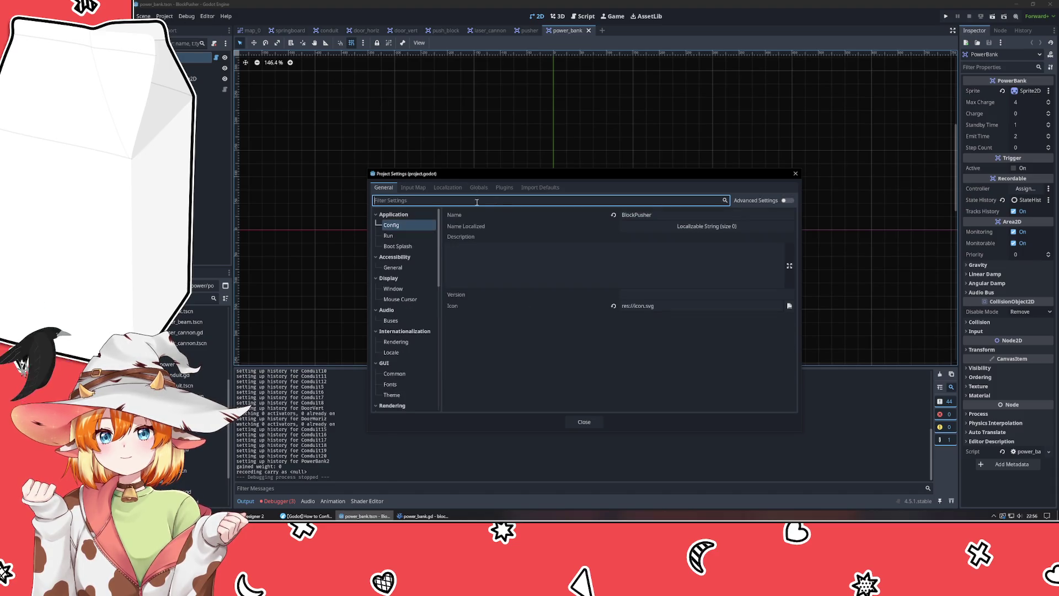
type("debug")
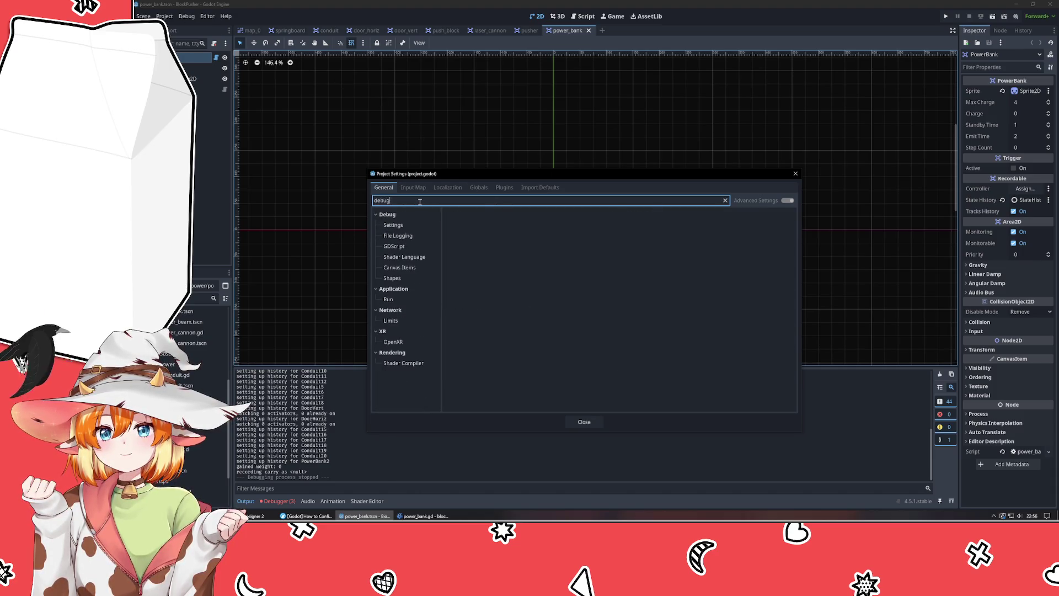
left_click(389, 225)
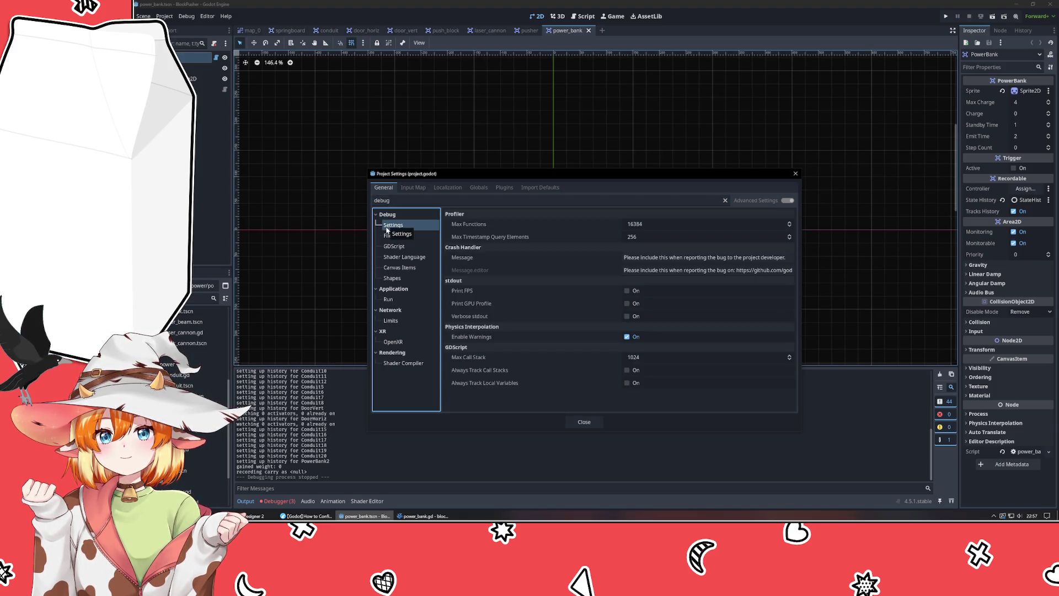
left_click(395, 245)
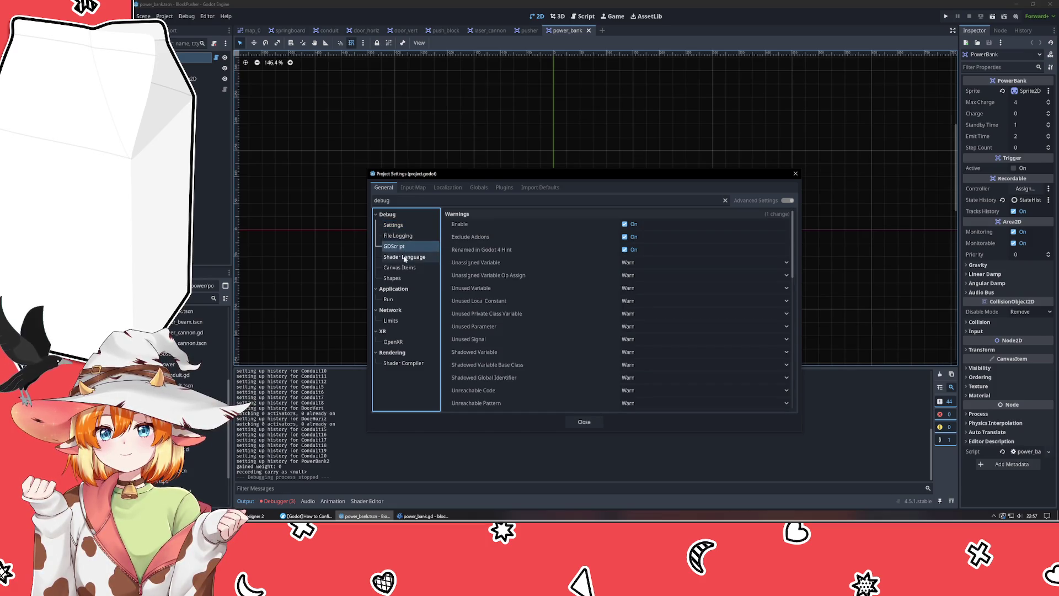
left_click(404, 257)
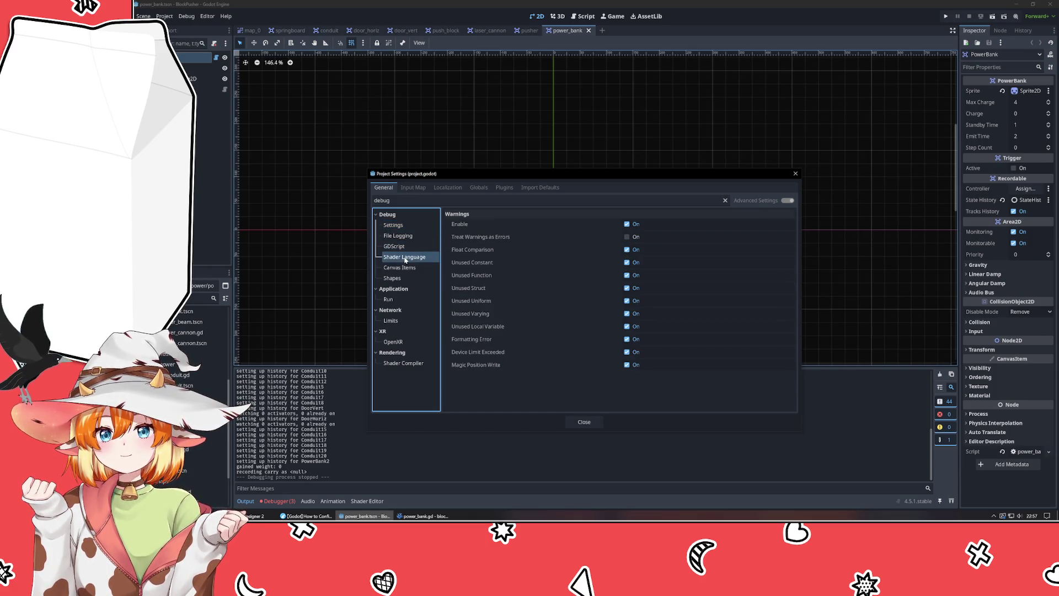
double_click(404, 203)
type("editor")
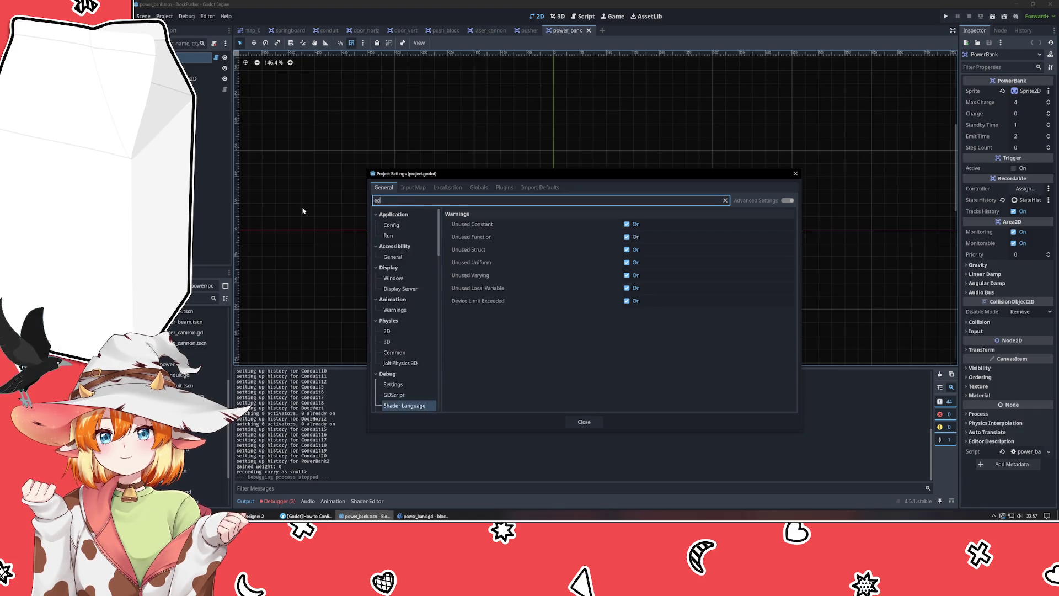
left_click(400, 226)
left_click(401, 257)
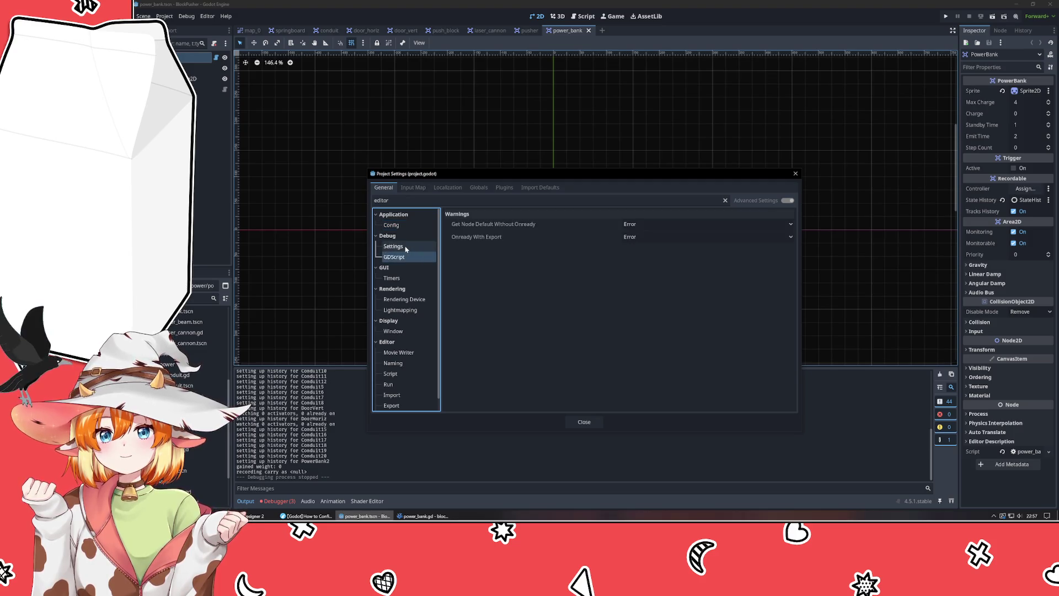
left_click(405, 248)
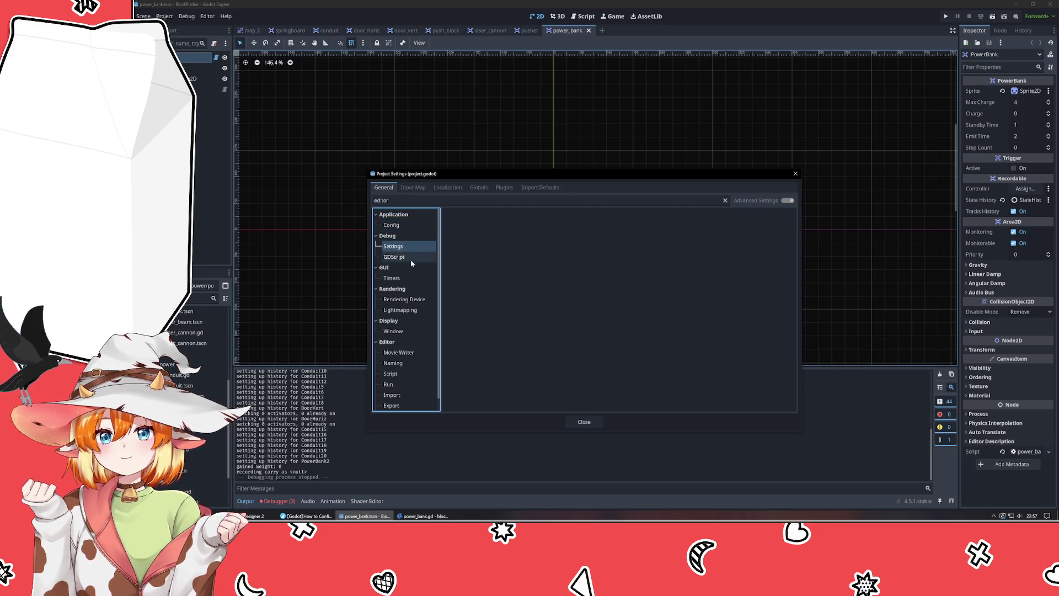
left_click(401, 374)
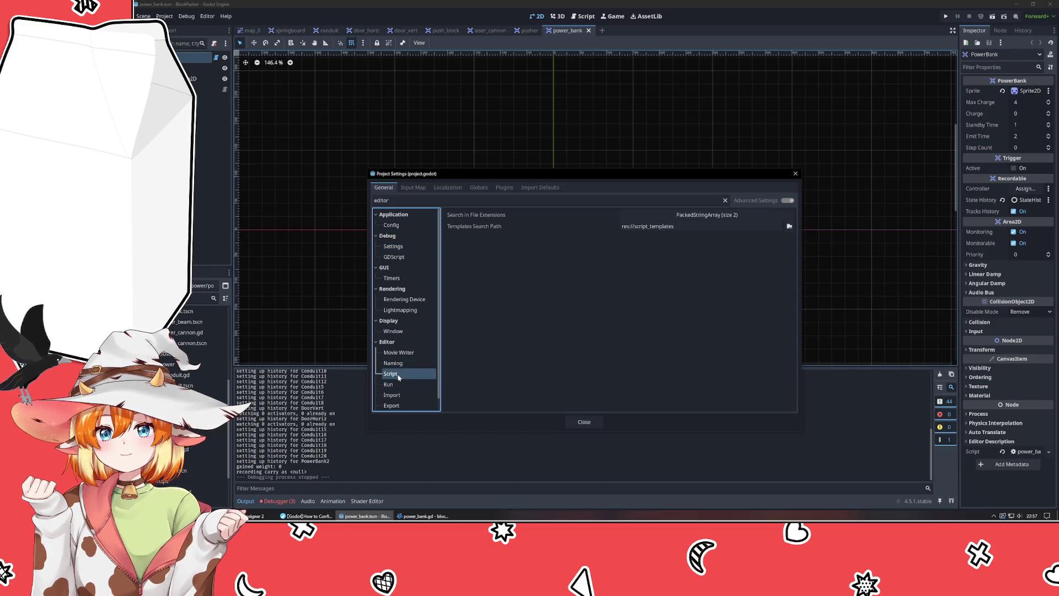
left_click(401, 385)
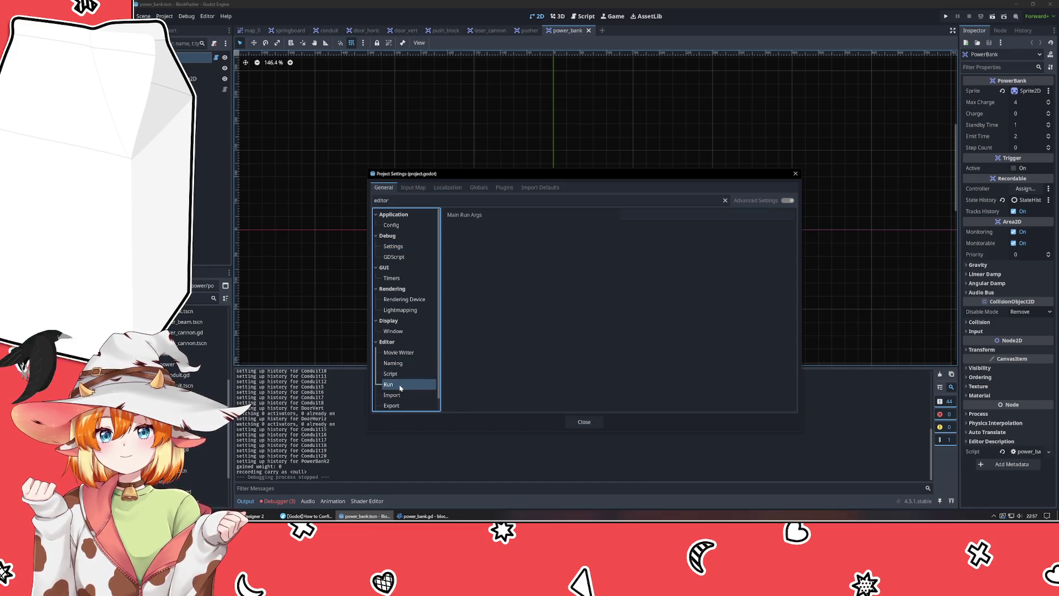
- Clear the settings filter and scroll through the full General settings tree
left_click(726, 201)
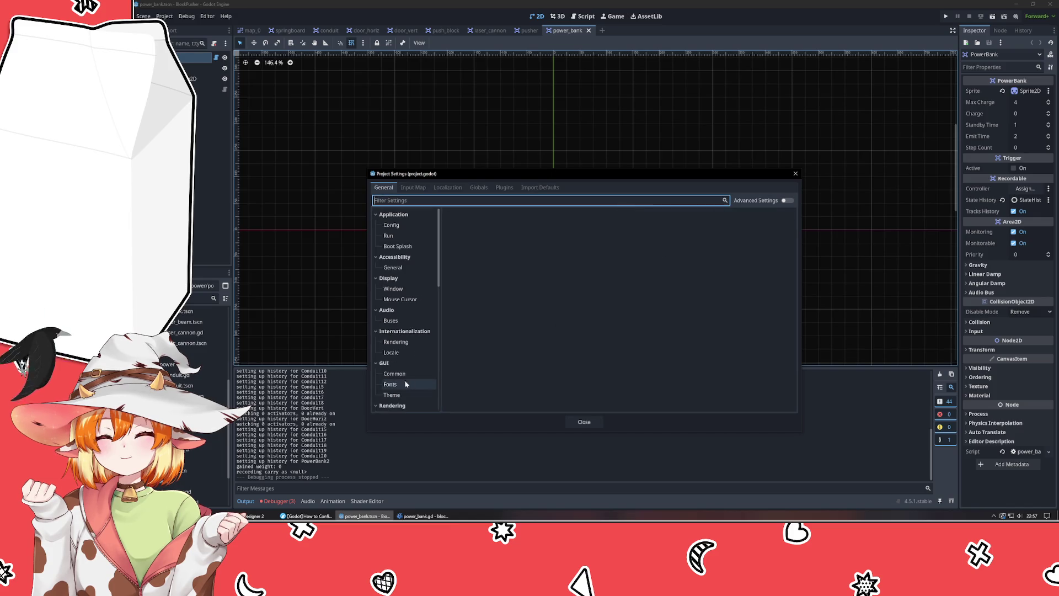
scroll(404, 362, "down", 10)
scroll(404, 363, "up", 3)
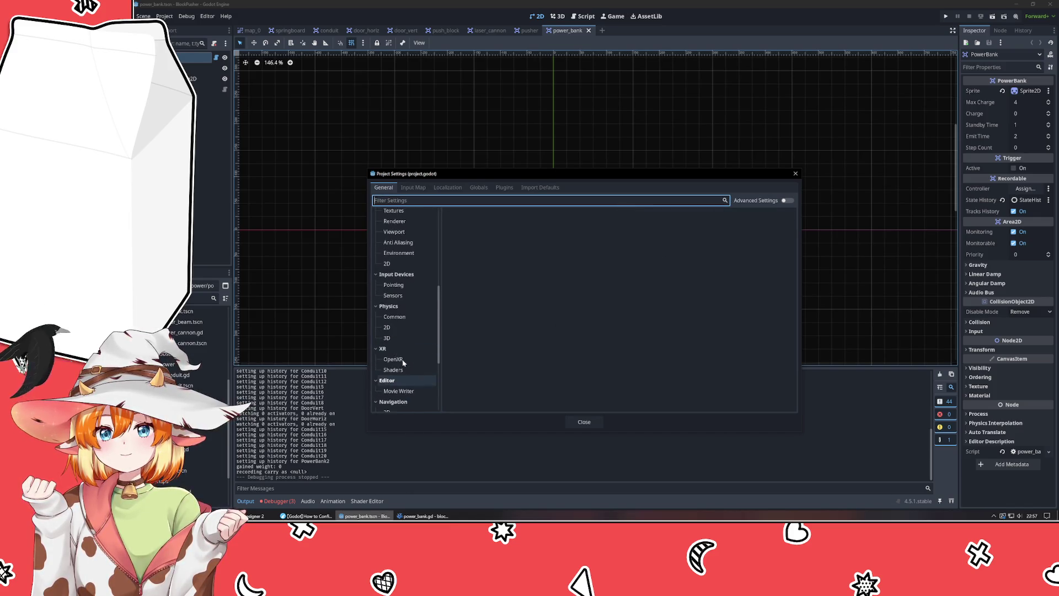
scroll(406, 319, "up", 4)
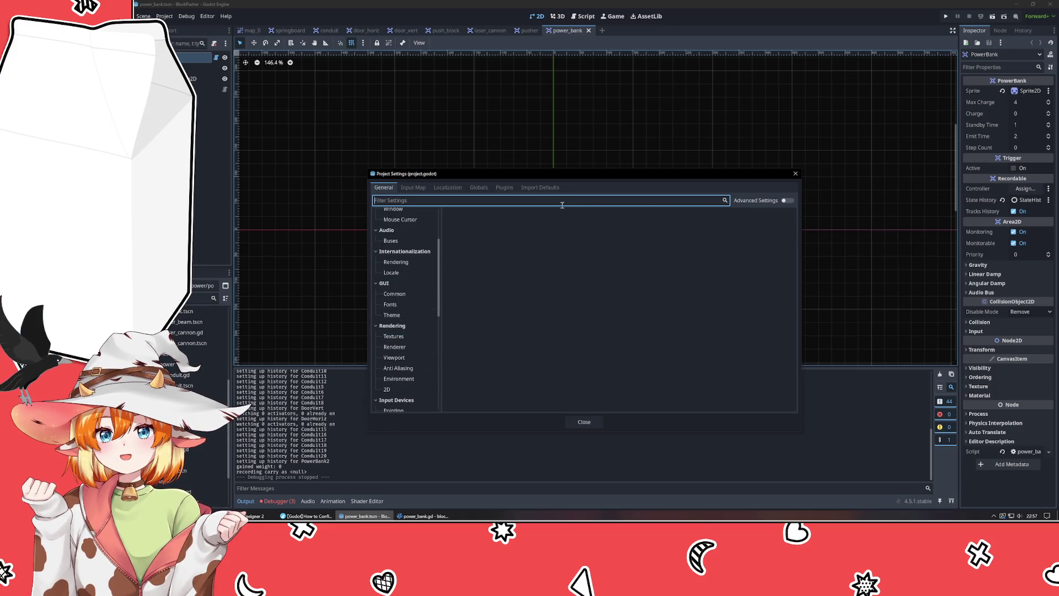
scroll(416, 359, "down", 5)
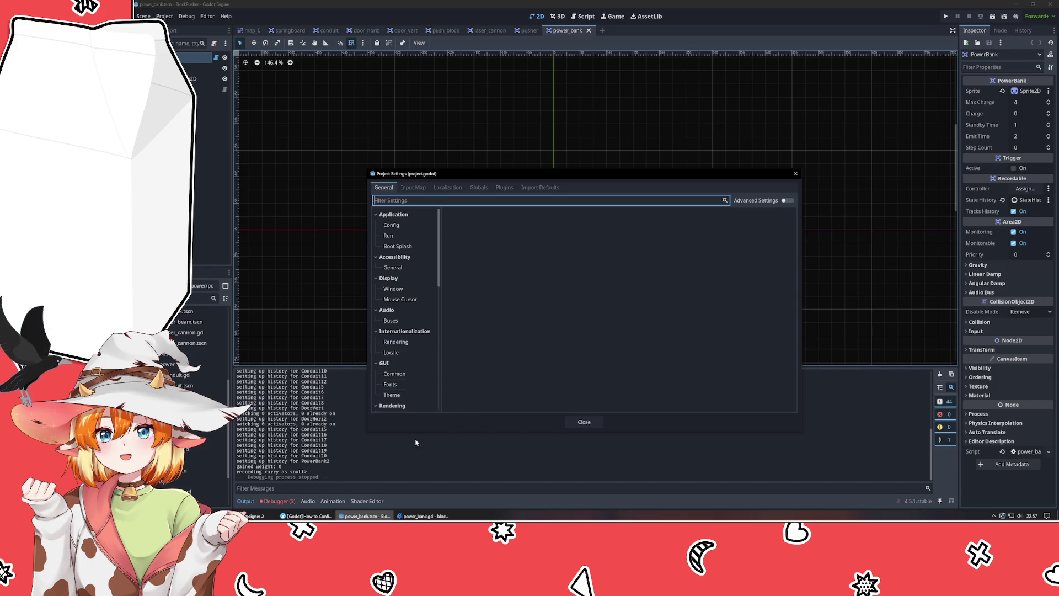
scroll(413, 259, "up", 3)
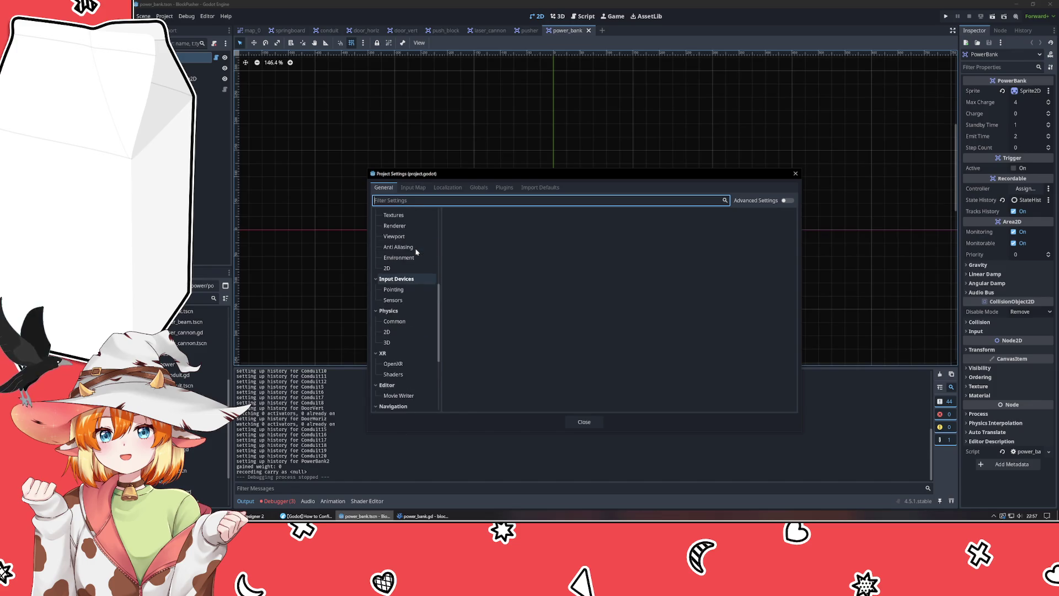
scroll(408, 285, "down", 3)
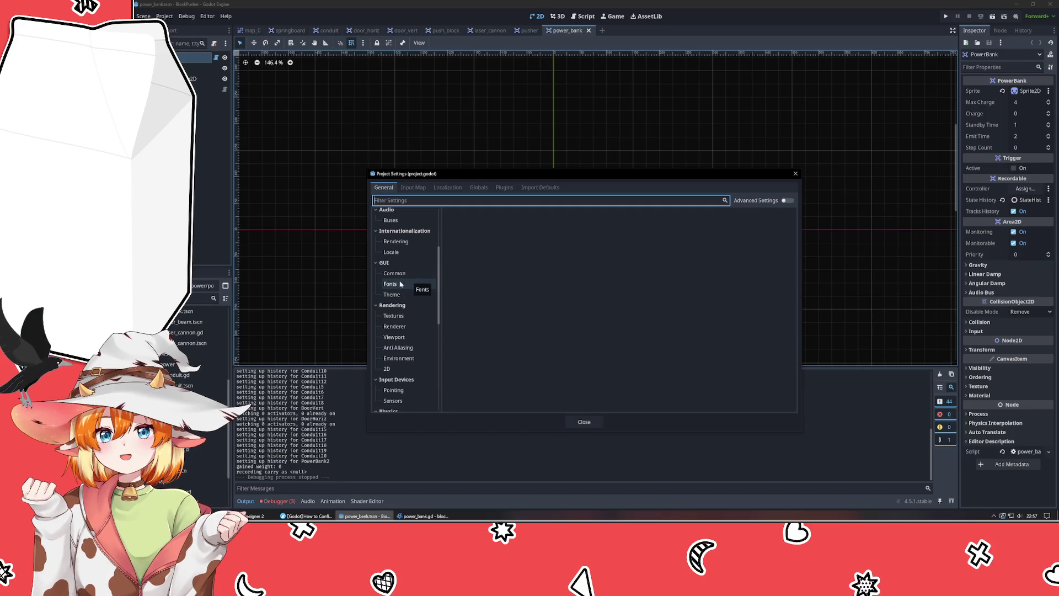
scroll(411, 281, "down", 4)
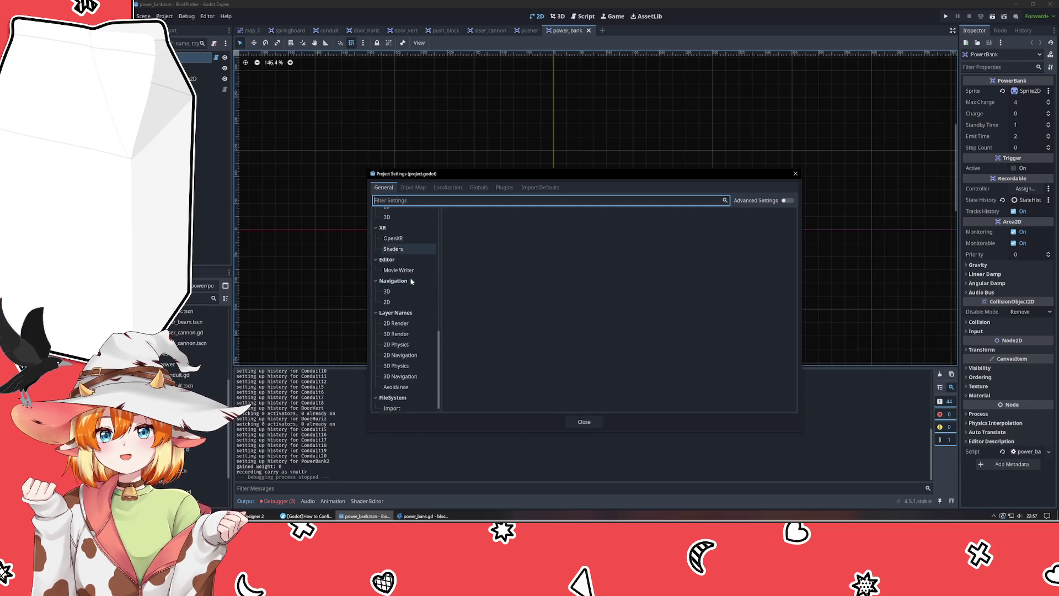
- Collapse the General categories from FileSystem through Accessibility, peeking at Movie Writer, Window and Mouse Cursor
left_click(376, 392)
left_click(376, 319)
left_click(377, 361)
left_click(390, 375)
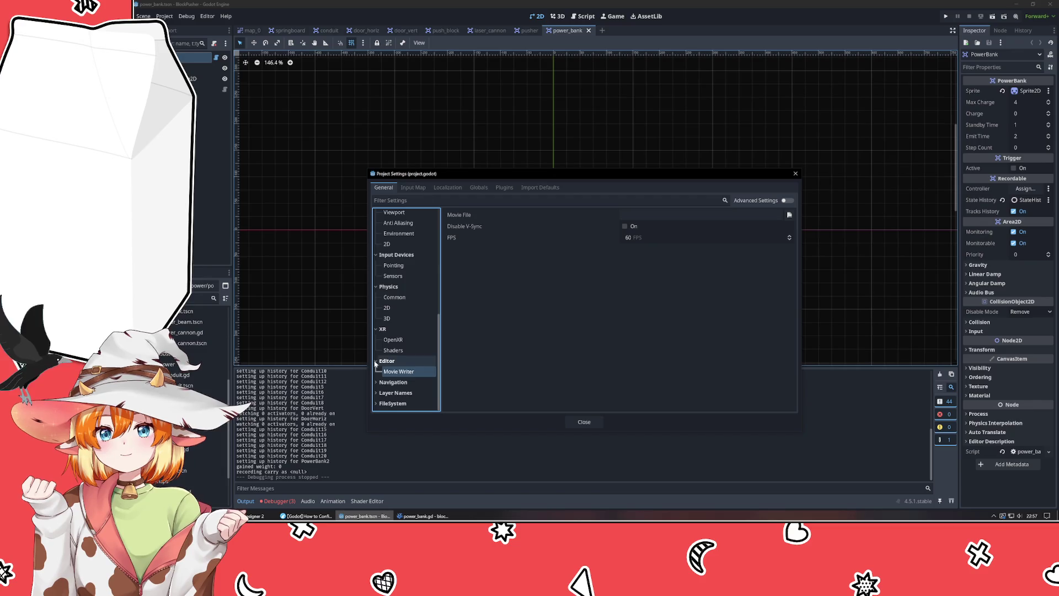
left_click(376, 360)
left_click(376, 339)
left_click(376, 319)
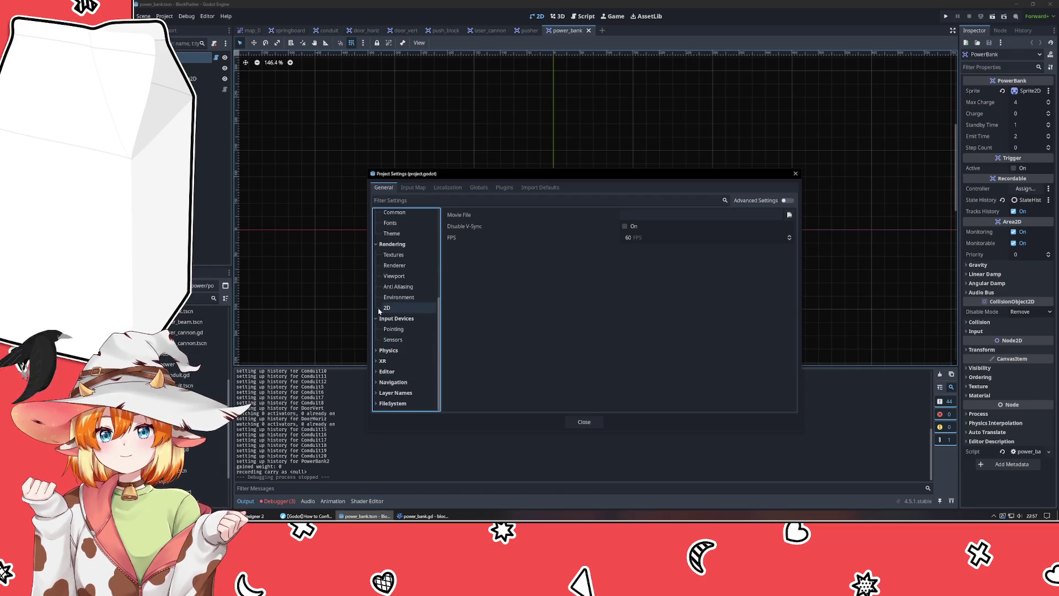
left_click(372, 265)
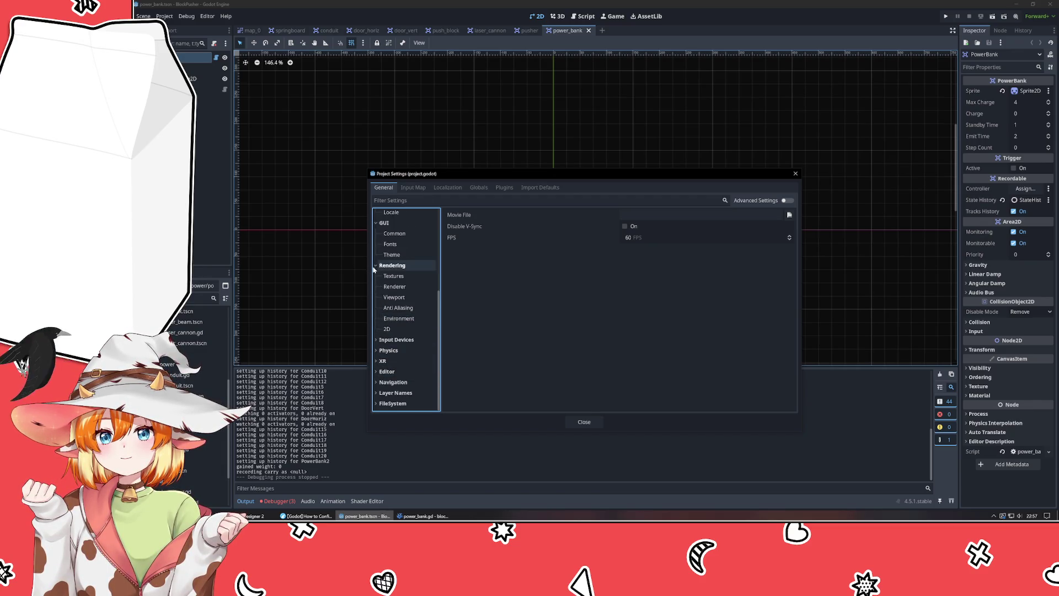
left_click(376, 287)
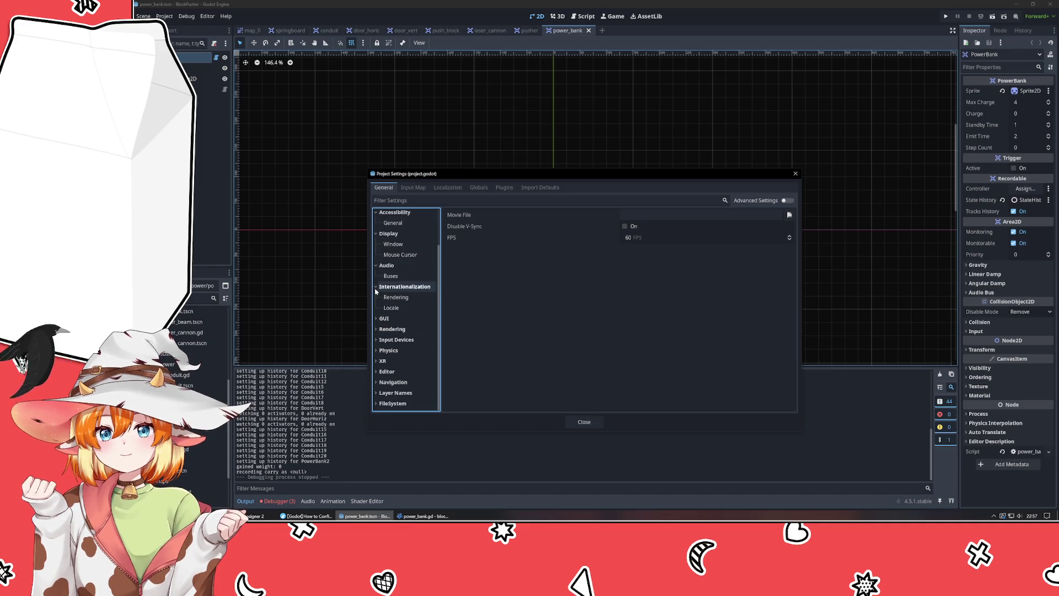
left_click(376, 287)
left_click(376, 287)
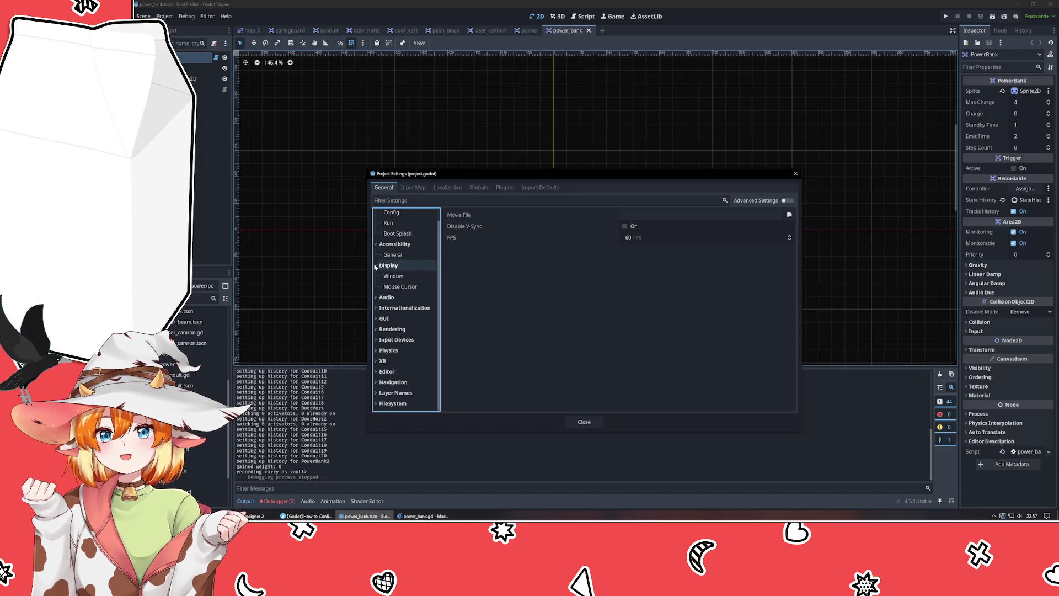
left_click(396, 276)
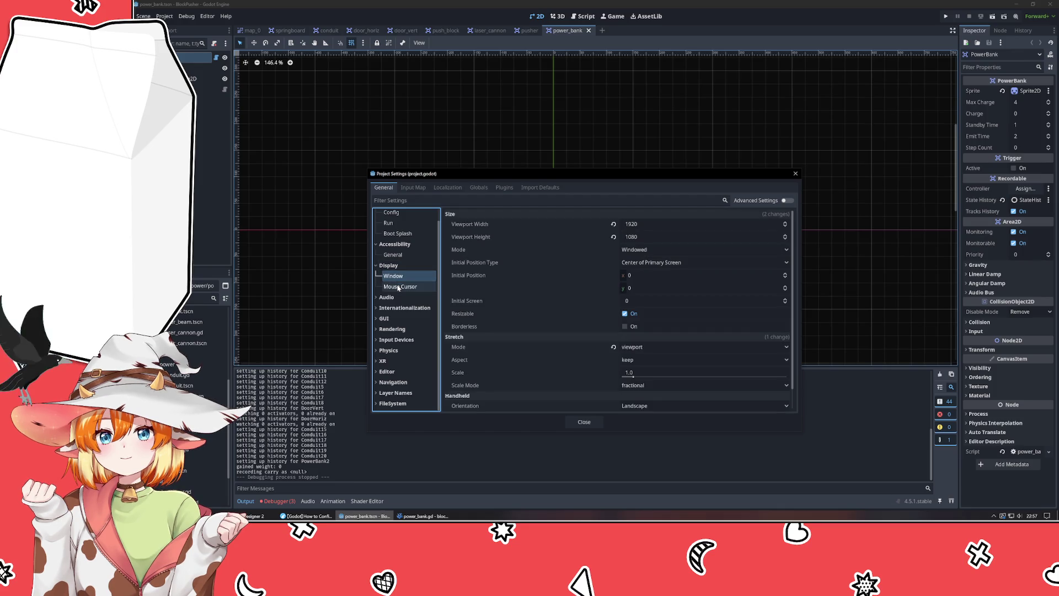
scroll(538, 281, "down", 1)
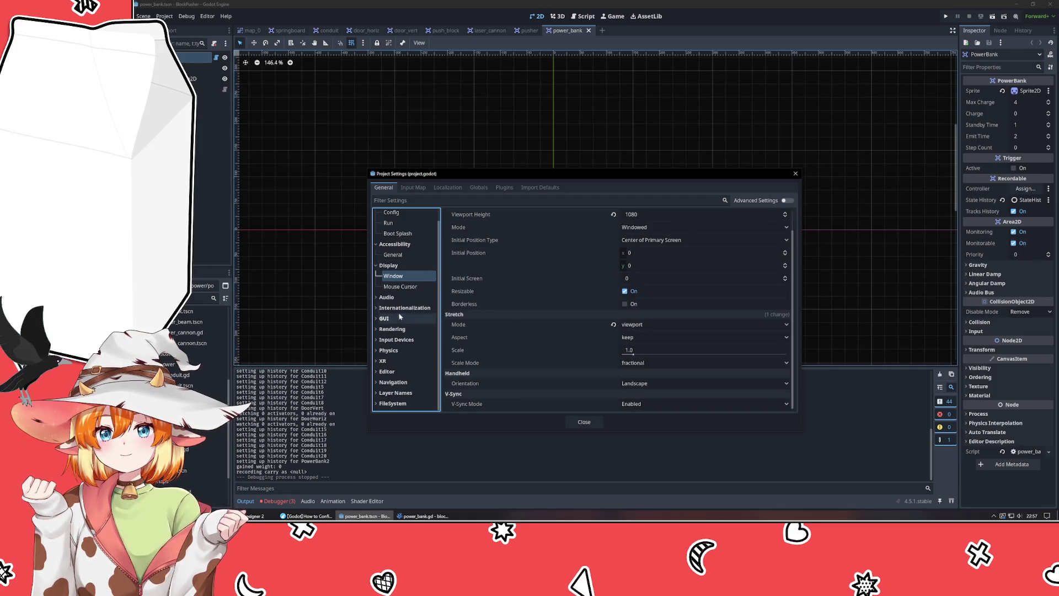
left_click(397, 288)
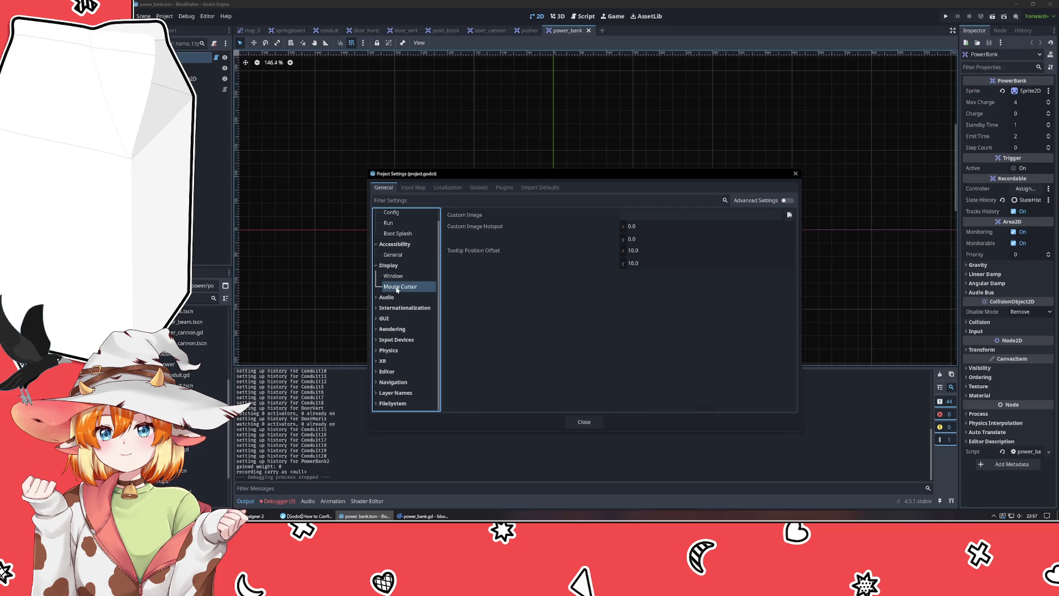
left_click(376, 266)
left_click(377, 257)
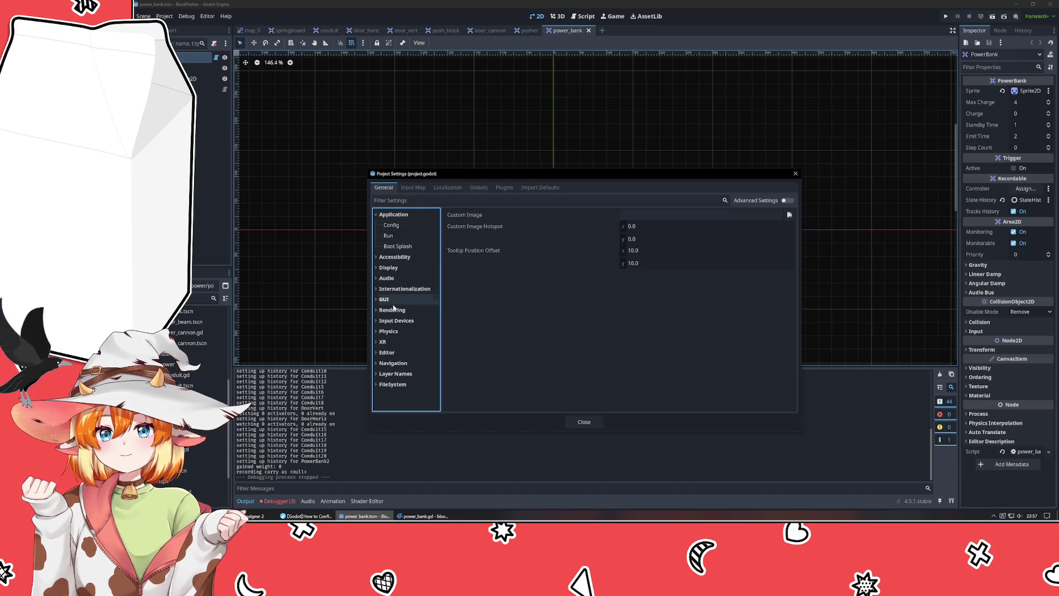
- Look through the Input Map, Localization, Globals, Plugins and Import Defaults tabs, then return to General
left_click(413, 187)
left_click(447, 187)
left_click(481, 188)
left_click(504, 188)
left_click(540, 188)
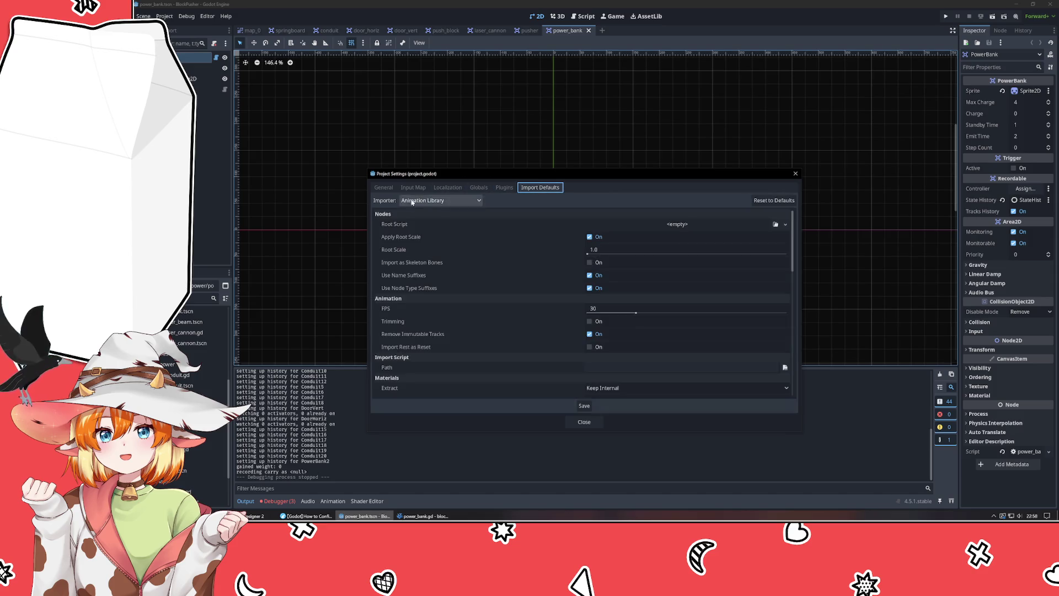
left_click(384, 187)
- Filter for 'debug' again, clear it, then enable the Advanced Settings toggle
type("debug")
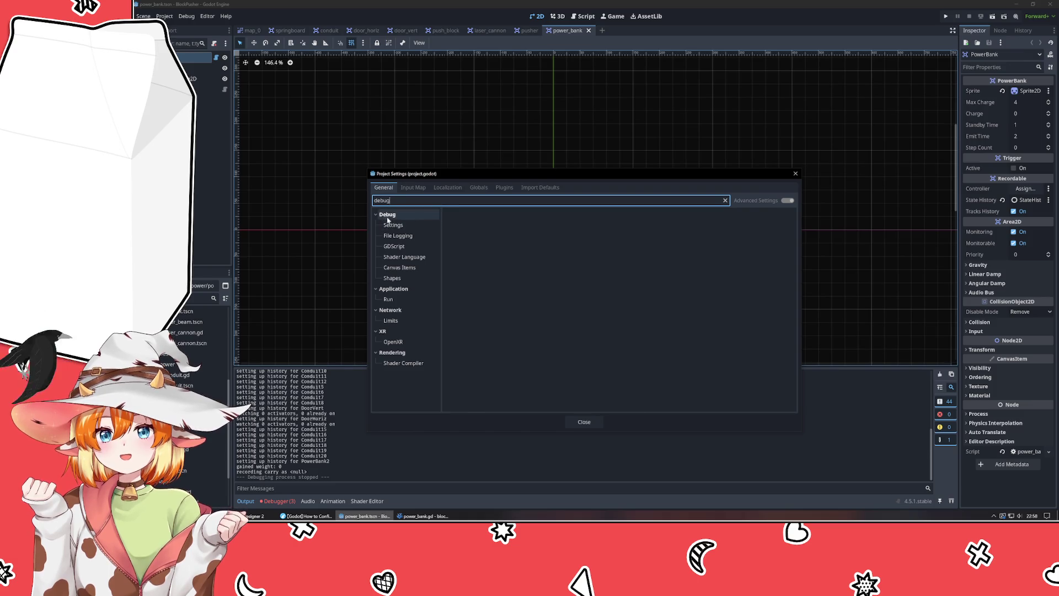
left_click(724, 201)
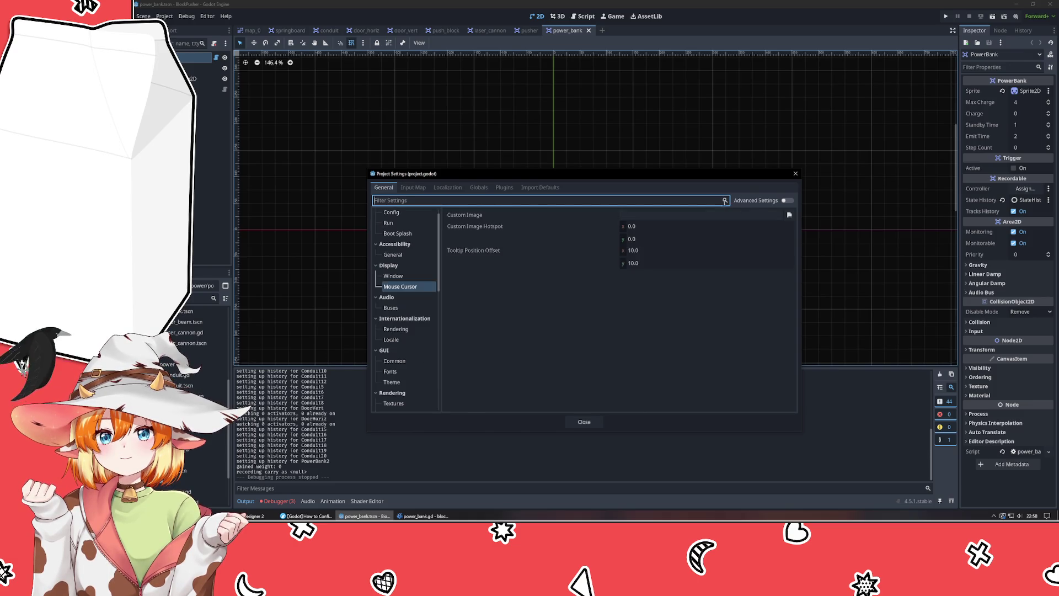
scroll(405, 299, "down", 15)
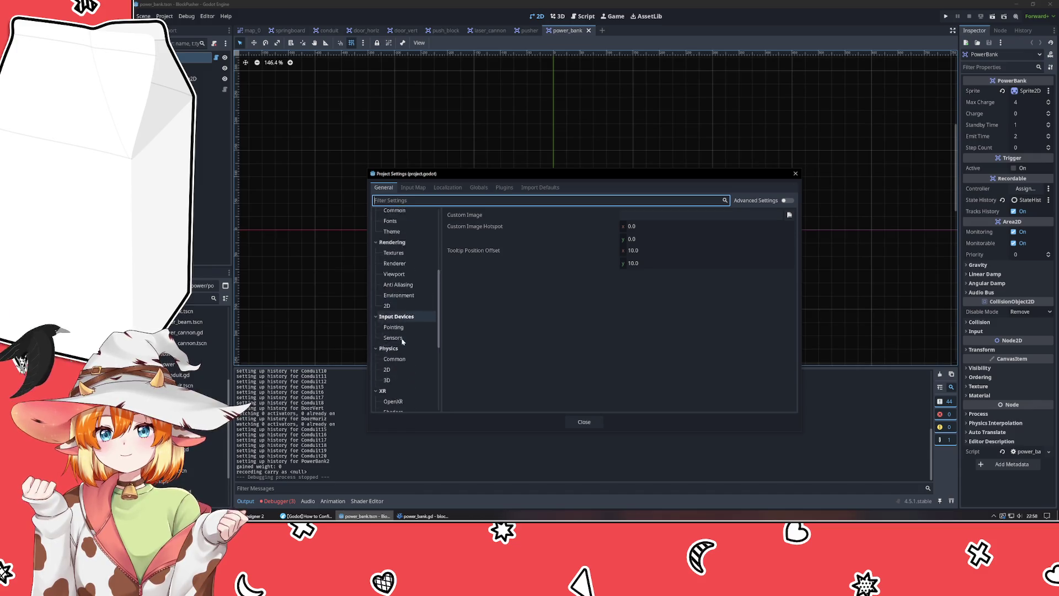
scroll(400, 391, "up", 5)
scroll(402, 353, "up", 6)
scroll(403, 351, "up", 3)
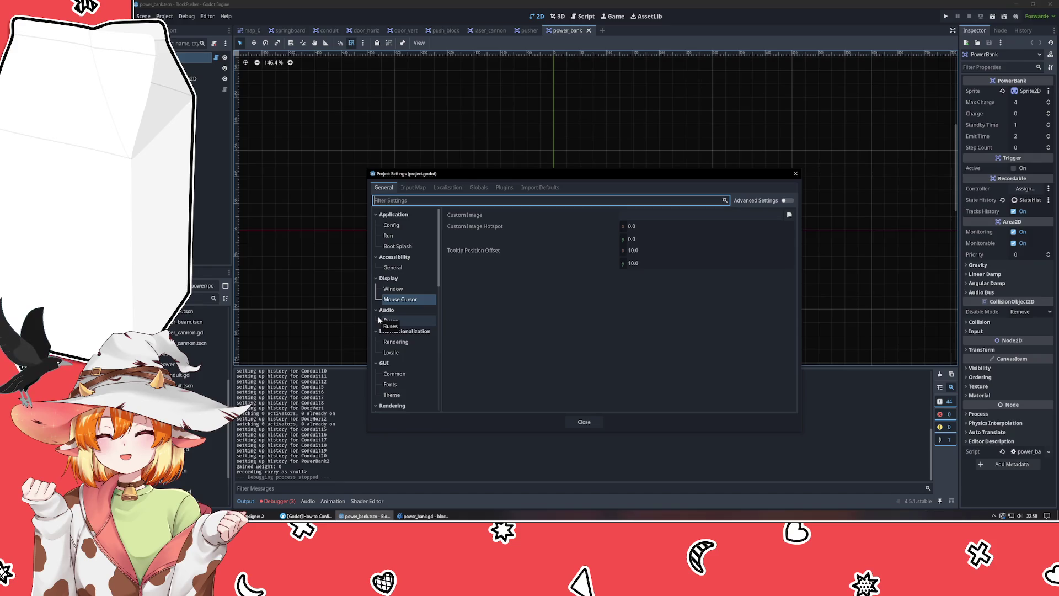
left_click(786, 200)
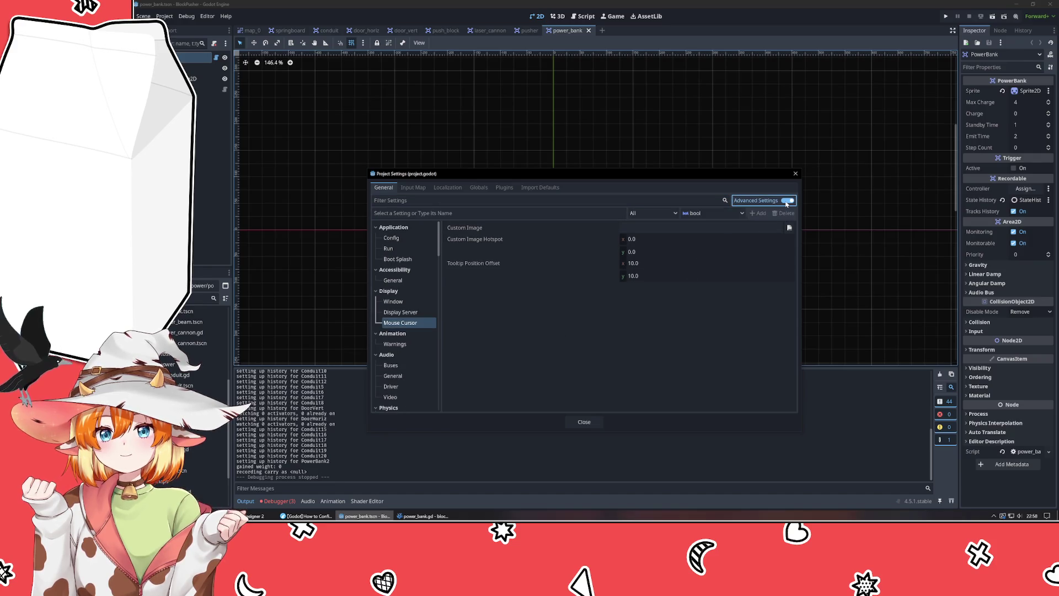
- Review the Movie Writer settings and the editor Run, Script, Export and Import settings
left_click(533, 348)
scroll(413, 296, "down", 5)
scroll(413, 296, "up", 10)
scroll(396, 285, "up", 8)
scroll(396, 286, "up", 2)
left_click(399, 257)
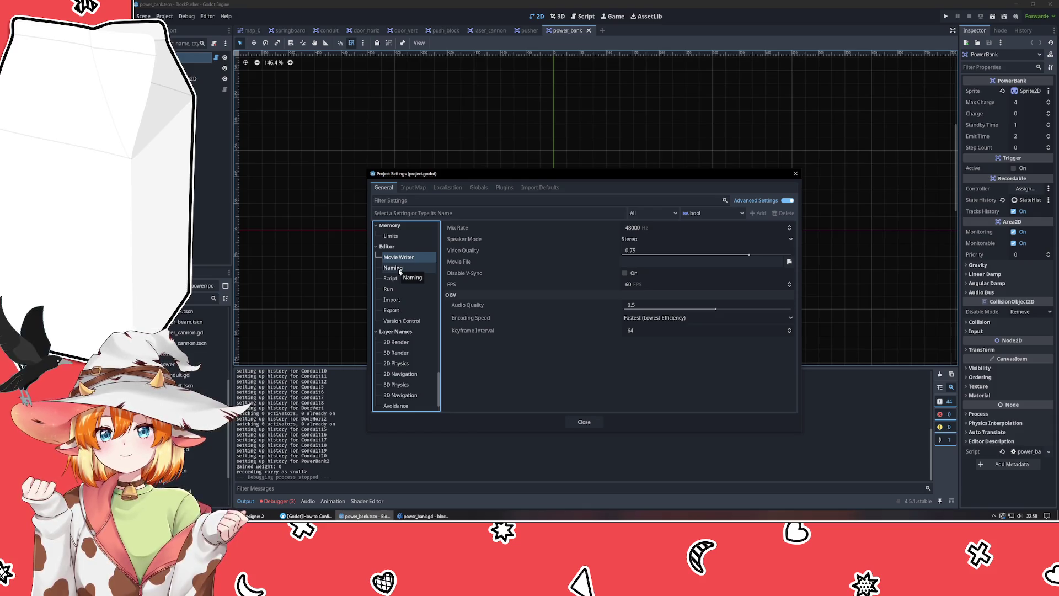
left_click(395, 289)
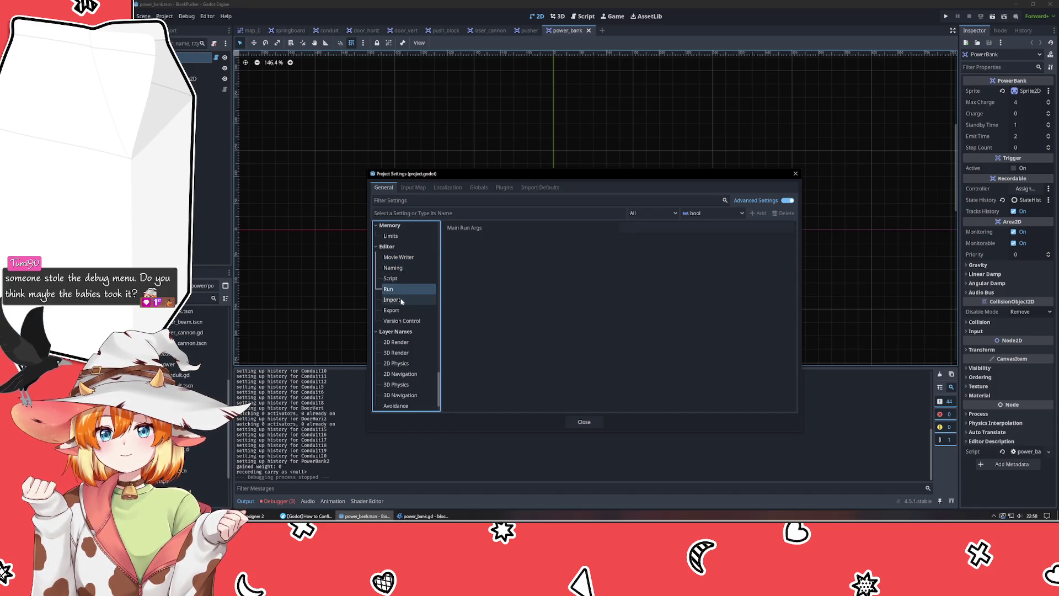
left_click(406, 278)
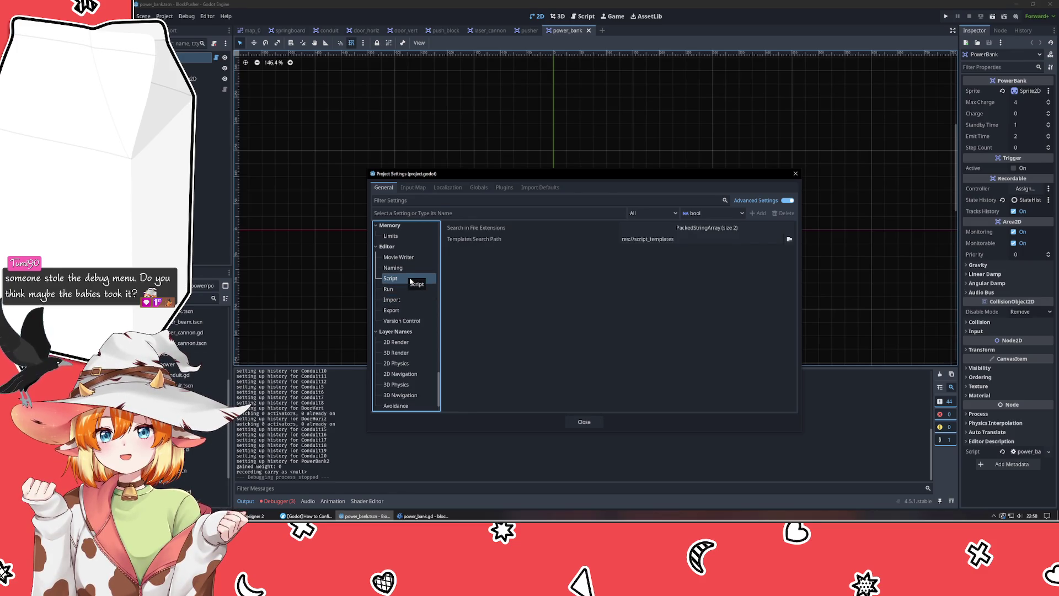
left_click(403, 308)
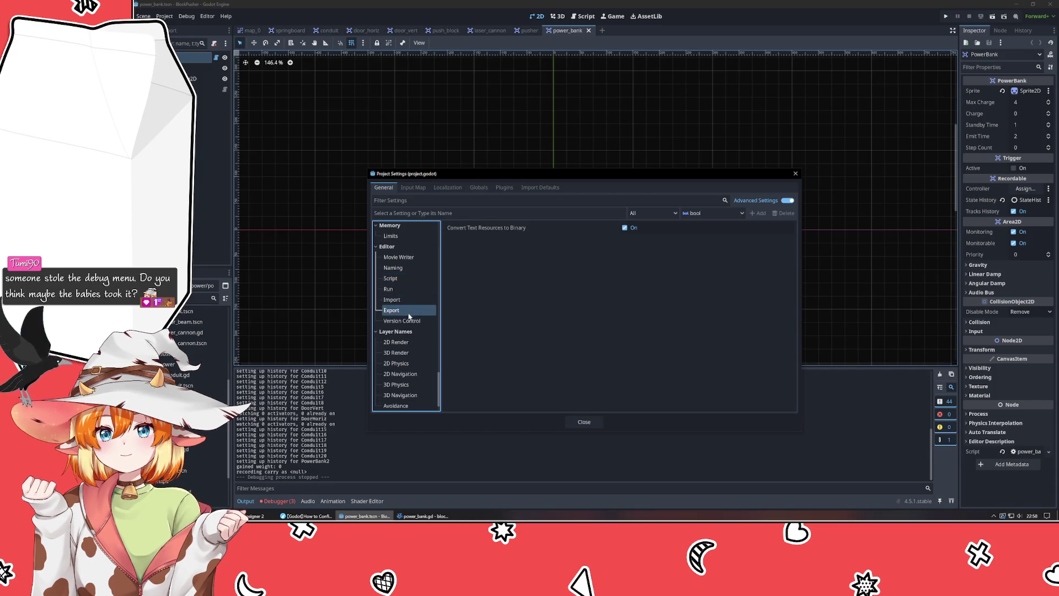
left_click(403, 300)
scroll(404, 307, "down", 1)
scroll(405, 308, "down", 10)
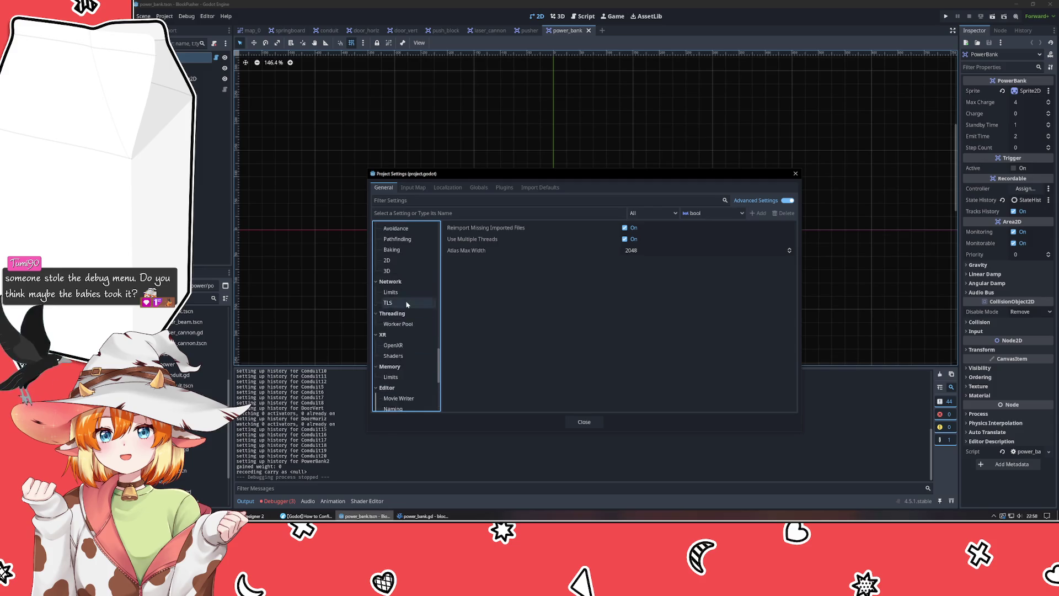
scroll(407, 308, "up", 5)
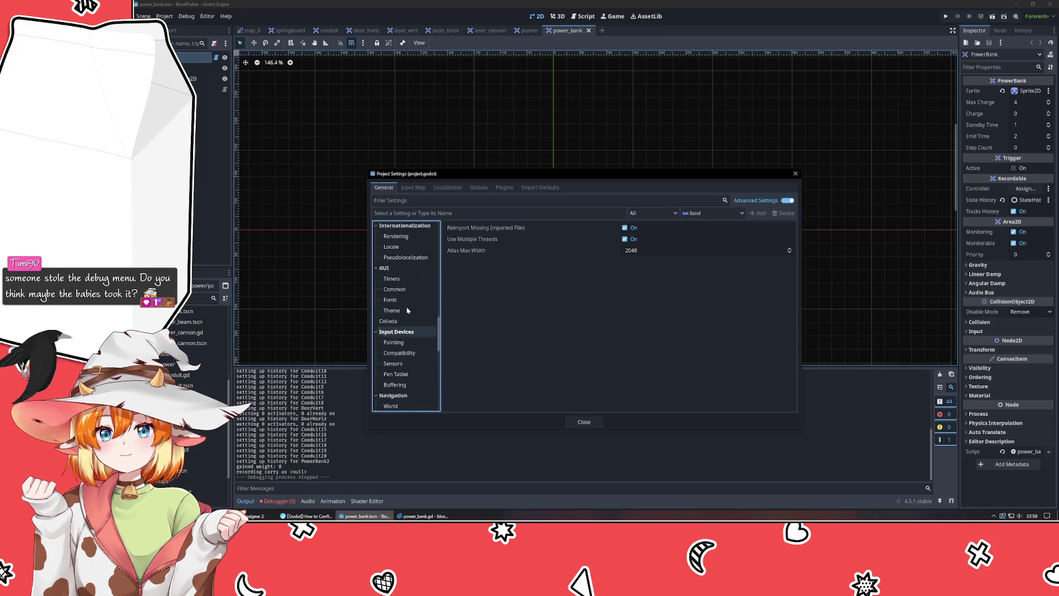
scroll(407, 312, "up", 10)
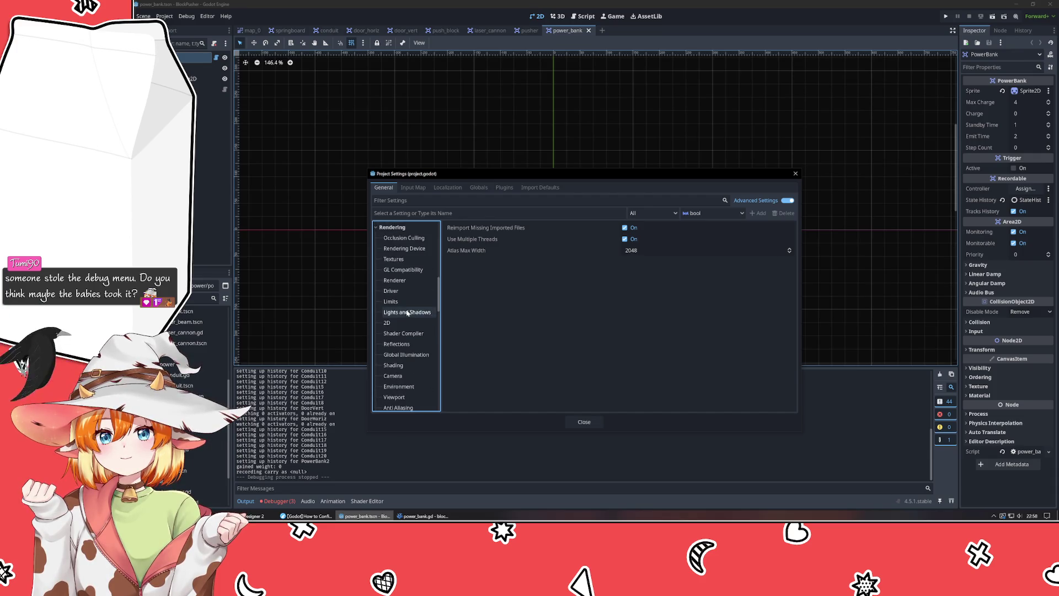
scroll(405, 312, "up", 5)
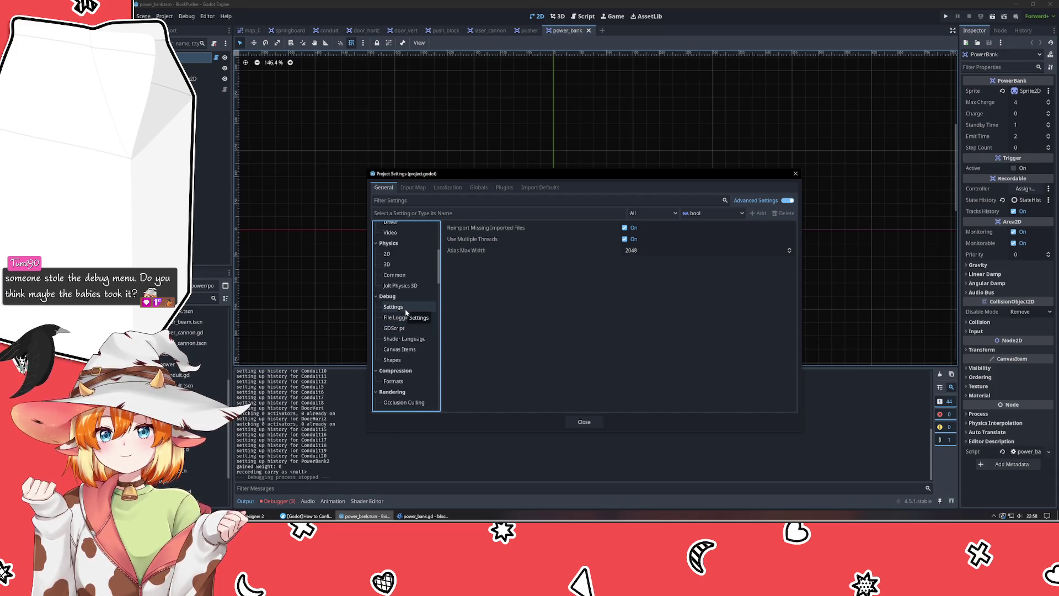
- Review Debug File Logging, GDScript, Shader Language, Canvas Items and Shapes settings, then close Project Settings
left_click(407, 309)
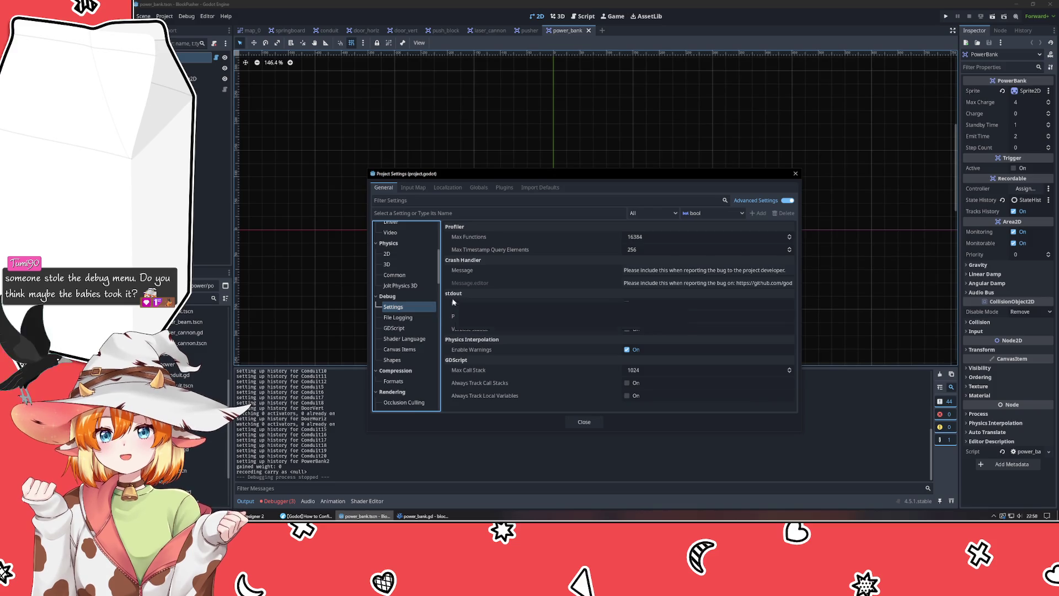
mouse_move(561, 283)
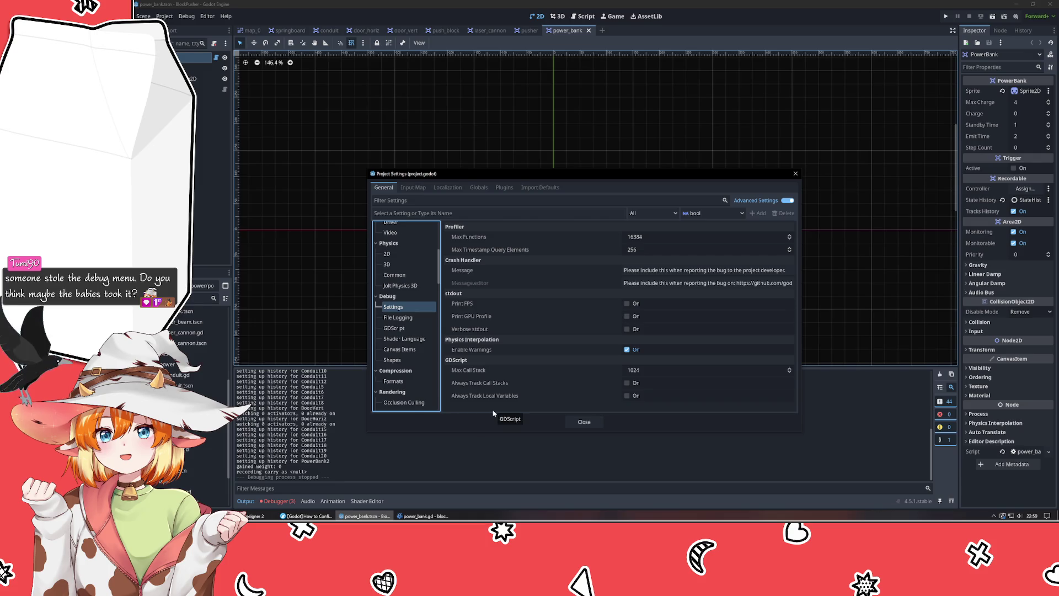
left_click(400, 317)
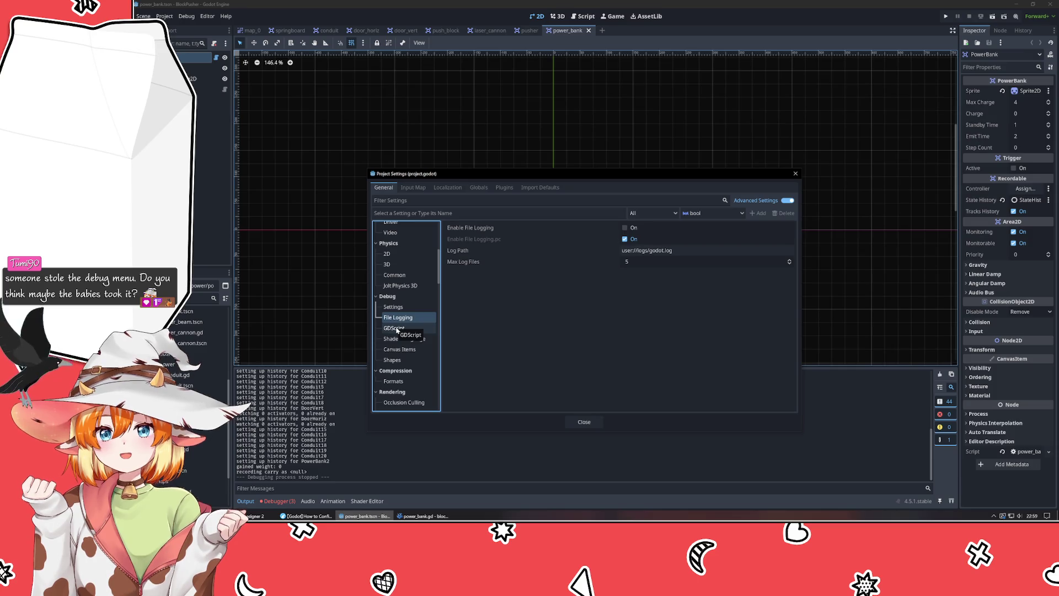
left_click(396, 330)
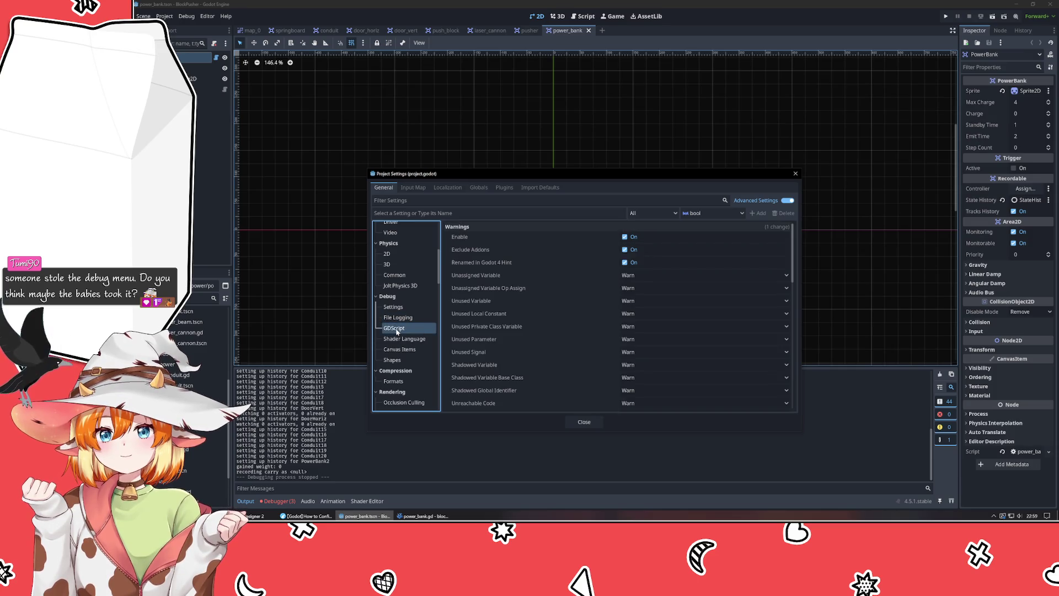
scroll(459, 344, "down", 10)
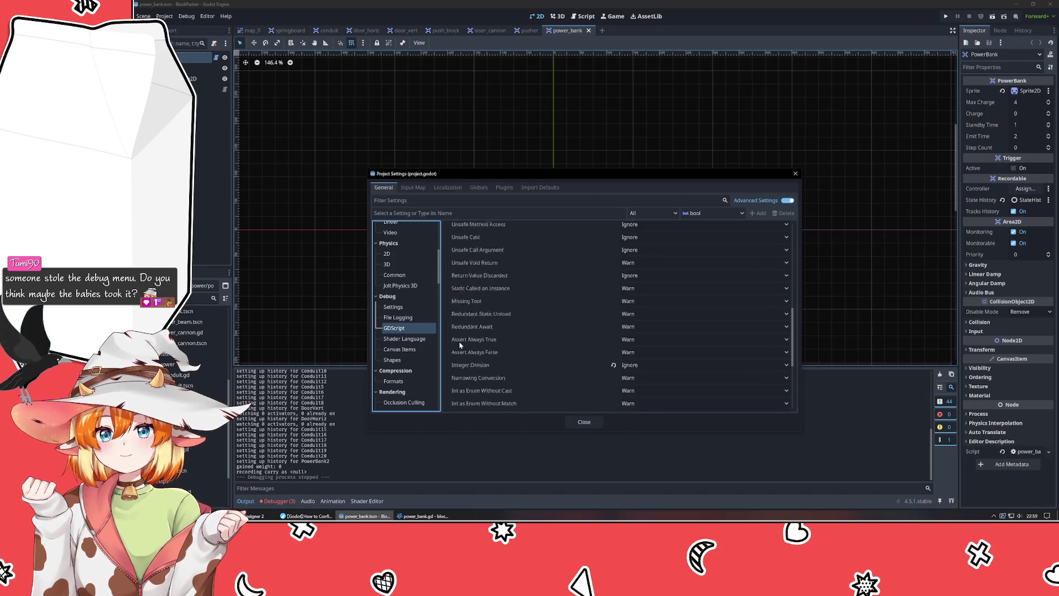
left_click(409, 339)
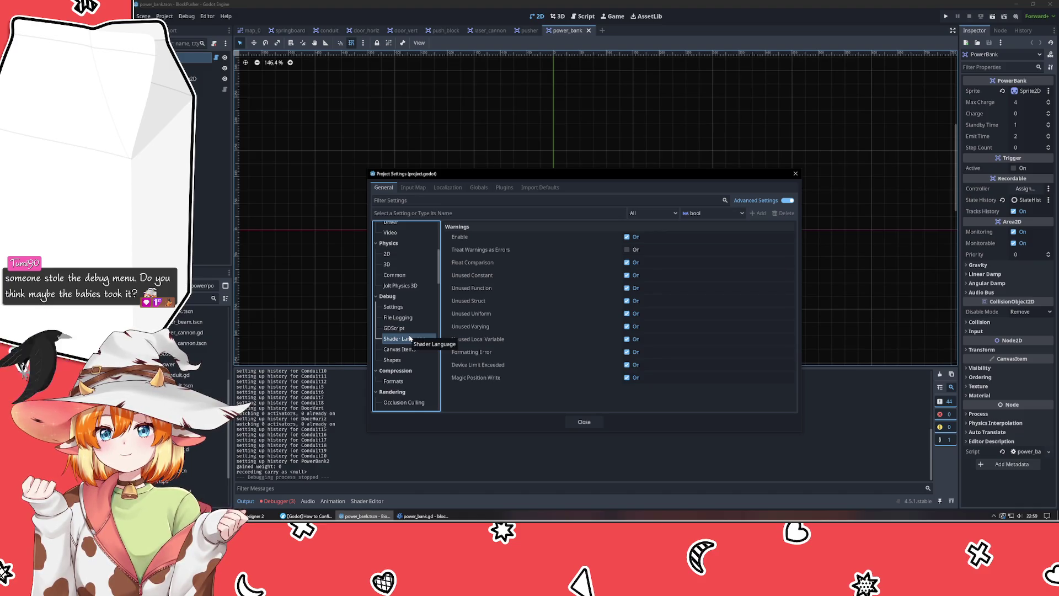
left_click(403, 349)
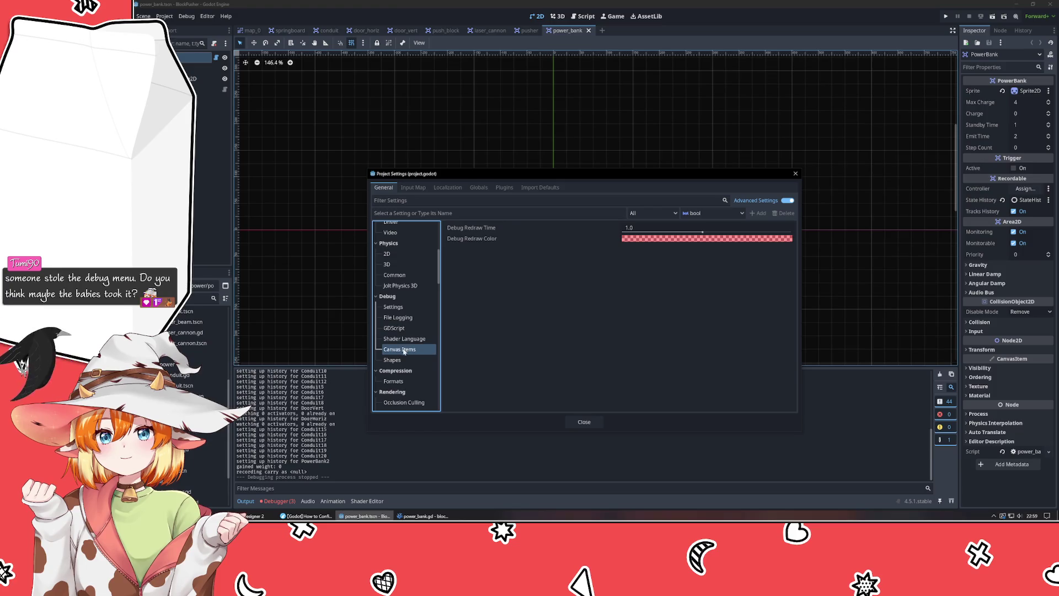
left_click(406, 360)
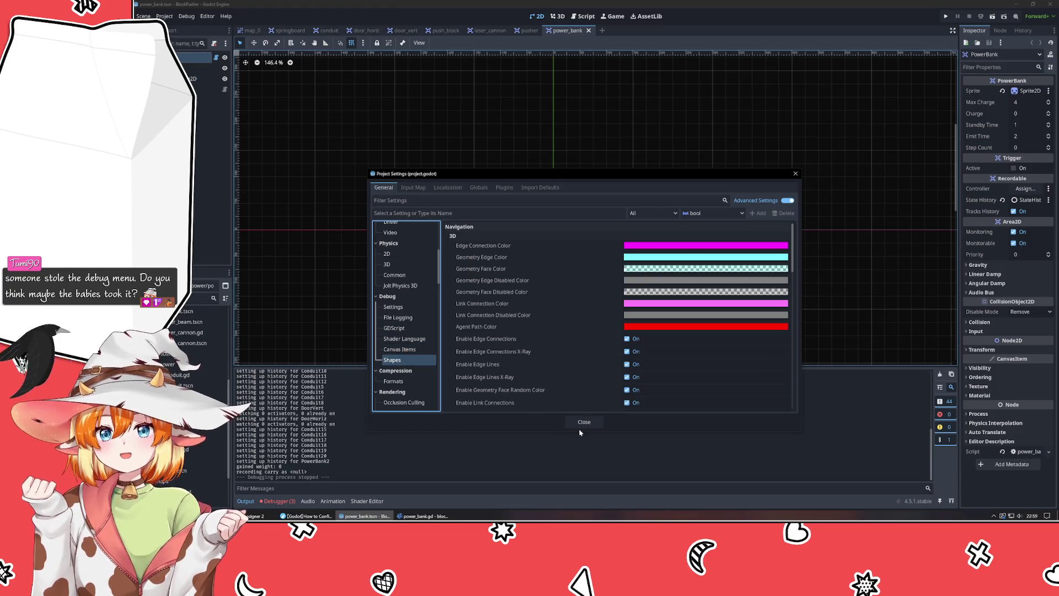
left_click(584, 421)
- Close the guide tab, preview and close the GodotJS result, then open the official external text editor page
left_click(308, 515)
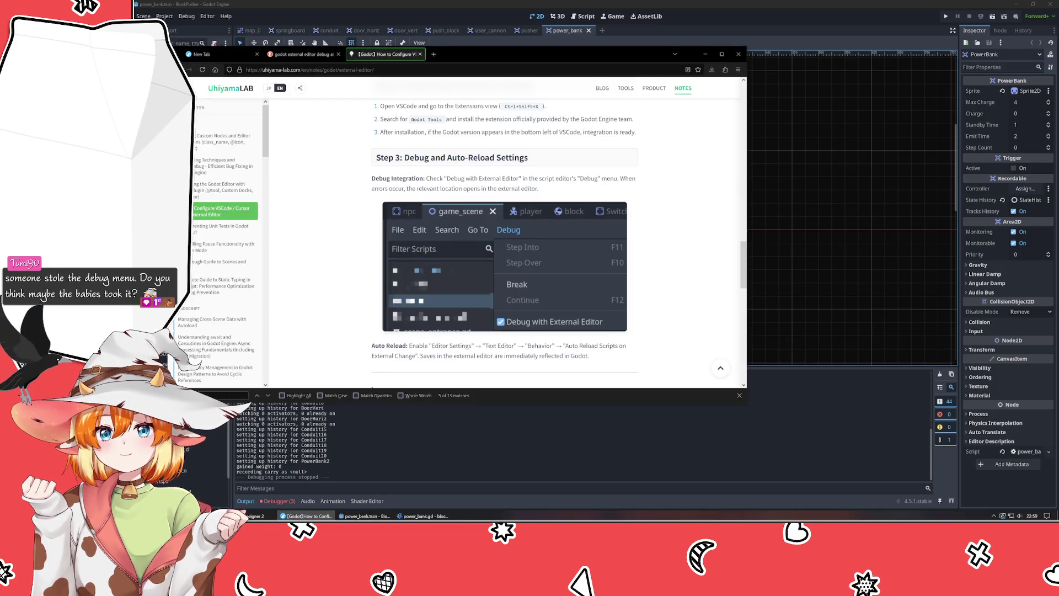
left_click(419, 54)
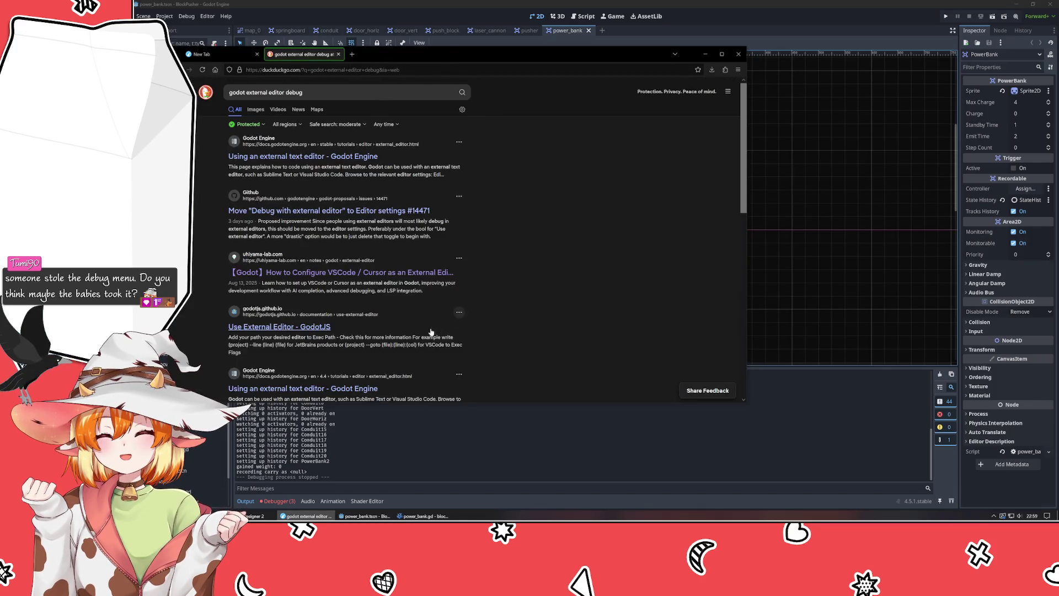
left_click(299, 327)
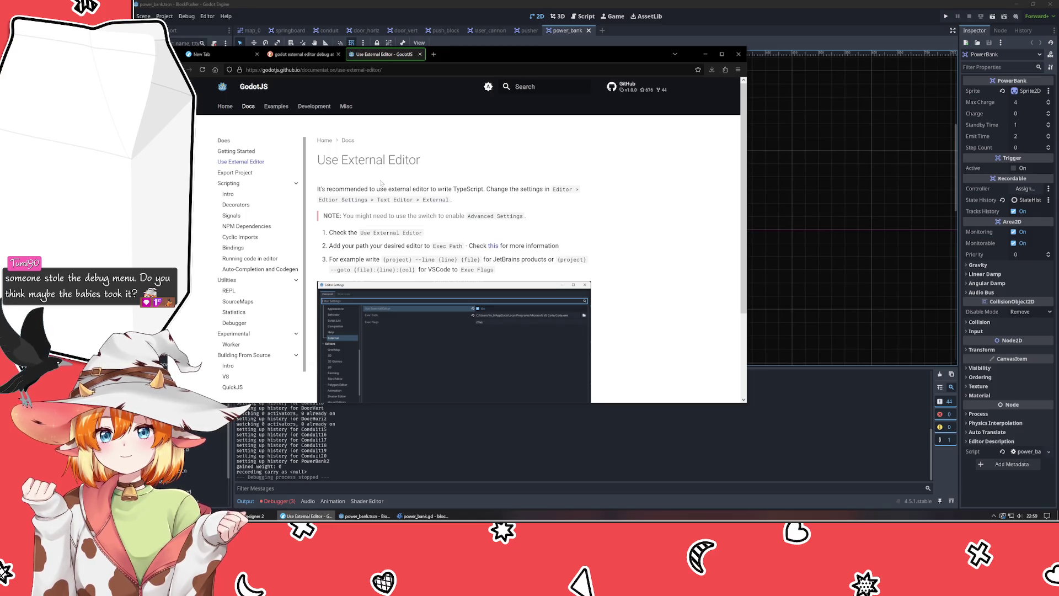
scroll(380, 182, "down", 5)
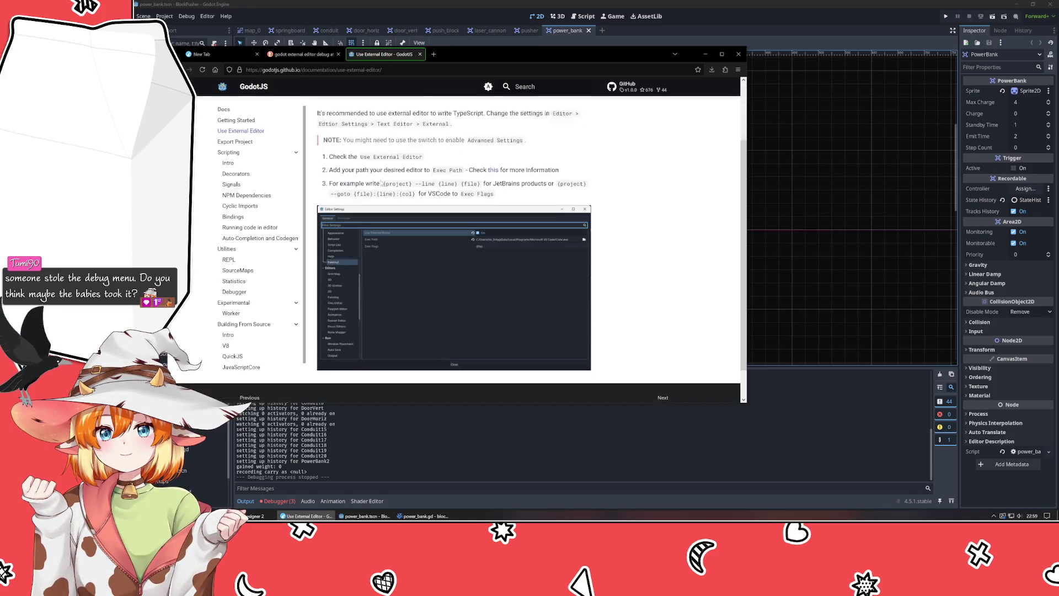
scroll(419, 132, "up", 5)
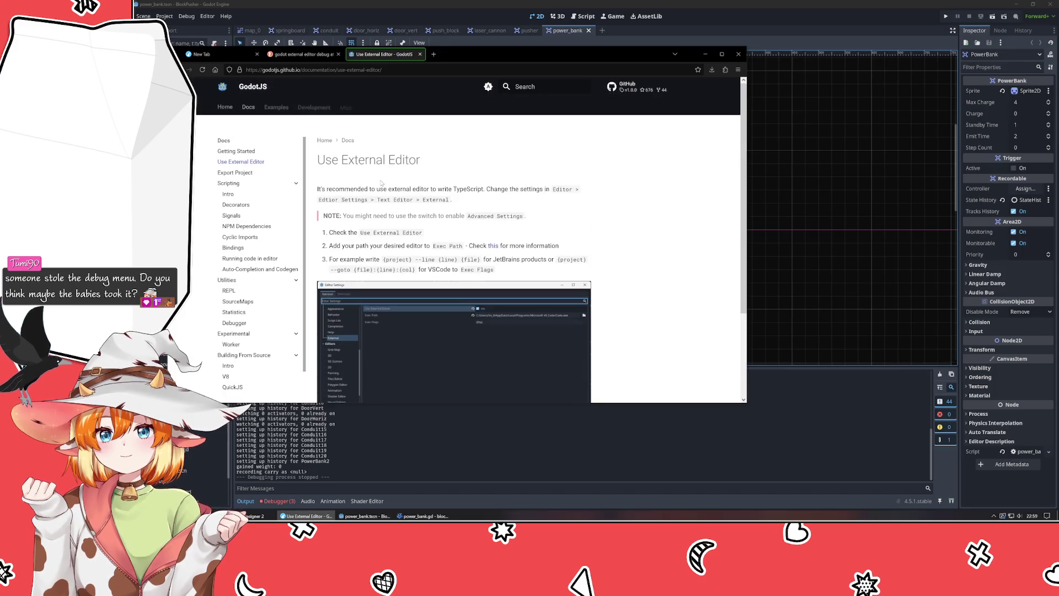
left_click(420, 54)
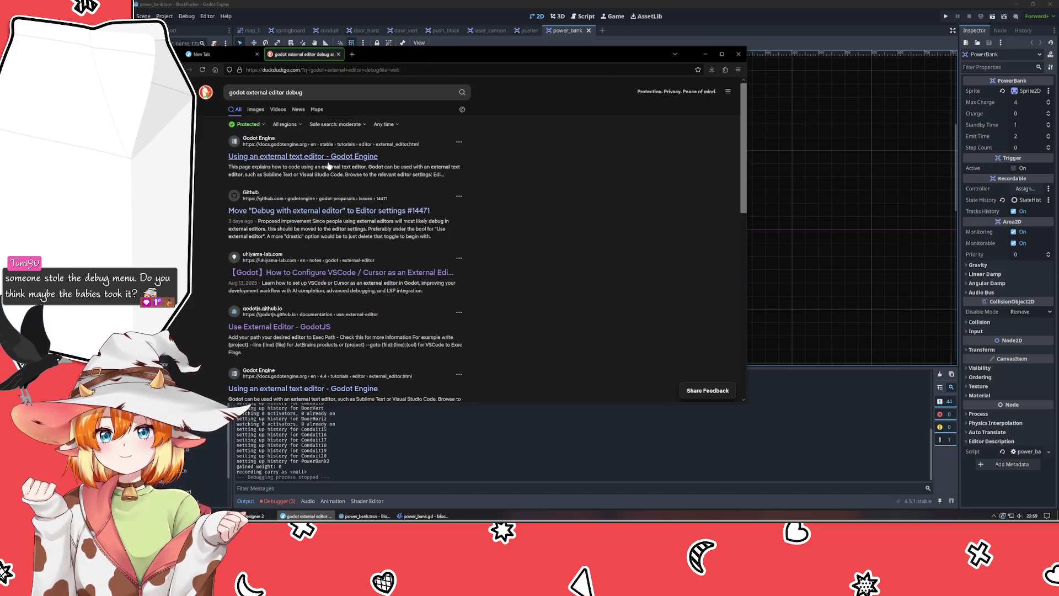
middle_click(329, 157)
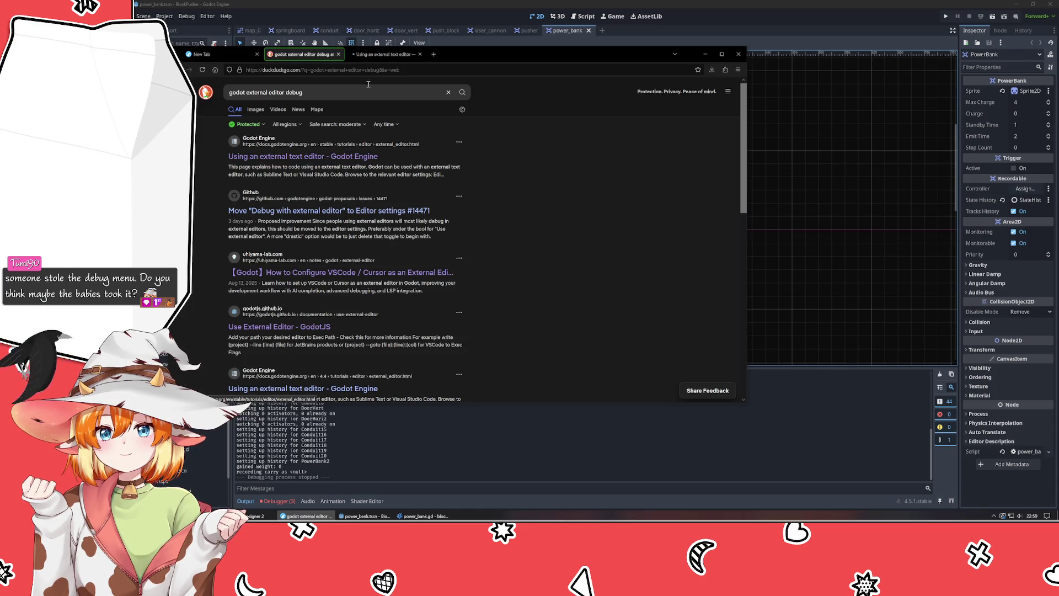
left_click(384, 54)
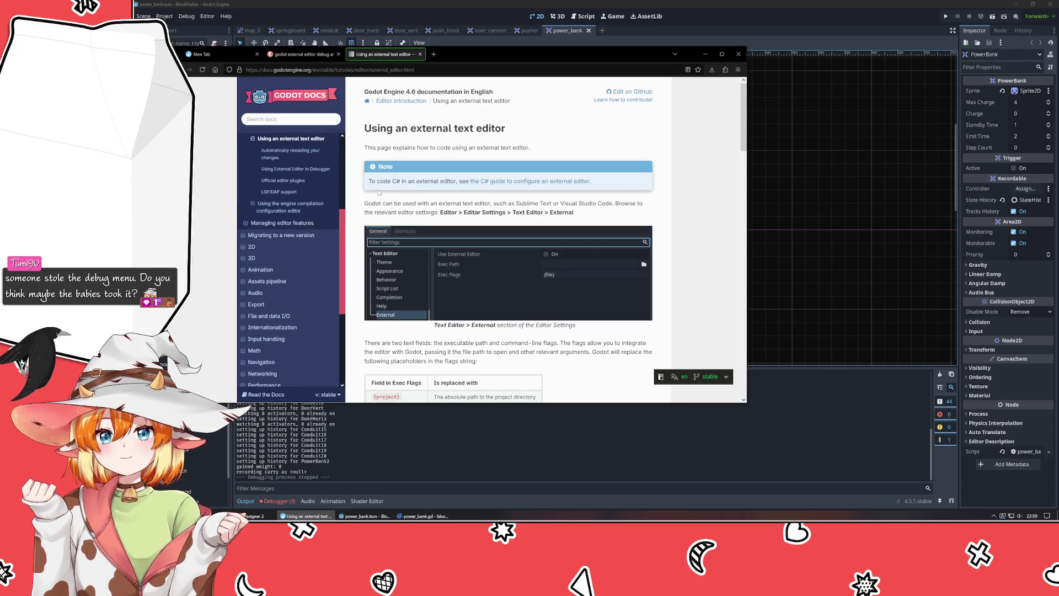
- Read the external text editor docs, highlighting the code.cmd note, then follow the script editor debug tools link
scroll(378, 192, "down", 2)
scroll(378, 192, "up", 2)
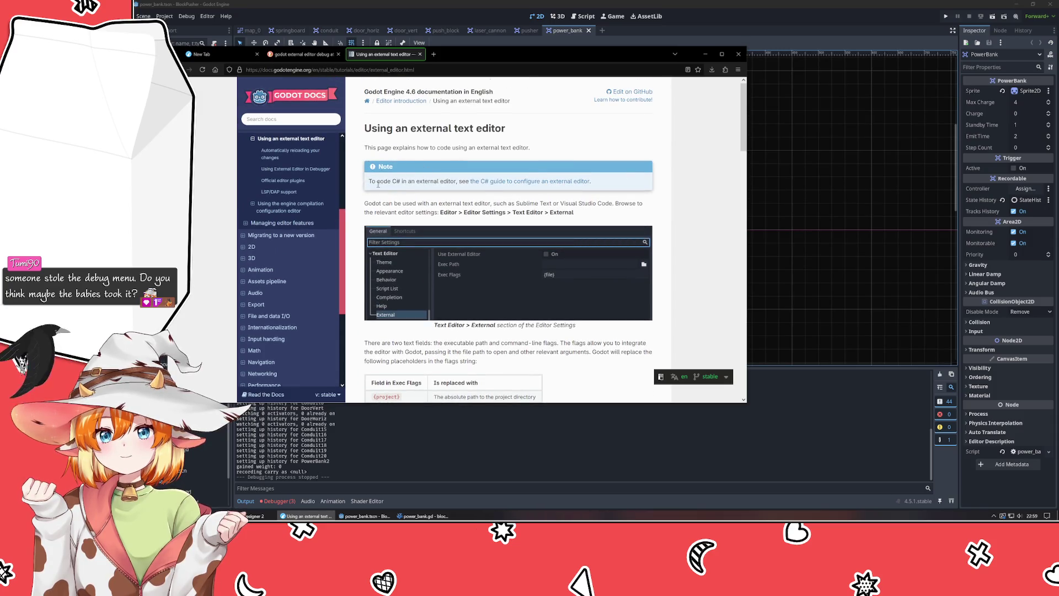
scroll(584, 229, "down", 3)
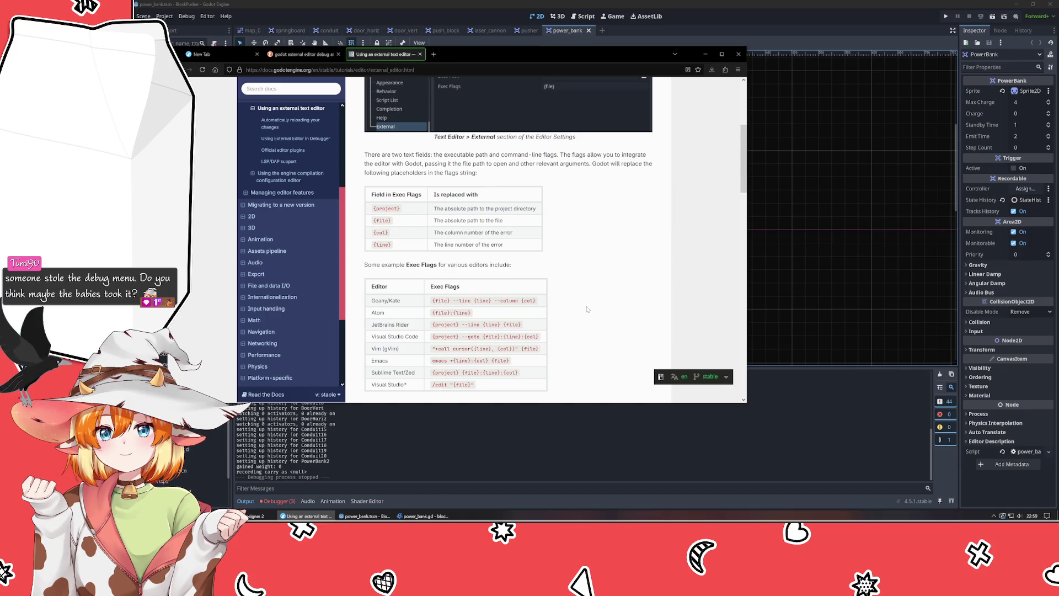
scroll(587, 309, "down", 4)
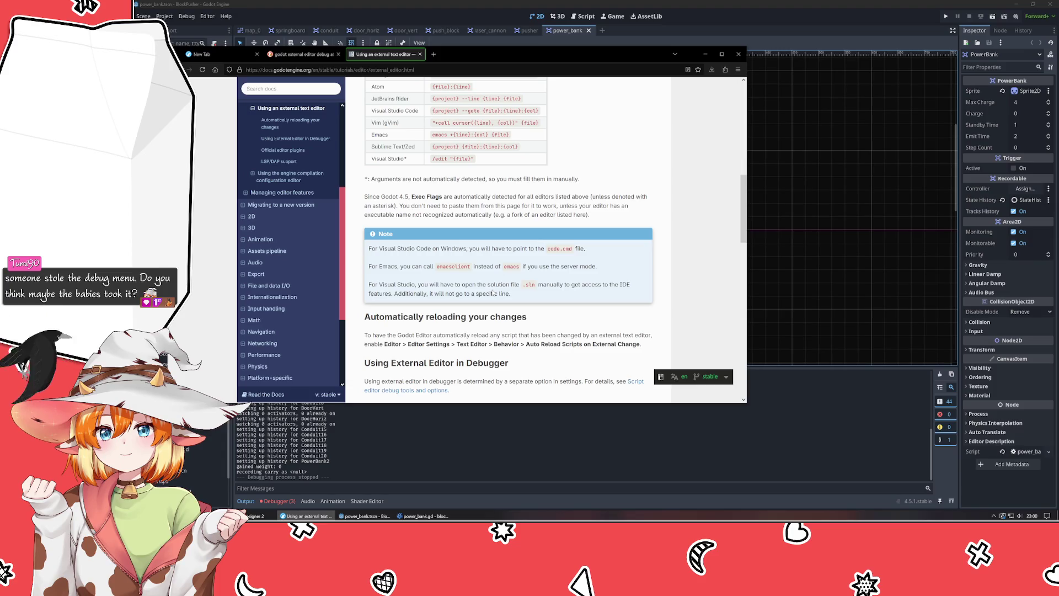
left_click_drag(382, 250, 580, 248)
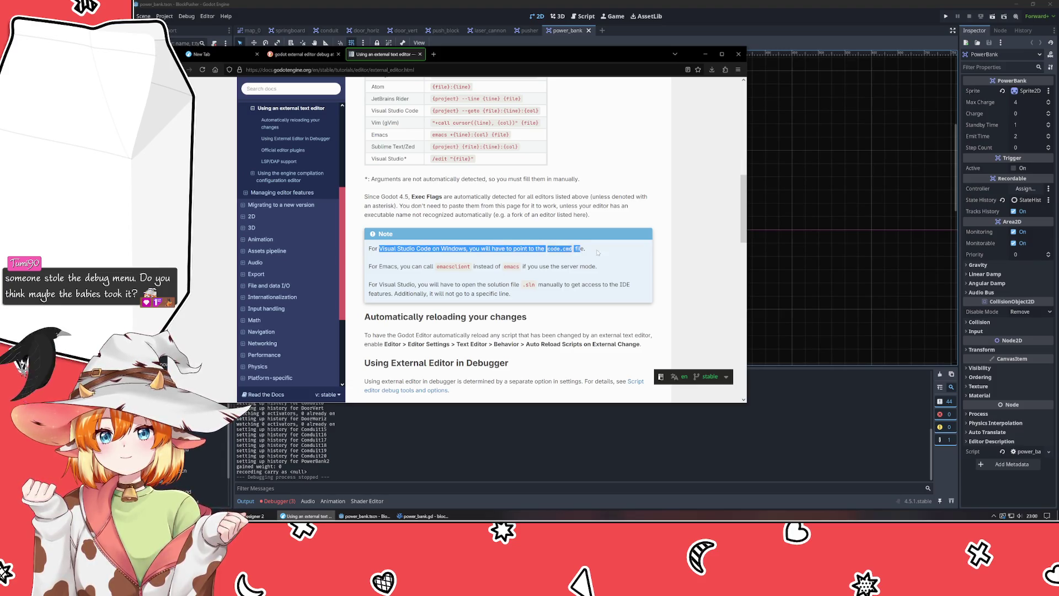
left_click(621, 248)
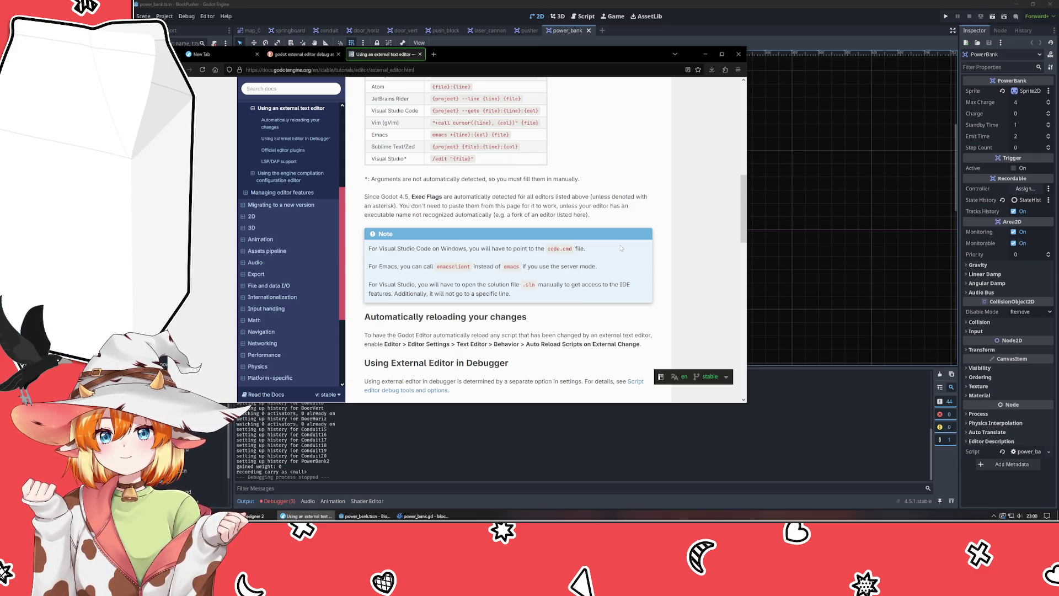
scroll(620, 248, "up", 3)
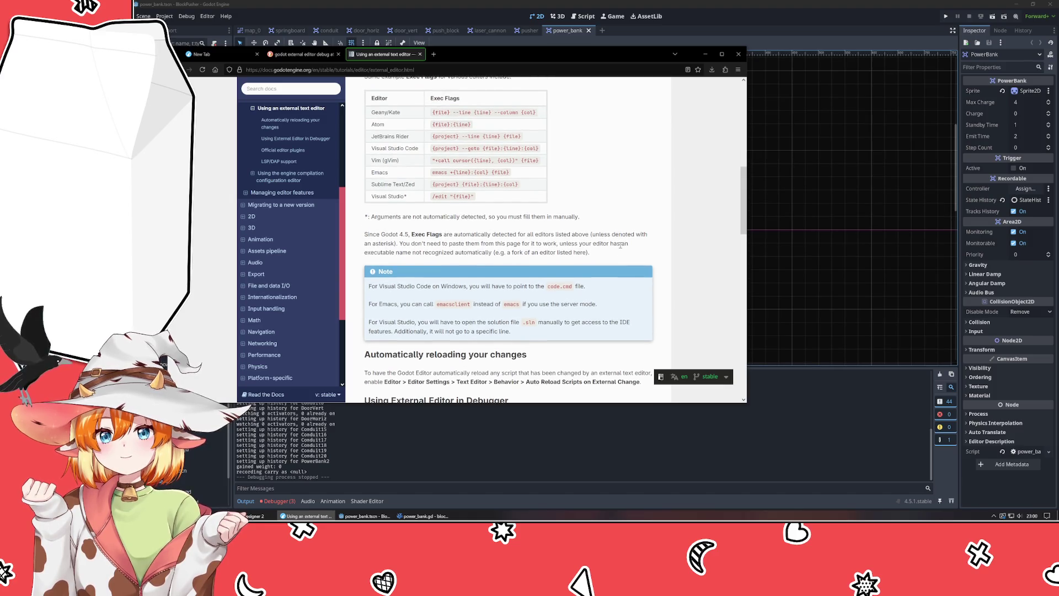
scroll(621, 248, "down", 5)
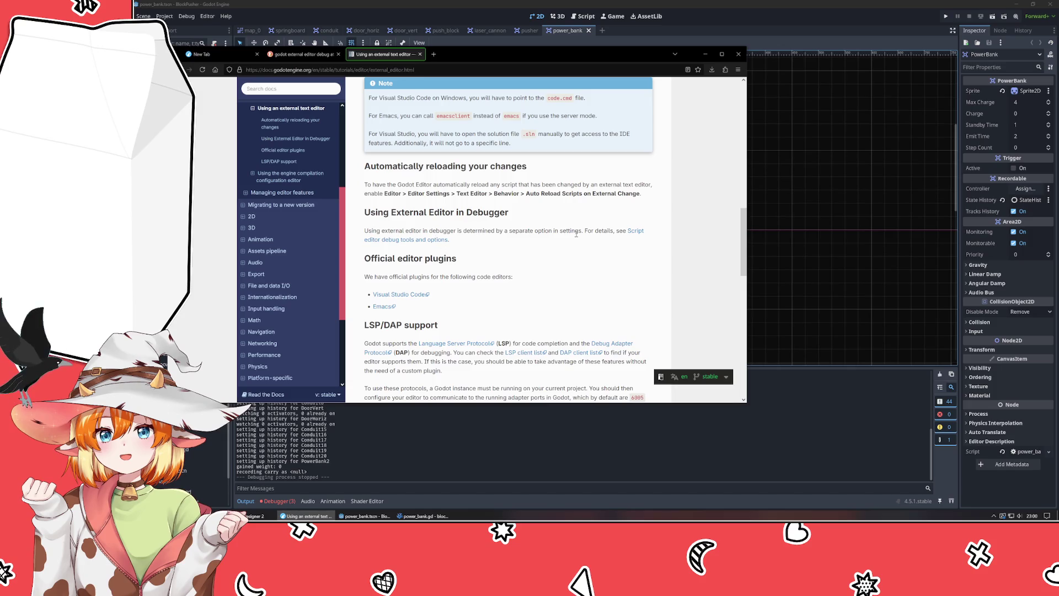
left_click(631, 232)
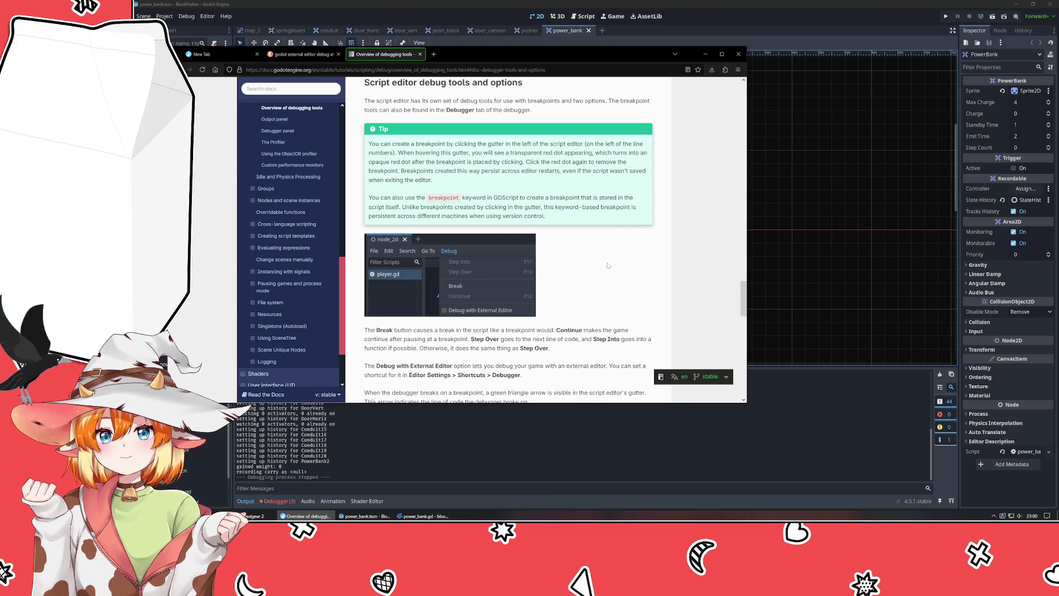
scroll(610, 268, "up", 1)
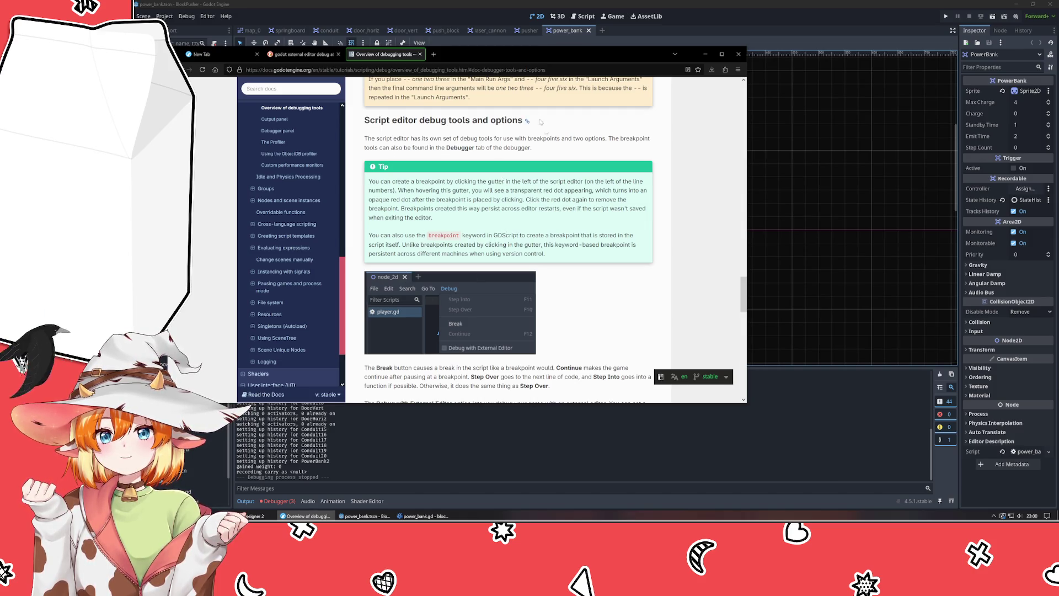
mouse_move(512, 63)
left_mouse_down()
mouse_move(519, 124)
mouse_move(522, 106)
left_mouse_up()
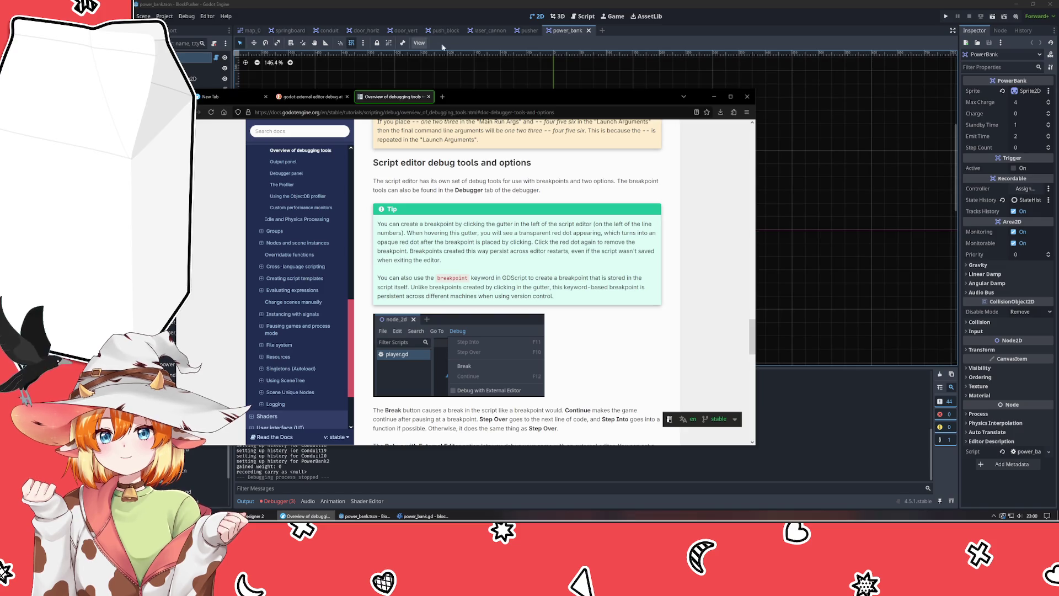
left_click(568, 32)
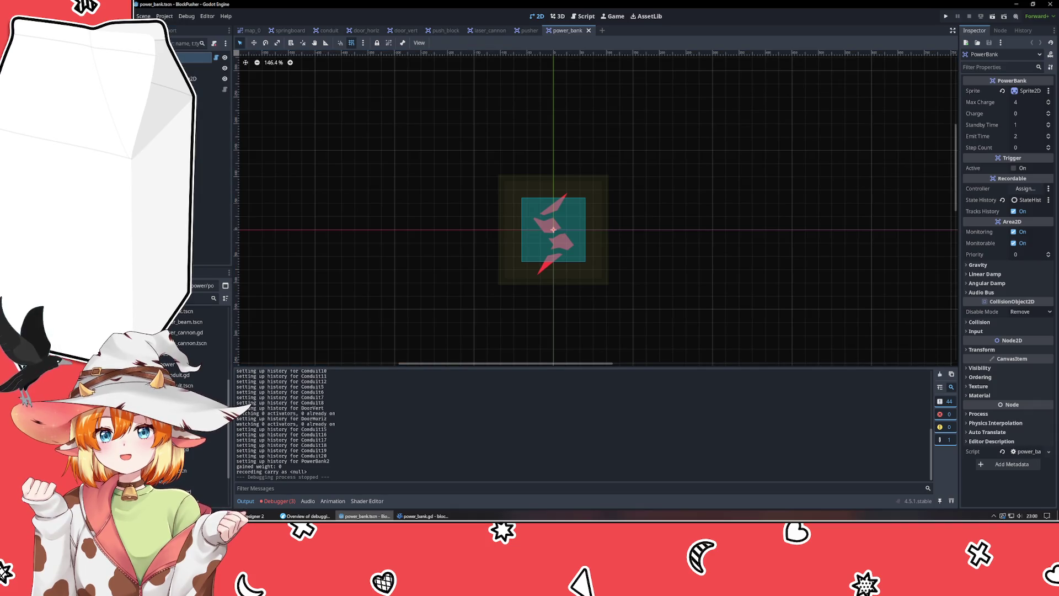
left_click(209, 17)
left_click(210, 18)
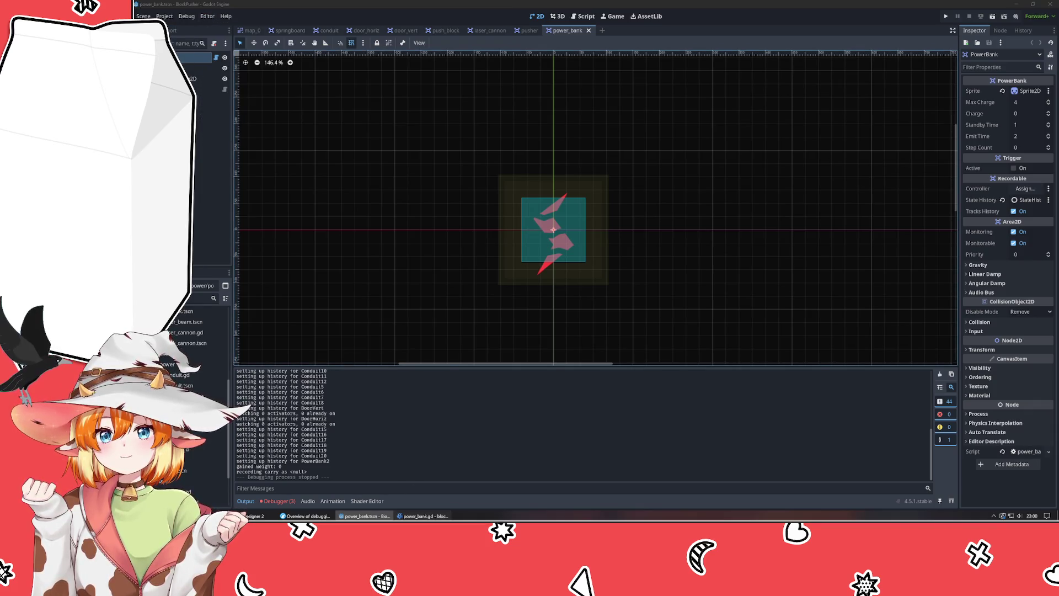
left_click(422, 515)
left_click(327, 516)
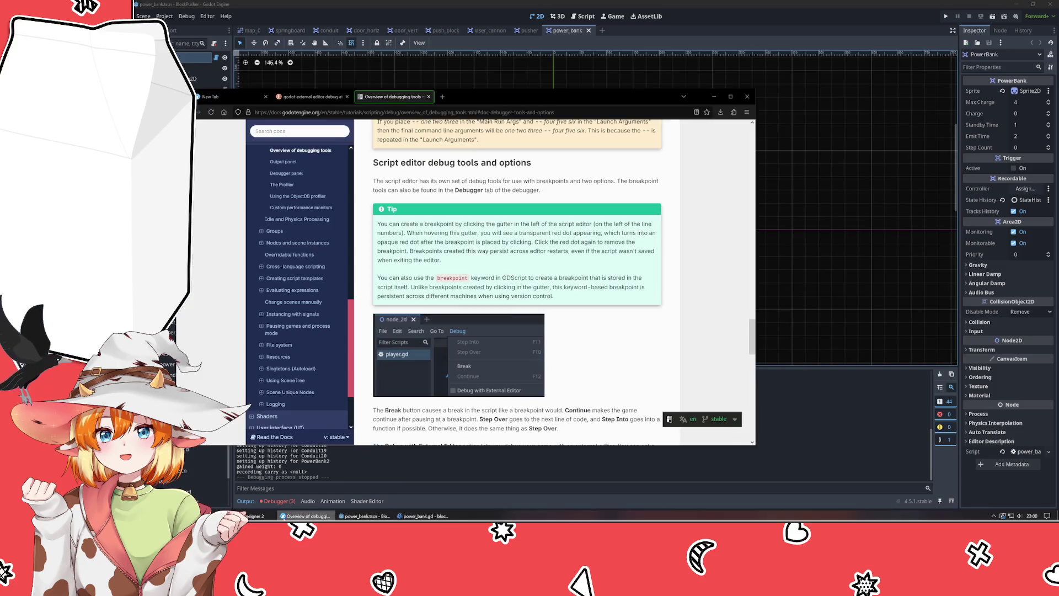
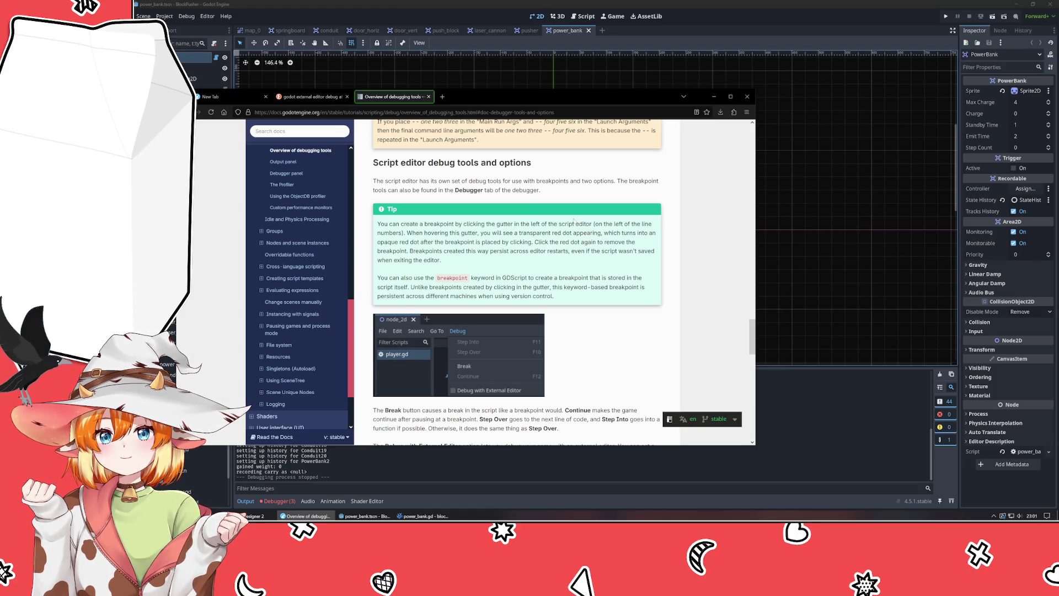
- Scroll the docs back up to the Debug menu options screenshot, then open the editor's Debug menu
scroll(574, 220, "up", 3)
scroll(545, 215, "up", 5)
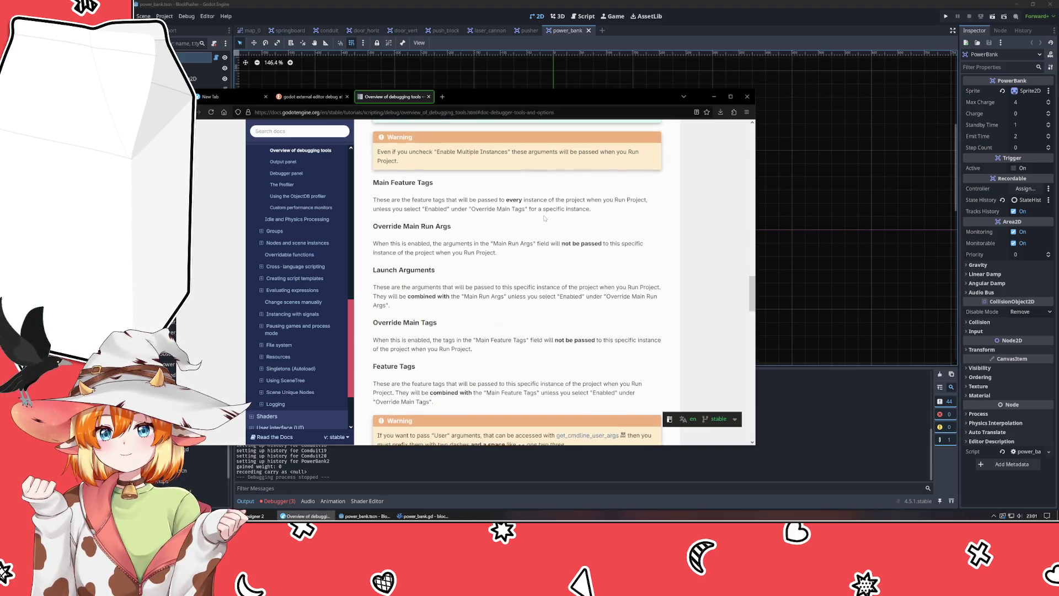
scroll(544, 216, "up", 3)
scroll(545, 219, "up", 2)
scroll(545, 218, "up", 4)
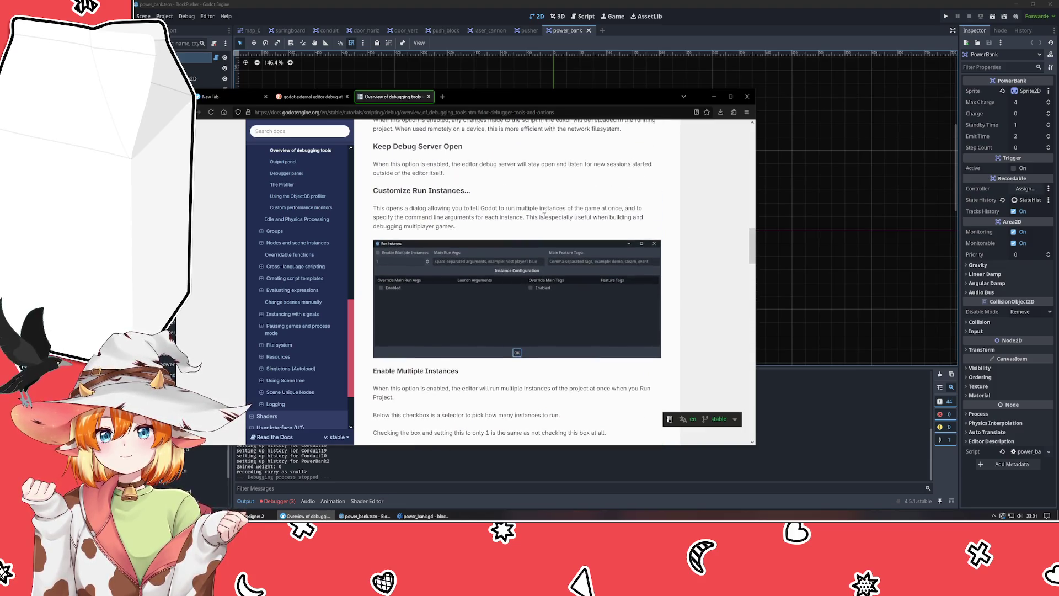
scroll(544, 217, "up", 20)
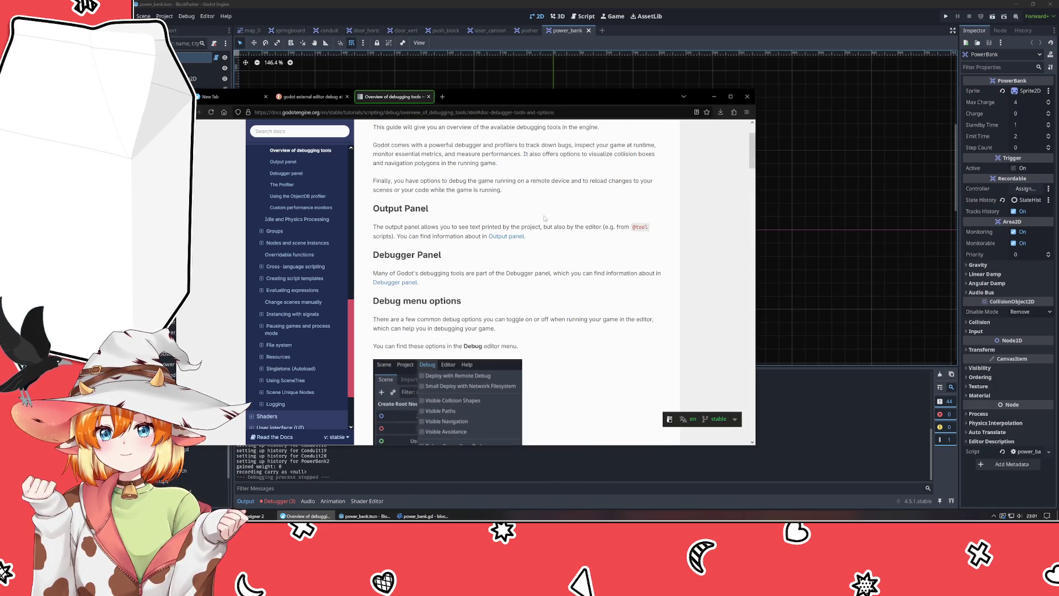
scroll(544, 218, "down", 3)
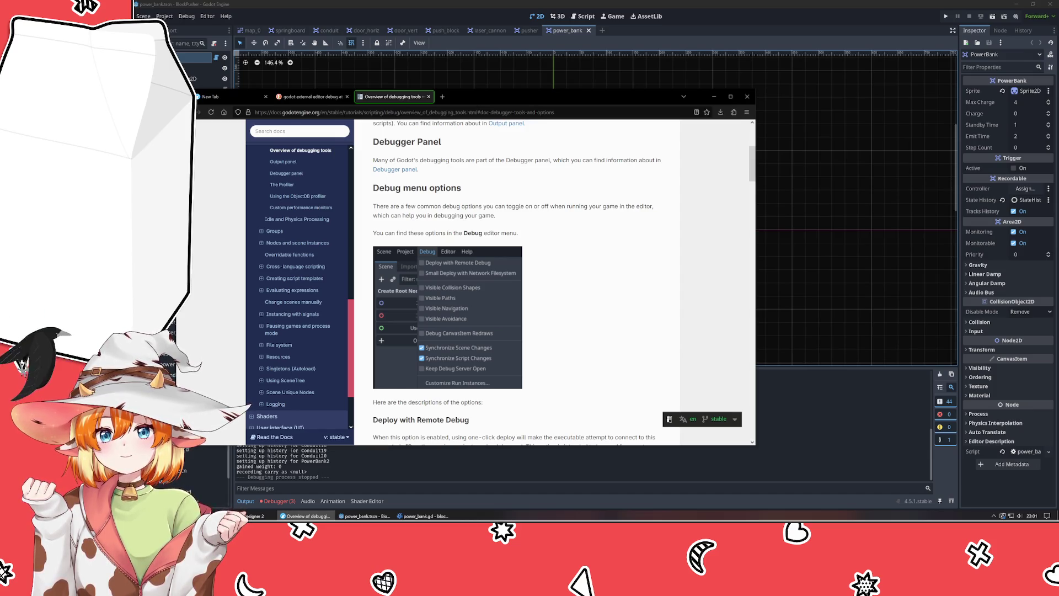
left_click(186, 16)
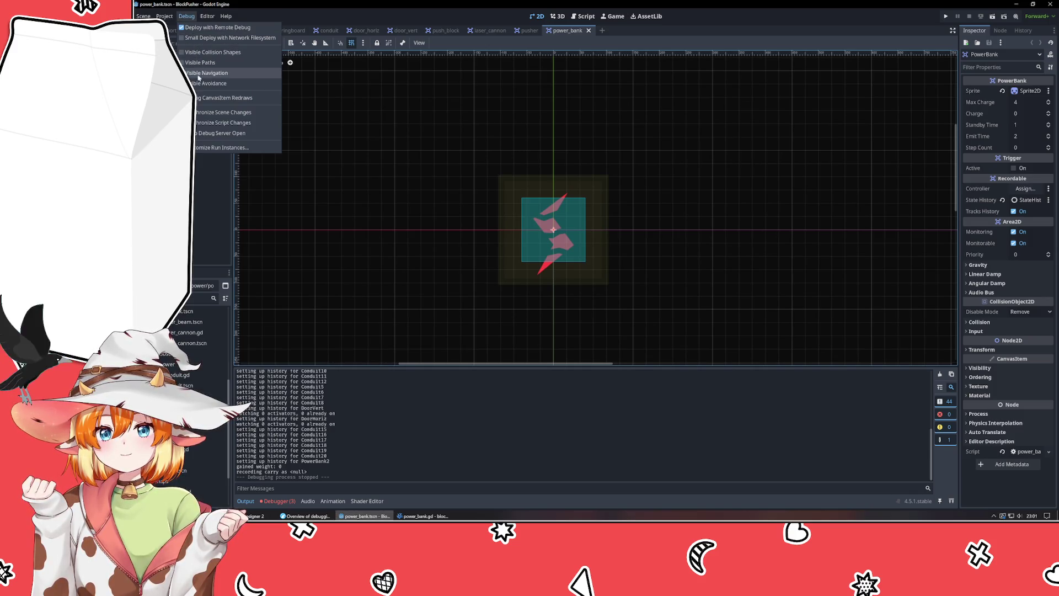
left_click(205, 147)
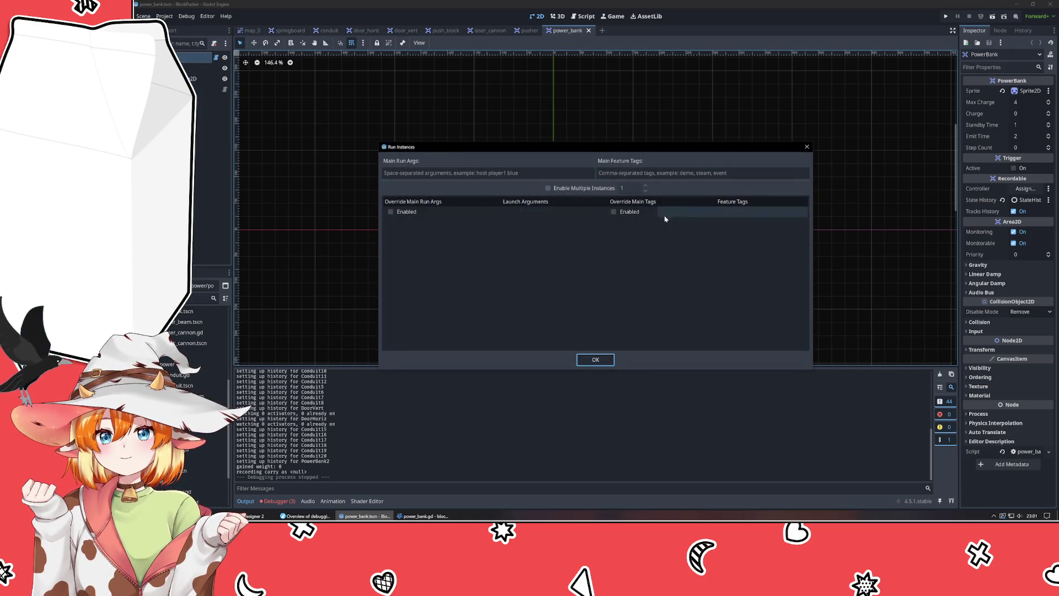
left_click(806, 147)
key("alt+Tab")
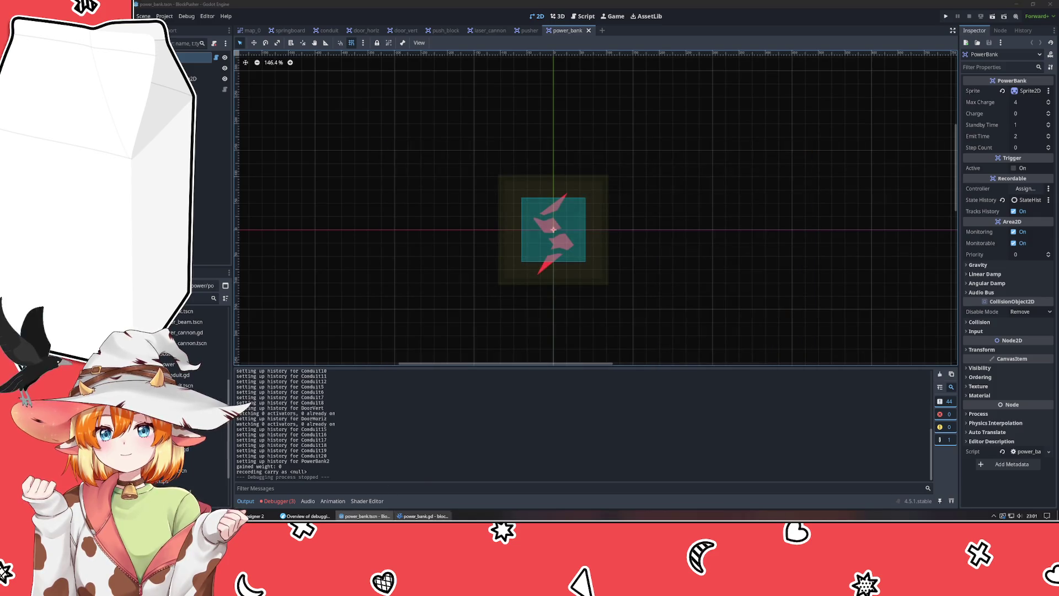
left_click(422, 516)
left_click(306, 515)
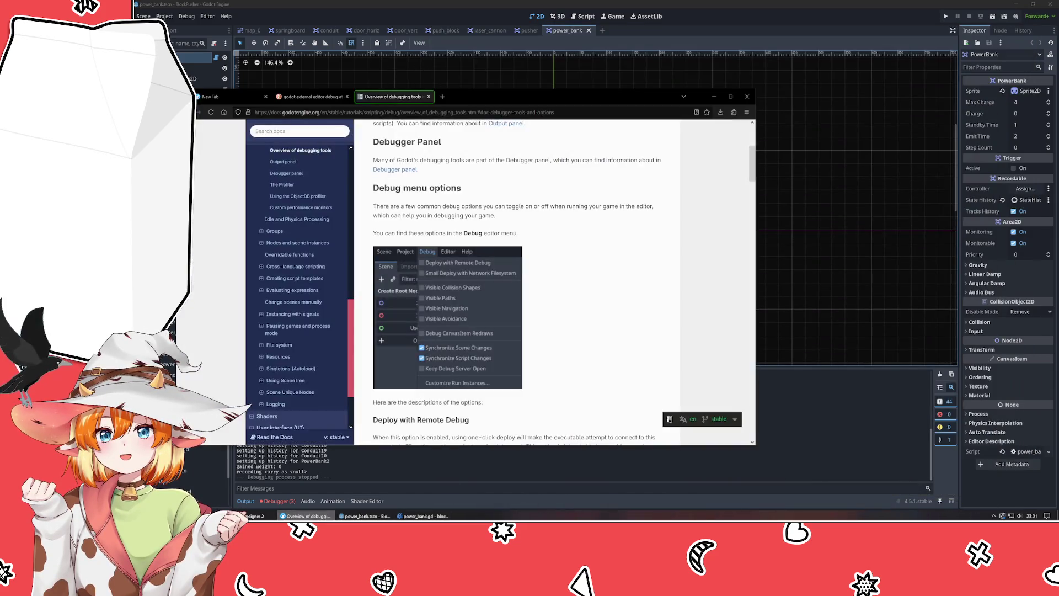
- Scroll through the Debug menu option descriptions in the docs
scroll(581, 280, "down", 5)
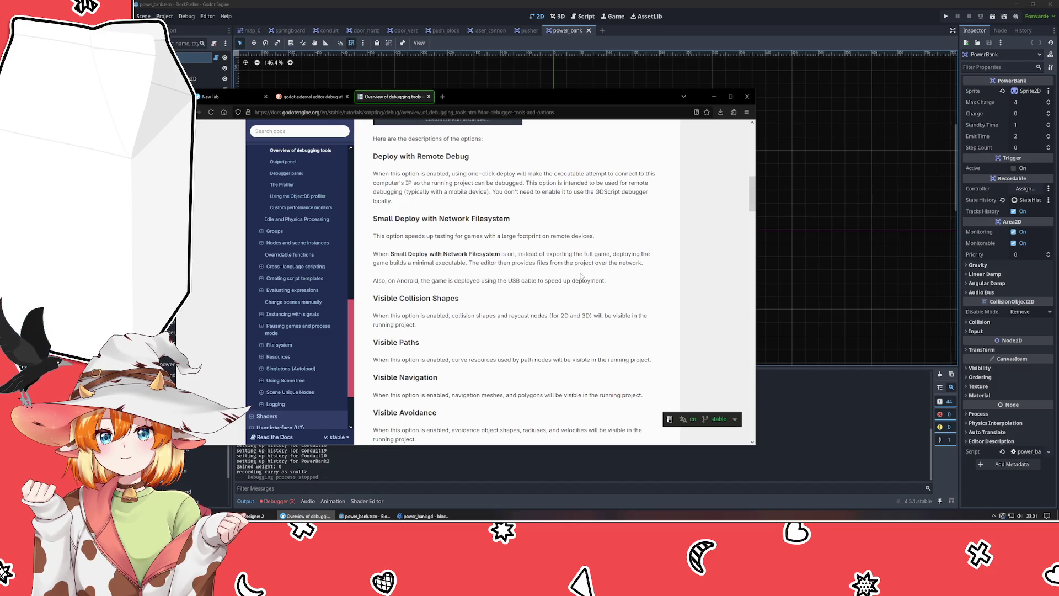
scroll(551, 279, "up", 6)
scroll(445, 288, "down", 5)
scroll(444, 288, "down", 2)
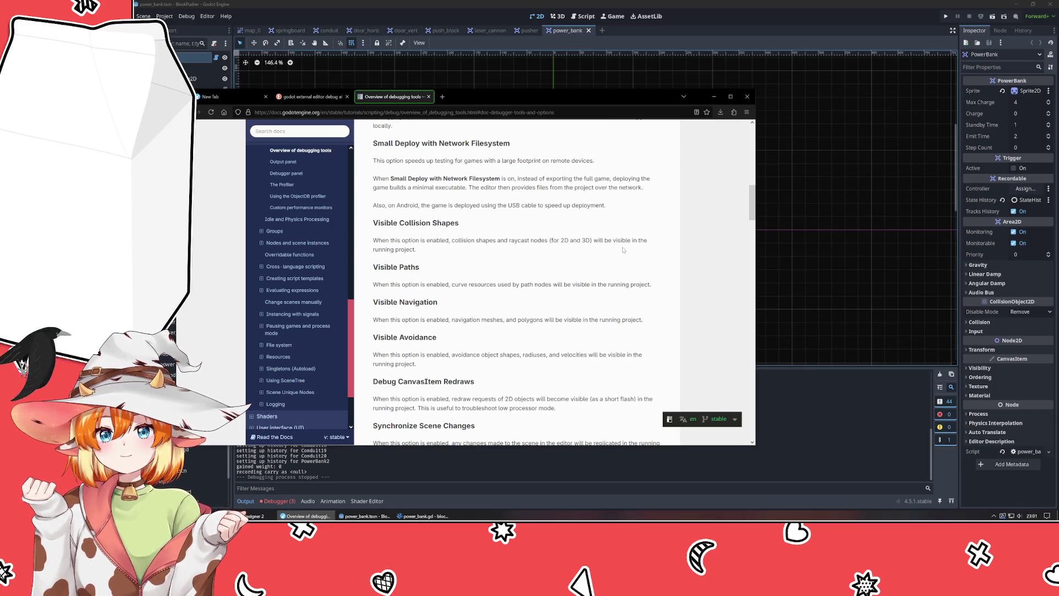
scroll(577, 245, "down", 4)
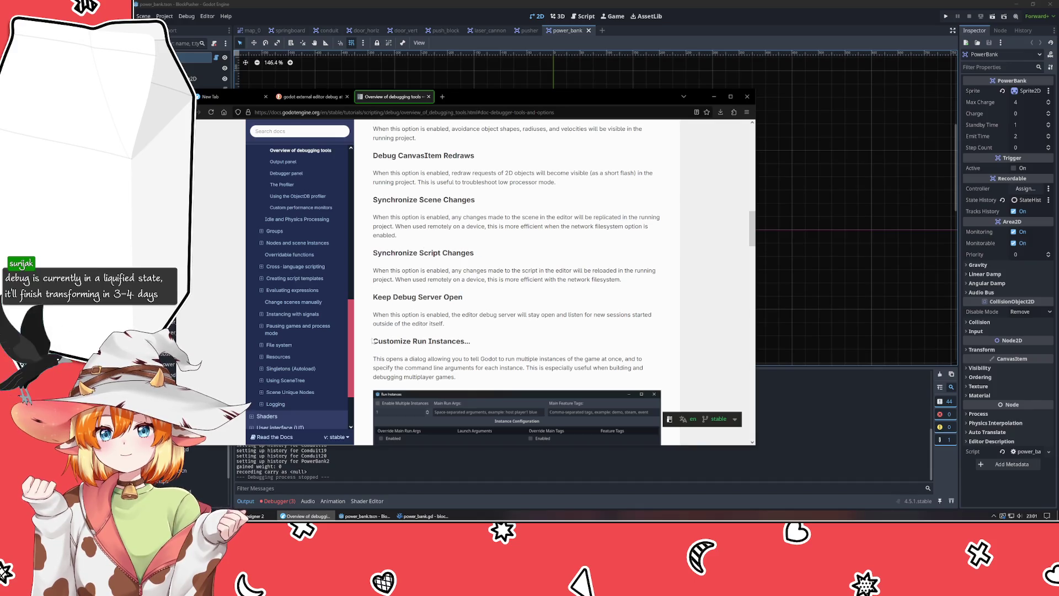
scroll(376, 338, "down", 1)
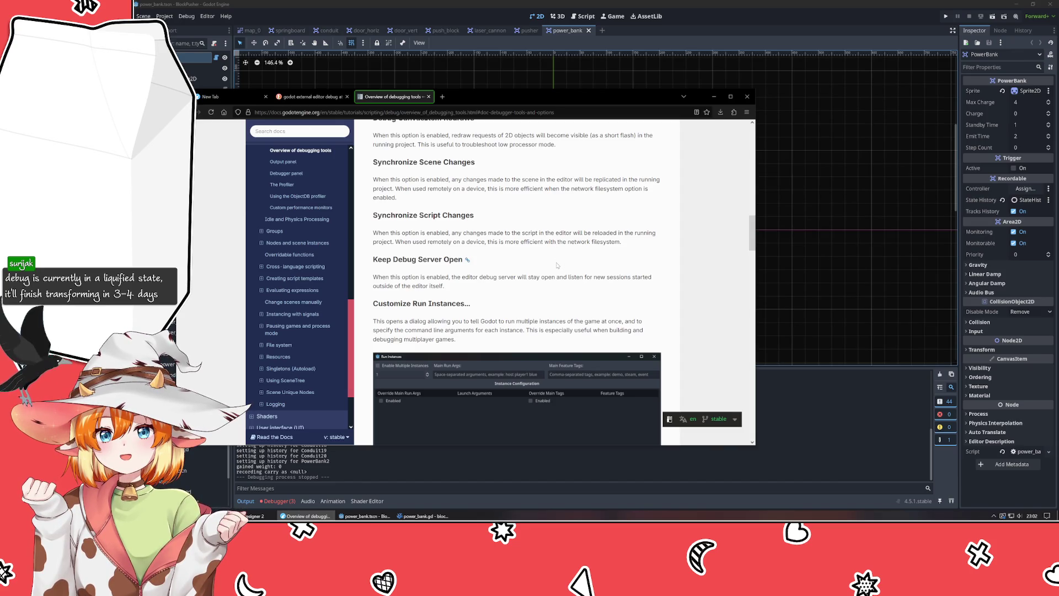
- Continue to the Script editor debug tools section and highlight its breakpoint tip
scroll(557, 266, "down", 2)
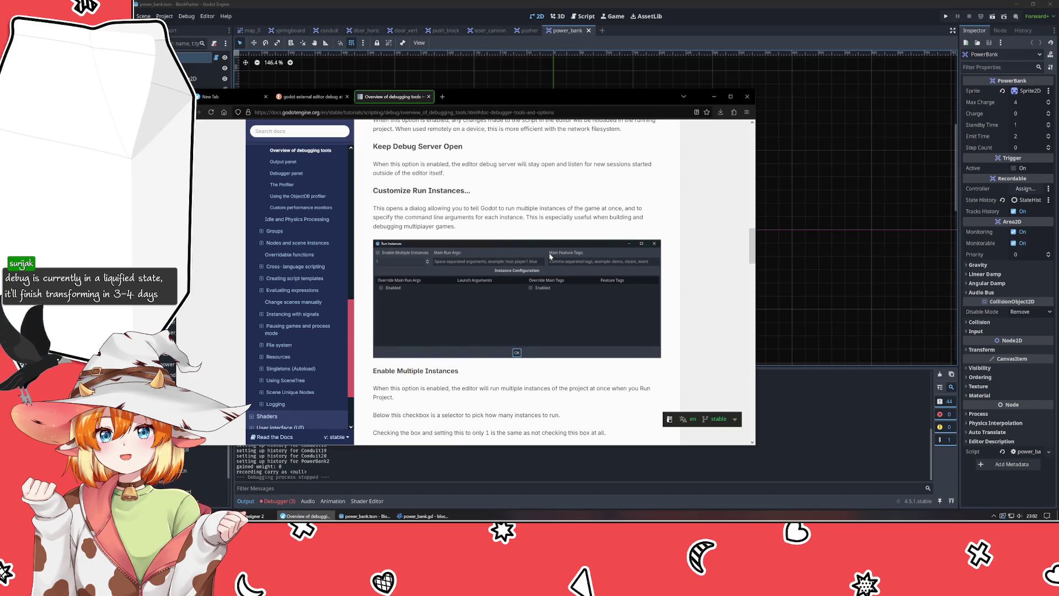
scroll(549, 254, "down", 3)
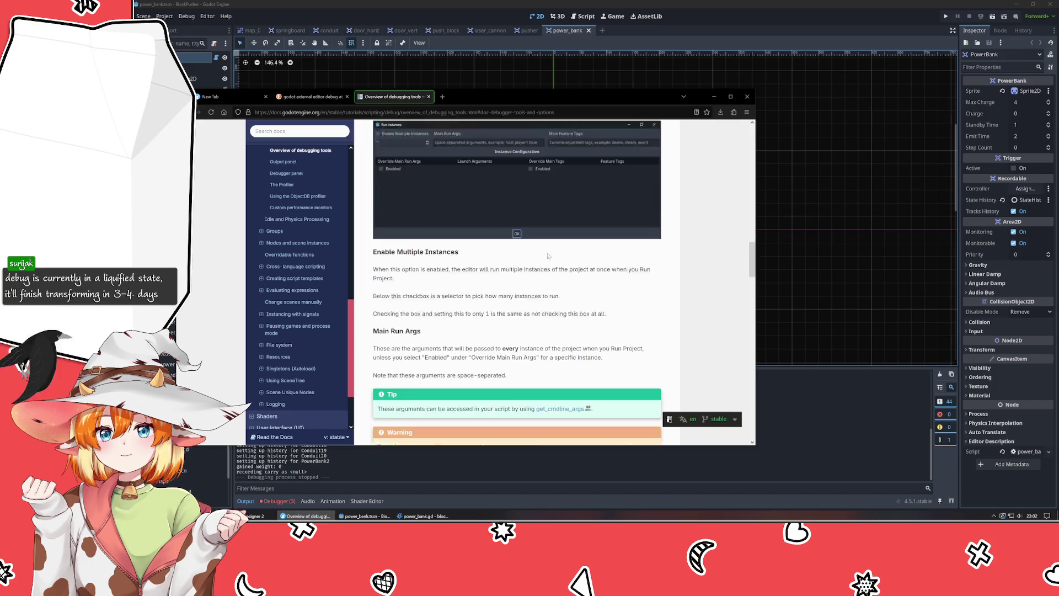
scroll(549, 255, "down", 2)
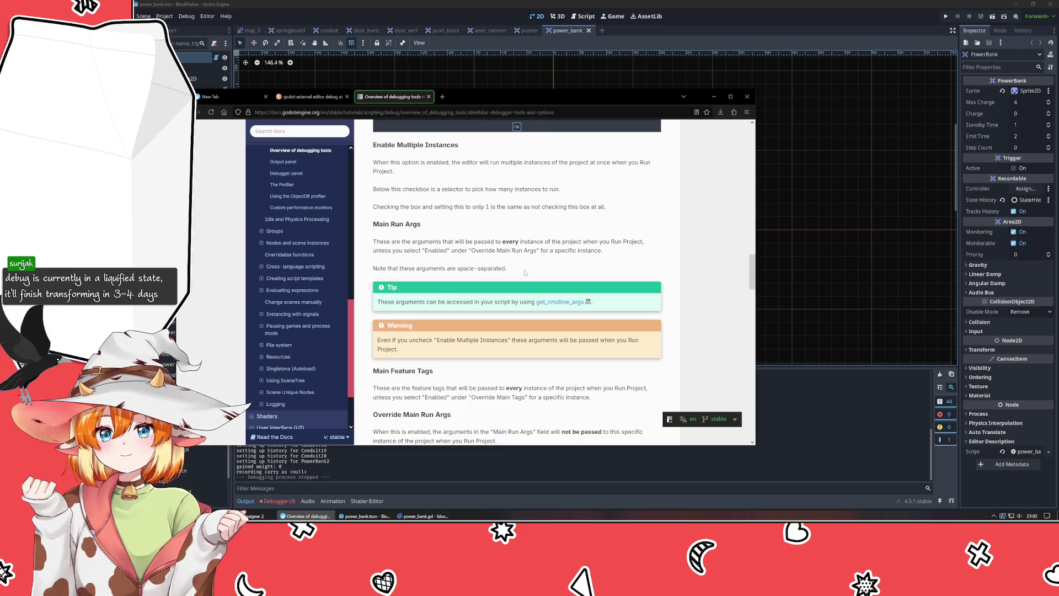
scroll(380, 311, "down", 3)
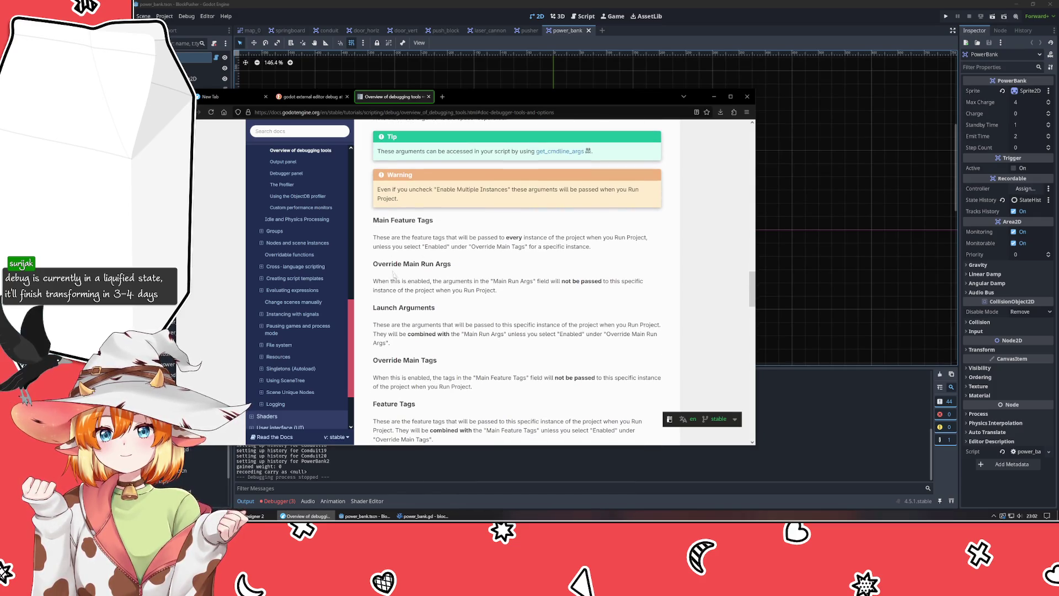
scroll(421, 305, "down", 5)
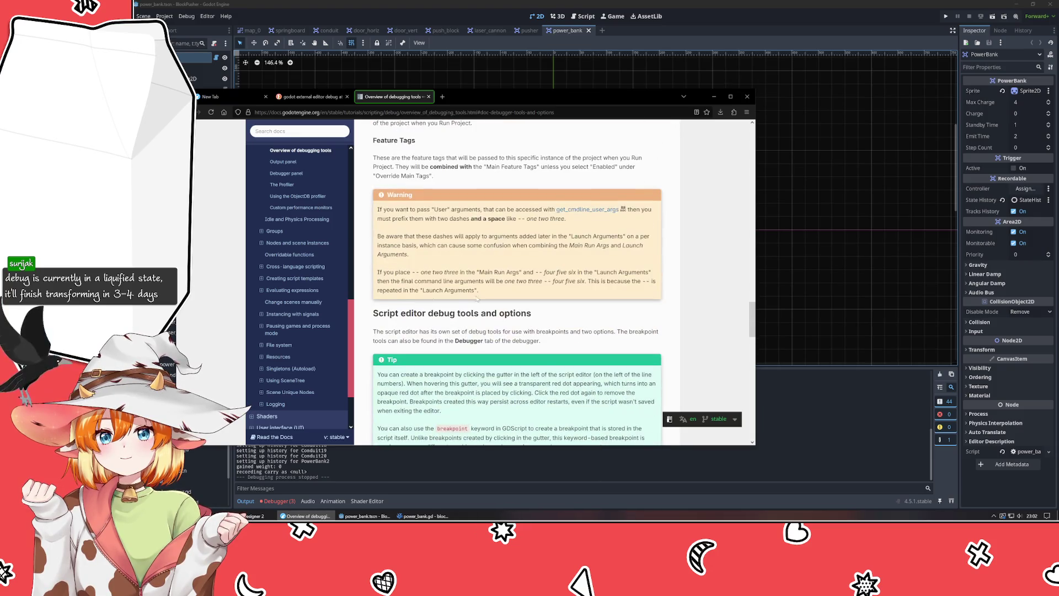
scroll(420, 308, "down", 2)
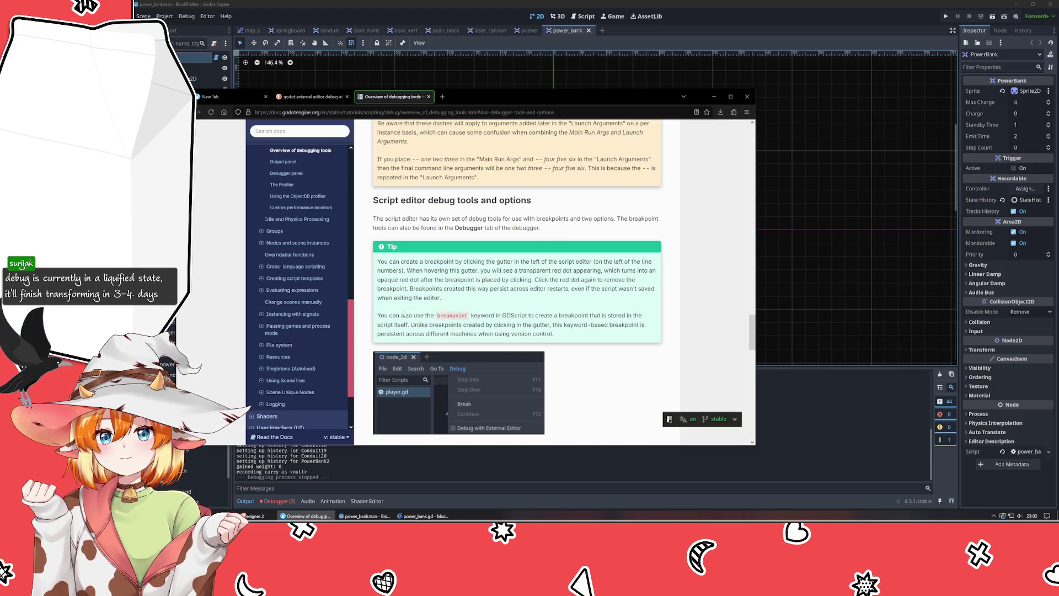
left_click_drag(382, 313, 551, 334)
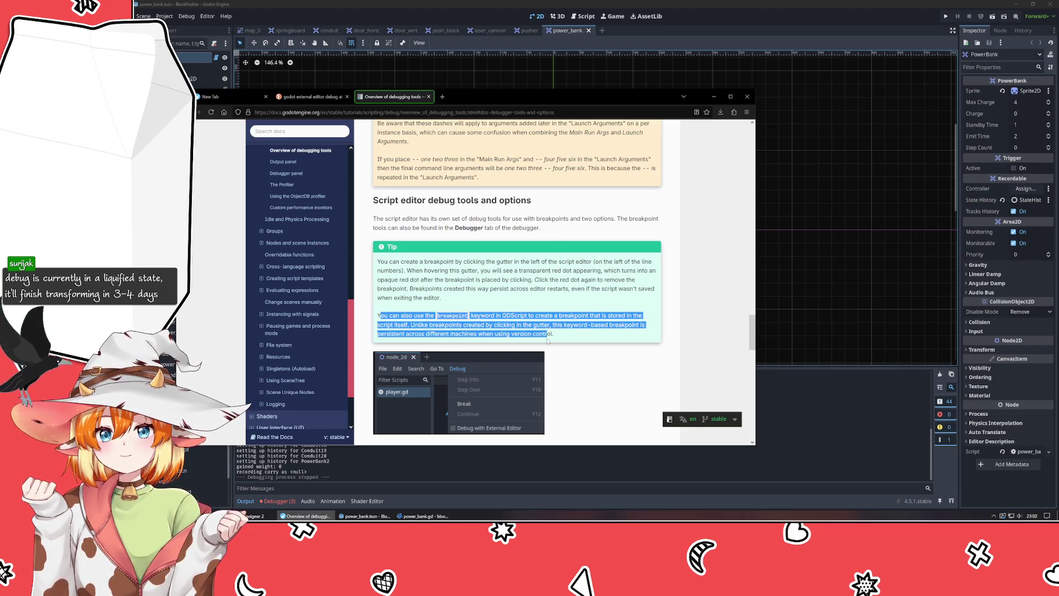
- Deselect the breakpoint tip, check Debug project settings, and return to the Godot editor
left_click(581, 355)
scroll(581, 355, "down", 3)
scroll(497, 320, "up", 1)
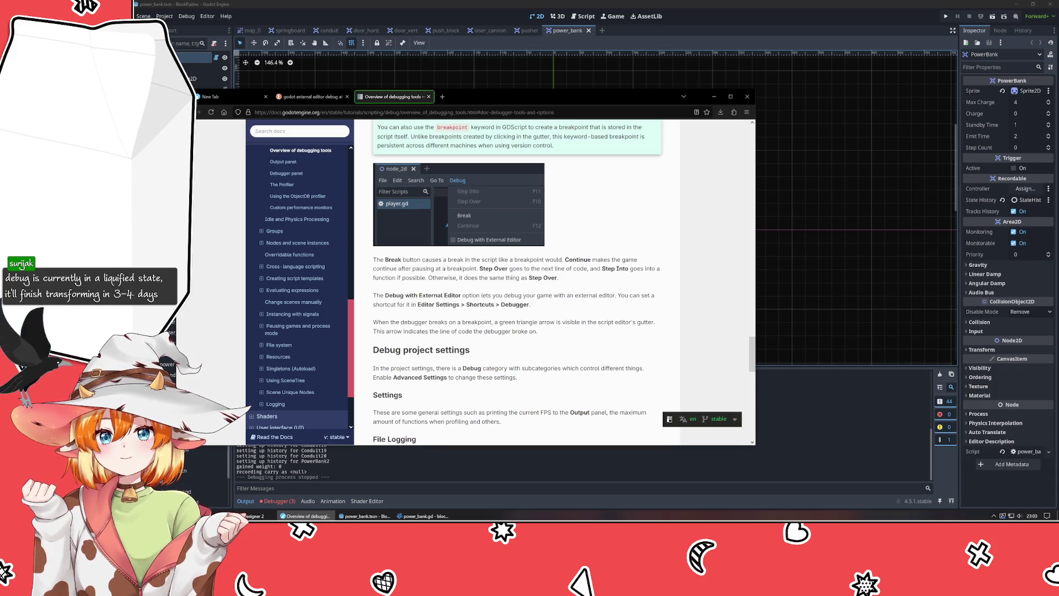
key("alt+Tab")
- Select the power_bank.gd script in the FileSystem dock
left_click(199, 402)
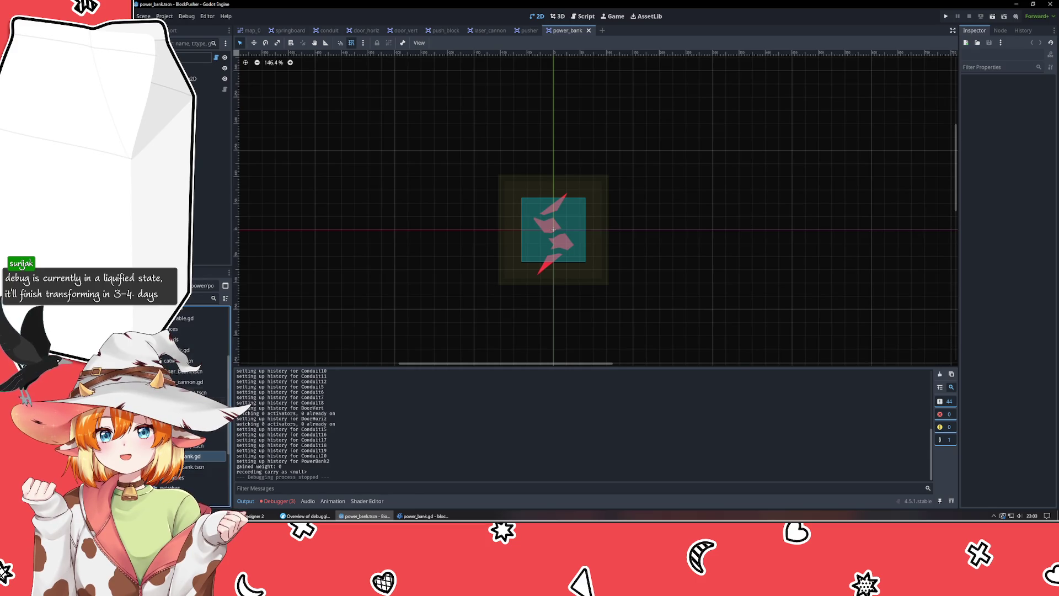
scroll(207, 408, "up", 3)
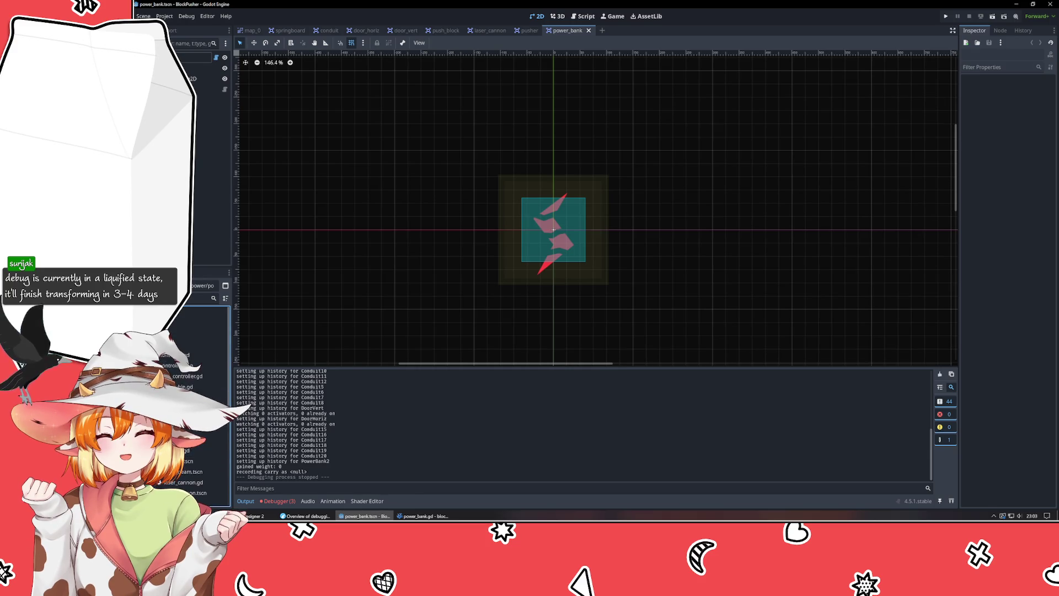
scroll(198, 408, "down", 3)
left_click(182, 357)
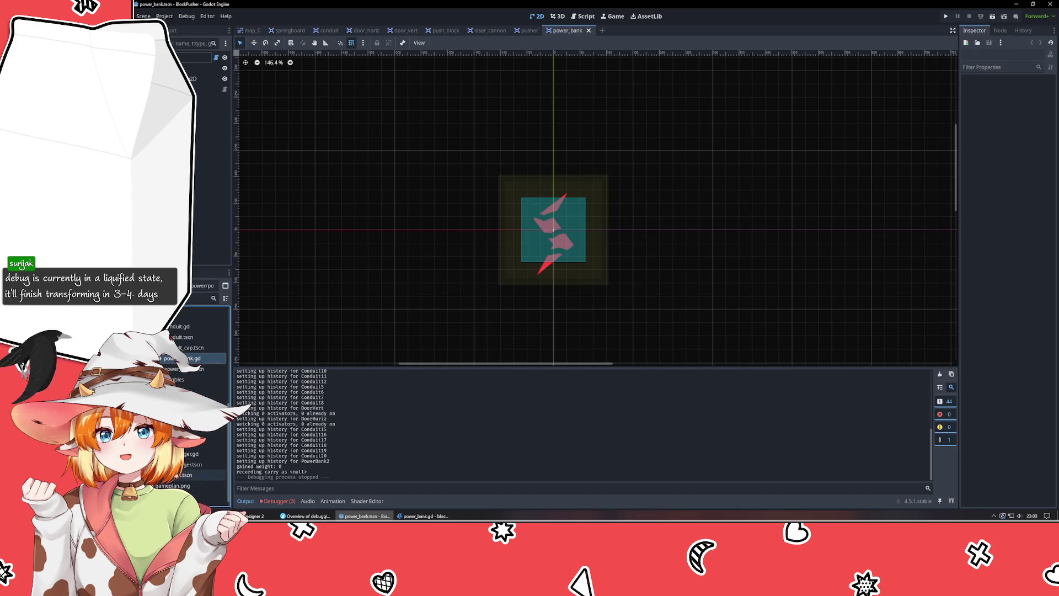